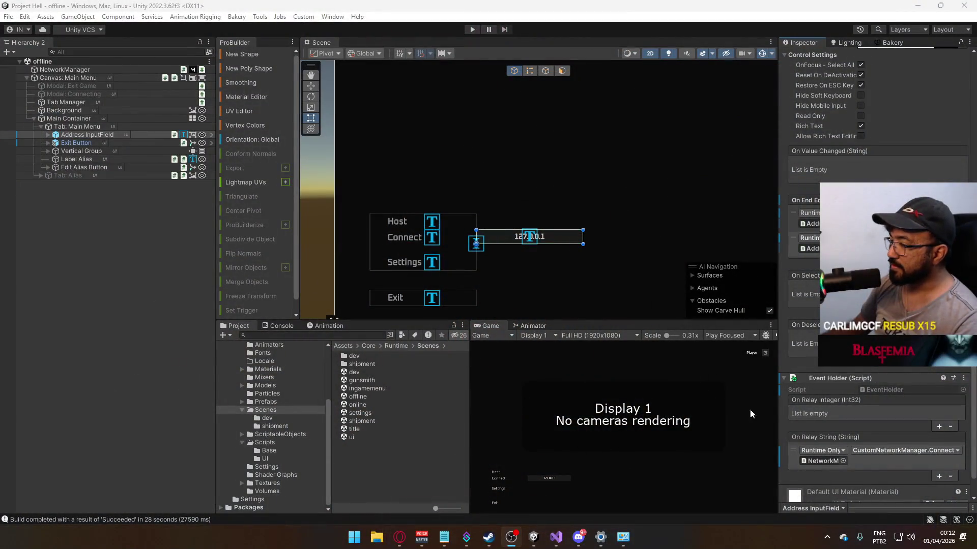
Step: Open the shipment scene from the Scenes folder and orbit around its container yard
double_click(370, 419)
mouse_move(564, 160)
left_mouse_down()
mouse_move(610, 133)
mouse_move(503, 213)
mouse_move(649, 71)
mouse_move(635, 87)
mouse_move(835, 149)
mouse_move(694, 151)
mouse_move(654, 262)
left_mouse_up()
Step: Select the Barrier object, undoing a mistakenly added Mesh Collider
left_click(657, 269)
scroll(656, 268, "down", 10)
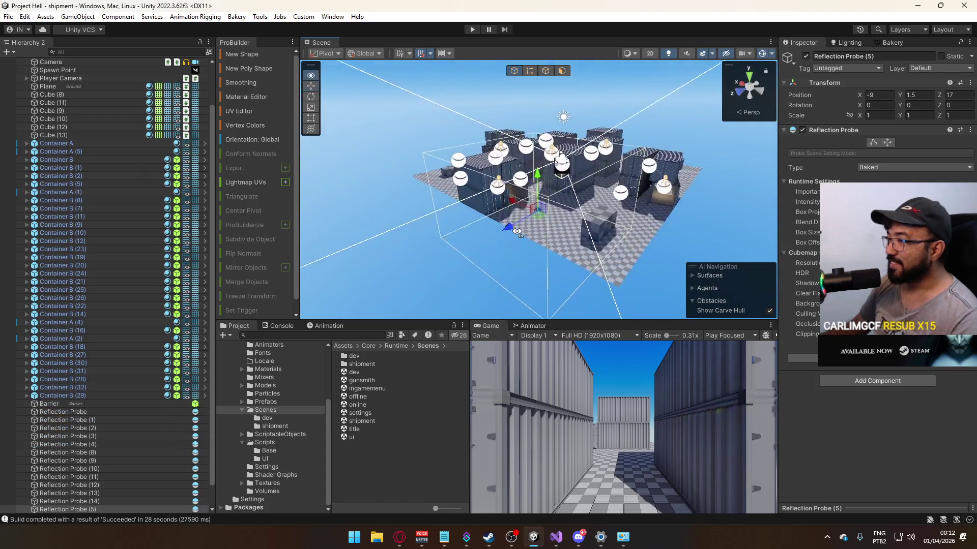
scroll(63, 367, "down", 1)
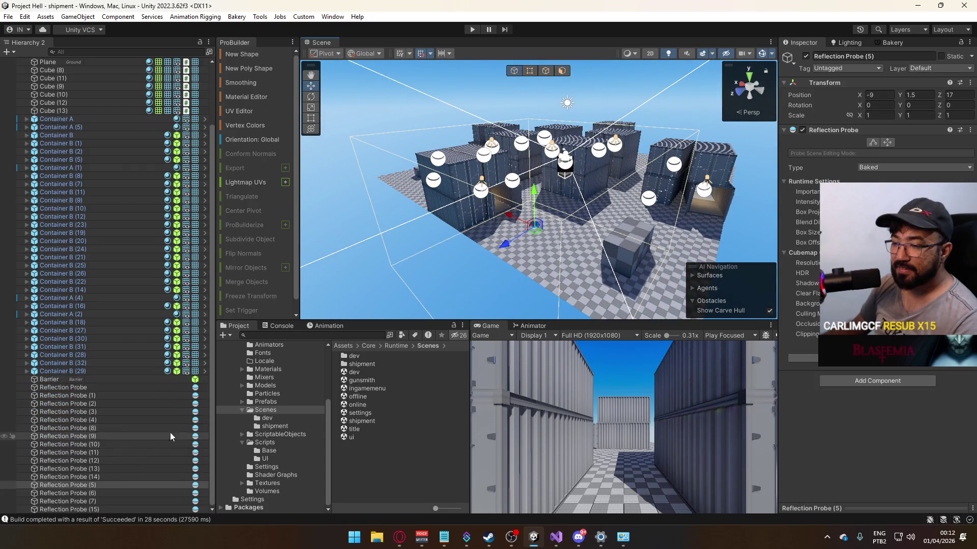
left_click(115, 378)
mouse_move(437, 245)
left_mouse_down()
mouse_move(464, 240)
mouse_move(422, 203)
mouse_move(386, 203)
mouse_move(330, 178)
left_mouse_up()
left_click(877, 227)
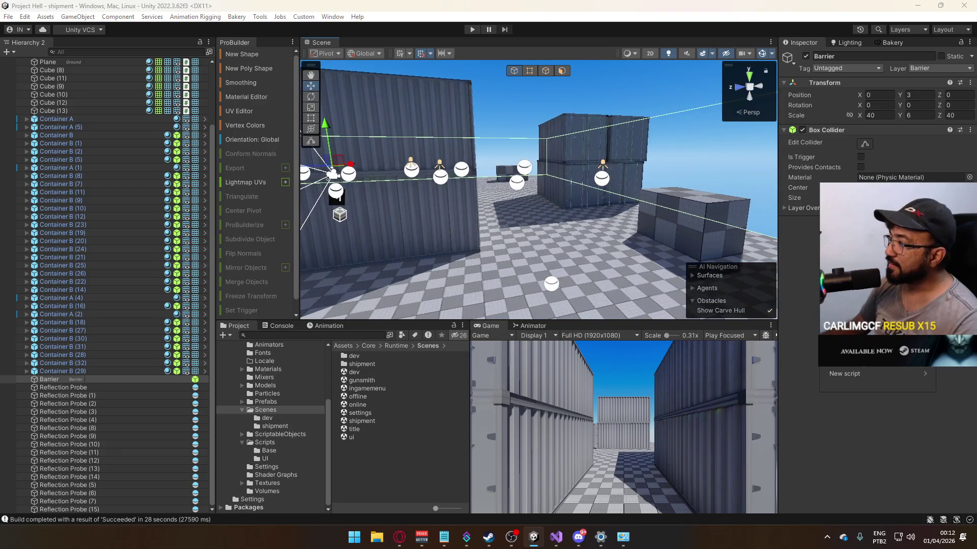
key("Return")
key("ctrl+z")
Step: Add a Mesh Filter to the Barrier using the Cube mesh
left_click(878, 226)
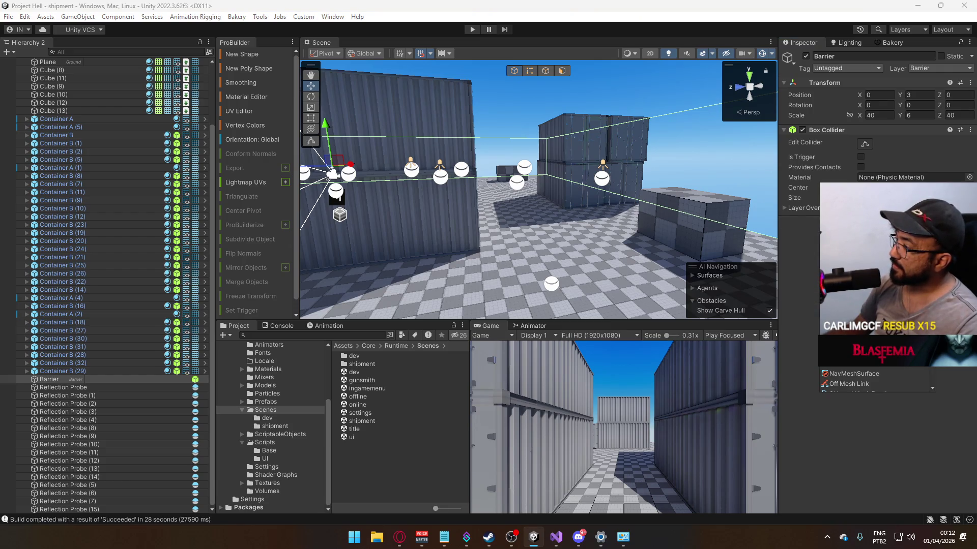
key("Return")
left_click(969, 233)
type("cube")
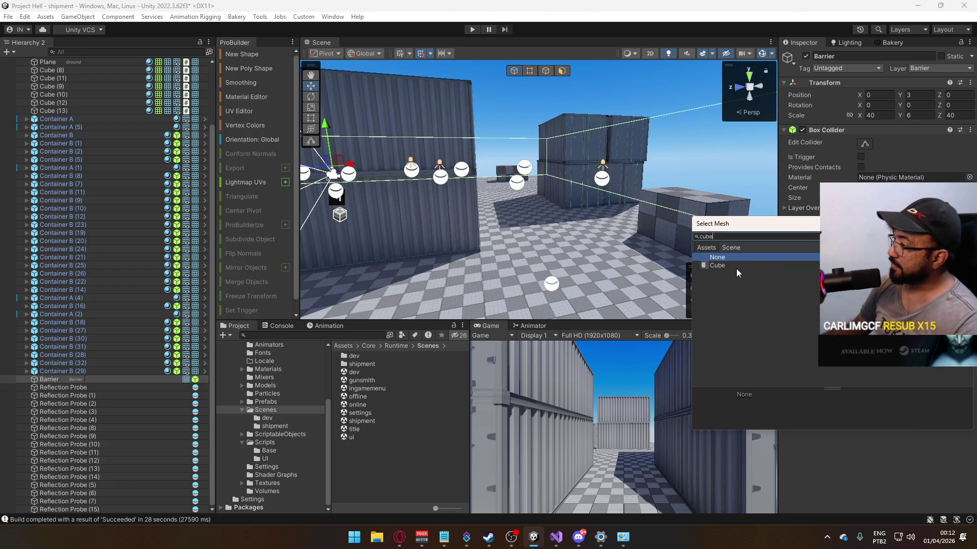
double_click(739, 268)
Step: Add a Mesh Renderer to the Barrier with the BakeryURPLit material
key("ctrl+shift+a")
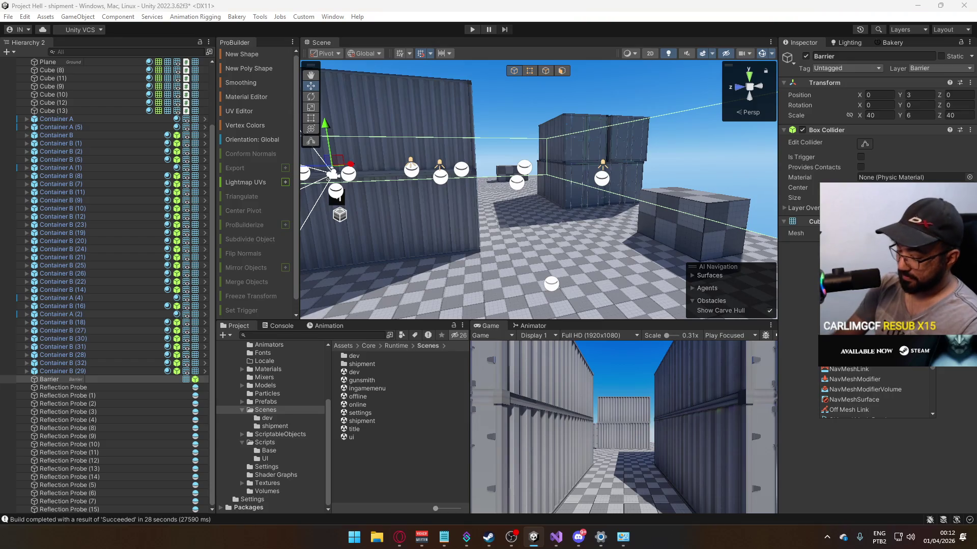
type("renderer")
key("Return")
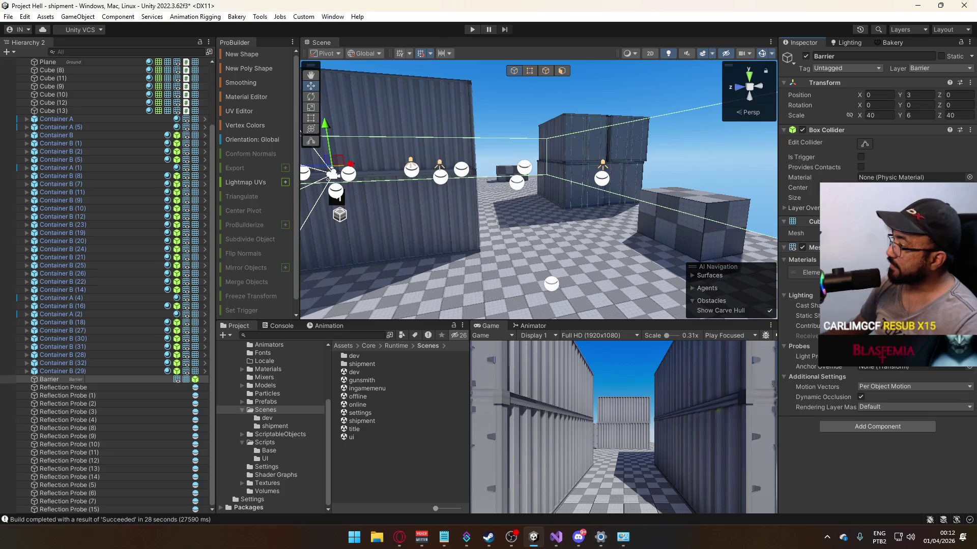
left_click(969, 272)
type("lit")
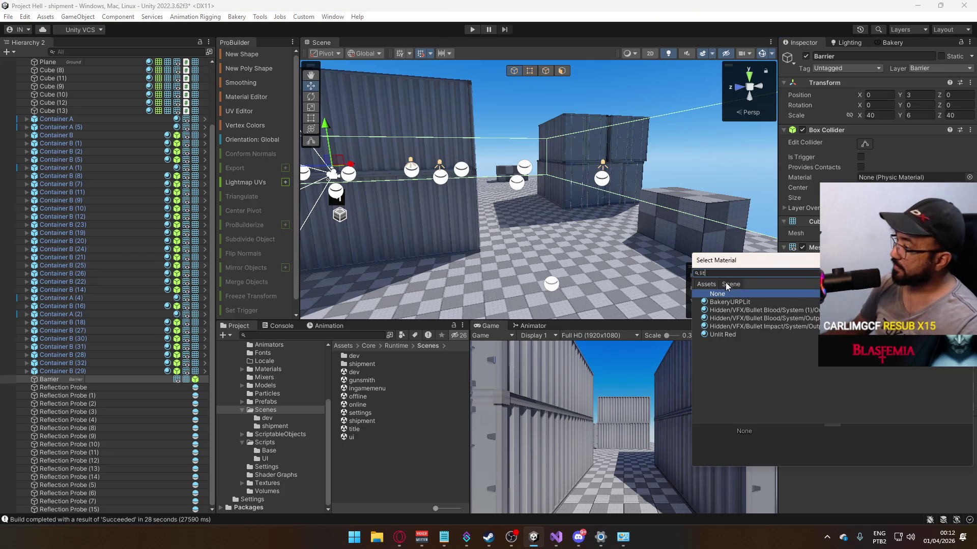
double_click(750, 302)
mouse_move(655, 272)
left_mouse_down()
mouse_move(599, 206)
mouse_move(492, 207)
mouse_move(629, 217)
mouse_move(565, 212)
left_mouse_up()
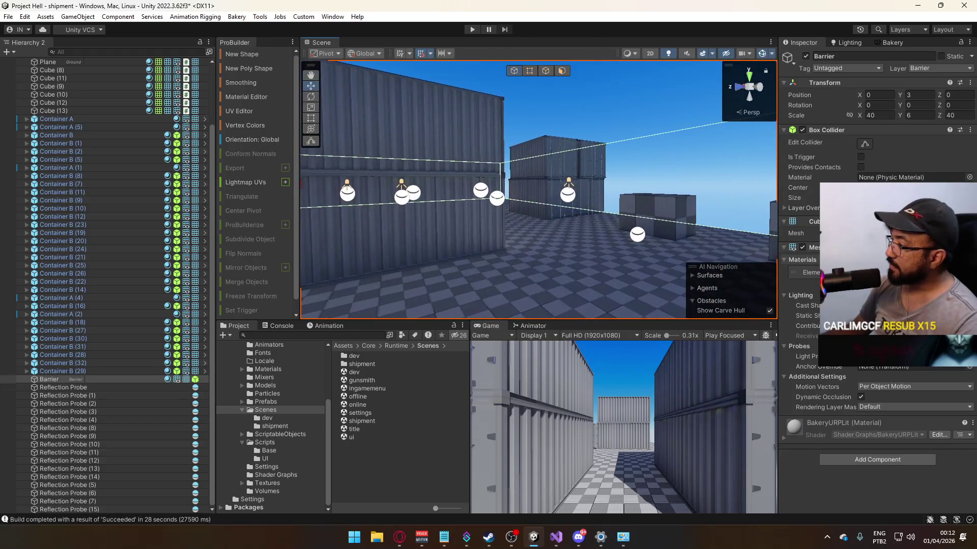
Step: Replace the Barrier's material with Grayscale and frame the whole box
left_click(969, 272)
type("grays")
left_click(741, 303)
double_click(741, 303)
left_click_drag(559, 214, 356, 205)
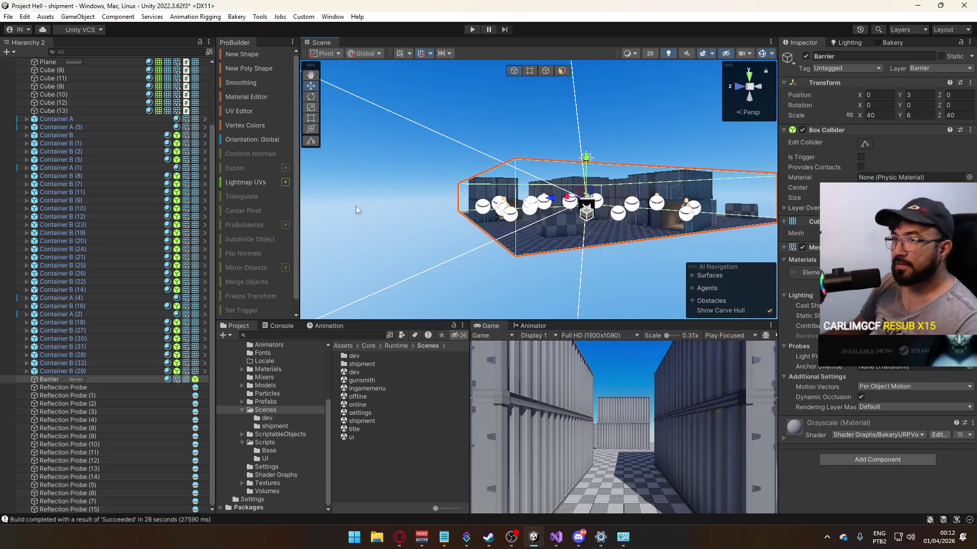
left_click(99, 379)
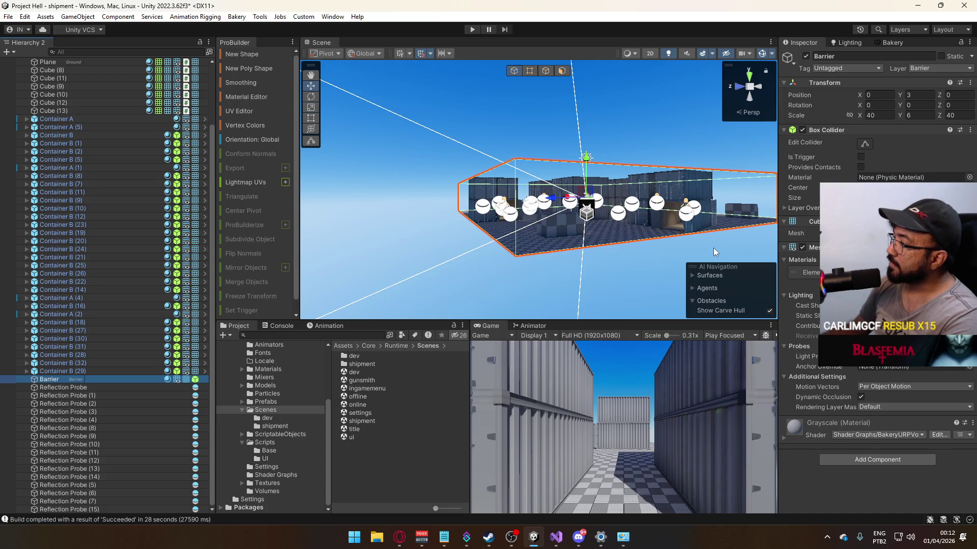
left_click(440, 100)
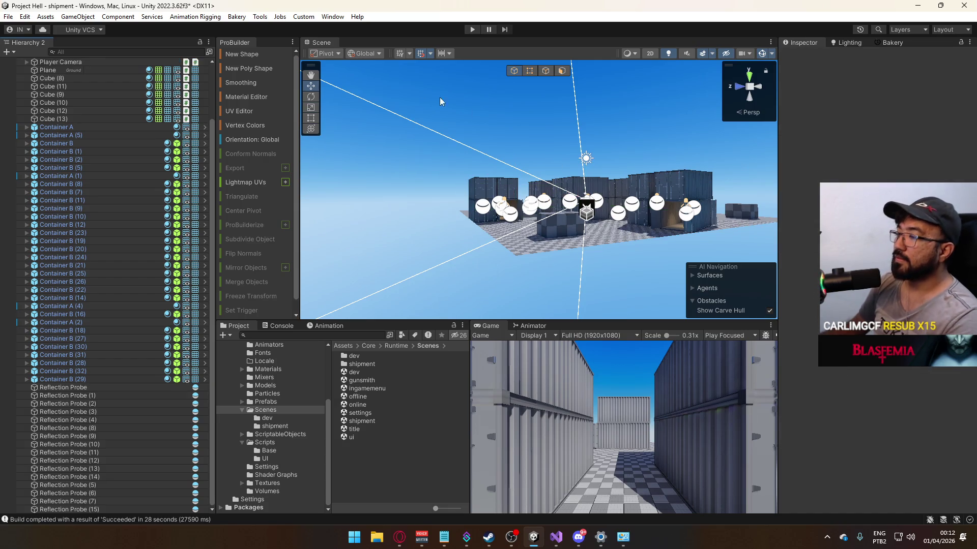
Step: Create a new ProBuilder cube drawn across the whole plane
left_click(251, 56)
mouse_move(359, 76)
left_mouse_down()
mouse_move(663, 159)
mouse_move(715, 244)
mouse_move(433, 203)
left_mouse_up()
scroll(410, 196, "down", 5)
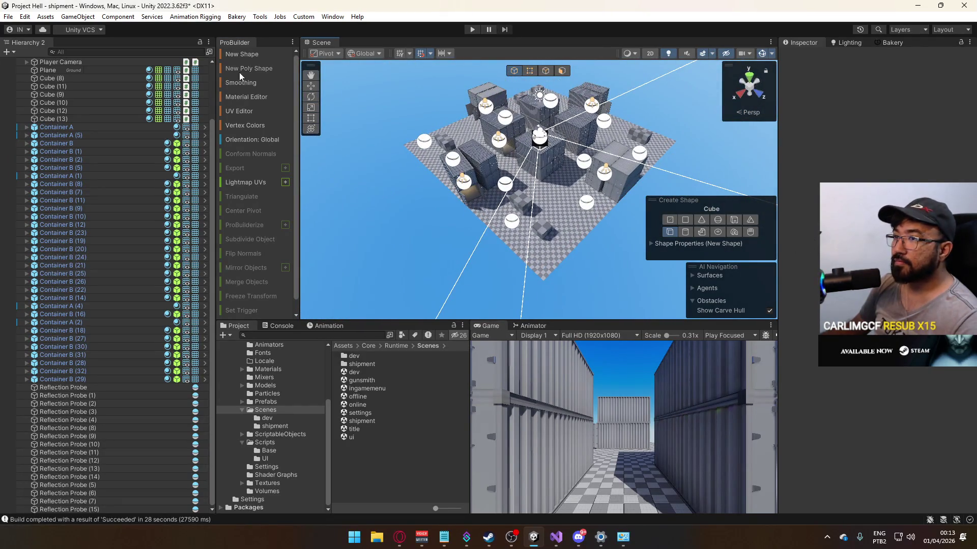
mouse_move(438, 188)
left_mouse_down()
mouse_move(450, 192)
mouse_move(441, 222)
mouse_move(507, 270)
mouse_move(524, 76)
left_mouse_up()
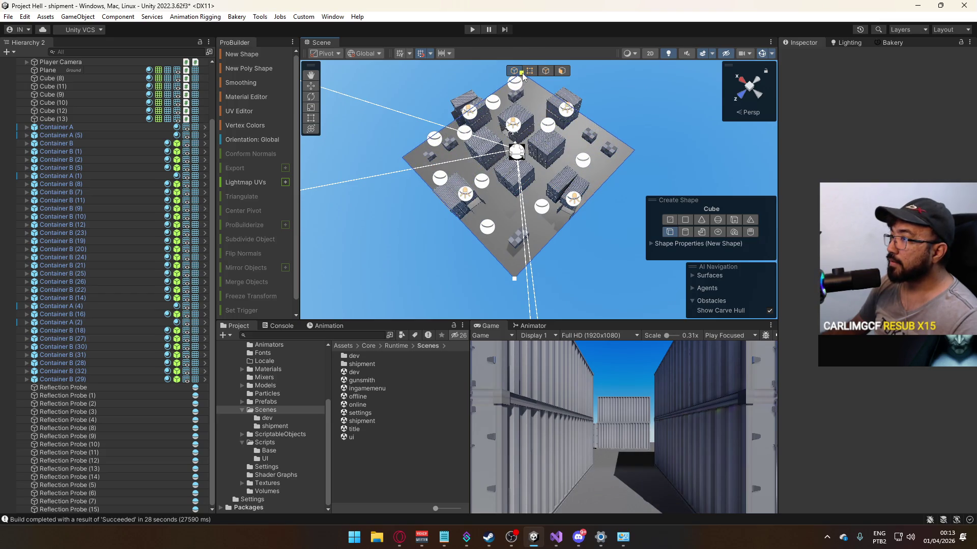
left_click_drag(523, 75, 520, 56)
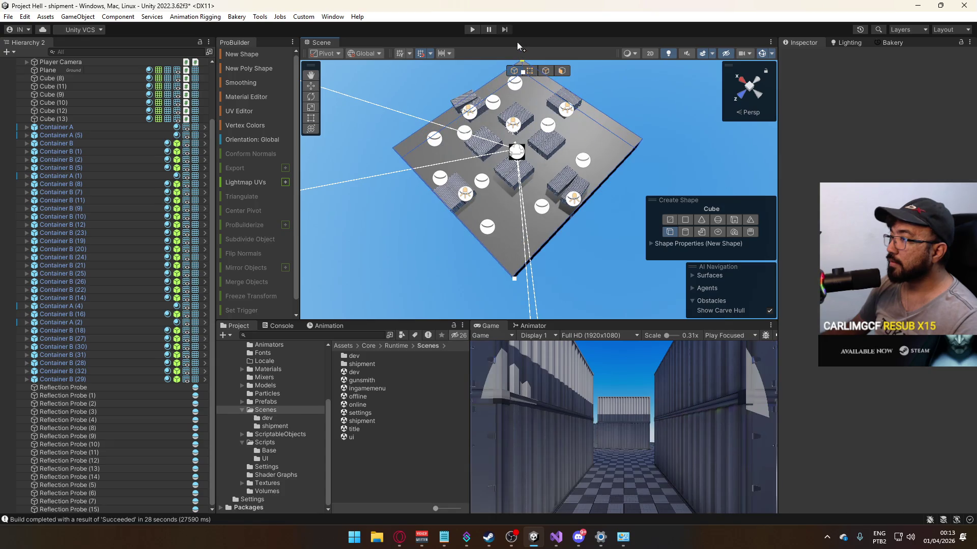
key("super")
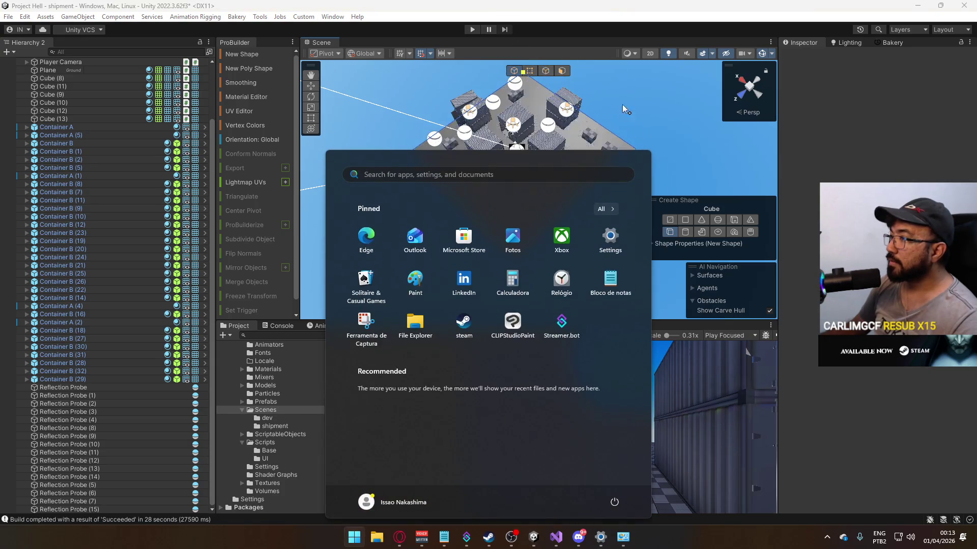
left_click(614, 73)
left_click(615, 73)
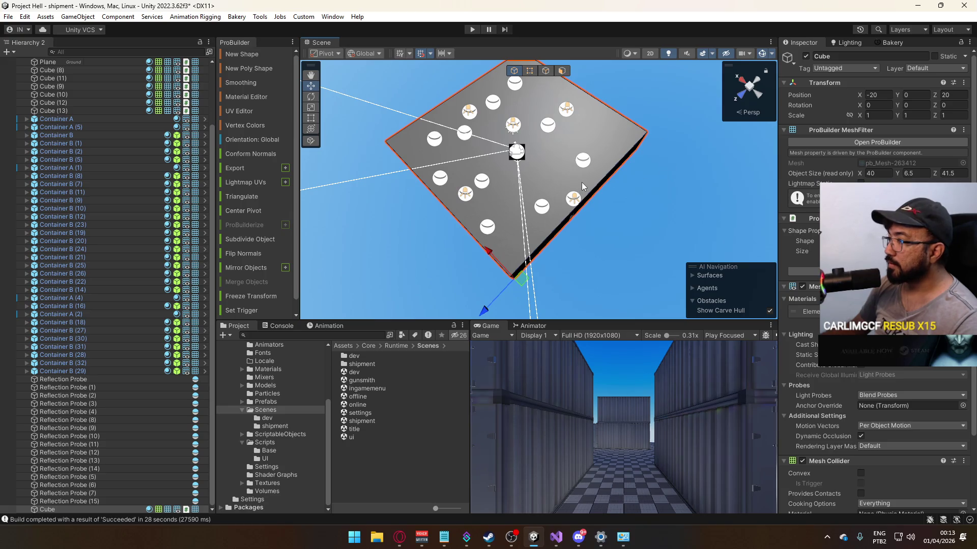
Step: Flip the cube's normals inward and put it on the Barrier layer
left_click_drag(581, 186, 590, 112)
scroll(588, 137, "up", 5)
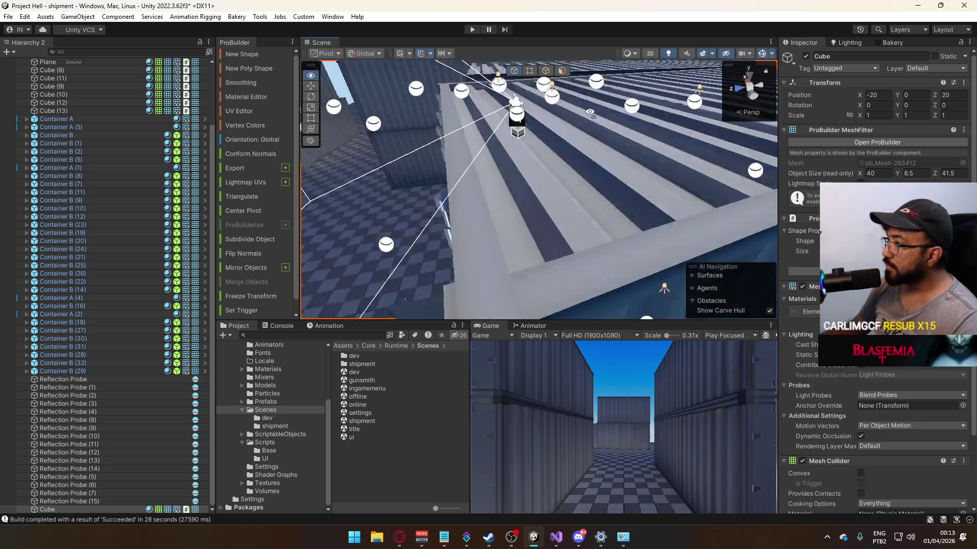
key("f")
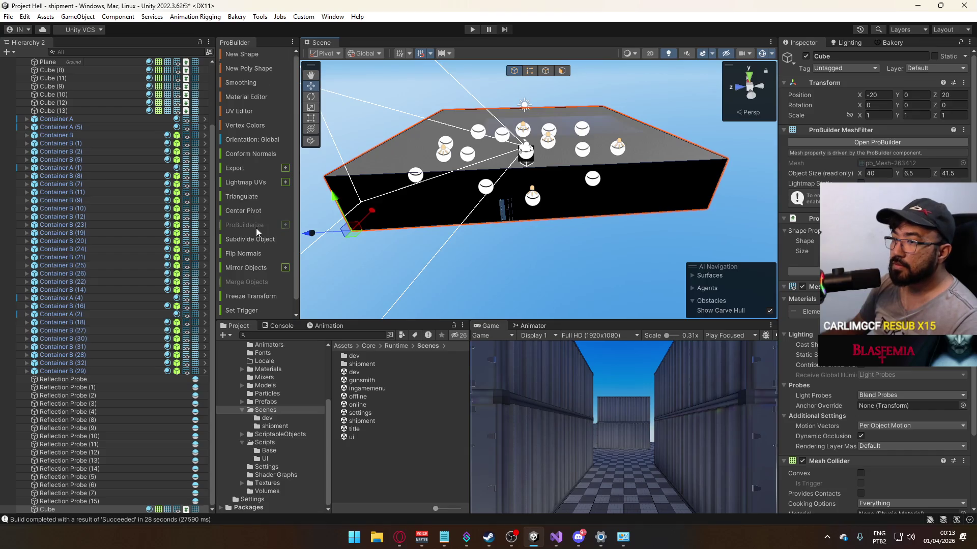
scroll(258, 259, "down", 1)
left_click(252, 243)
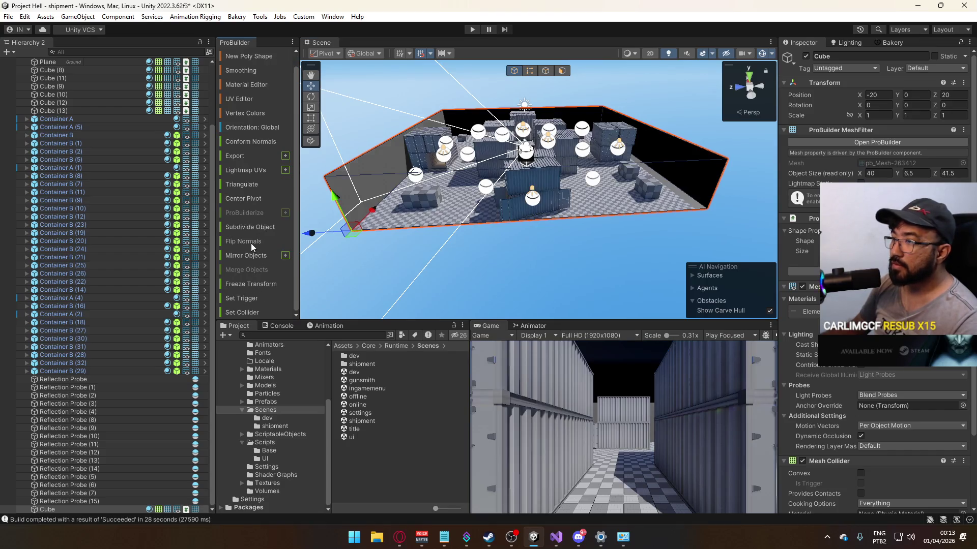
scroll(419, 179, "up", 5)
left_click(941, 69)
left_click(916, 191)
scroll(539, 188, "down", 10)
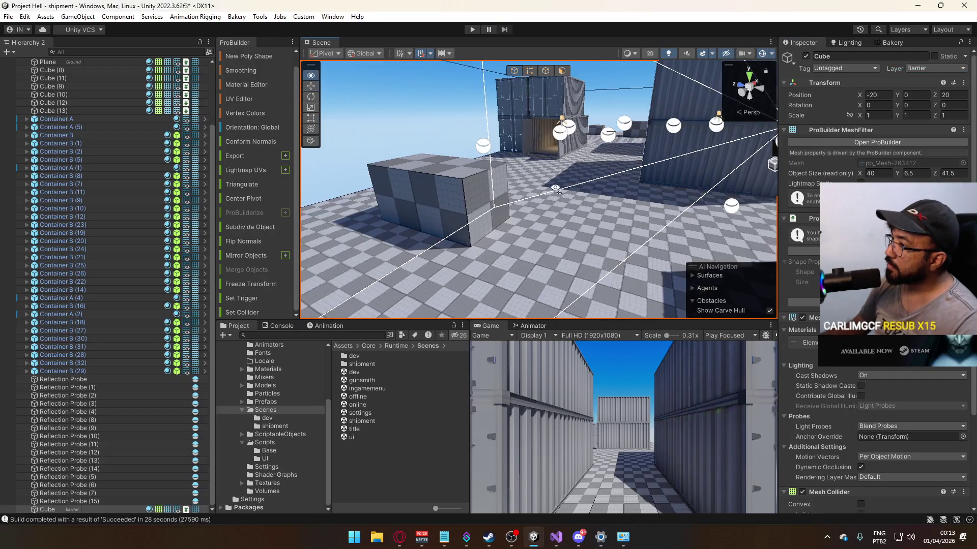
Step: Orbit out over the whole level, then open the title scene
left_click_drag(636, 173, 702, 171)
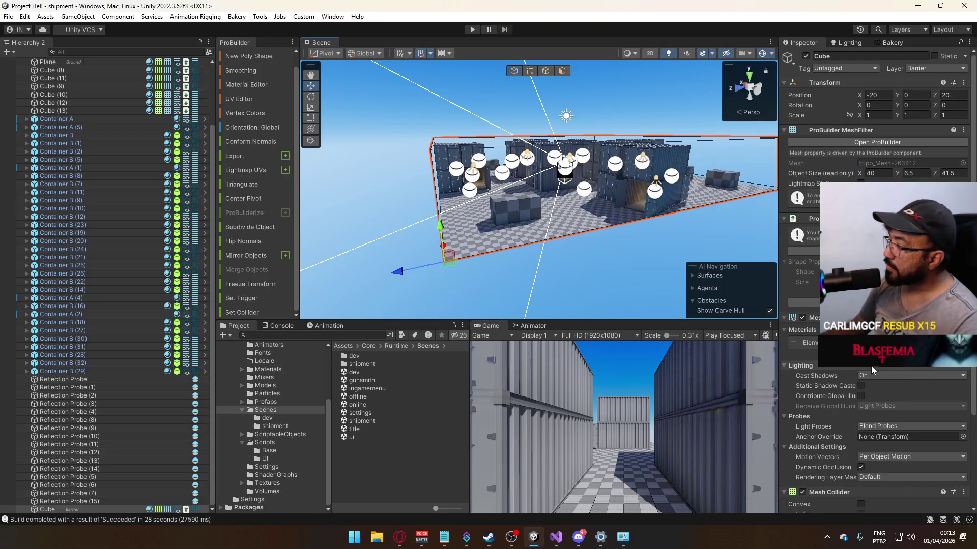
scroll(871, 365, "down", 5)
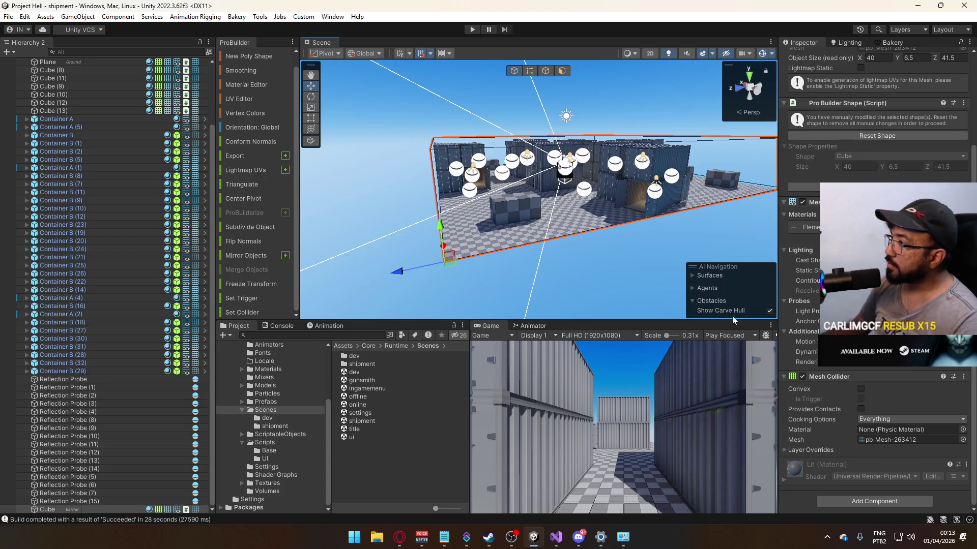
mouse_move(707, 313)
left_mouse_down()
mouse_move(566, 255)
mouse_move(457, 305)
left_mouse_up()
double_click(356, 430)
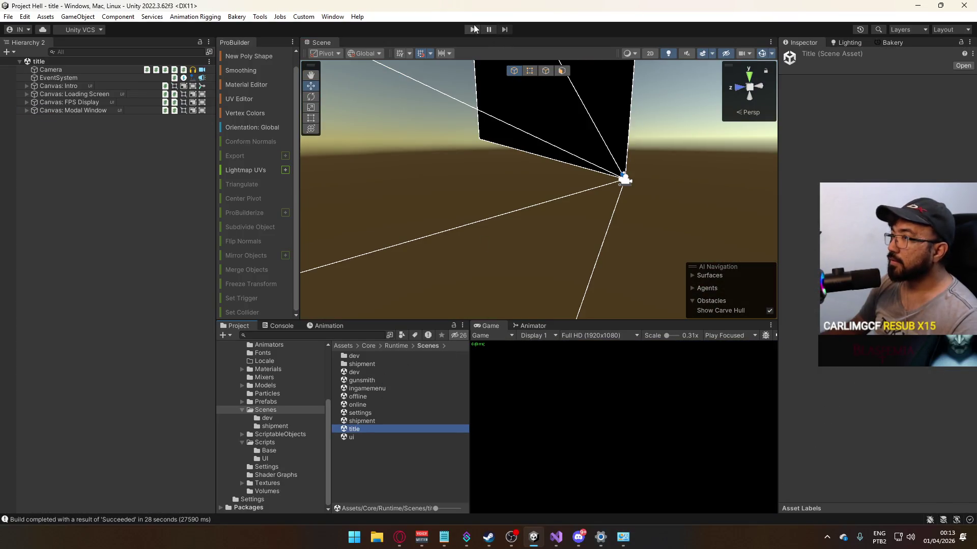
Step: Enter Play mode and edit Player Sprint Speed Mult in the ScriptableObjects Database asset
left_click(473, 29)
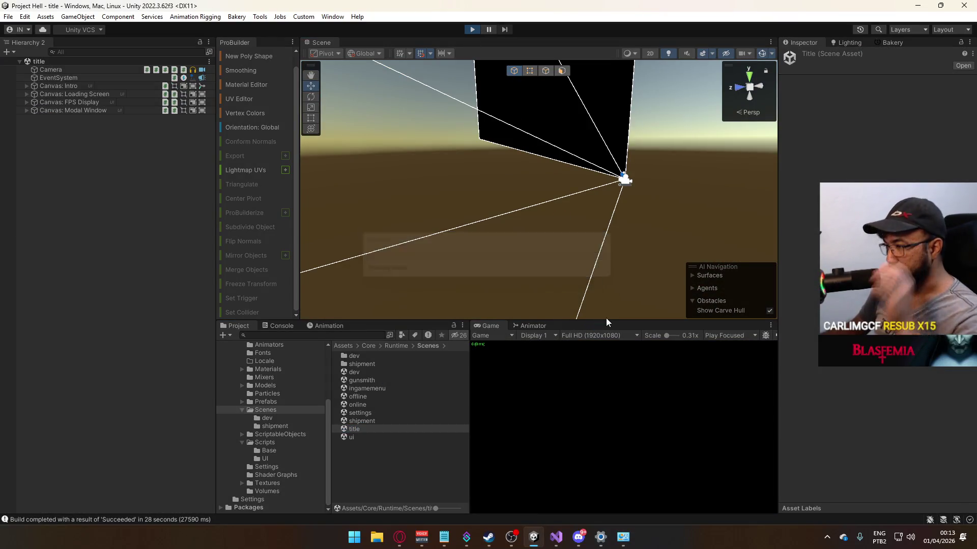
left_click(284, 435)
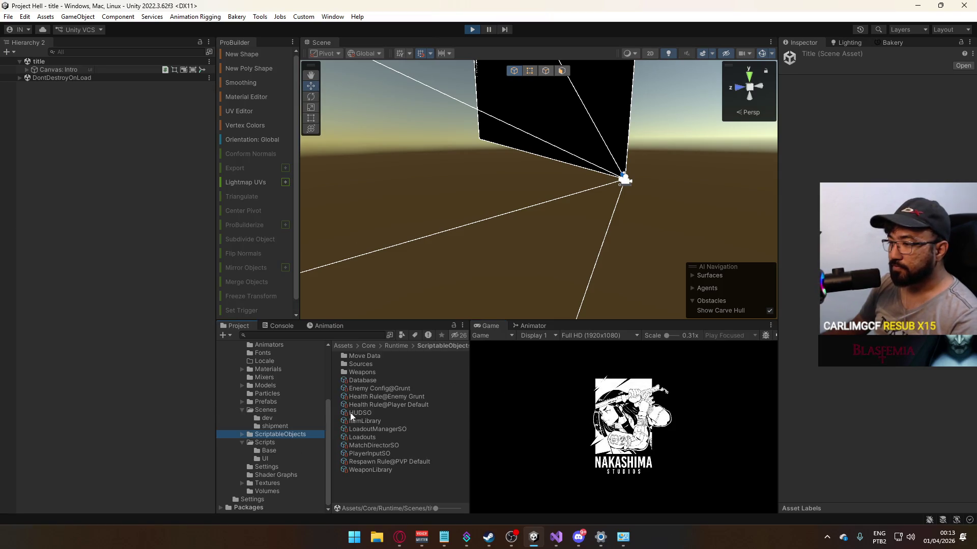
left_click(370, 381)
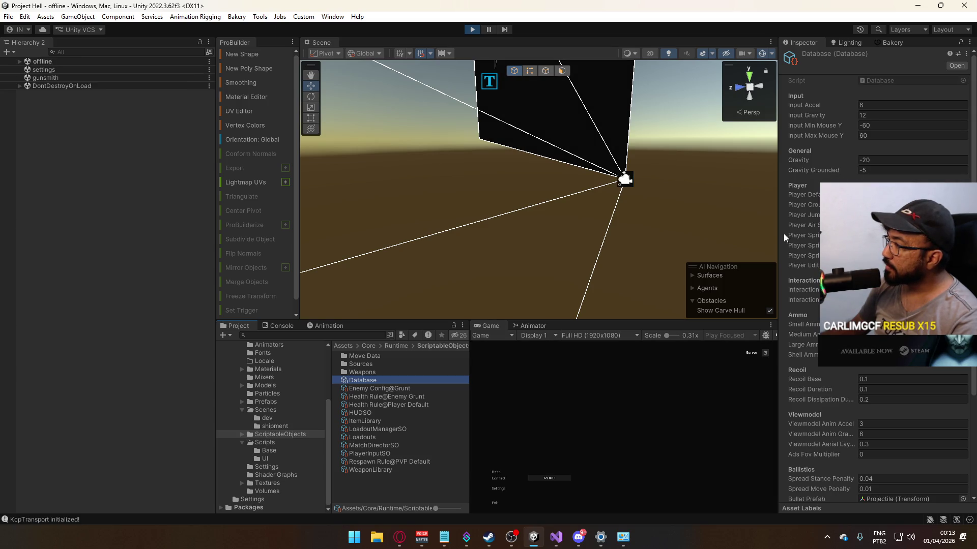
left_click_drag(777, 234, 673, 236)
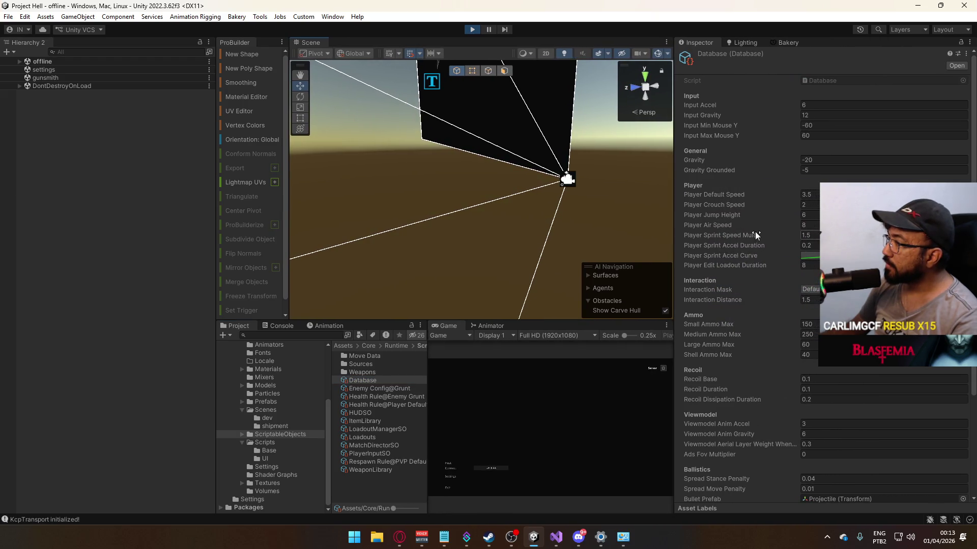
left_click(813, 235)
type("2")
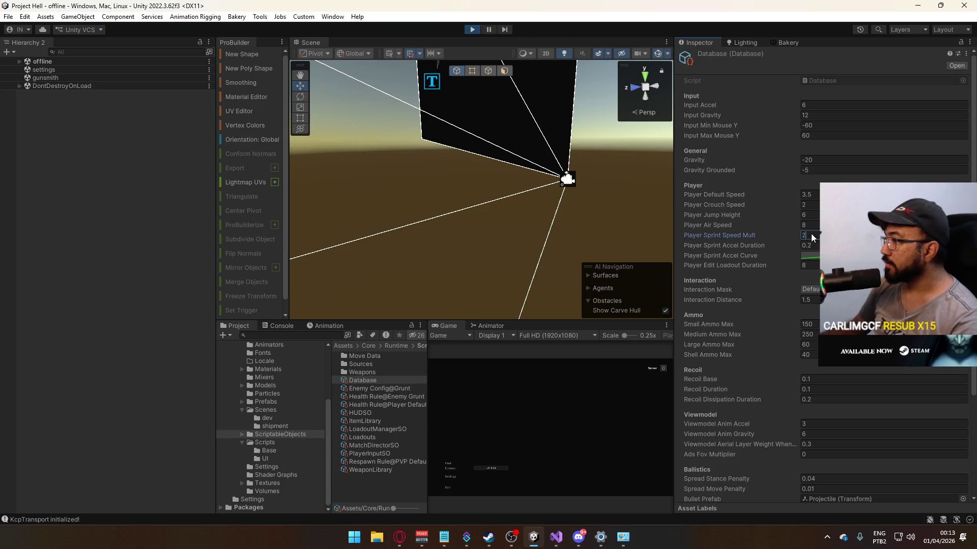
Step: Start a shipment-map match and walk the player through the container corridor
left_click(448, 466)
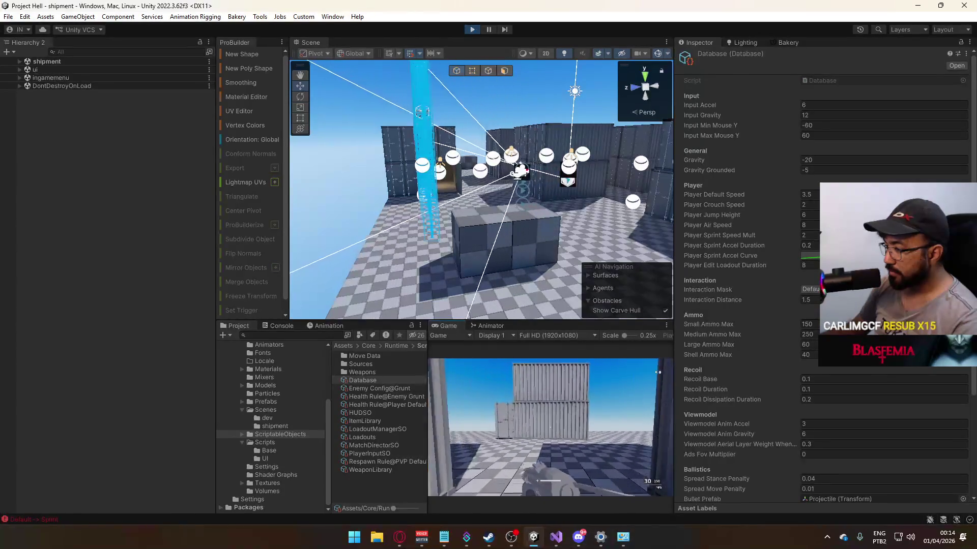
key("w")
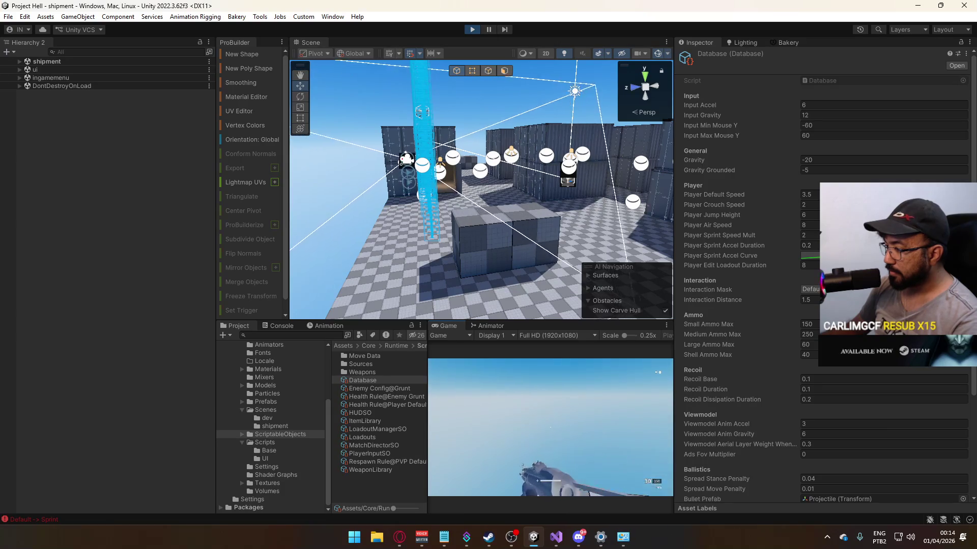
key("w")
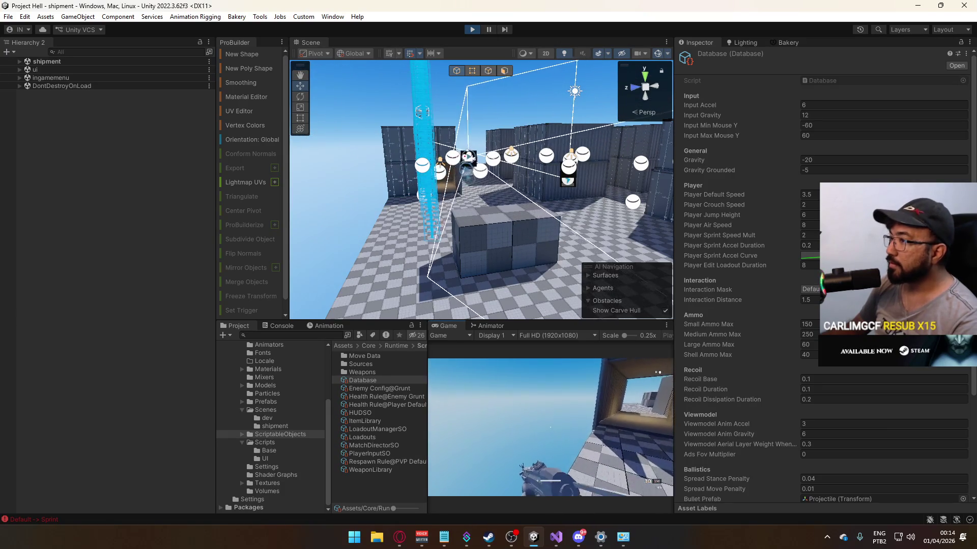
key("w")
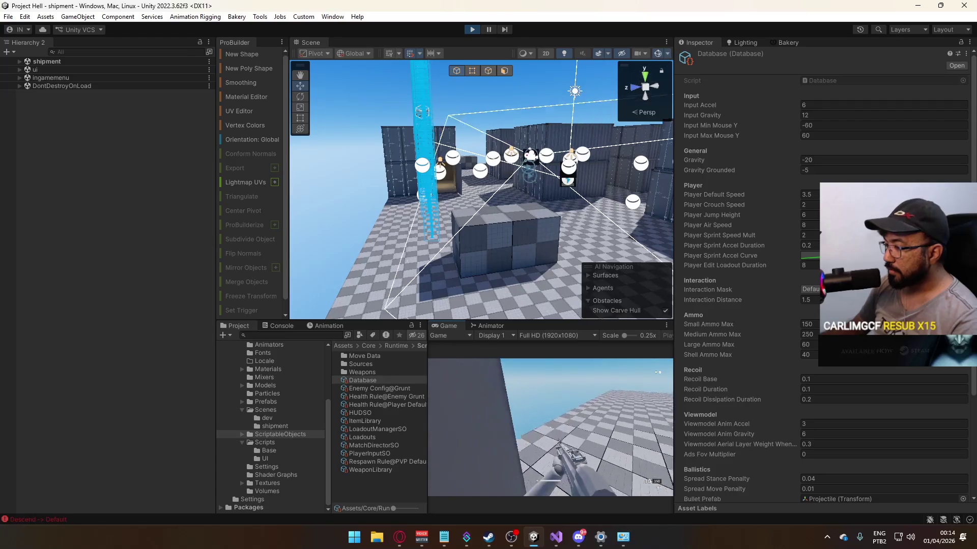
key("super")
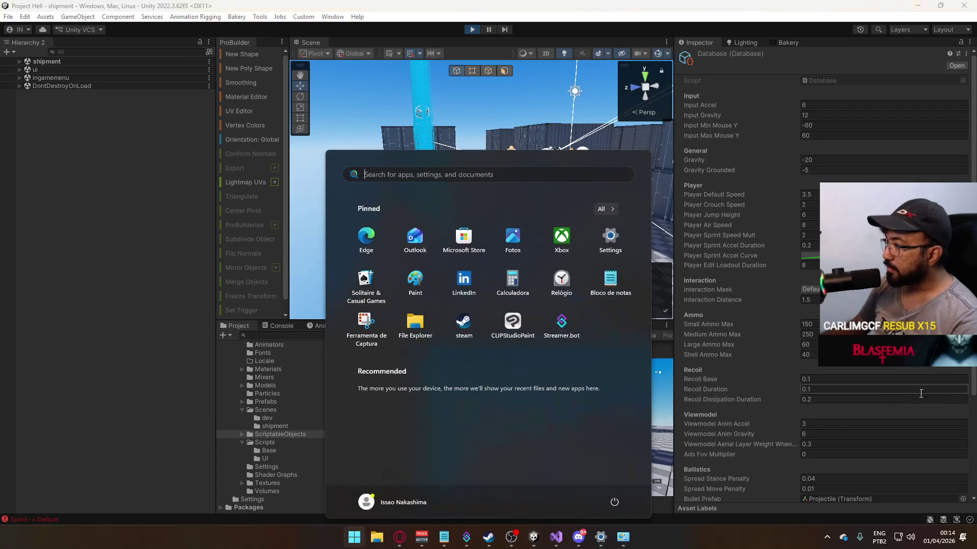
key("super")
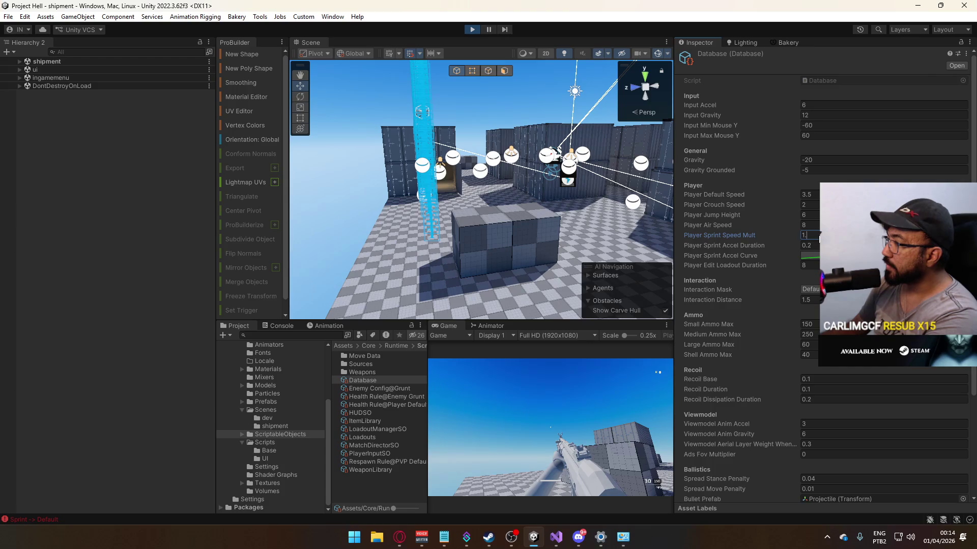
left_click(815, 232)
type("1.75")
Step: Fire, sprint toward the containers to test the speed, then stop the game
left_click(654, 377)
key("shift")
key("w")
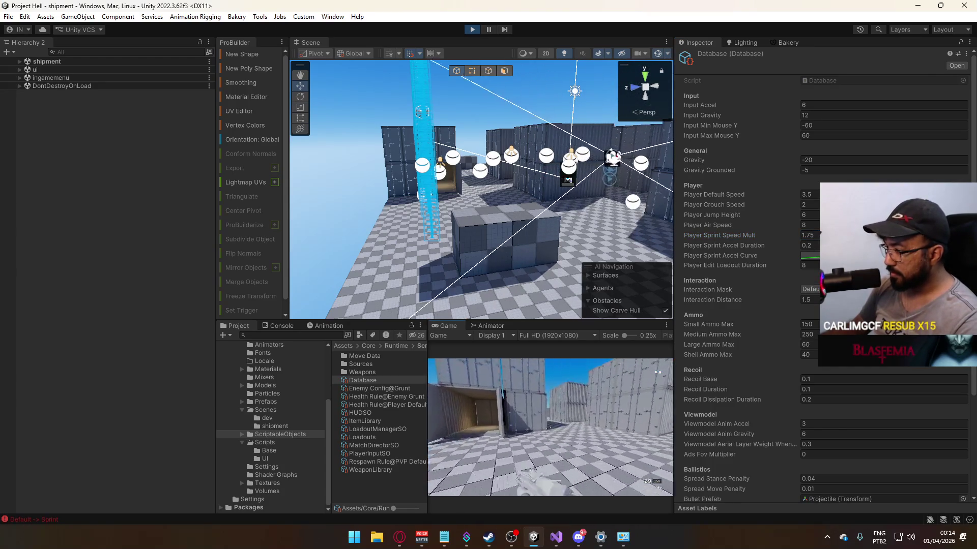
key("w")
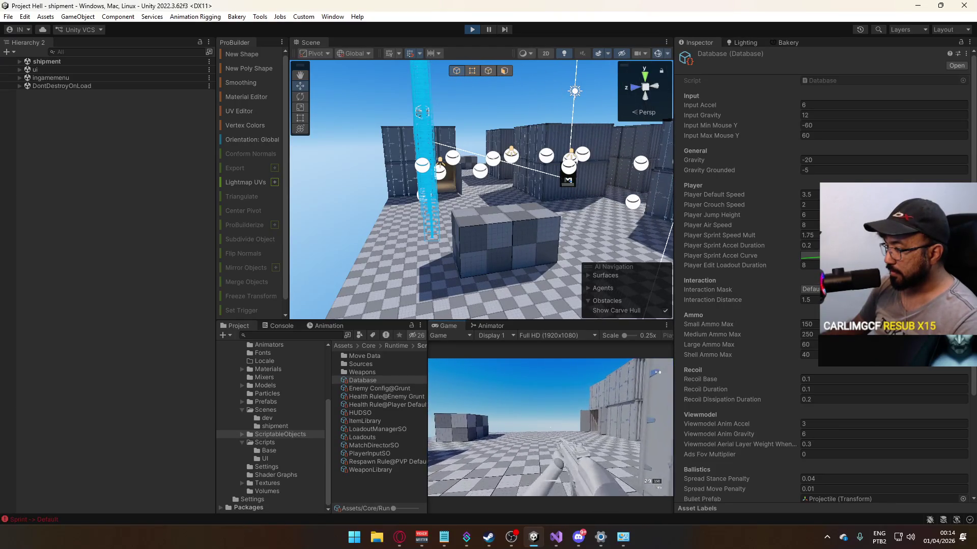
key("super")
left_click(533, 29)
left_click(472, 29)
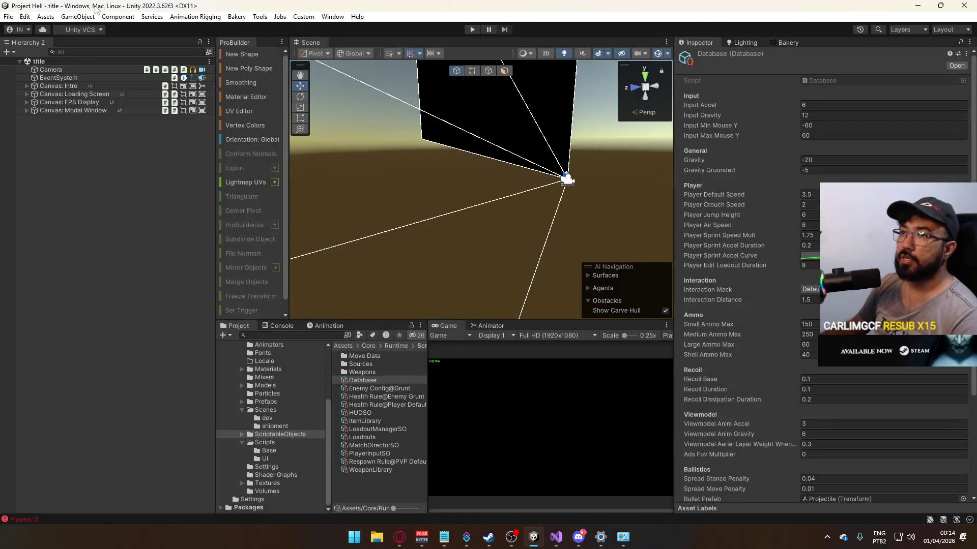
Step: Start a clean Windows build from Build Settings into the Project Hell output folder
left_click(8, 17)
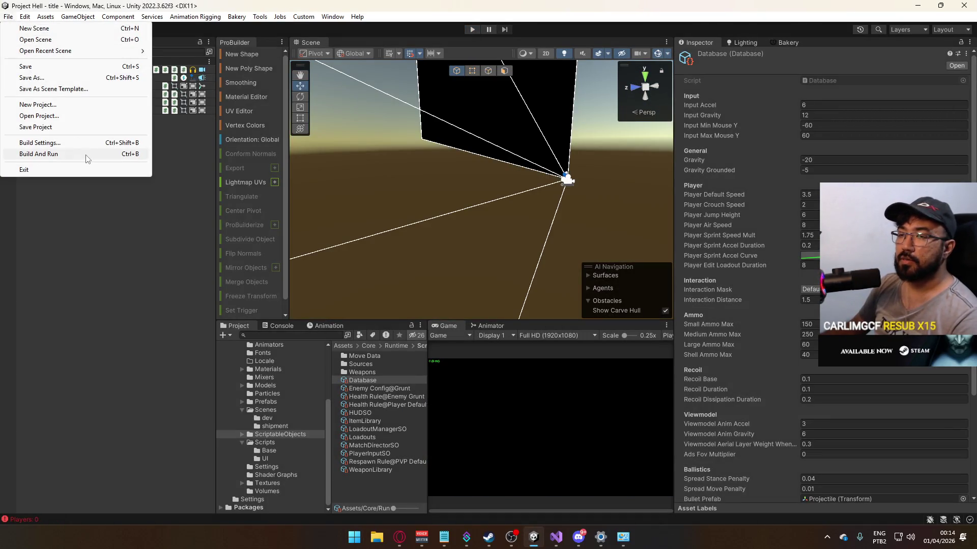
left_click(89, 144)
left_click(494, 325)
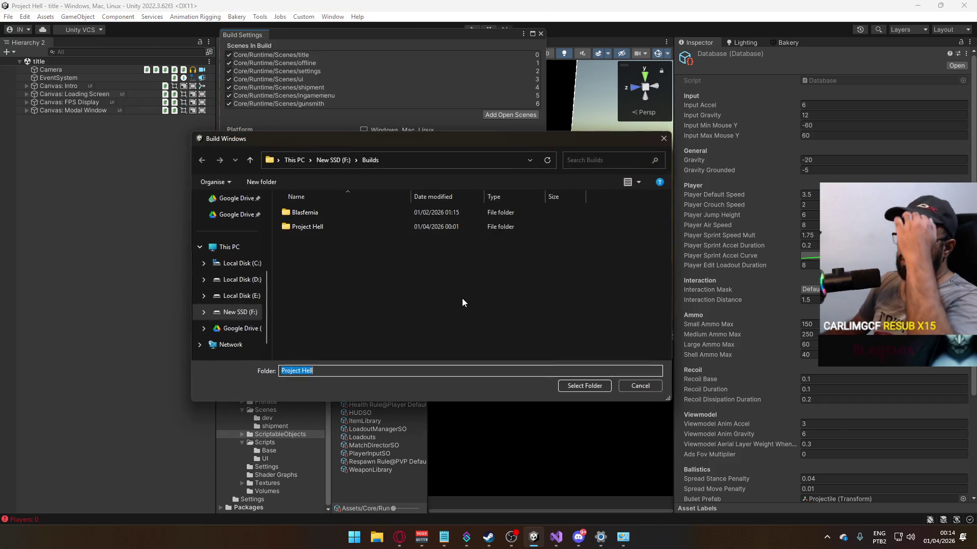
left_click(636, 384)
left_click(477, 324)
left_click(484, 333)
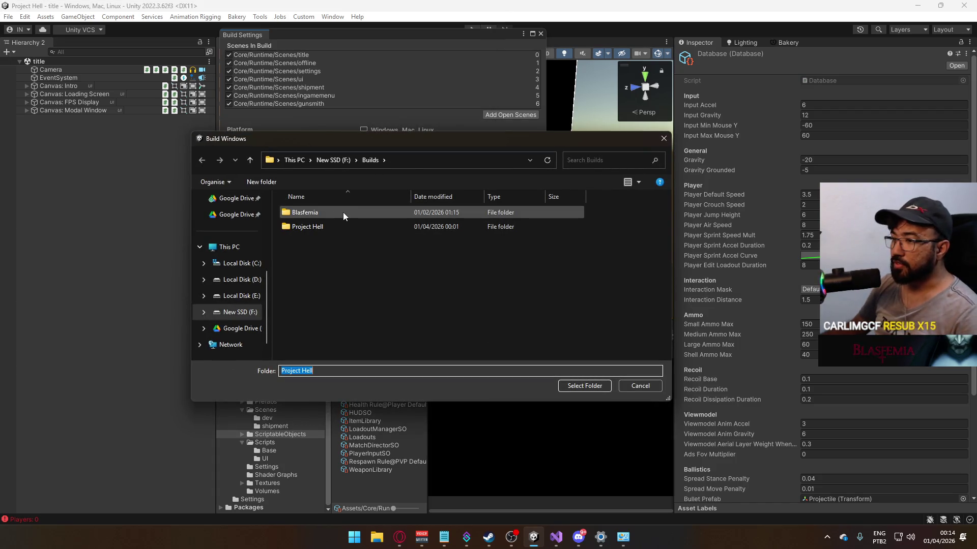
left_click(343, 212)
left_click(335, 224)
left_click(585, 385)
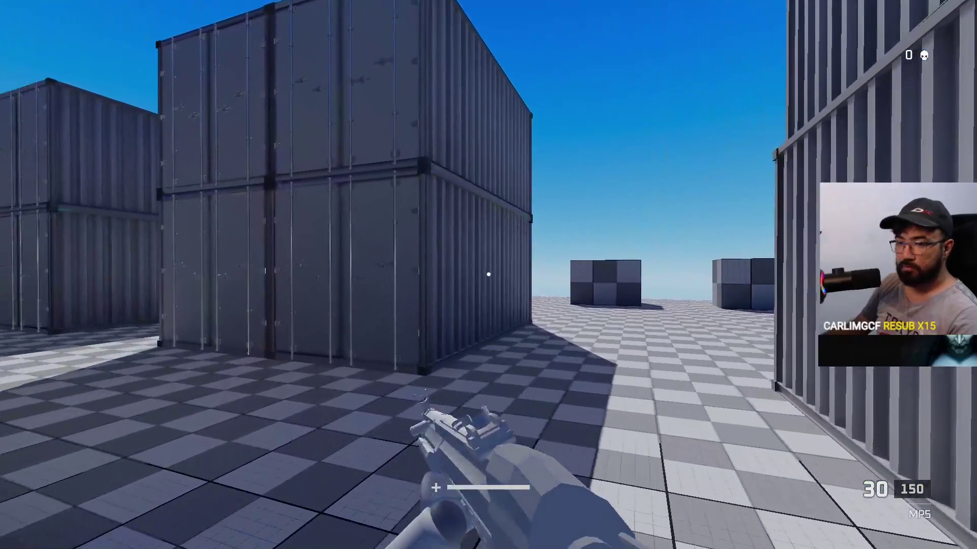
Step: Leave the game and bring the Discord voice call to the front
key("super")
left_click(585, 538)
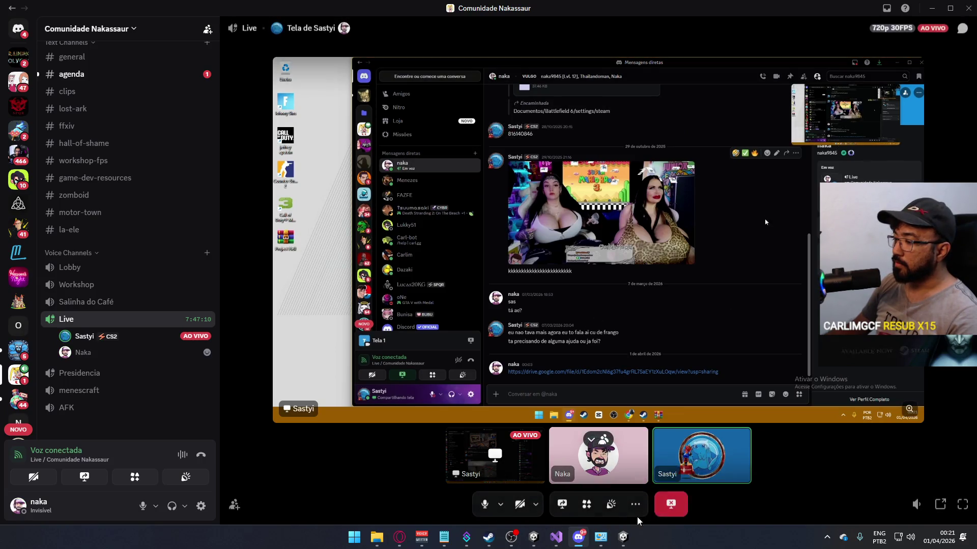
Step: Stop watching the friend's screen share in the Discord call
left_click(663, 510)
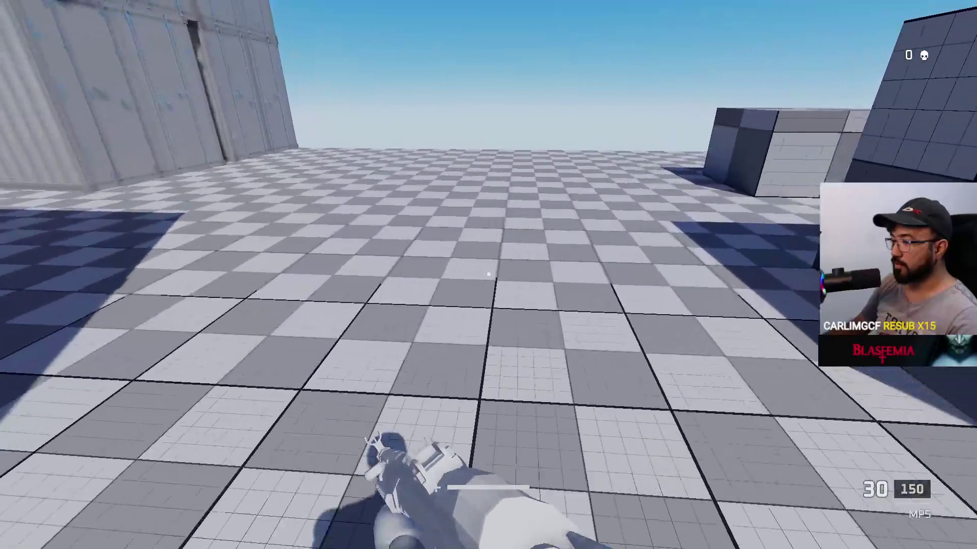
Step: Return to the game window and fire MP5 bursts at the containers
key("super")
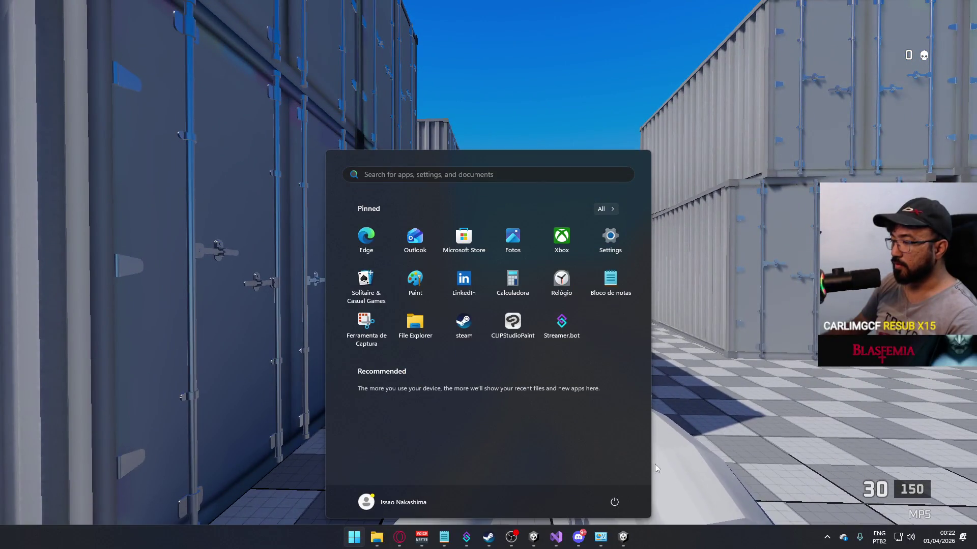
left_click(656, 468)
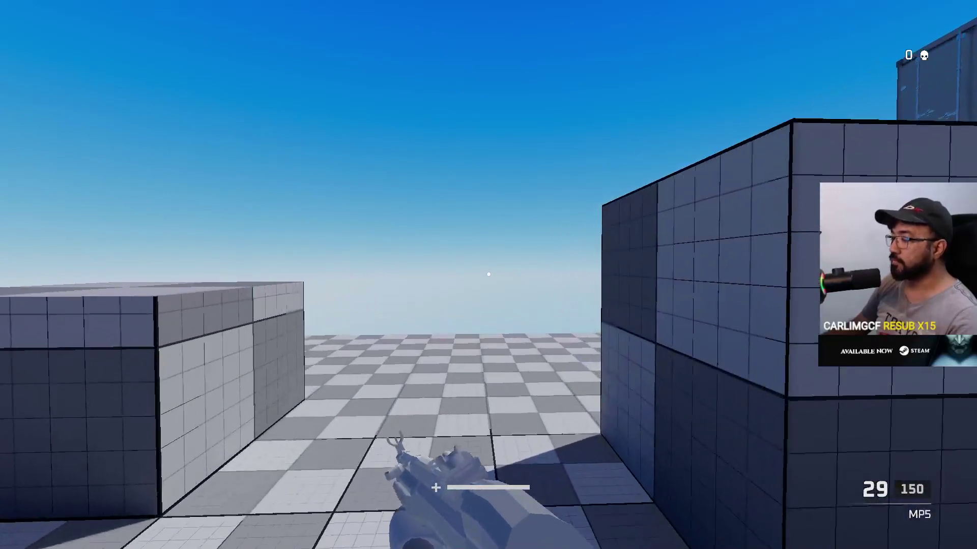
left_click(488, 274)
left_click(488, 275)
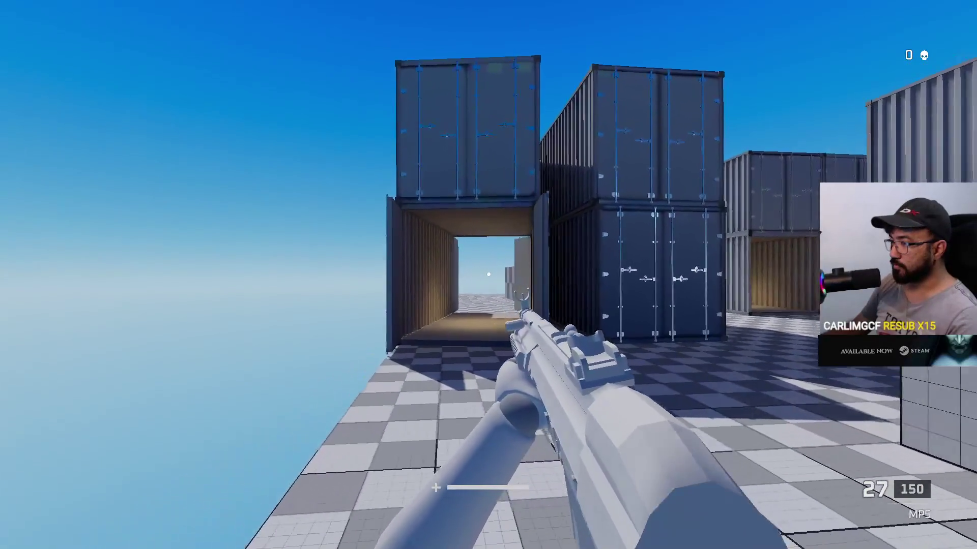
left_click(489, 274)
left_click(489, 275)
left_click(488, 275)
left_click(488, 275)
left_click(488, 275)
left_click(488, 275)
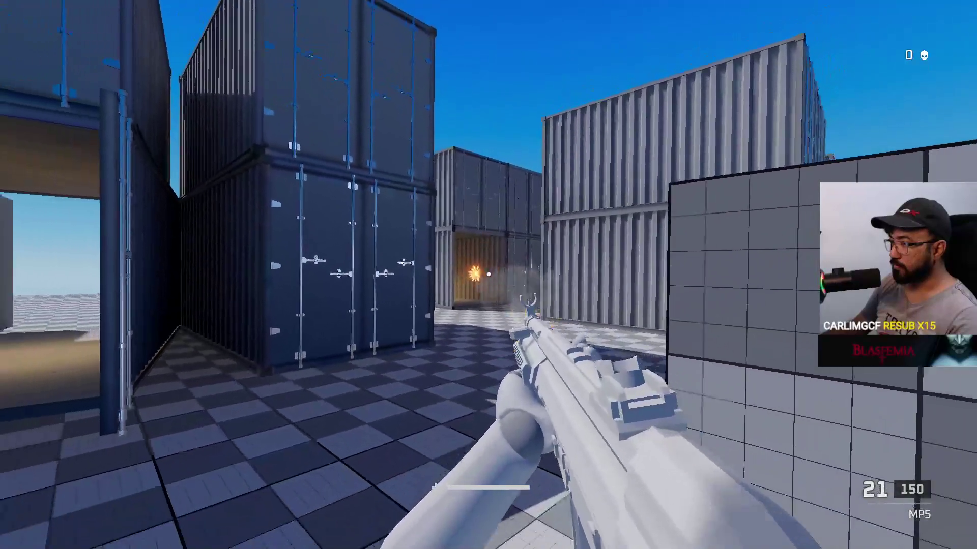
left_click(488, 275)
left_click(489, 275)
left_click(489, 275)
left_click(489, 274)
left_click(488, 275)
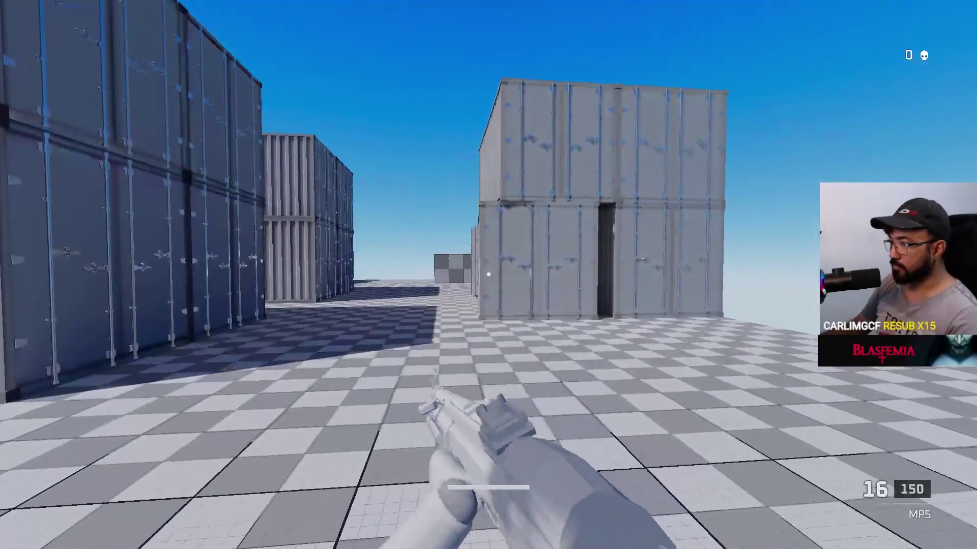
Step: Walk into the container corridor and keep firing the MP5 toward open ground
key("w")
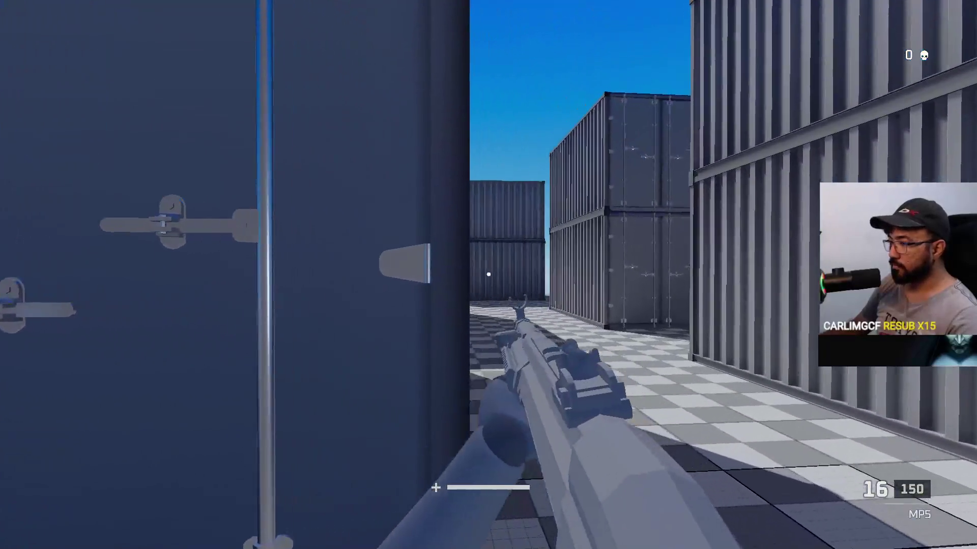
left_click(489, 275)
left_click(489, 274)
left_click(488, 274)
left_click(488, 275)
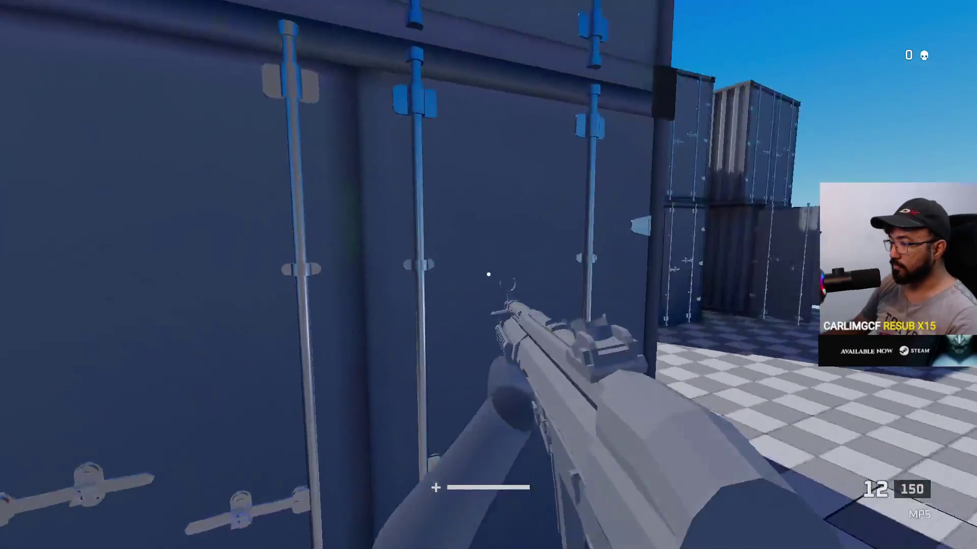
left_click(488, 274)
left_click(488, 275)
left_click(488, 274)
left_click(488, 274)
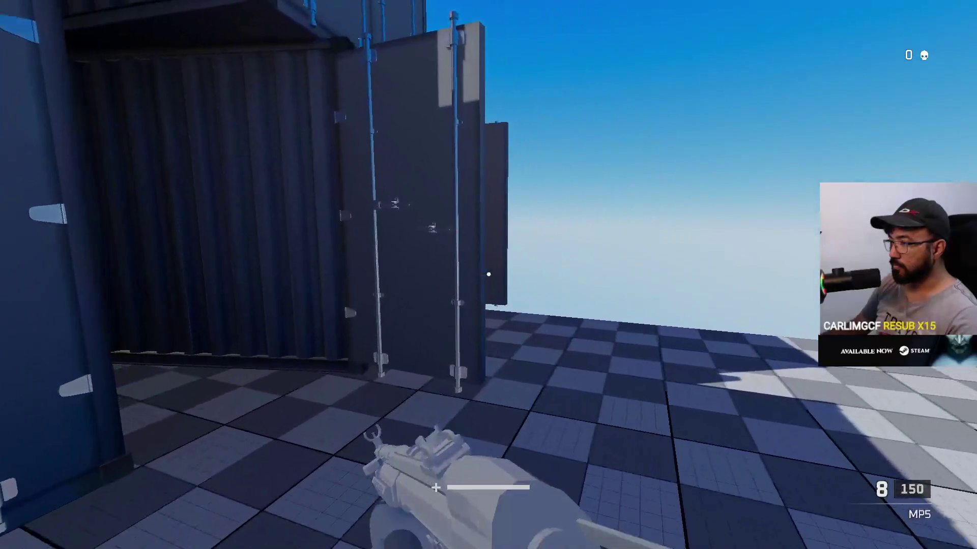
Step: Reload the MP5, check the scoreboard and strafe toward a container door
key("w")
key("r")
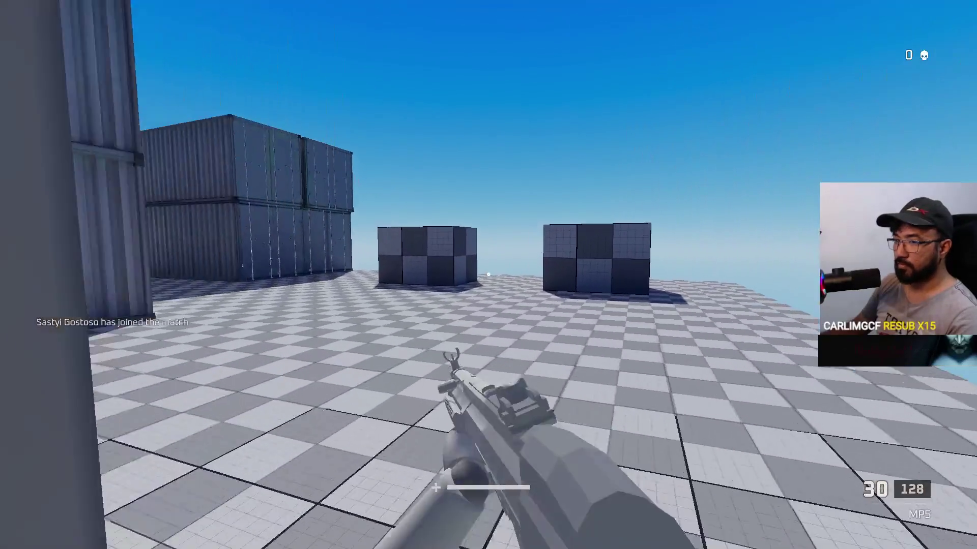
key("Tab")
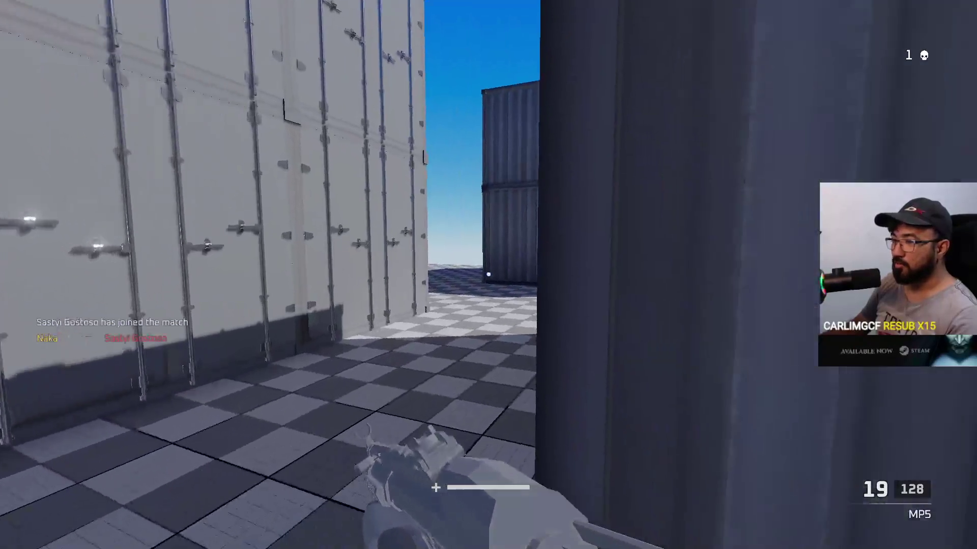
key("d")
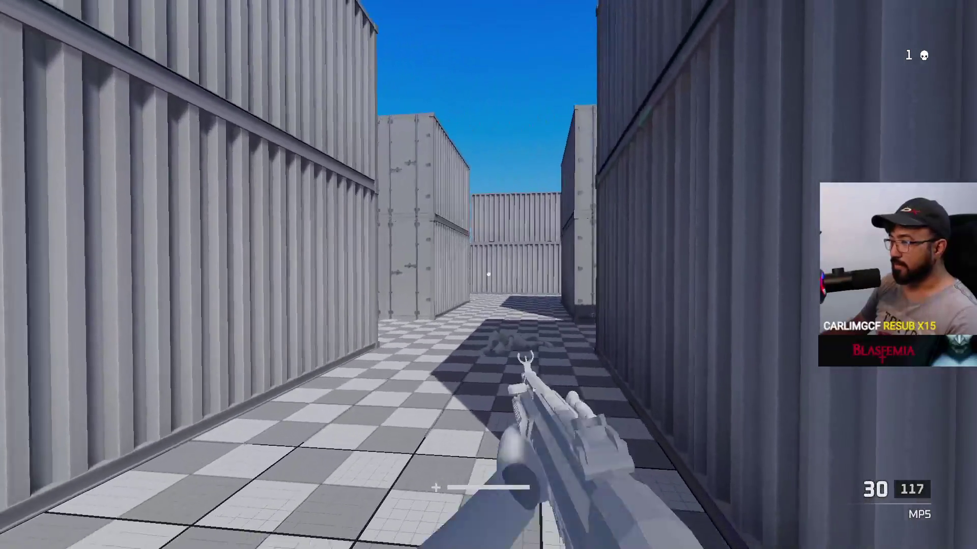
key("w")
key("w")
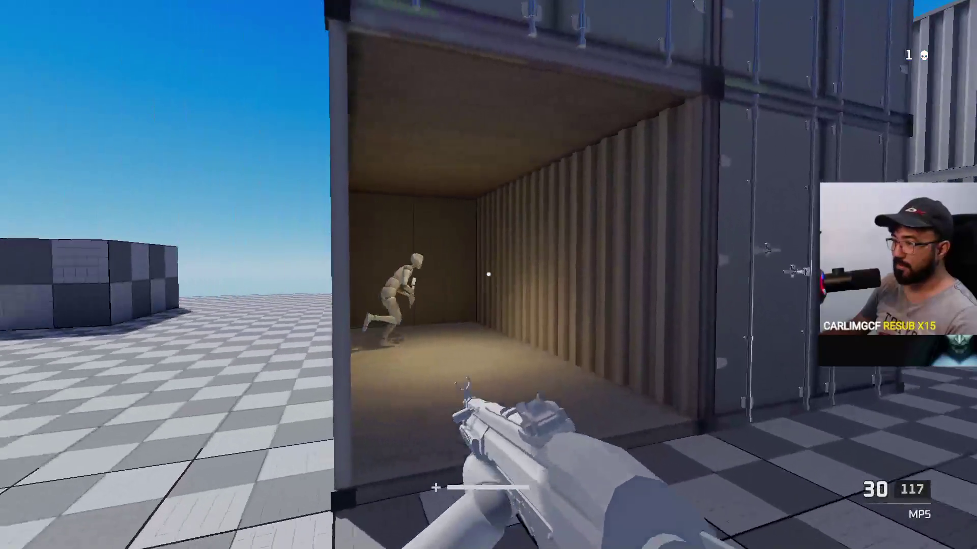
Step: Shoot the enemies in the container and corridor, reload, and check the scoreboard
left_click(488, 274)
left_click(488, 275)
key("w")
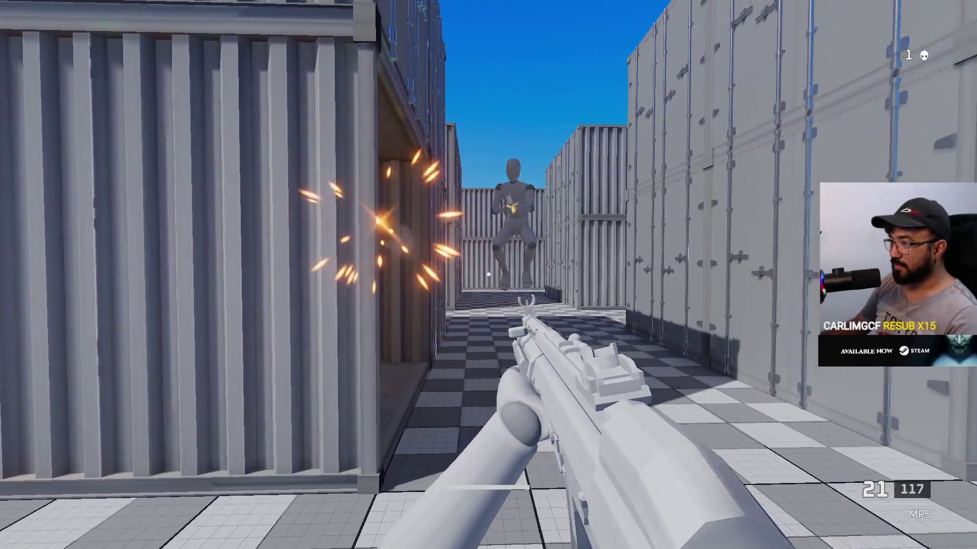
left_click(488, 275)
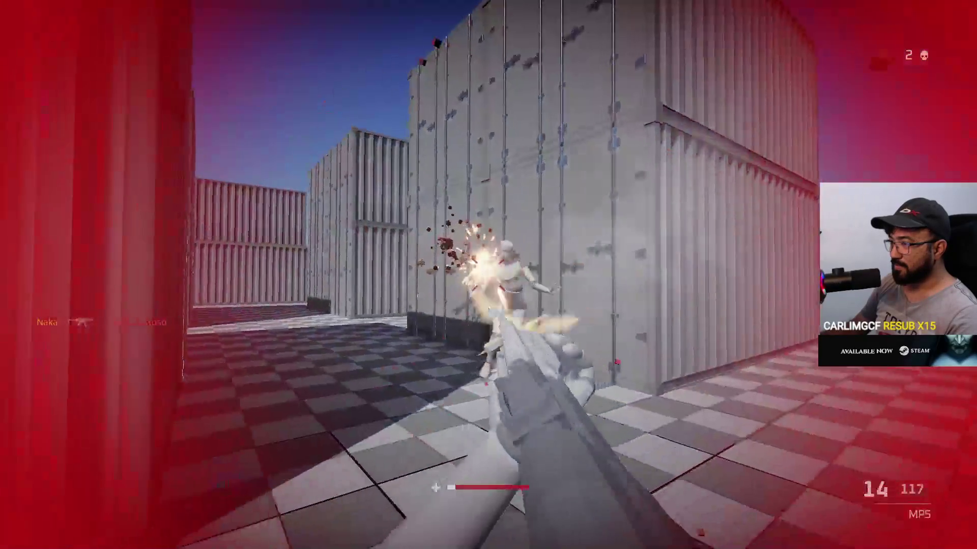
left_click(488, 275)
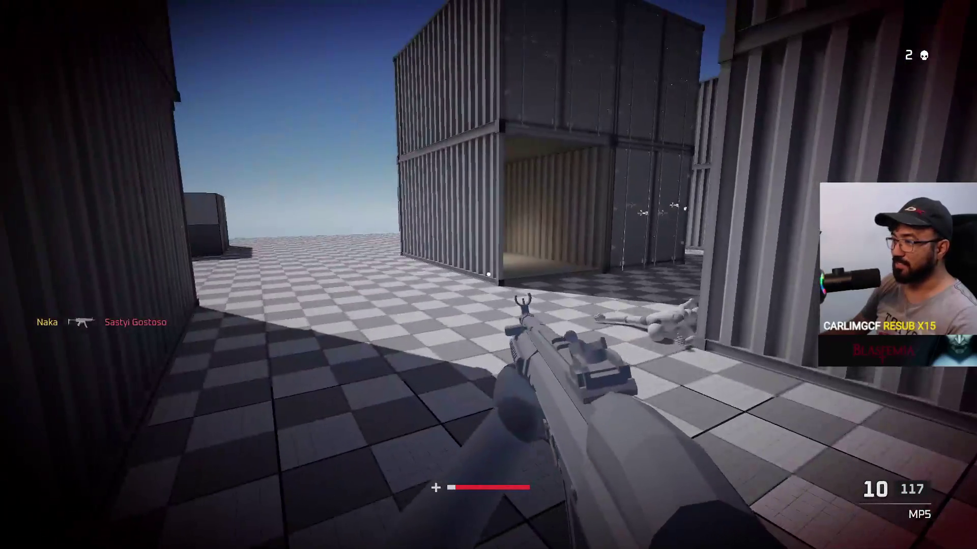
key("r")
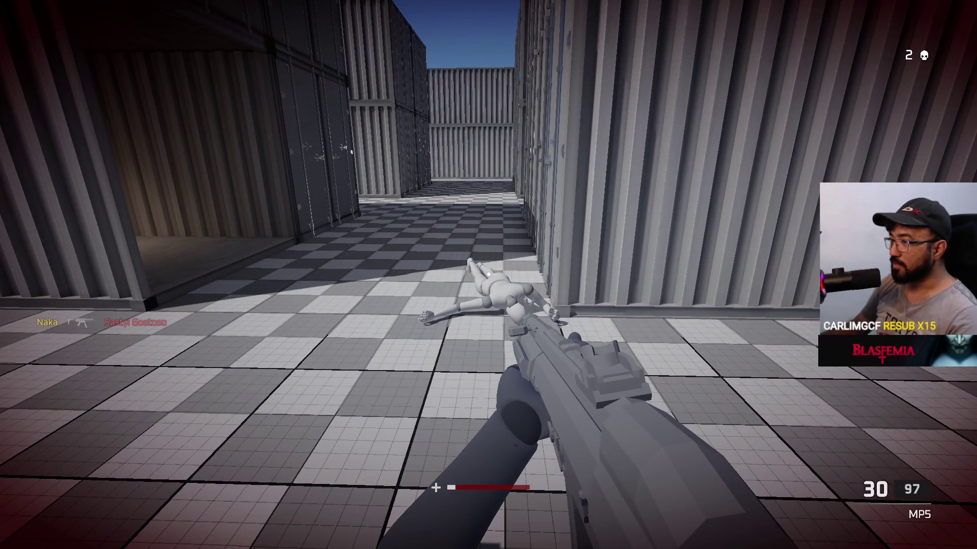
key("Tab")
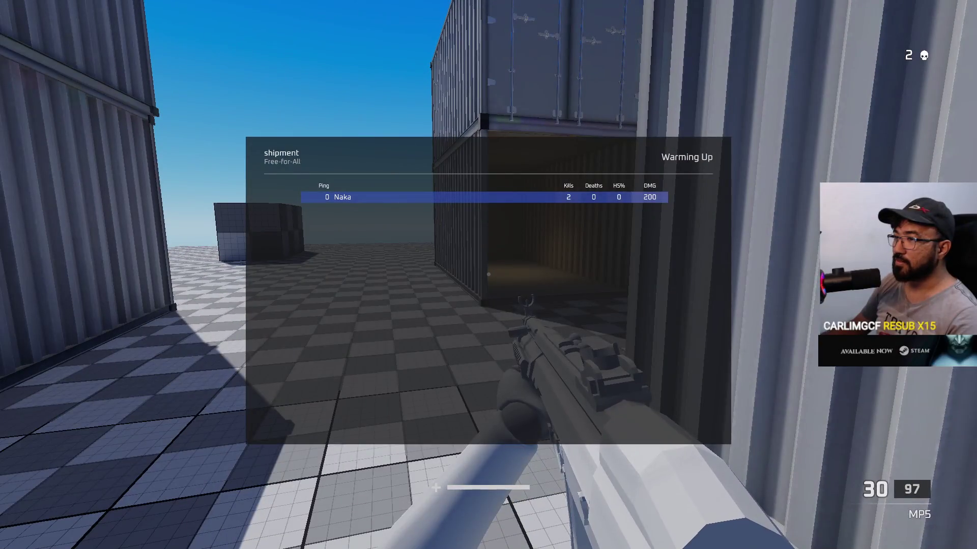
key("w")
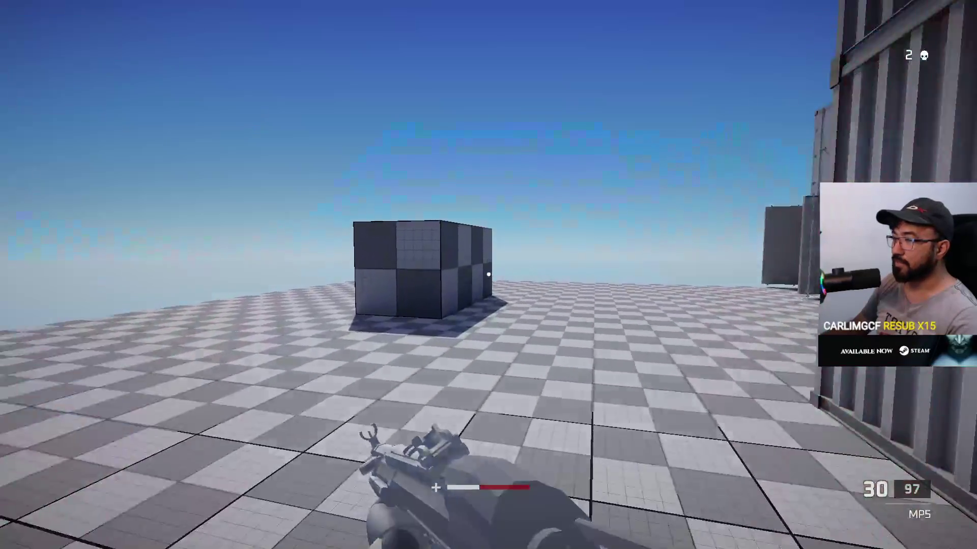
Step: Check the scoreboard after dying, respawn, and fire at the nearby enemy
key("Tab")
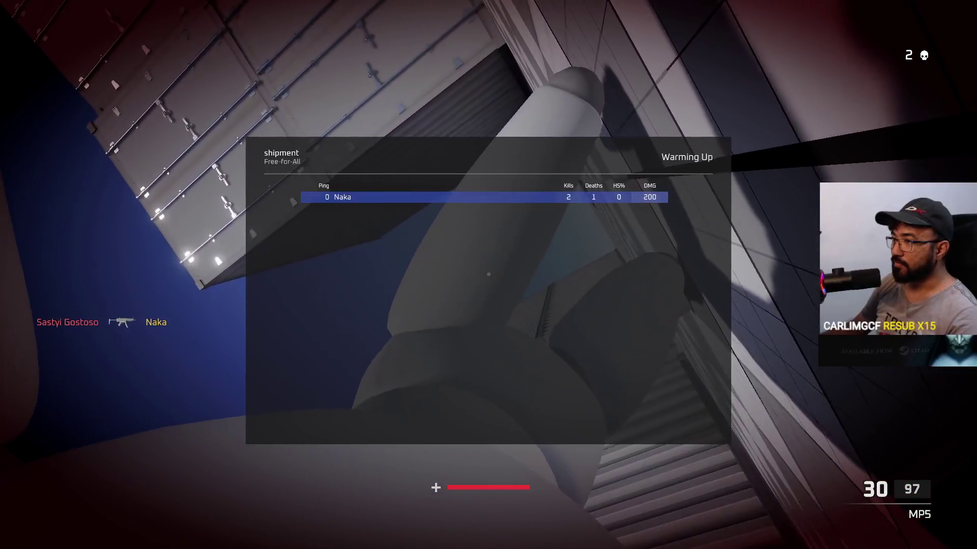
key("Tab")
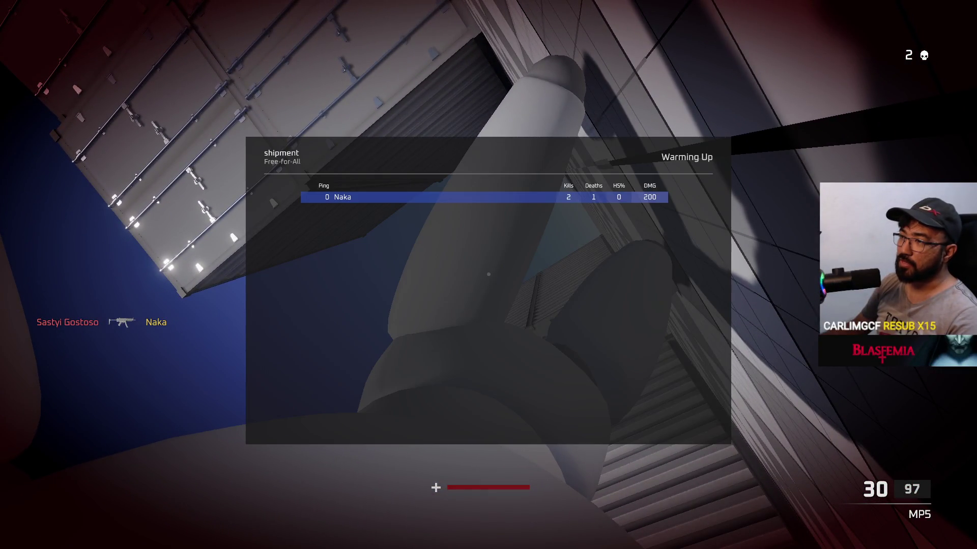
key("Tab")
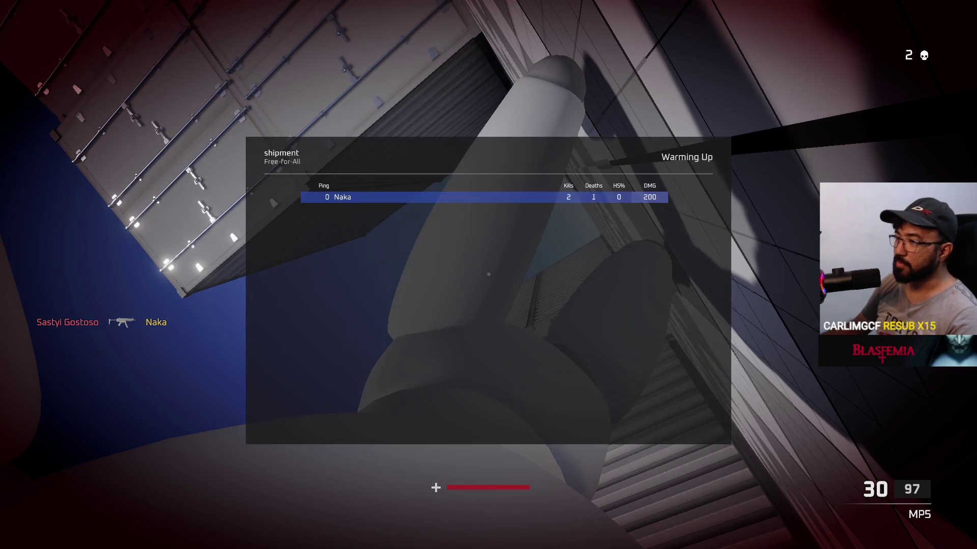
key("Tab")
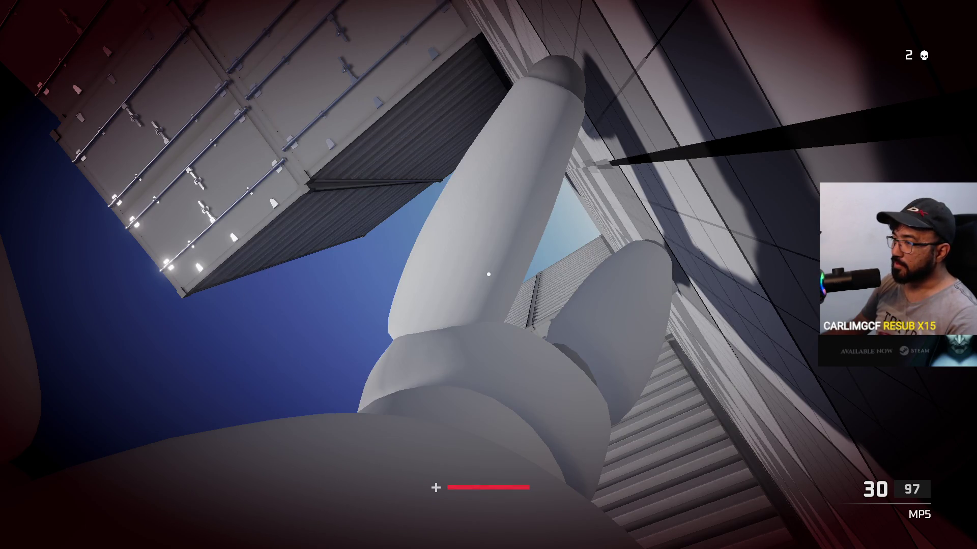
key("Tab")
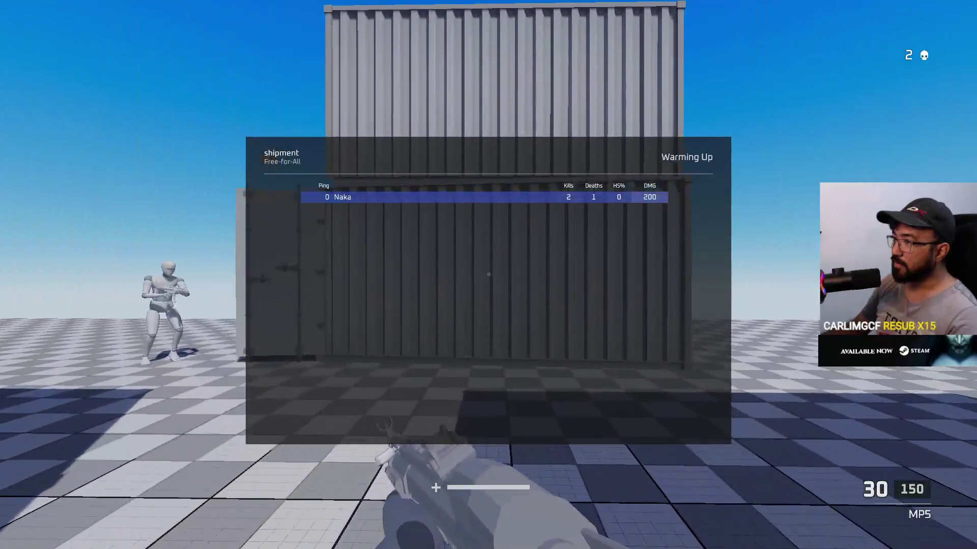
key("Tab")
left_click(488, 274)
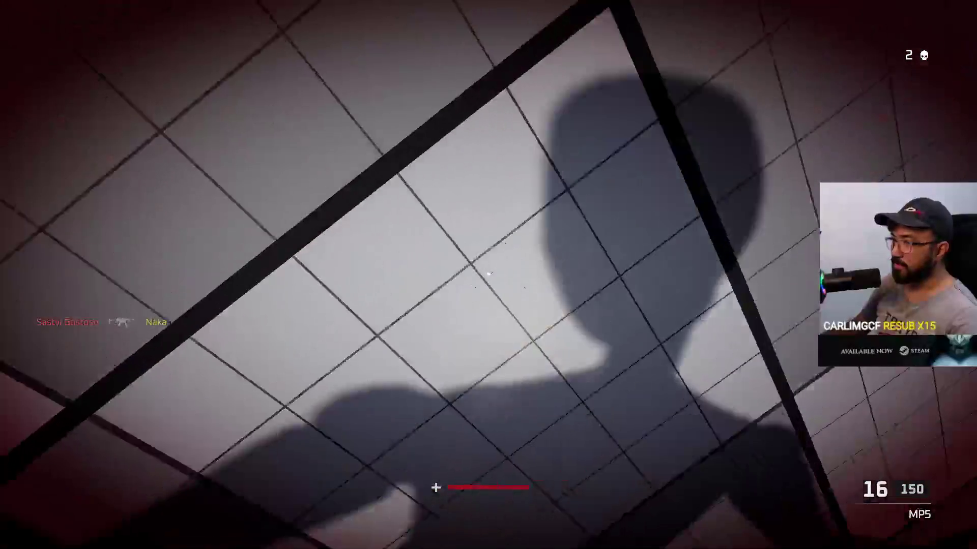
left_click(489, 275)
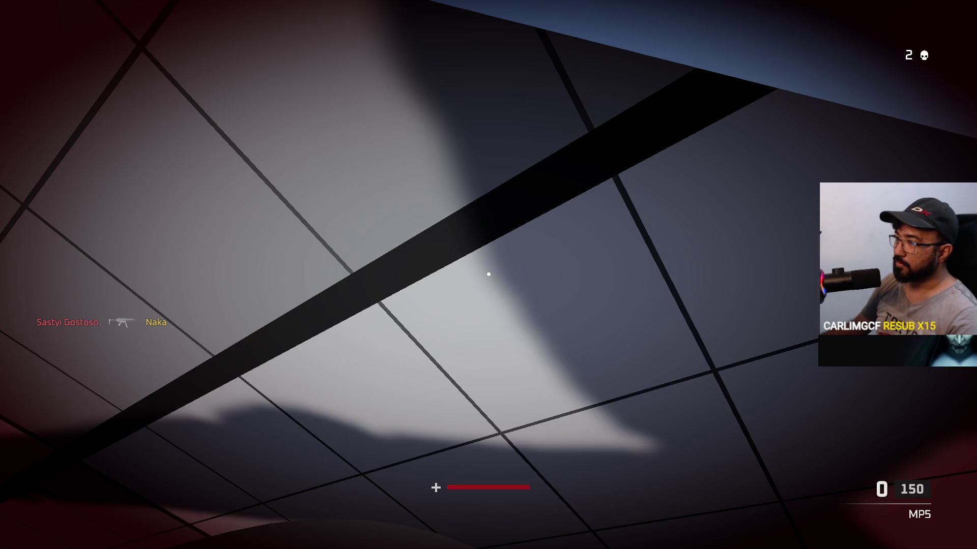
Step: Respawn and walk through the container corridors into the open checkered area
key("w")
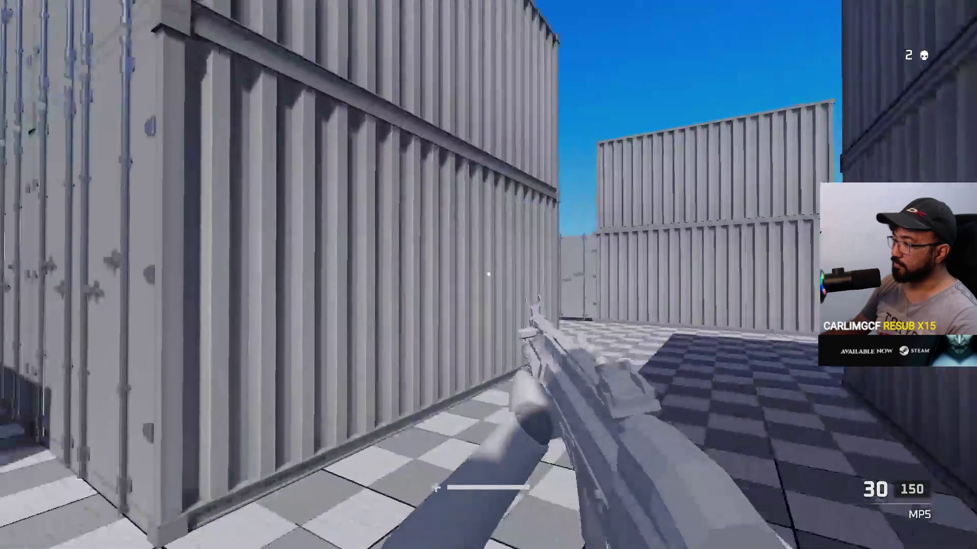
key("w")
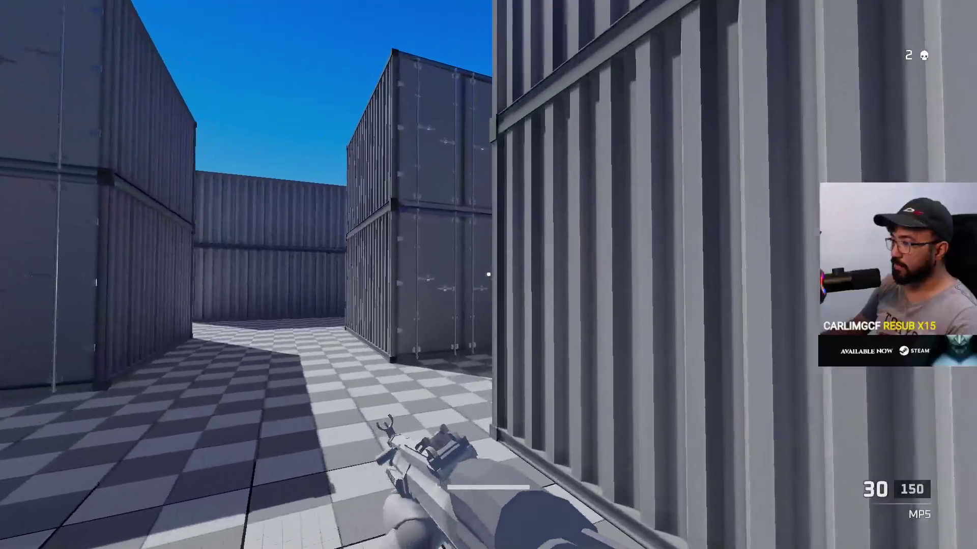
key("w")
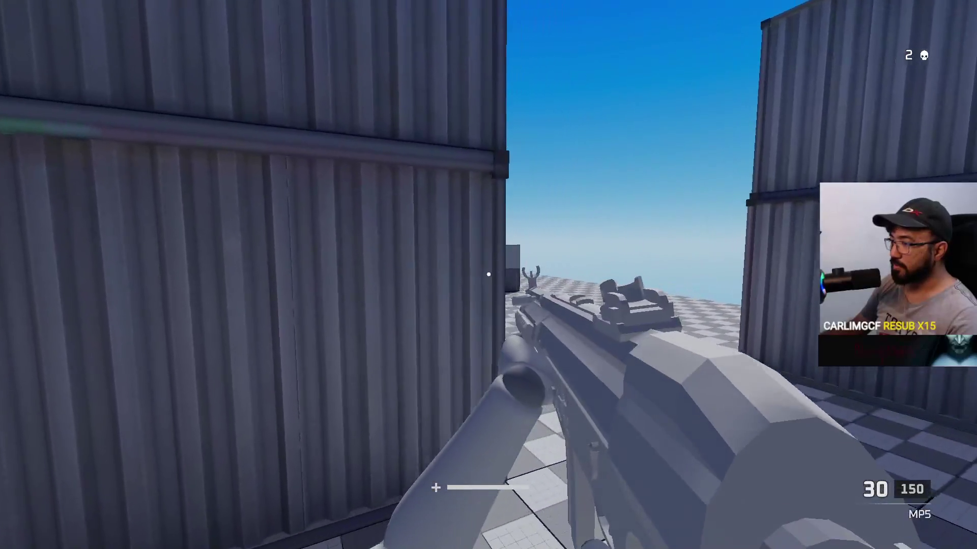
key("w")
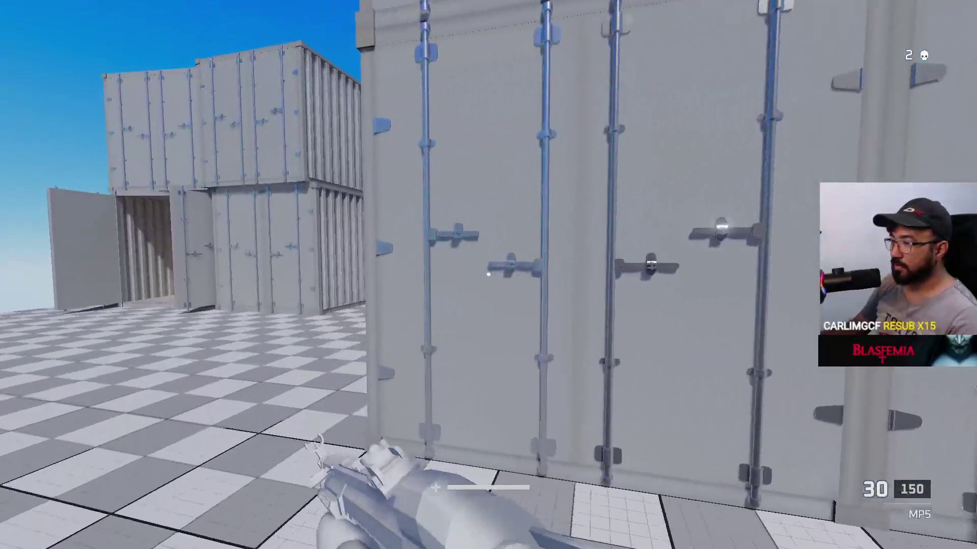
key("w")
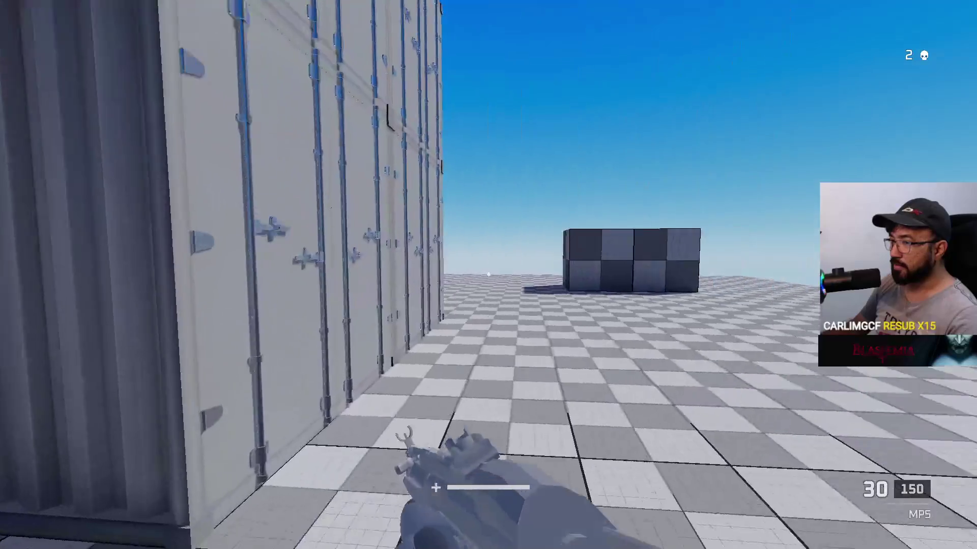
key("w")
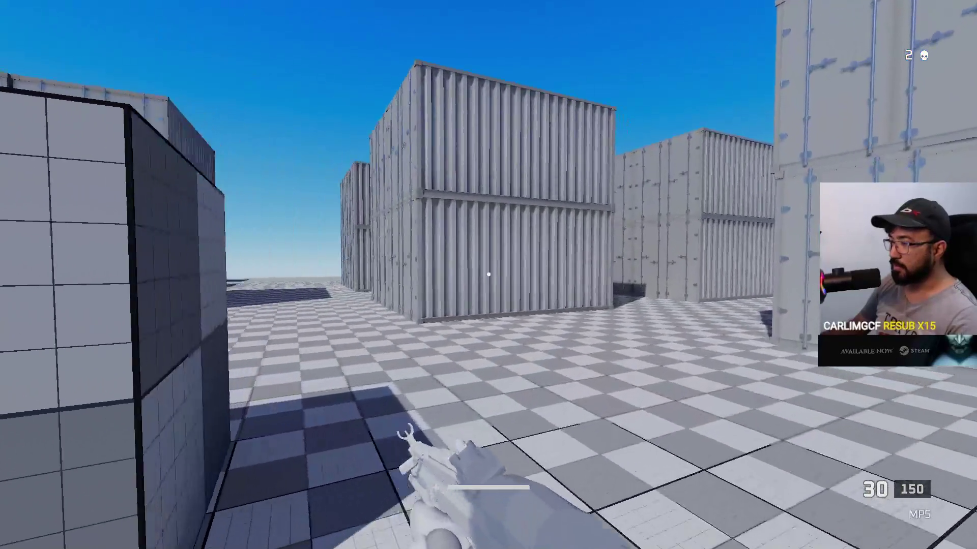
key("w")
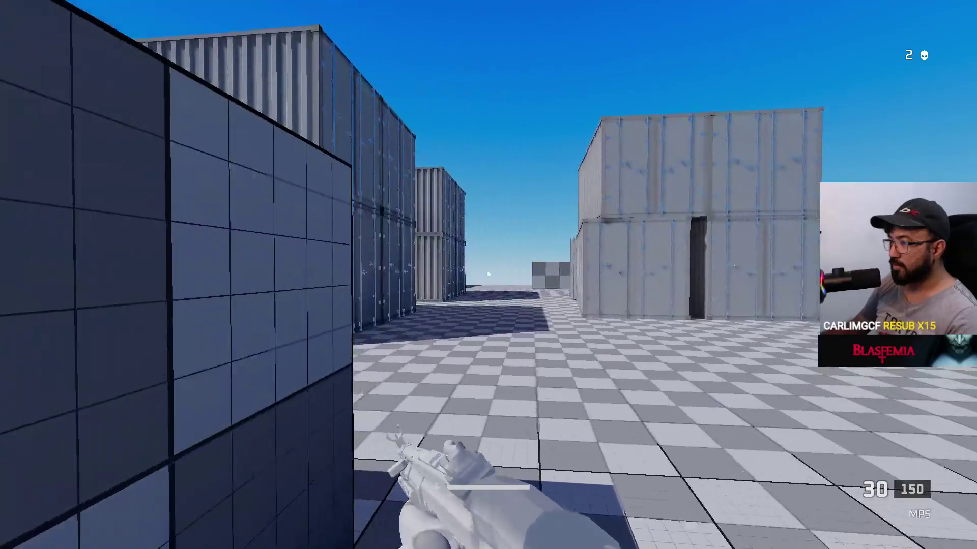
key("w")
key("w")
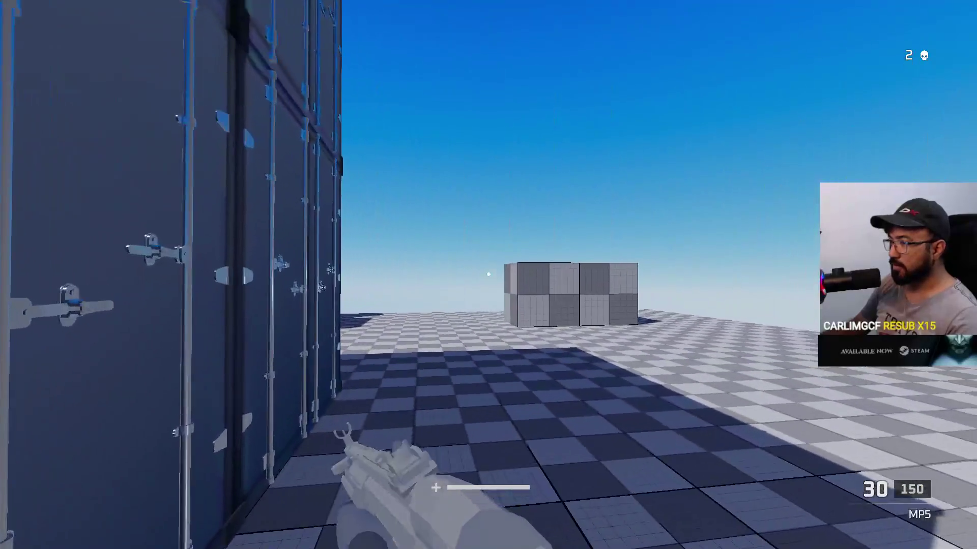
Step: Close the scoreboard, walk through an open container and shoot the enemy beside it
mouse_move(488, 275)
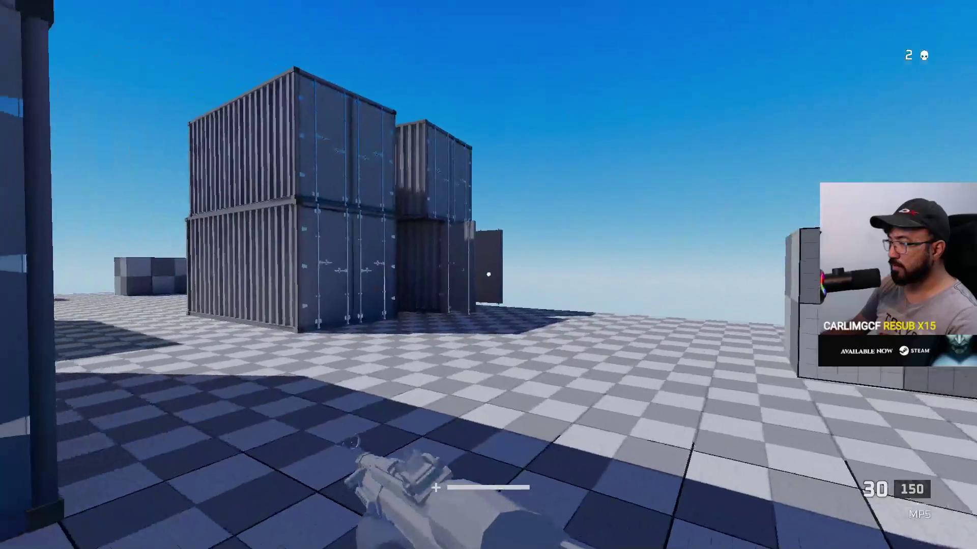
key("Tab")
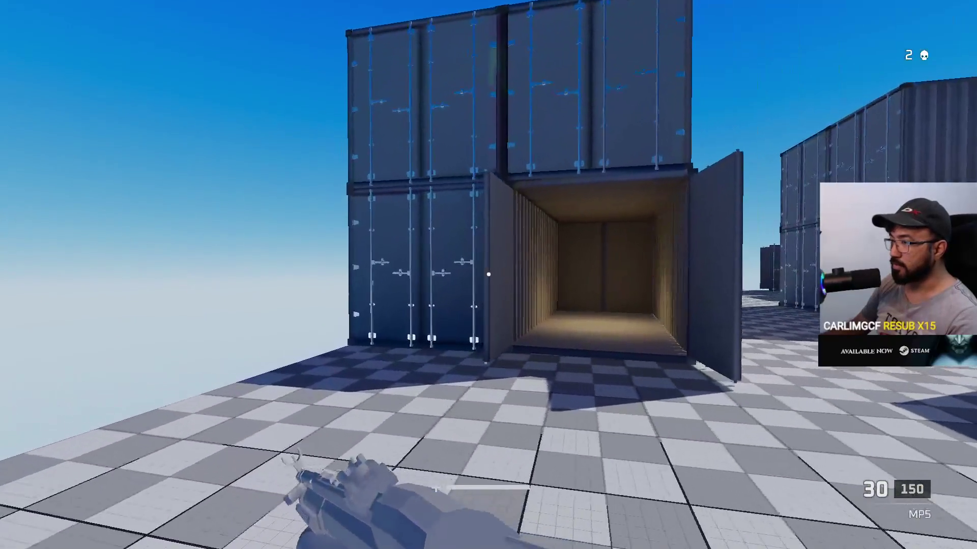
key("w")
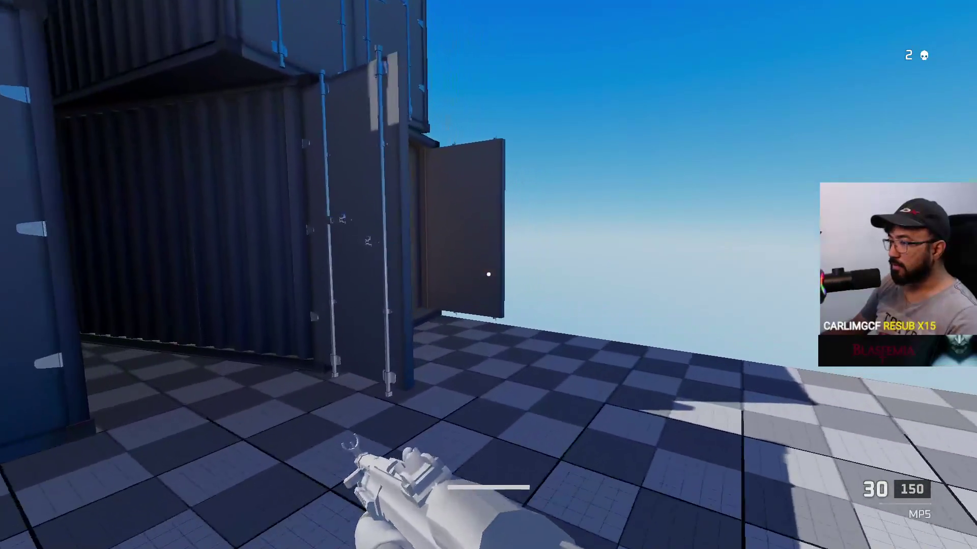
key("w")
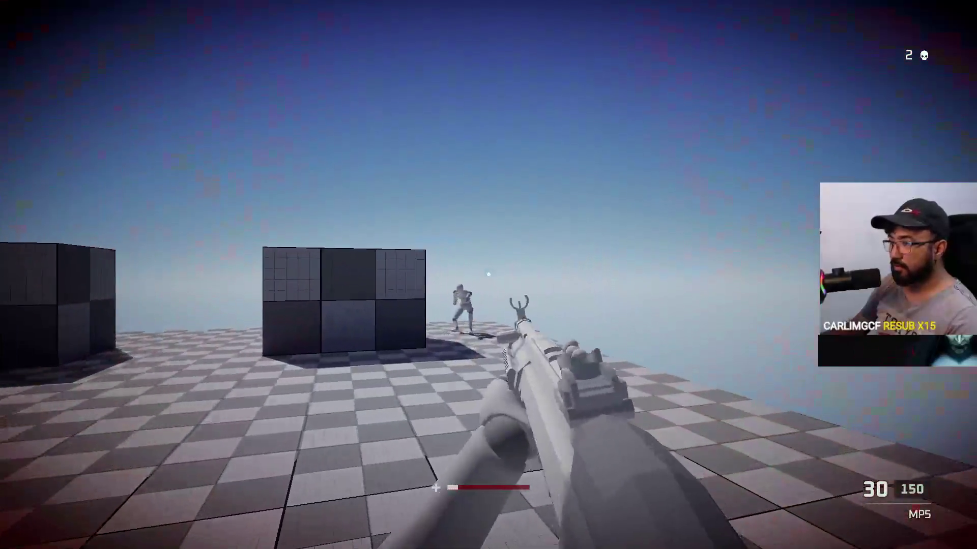
key("w")
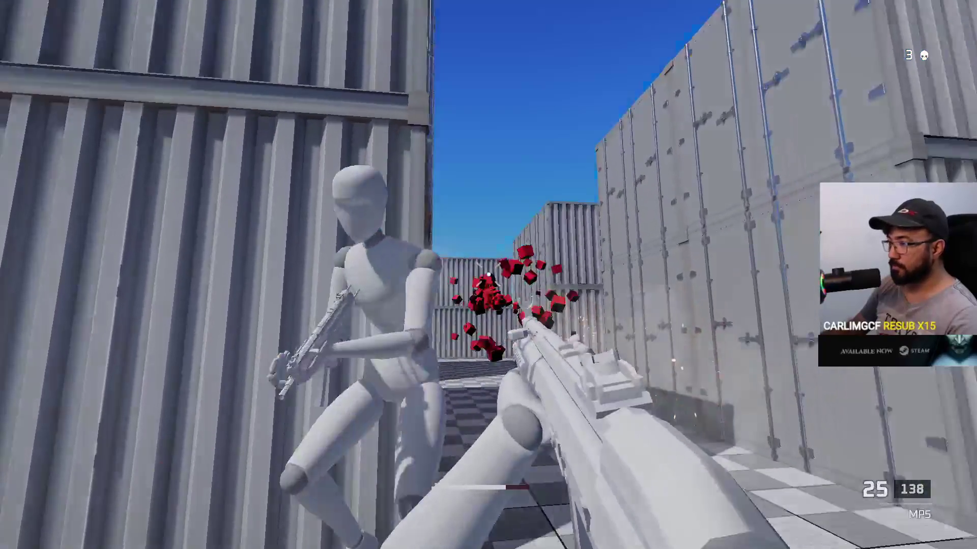
left_click(488, 275)
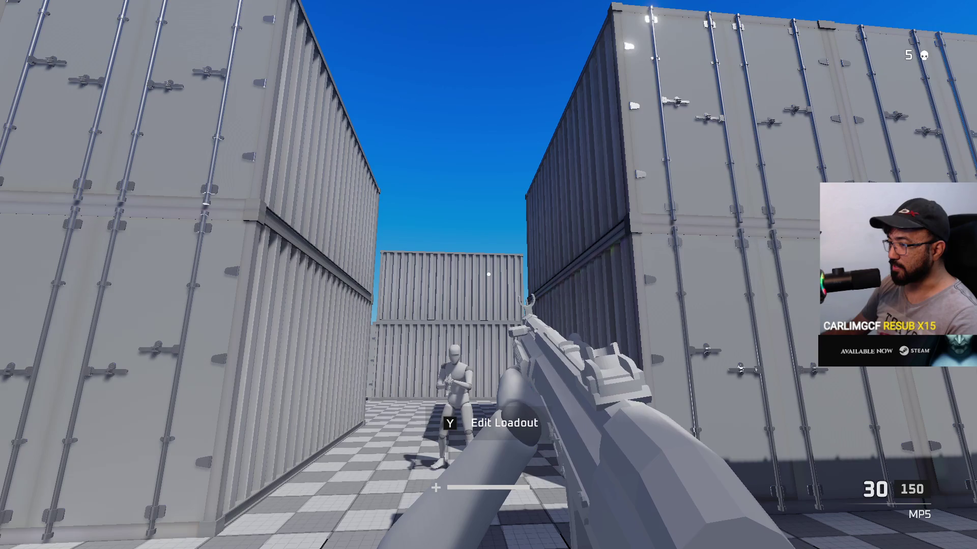
Step: Fire at the opponent down the alley, respawn, then quit the game with Alt+F4
left_click(488, 274)
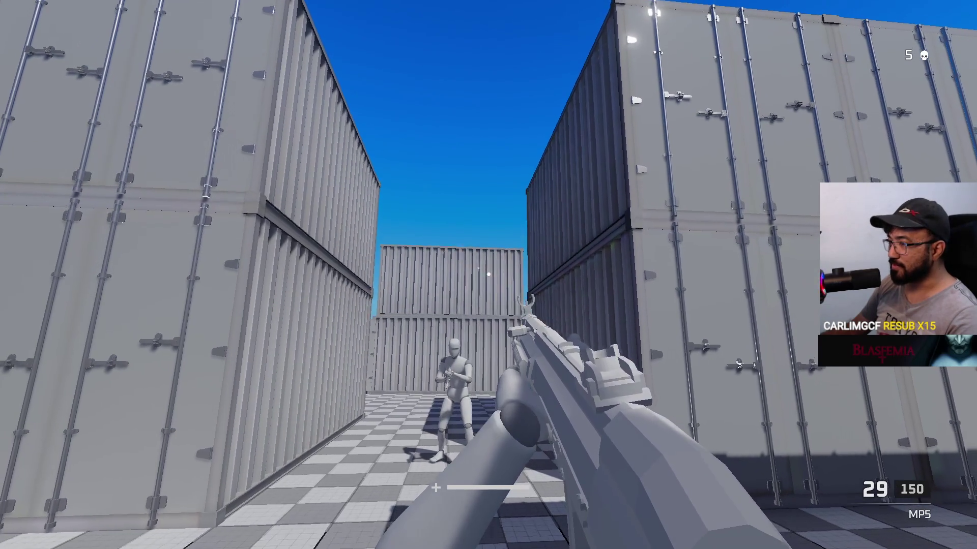
left_click_drag(488, 275, 488, 275)
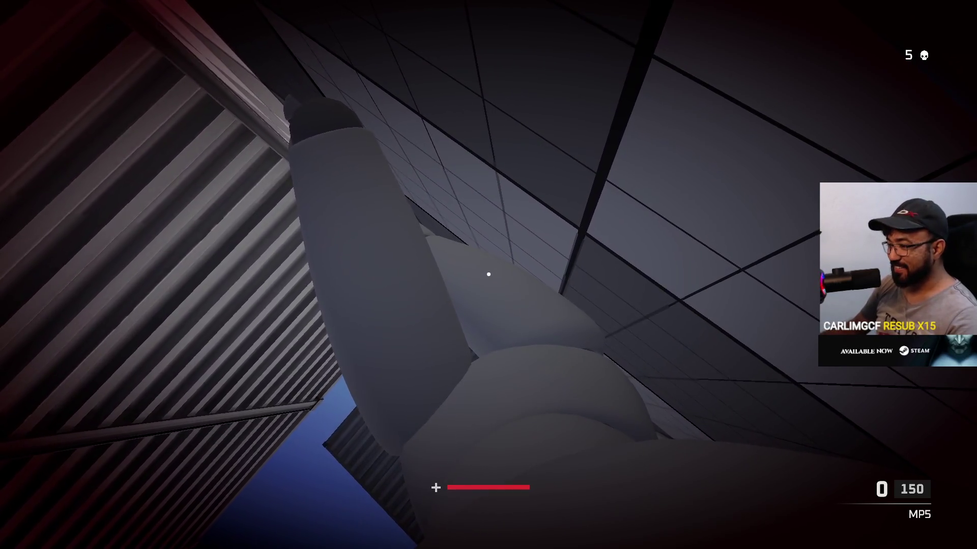
key("Tab")
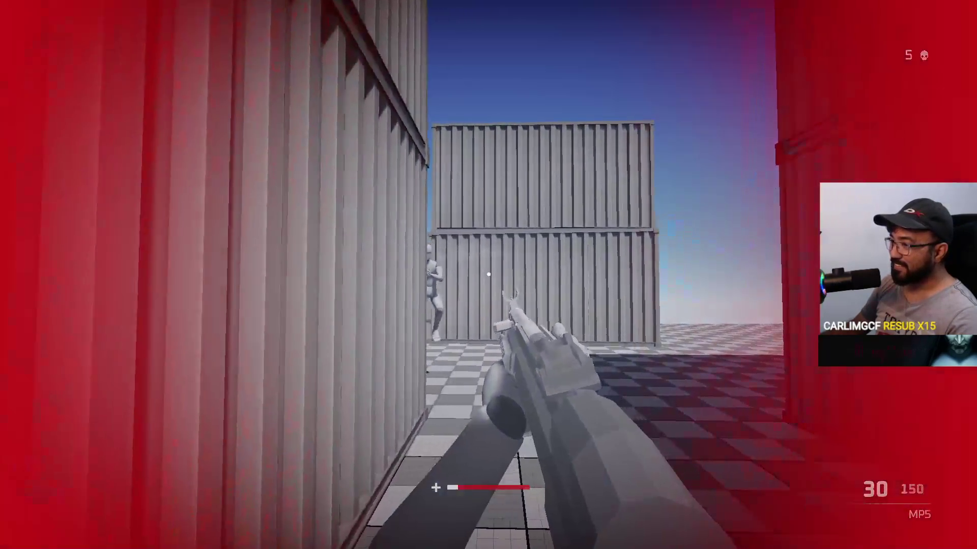
left_click_drag(488, 275, 488, 275)
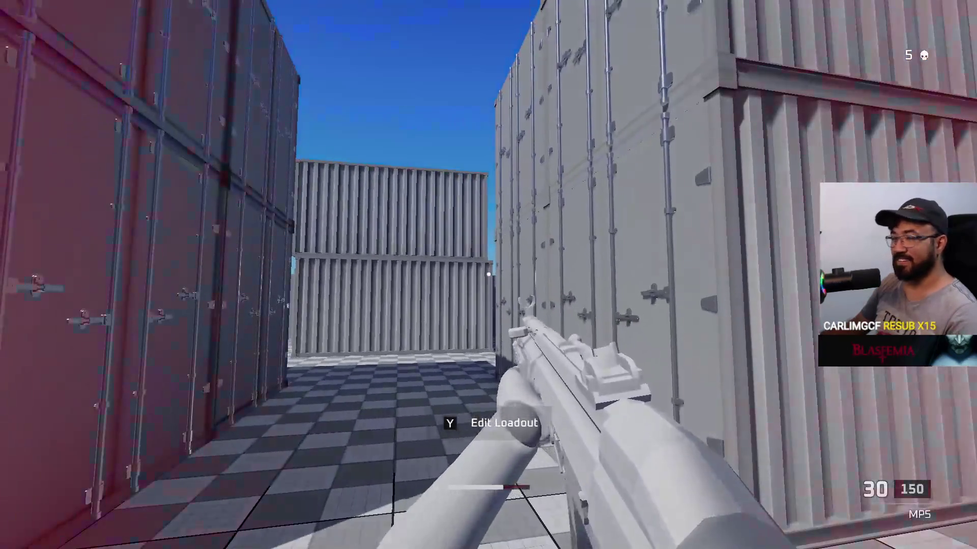
key("alt+F4")
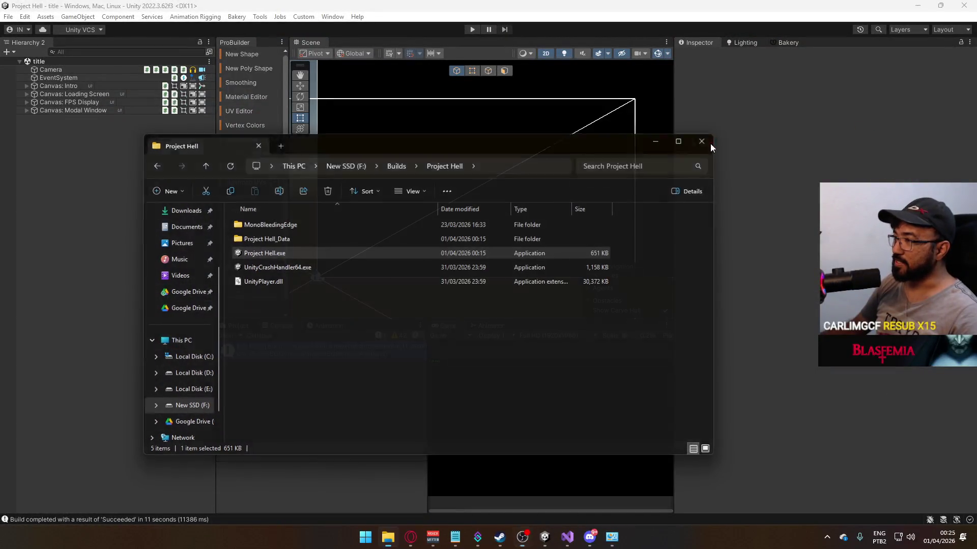
Step: Close the Project Hell build folder, list the Scenes assets, and bring up Visual Studio on CustomNetworkManager.cs
left_click(705, 142)
left_click(239, 326)
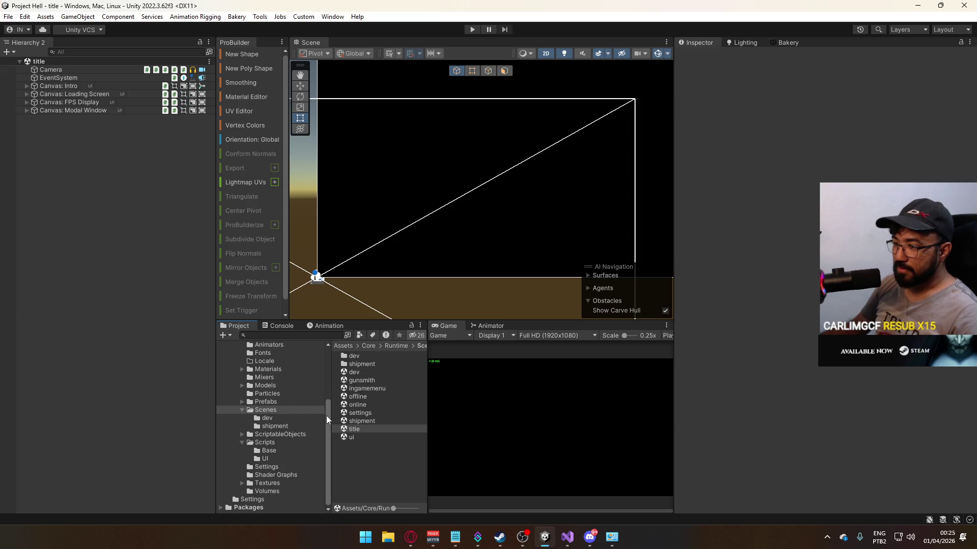
left_click(568, 537)
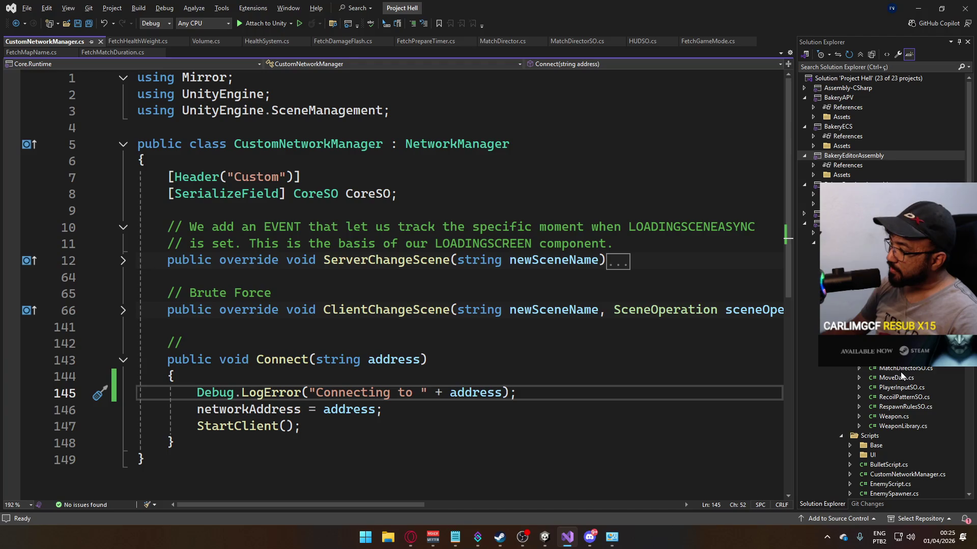
Step: Open PlayerScript.cs from Solution Explorer and collapse its Respawn method
scroll(898, 384, "down", 7)
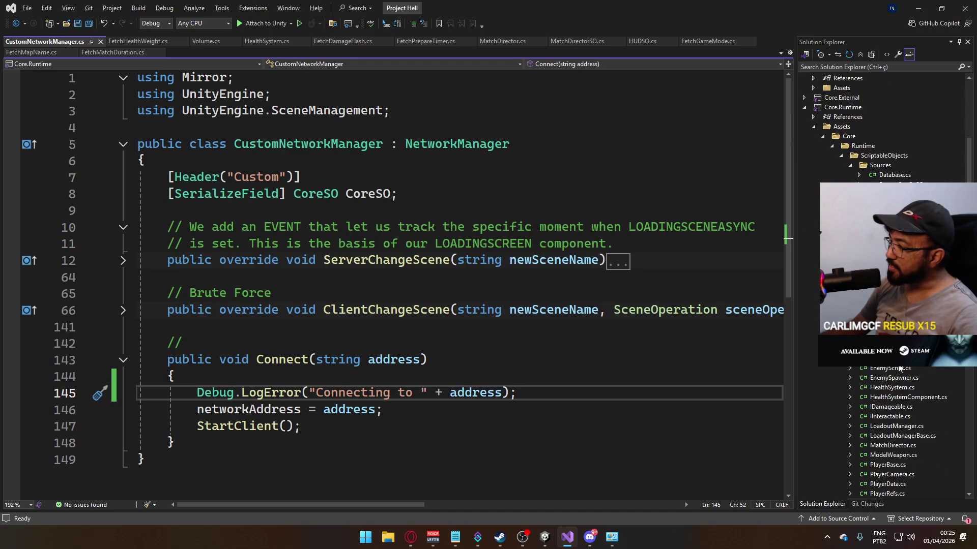
double_click(903, 417)
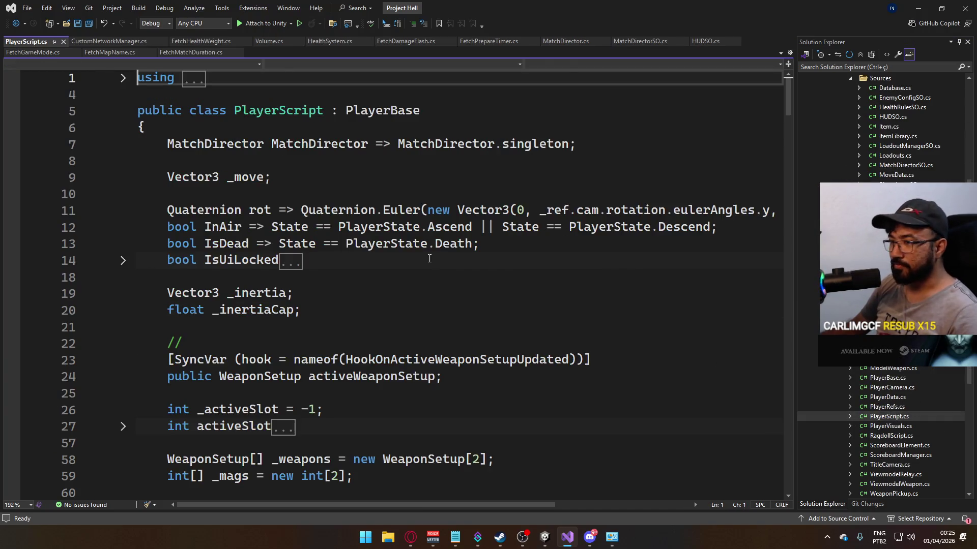
scroll(430, 257, "down", 20)
scroll(431, 262, "down", 20)
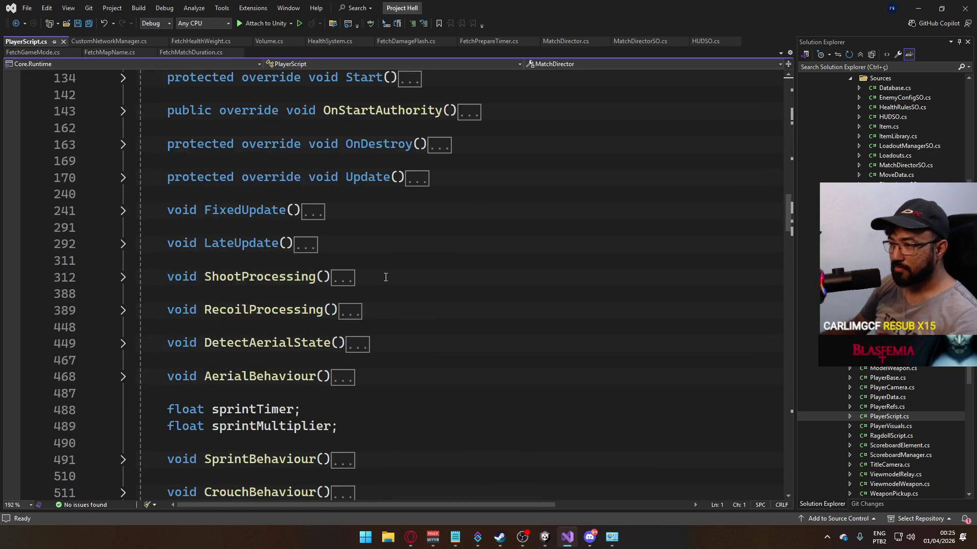
scroll(335, 233, "down", 3)
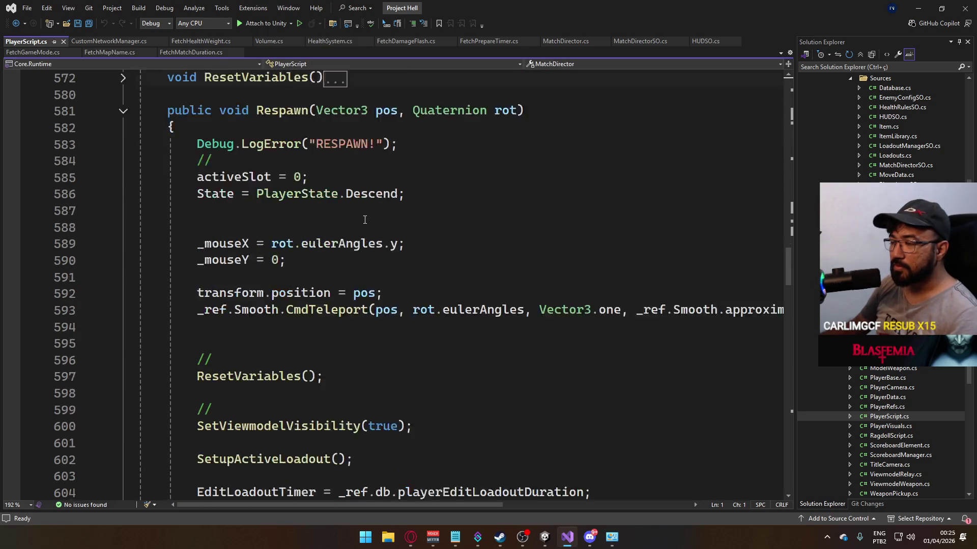
scroll(236, 221, "up", 5)
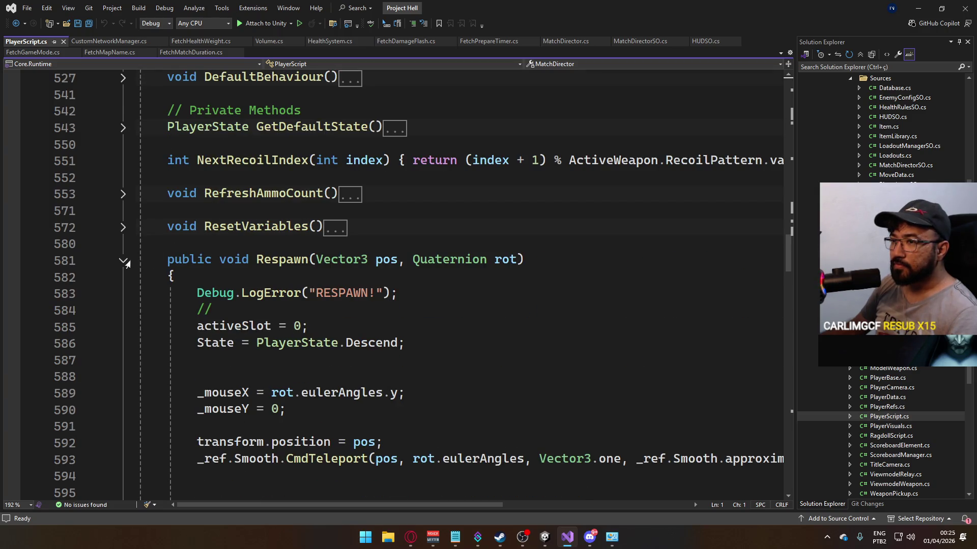
left_click(123, 261)
Step: Read through the rest of PlayerScript.cs, then return to the Unity editor
scroll(305, 285, "down", 8)
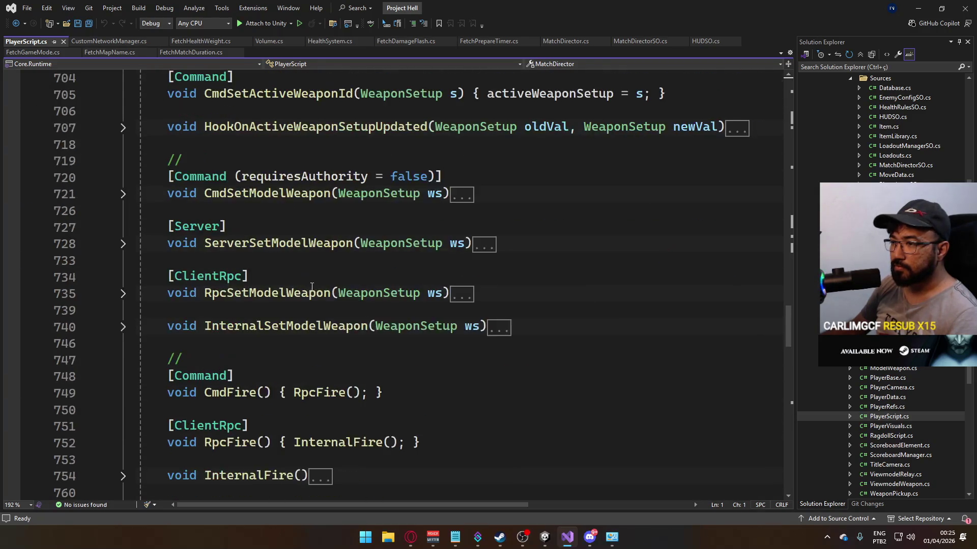
scroll(305, 285, "up", 1)
scroll(305, 285, "down", 1)
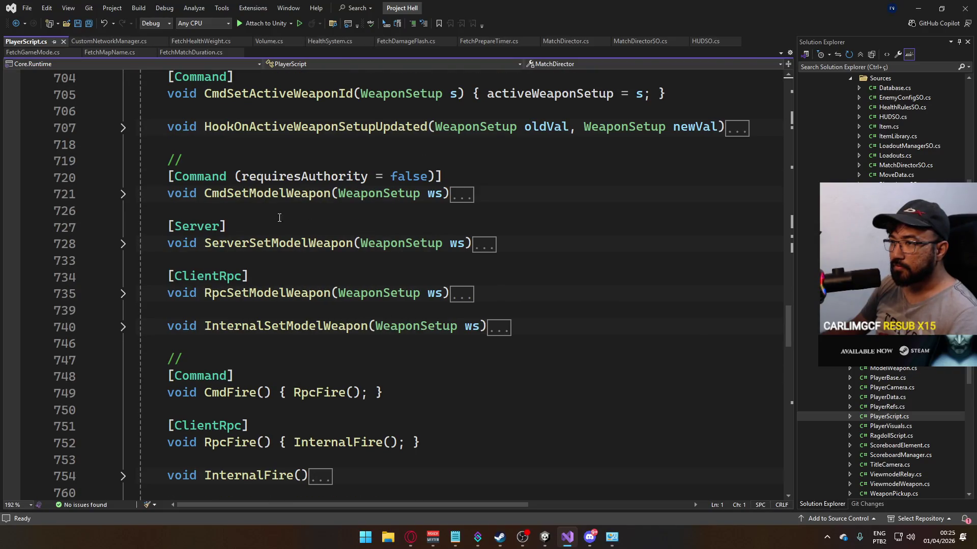
scroll(279, 218, "down", 8)
scroll(301, 279, "down", 4)
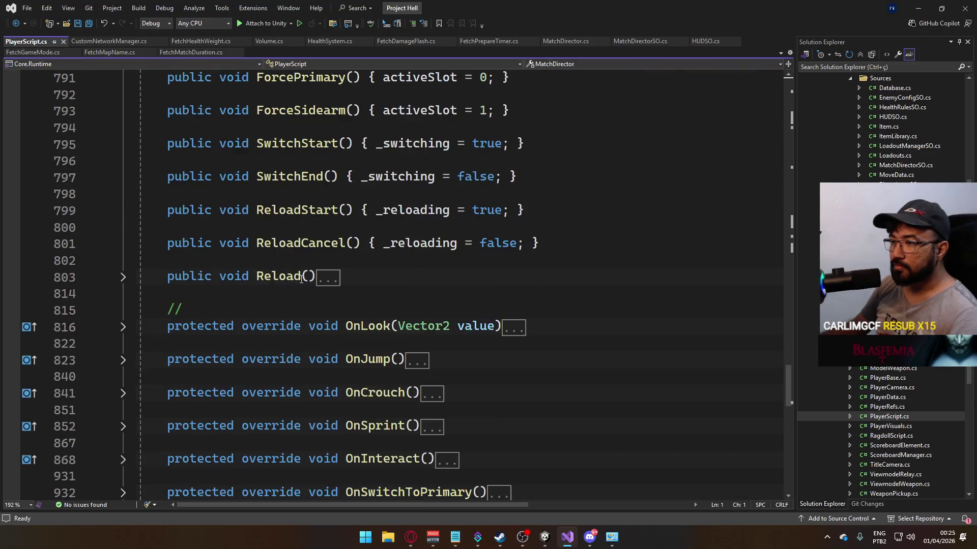
scroll(301, 278, "down", 11)
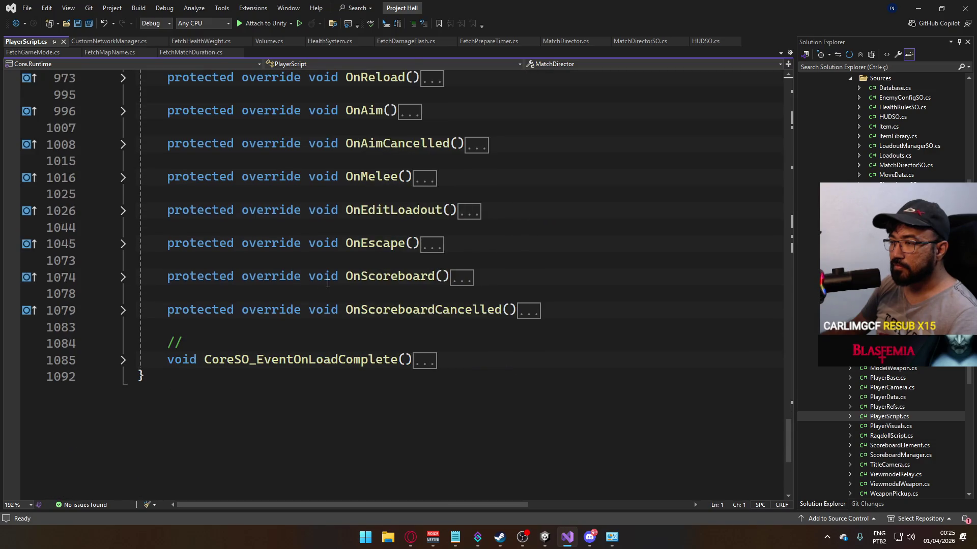
scroll(327, 284, "up", 11)
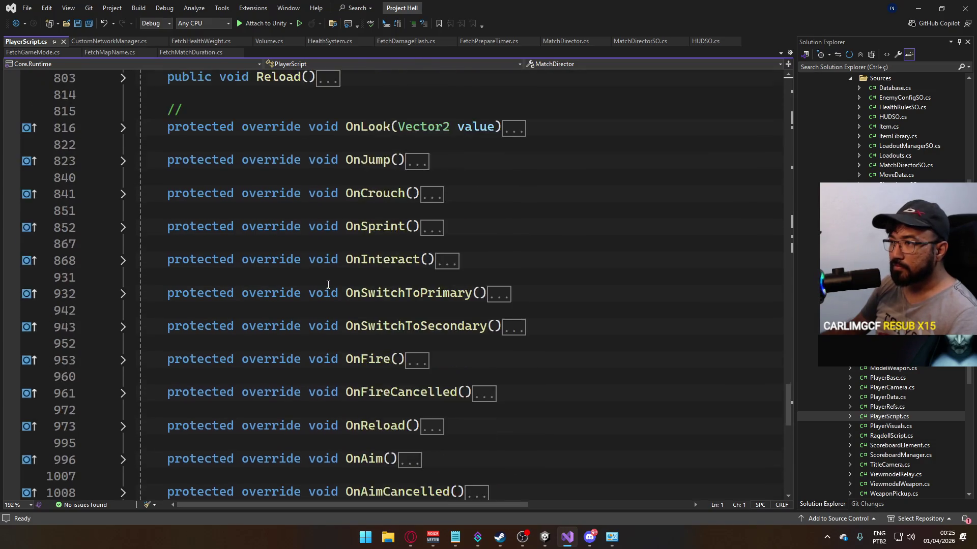
scroll(329, 286, "up", 6)
key("alt+Tab")
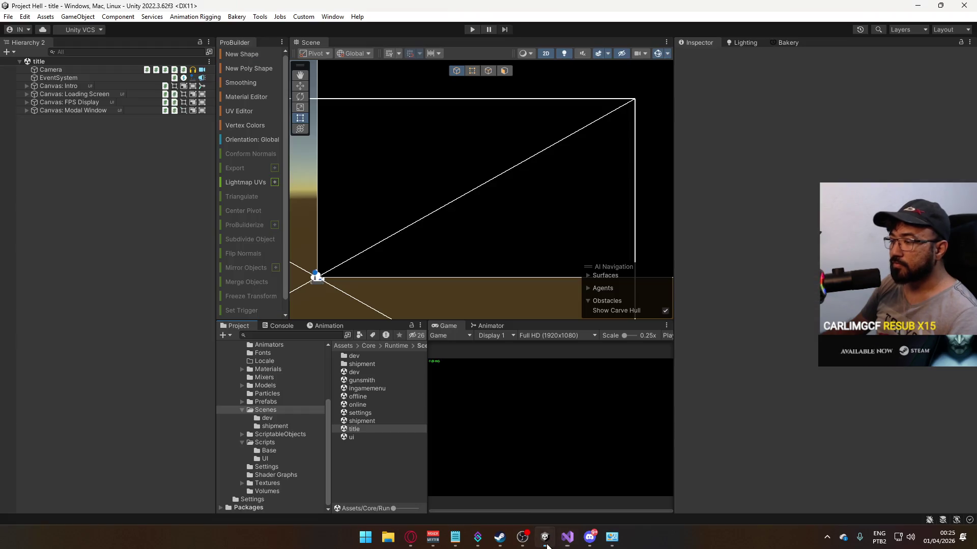
Step: Uncheck Player/Player in the Physics Layer Collision Matrix and close Project Settings
left_click(26, 17)
left_click(94, 361)
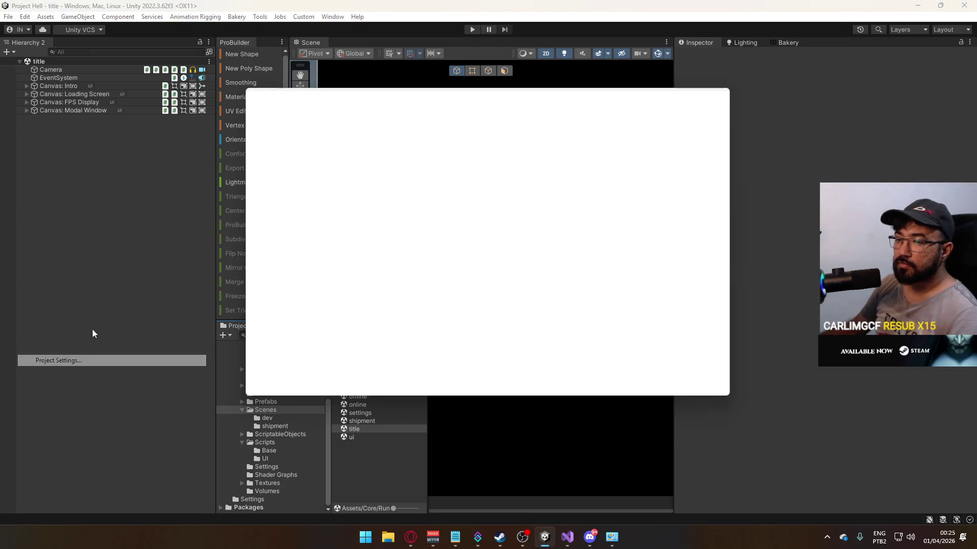
scroll(528, 244, "down", 10)
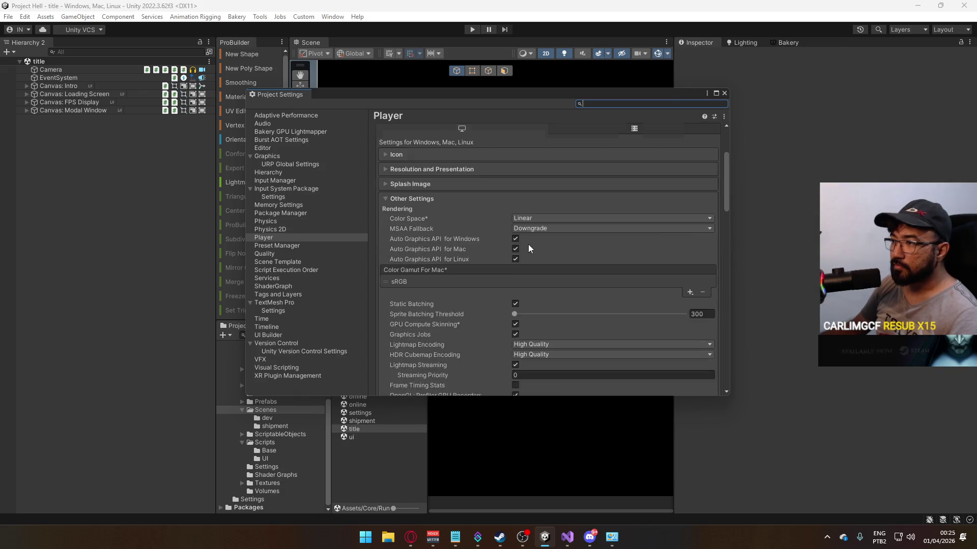
left_click(266, 221)
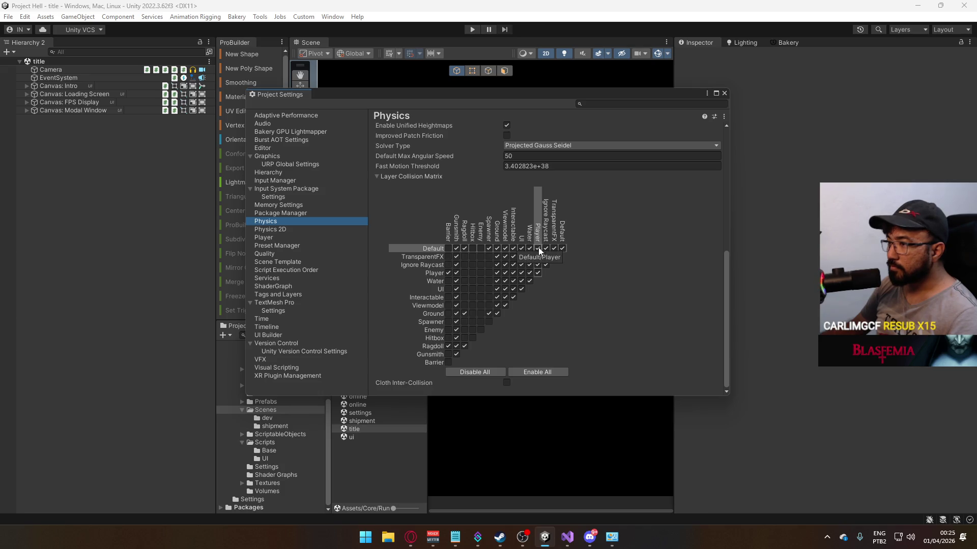
left_click(540, 272)
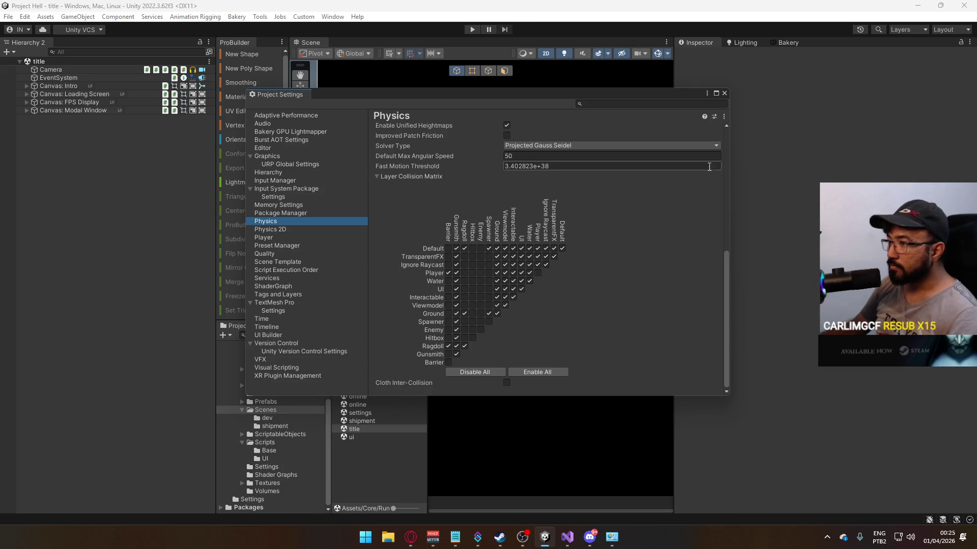
left_click(724, 93)
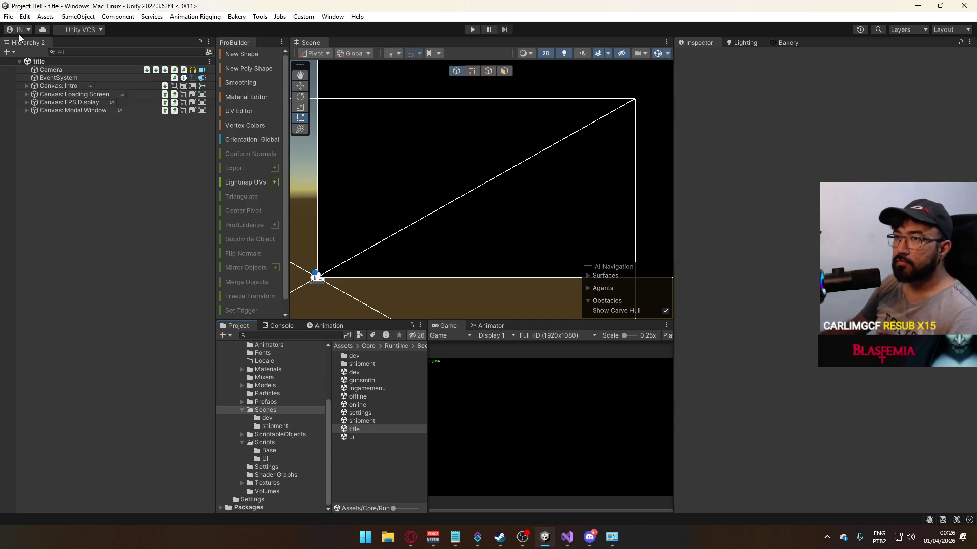
Step: Reopen the Physics project settings to verify the change, close them, and return to Visual Studio
left_click(7, 17)
mouse_move(25, 18)
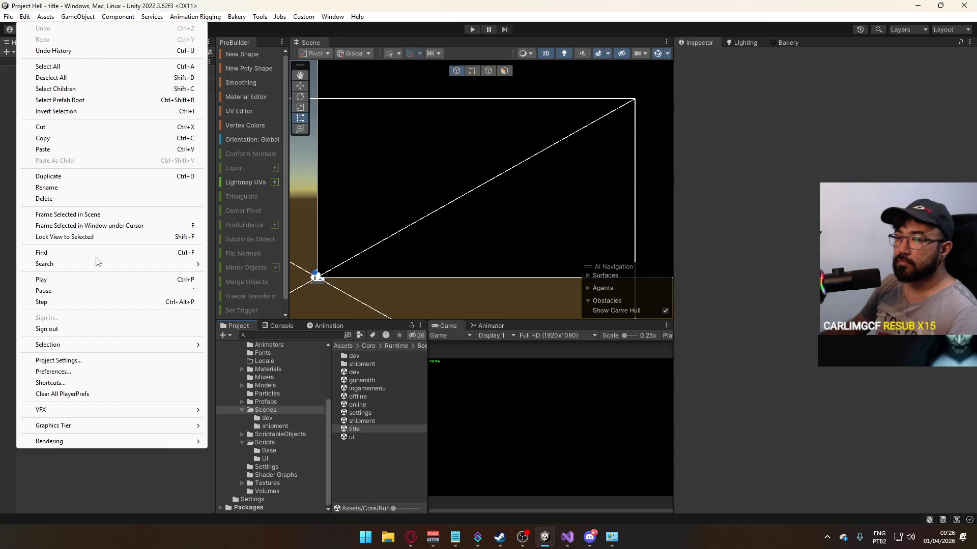
left_click(100, 360)
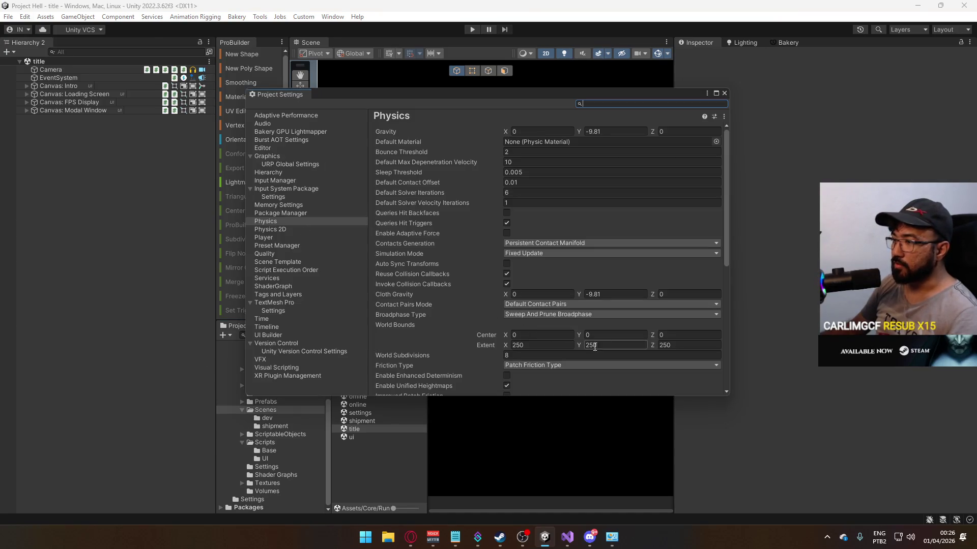
scroll(593, 349, "down", 5)
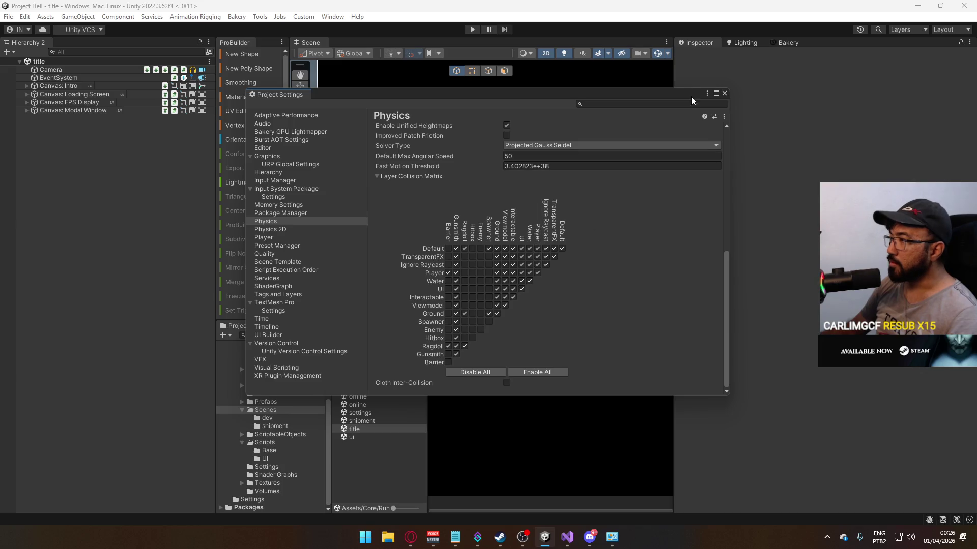
left_click(723, 94)
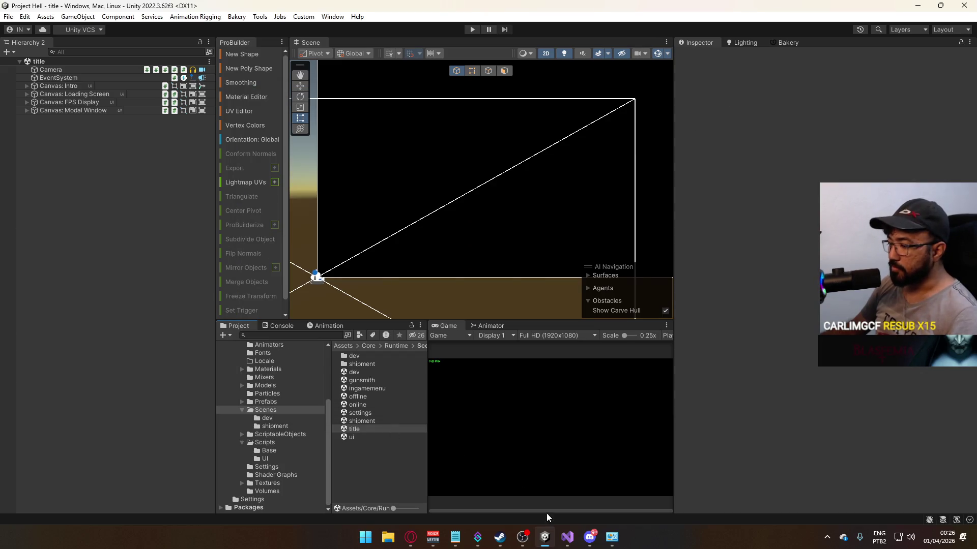
key("alt+Tab")
Step: Expand the Death method in PlayerScript.cs and read its body
scroll(298, 283, "down", 5)
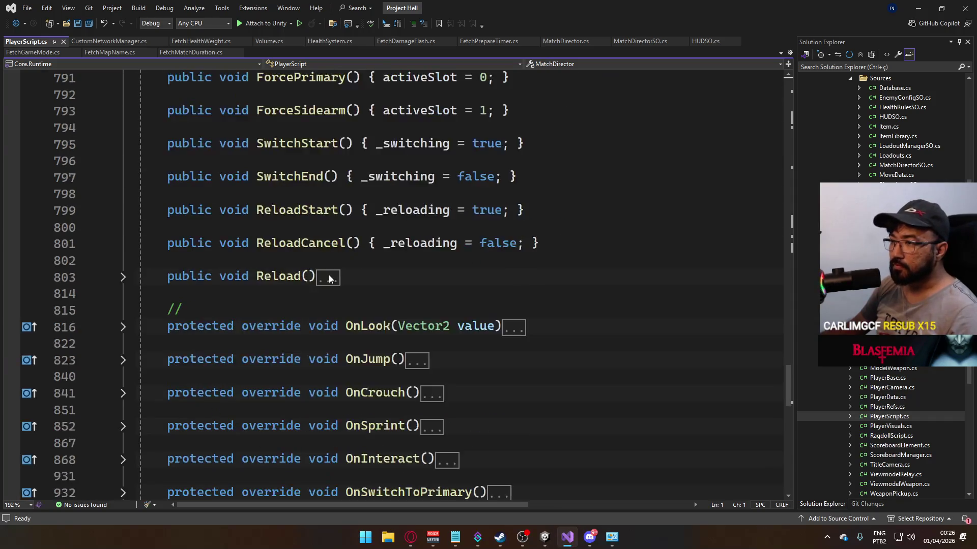
scroll(326, 245, "up", 8)
scroll(326, 245, "up", 3)
scroll(359, 293, "down", 15)
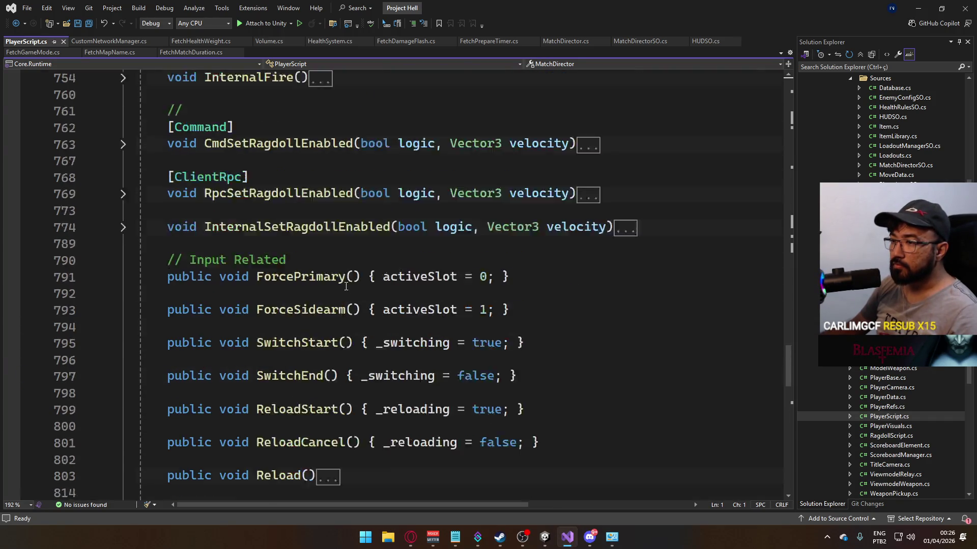
scroll(359, 292, "up", 15)
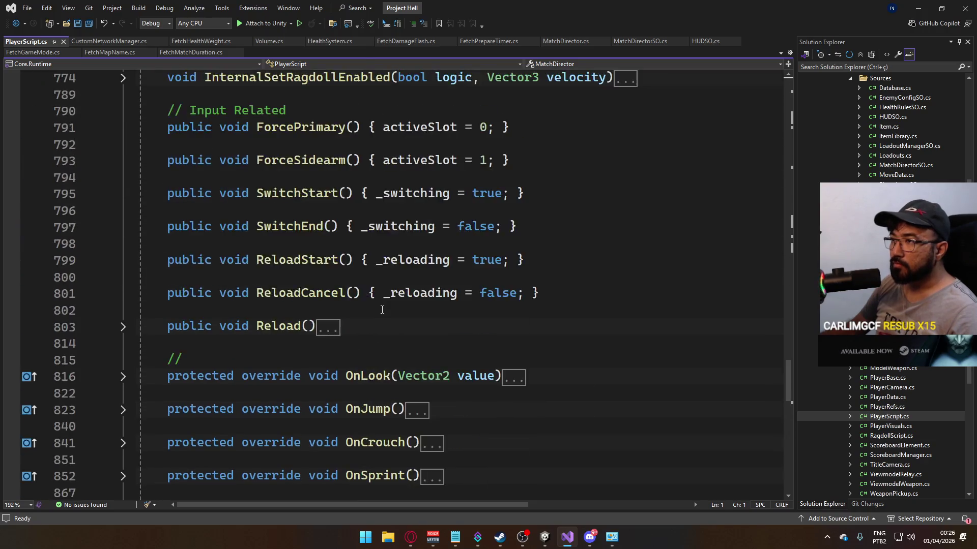
scroll(319, 316, "up", 9)
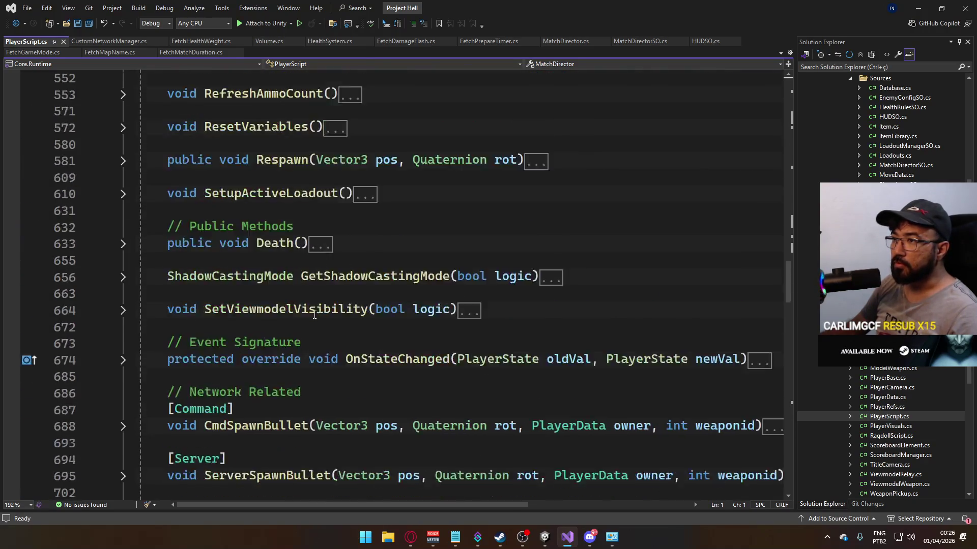
left_click(123, 344)
scroll(407, 364, "down", 6)
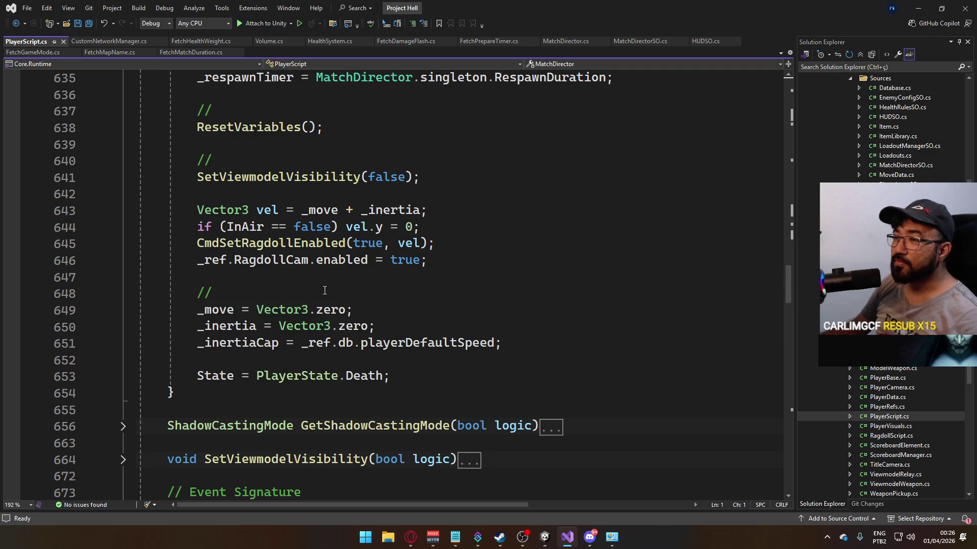
scroll(325, 290, "up", 1)
Step: Jump to the SetViewmodelVisibility definition and expand its method body
left_click(264, 228, "ctrl")
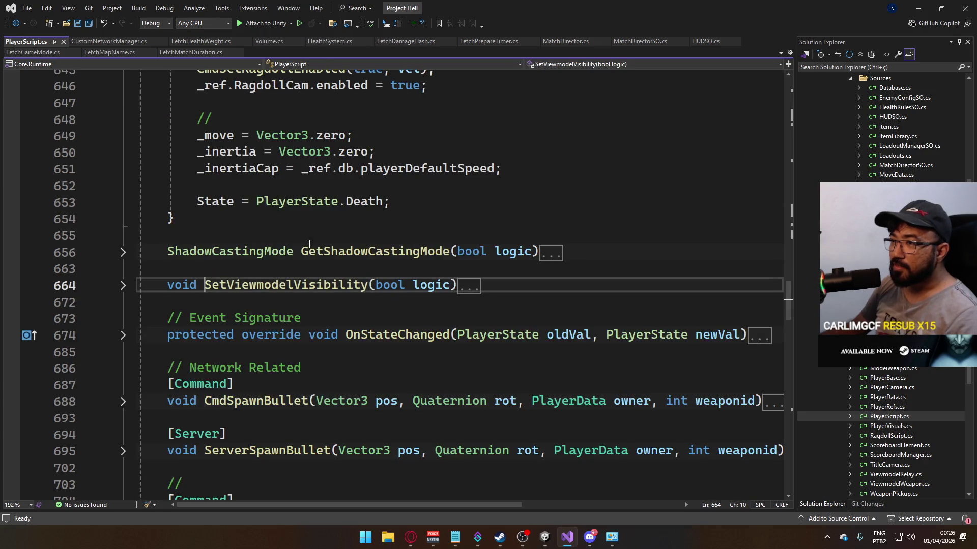
left_click(122, 286)
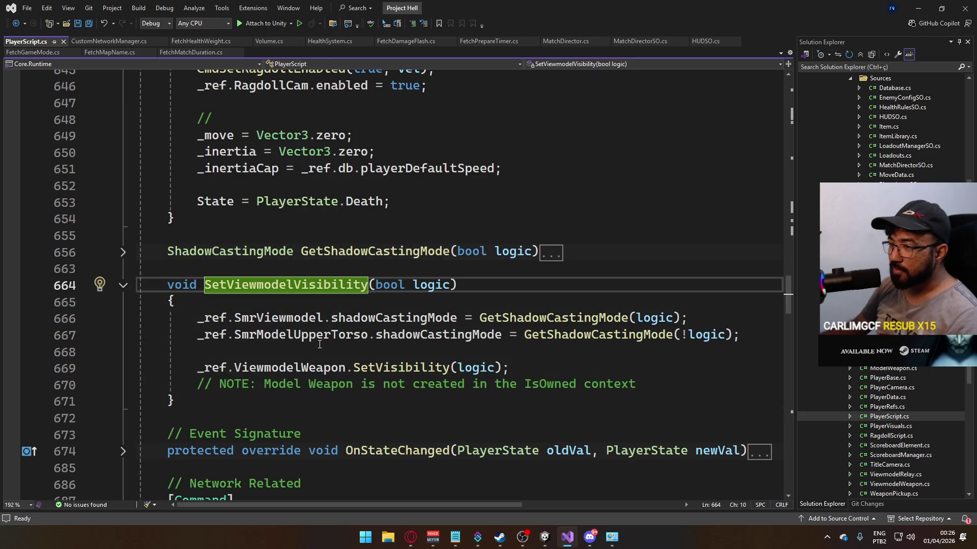
left_click(542, 367)
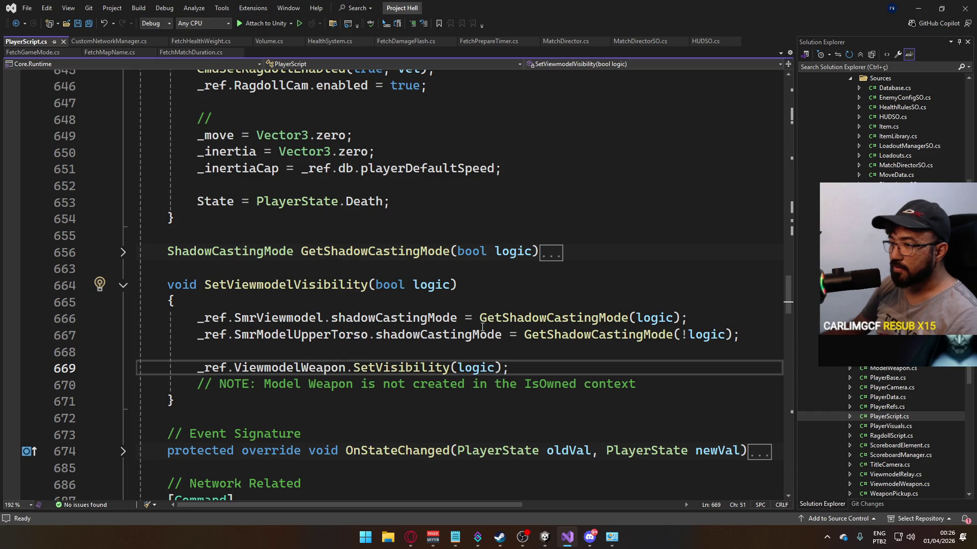
scroll(364, 331, "up", 7)
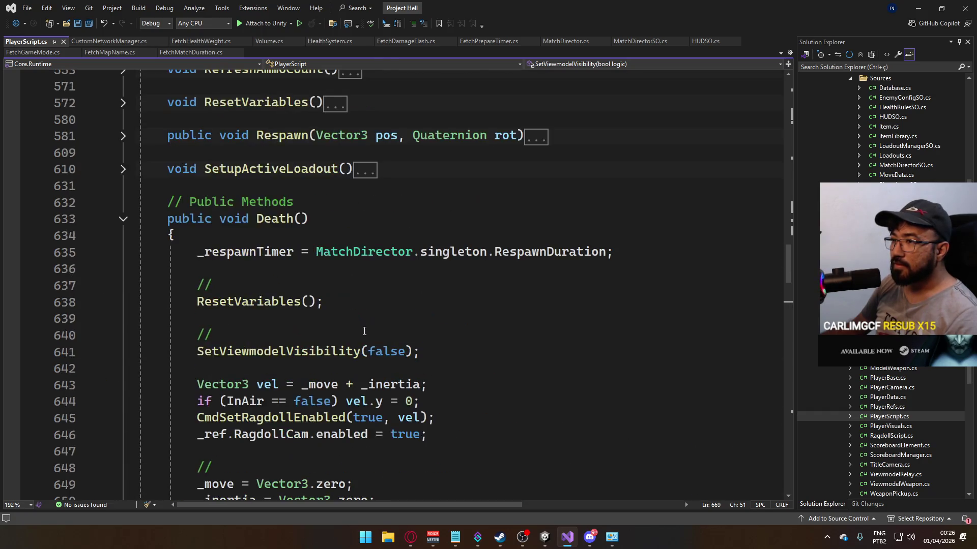
scroll(364, 331, "down", 1)
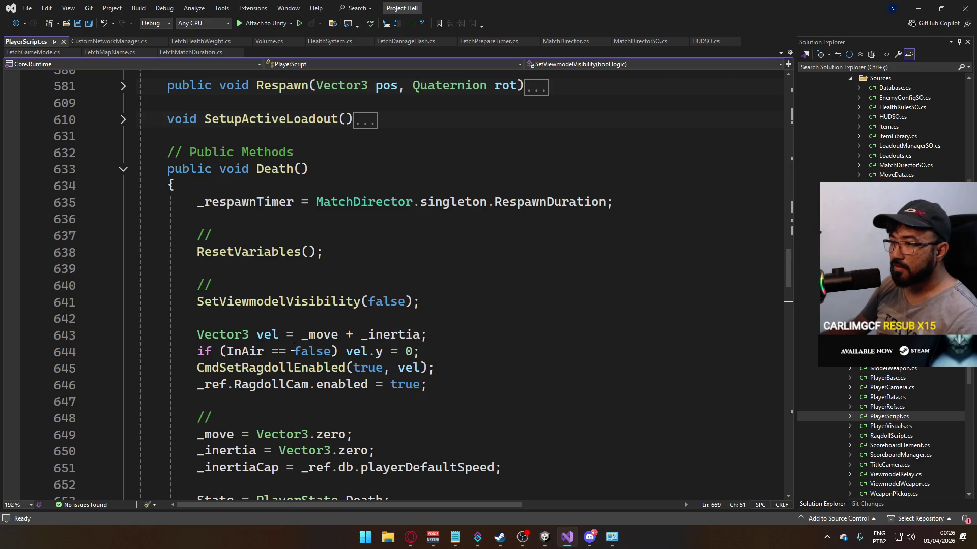
scroll(336, 362, "down", 2)
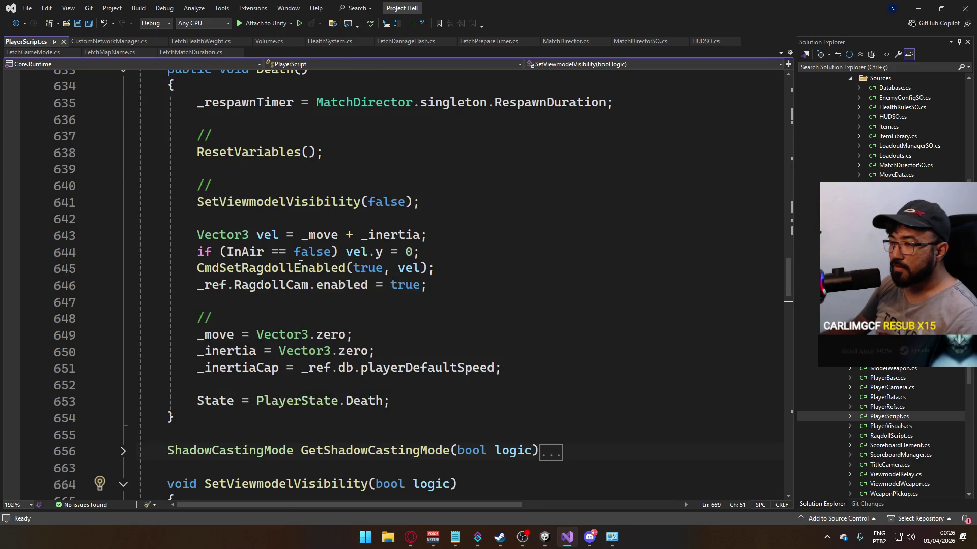
Step: Scroll down and expand InternalSetRagdollEnabled, placing the caret at line 785
mouse_move(265, 266)
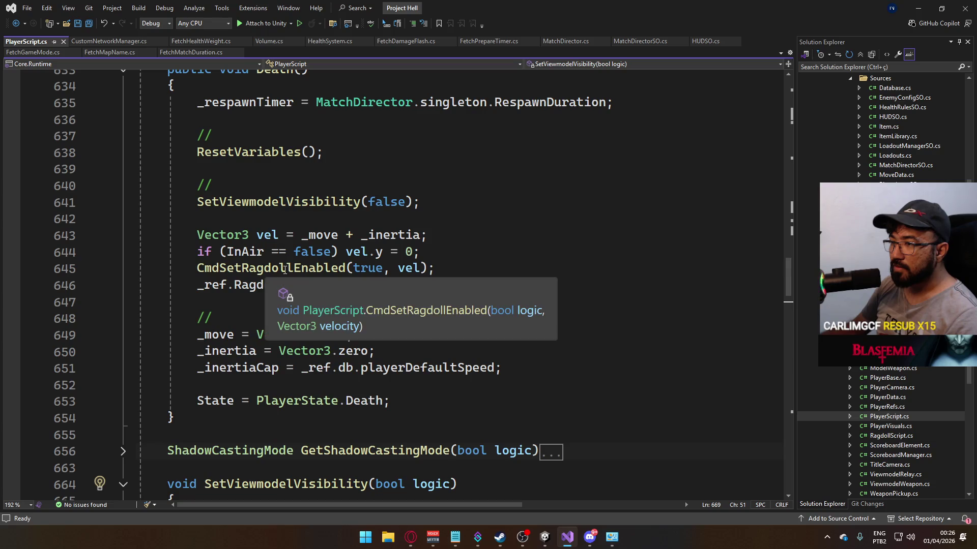
scroll(305, 326, "down", 6)
scroll(305, 325, "down", 10)
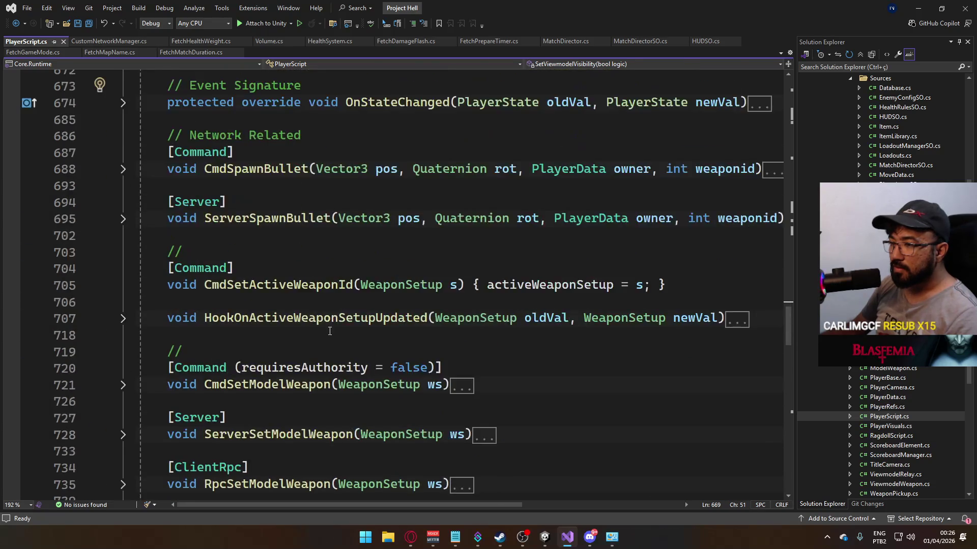
scroll(346, 347, "down", 4)
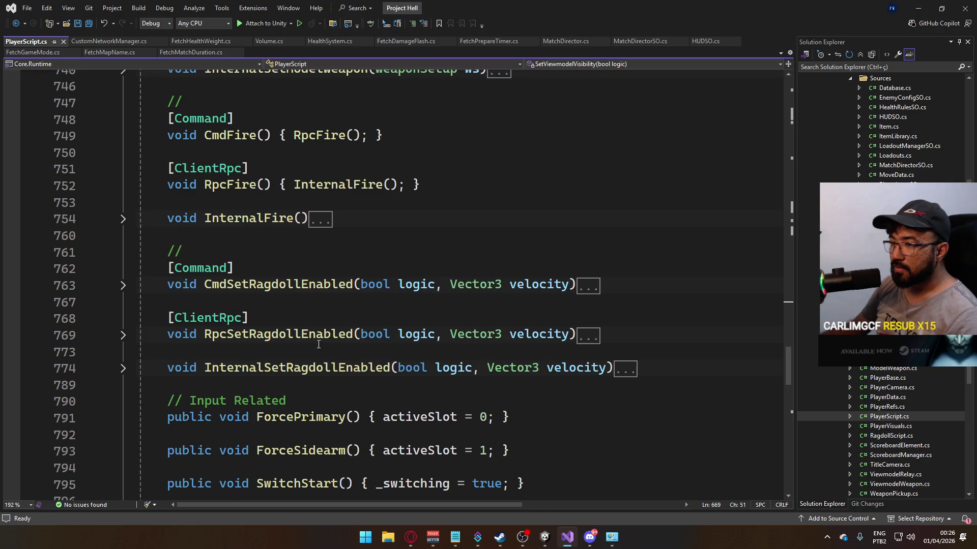
left_click(123, 368)
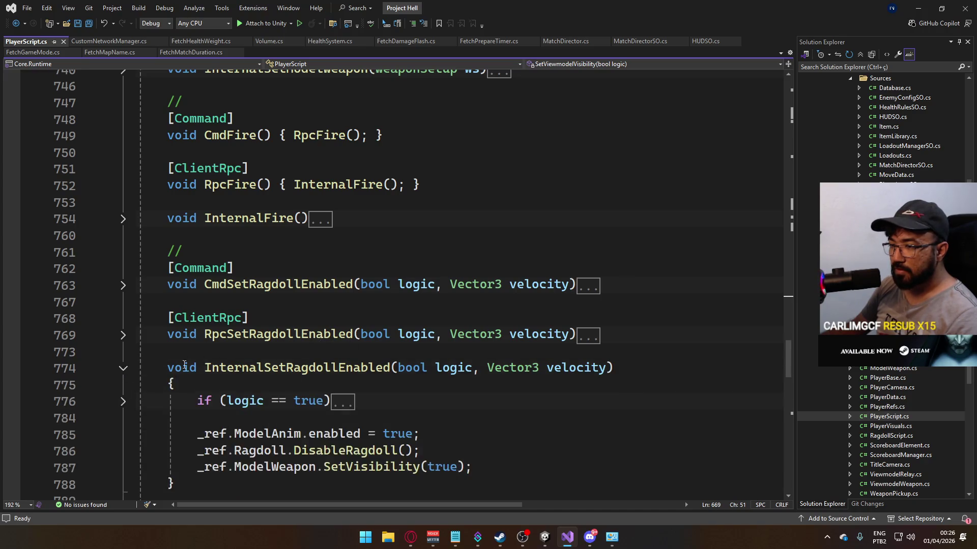
scroll(428, 387, "down", 2)
left_click(455, 332)
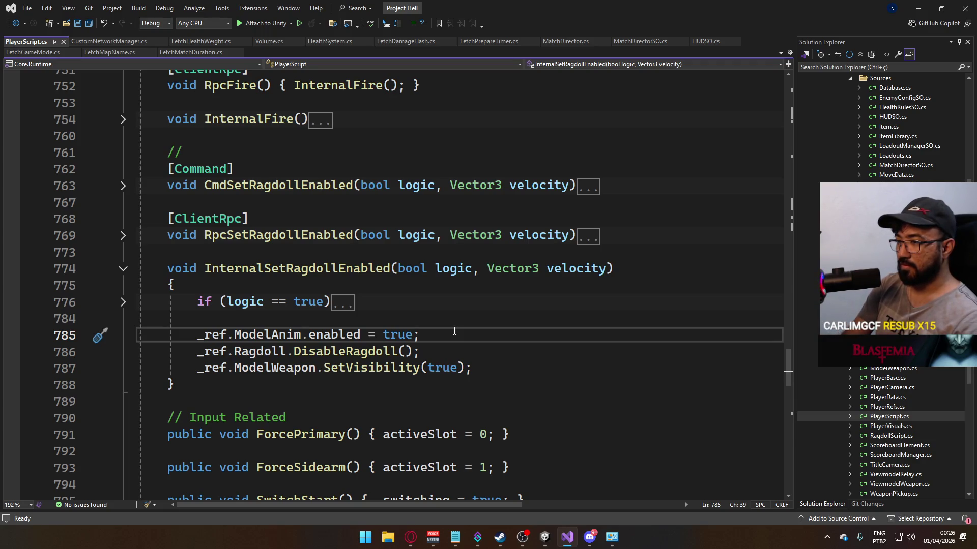
Step: Add `_ref.controller.enabled = false;` inside the if (logic == true) block
left_click(123, 304)
left_click(340, 319)
key("Return")
type("_ref.cha")
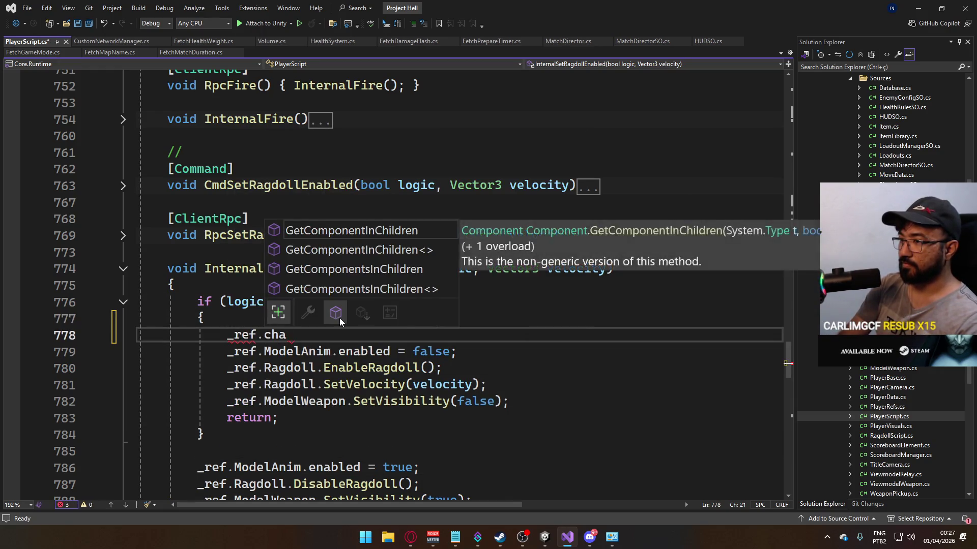
key("BackSpace")
key("BackSpace")
key("BackSpace")
type("controller.enabled = false;")
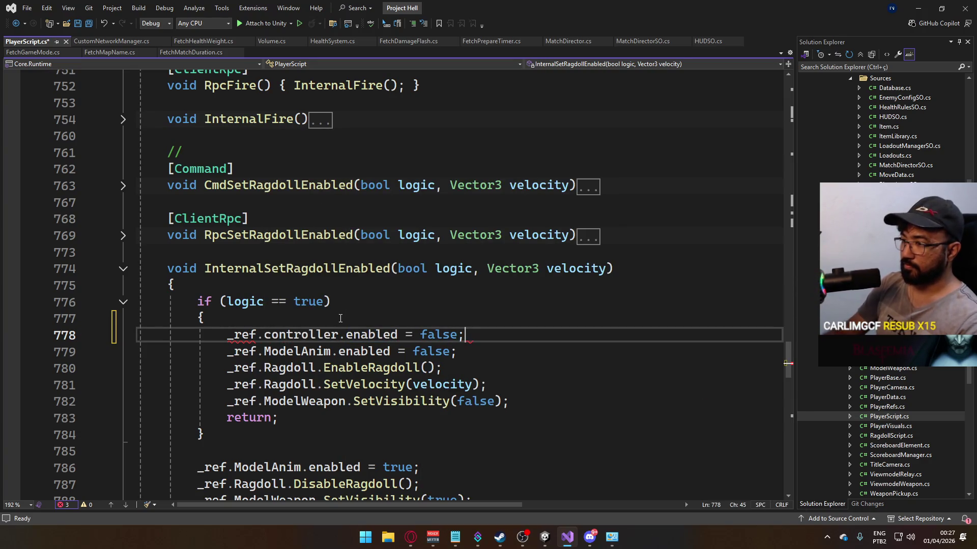
key("shift+Home")
key("ctrl+c")
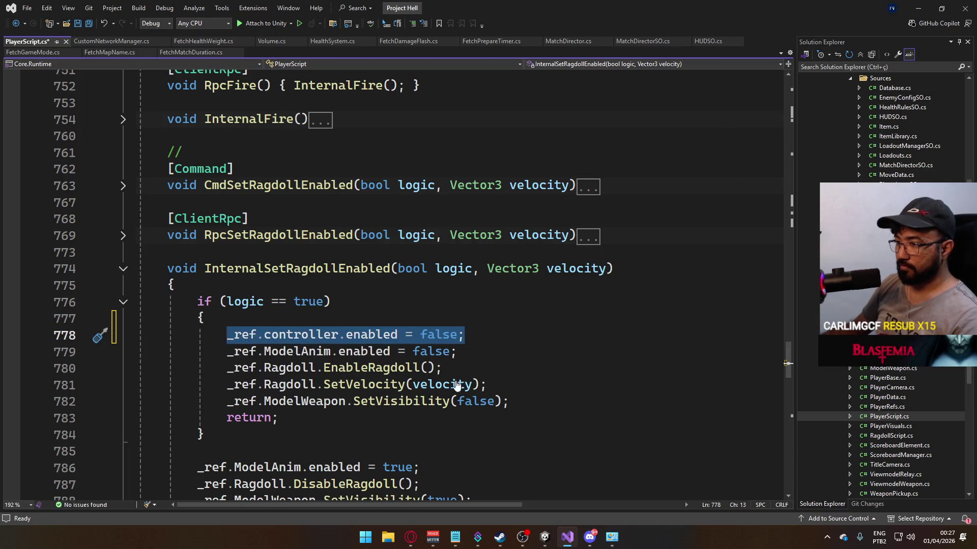
Step: Paste the line below with true instead of false, save, and collapse InternalSetRagdollEnabled
scroll(457, 385, "down", 2)
left_click(351, 350)
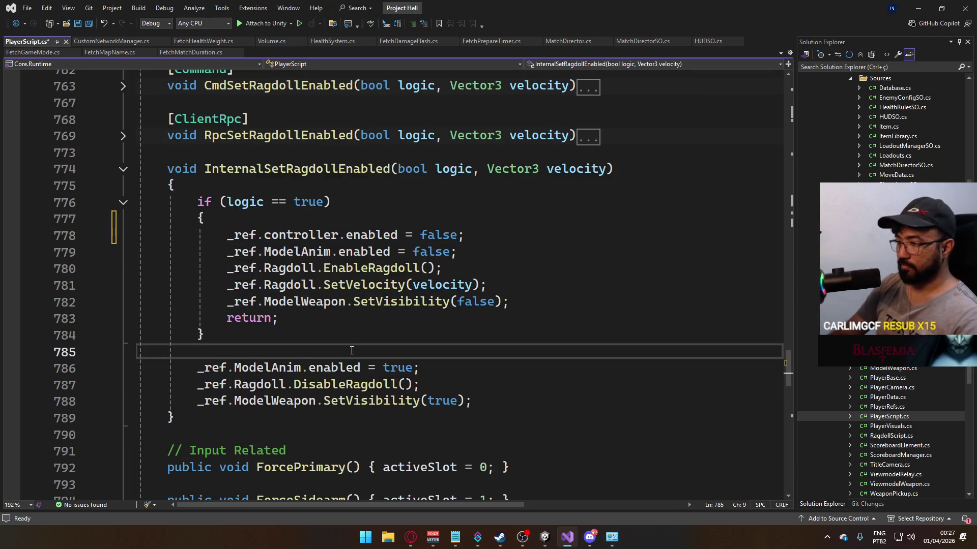
key("Return")
key("ctrl+v")
double_click(406, 367)
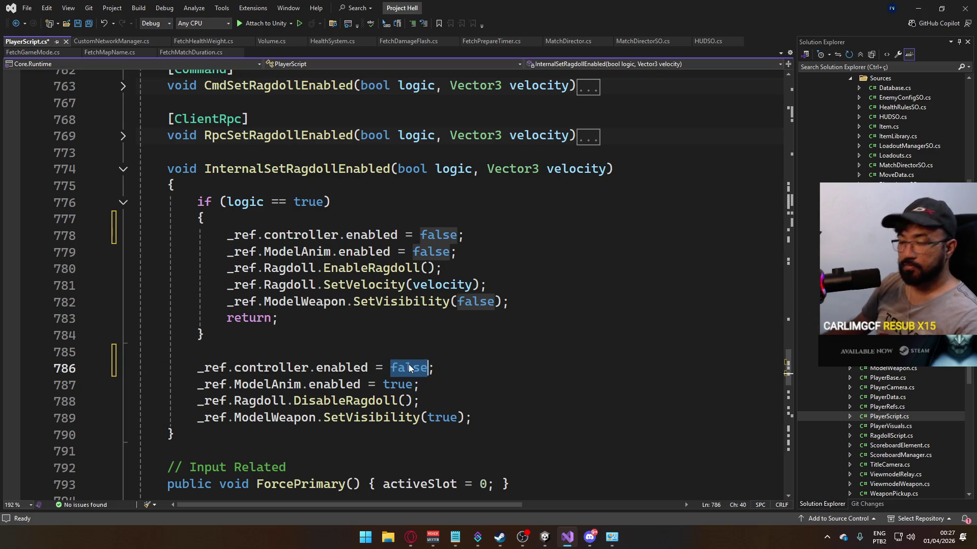
type("true")
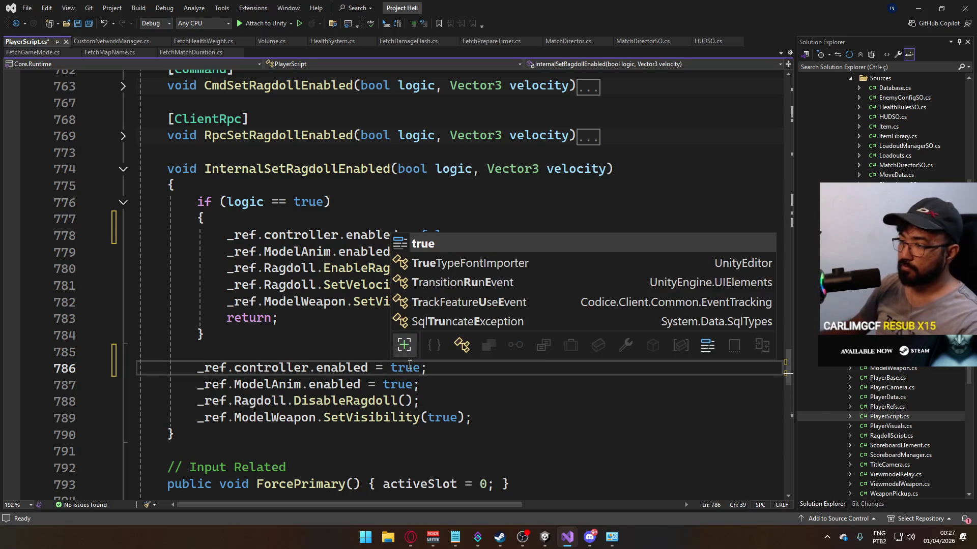
left_click(387, 352)
key("ctrl+s")
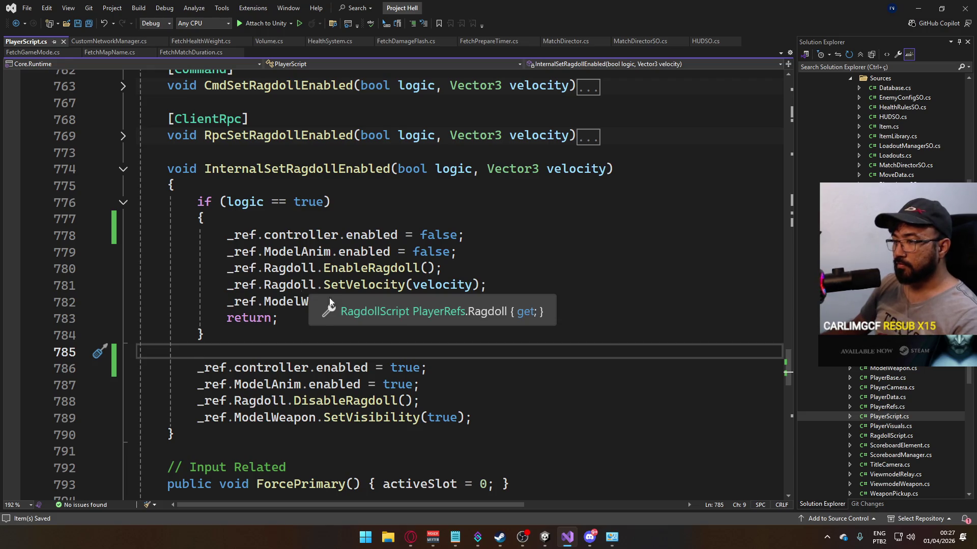
scroll(227, 260, "up", 2)
left_click(123, 268)
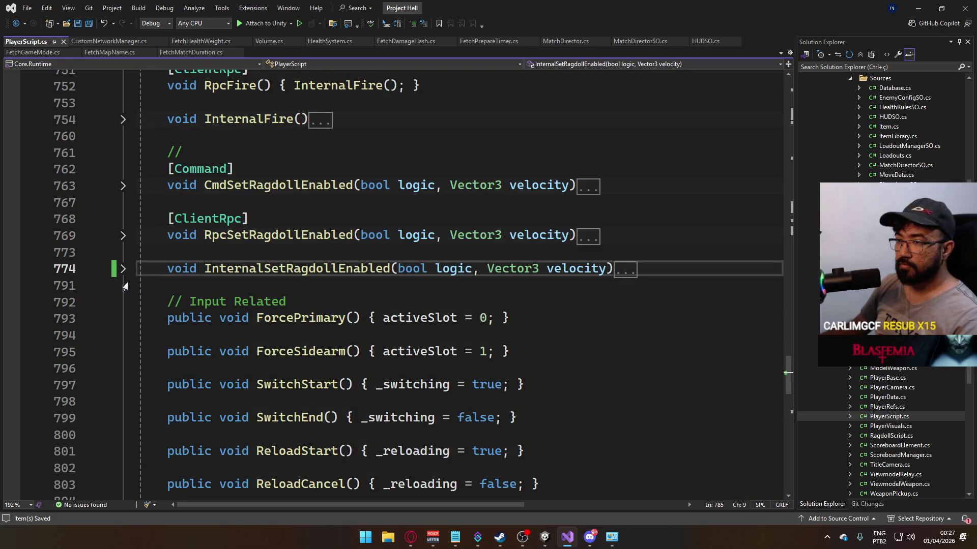
Step: Open ResetVariables and add `_shooting = false;` after the _fireLock line
scroll(123, 268, "up", 4)
scroll(283, 284, "up", 8)
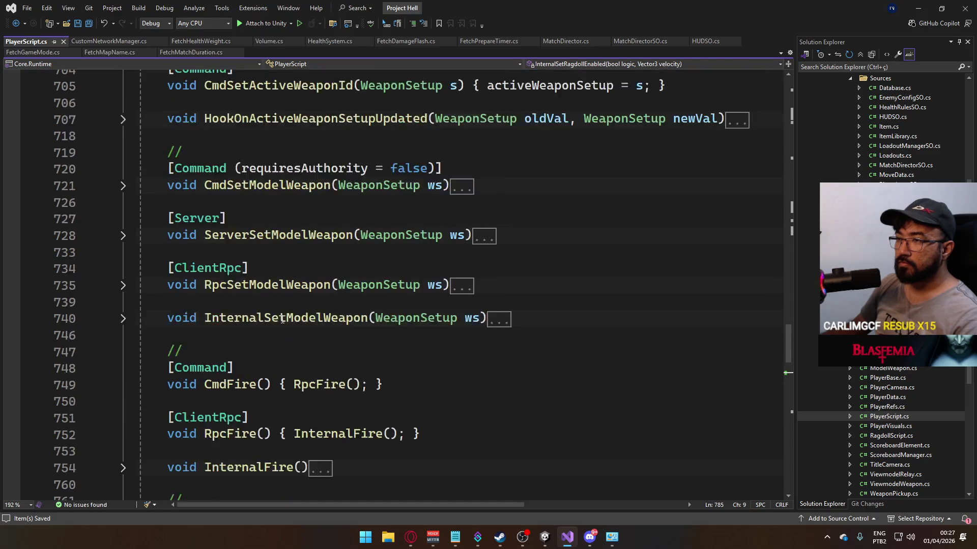
scroll(305, 315, "up", 10)
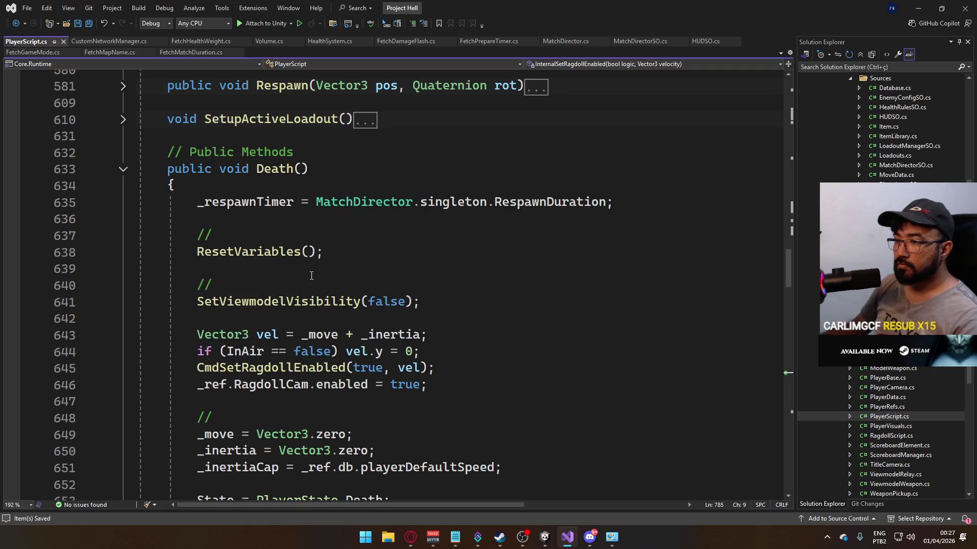
left_click(258, 252, "ctrl")
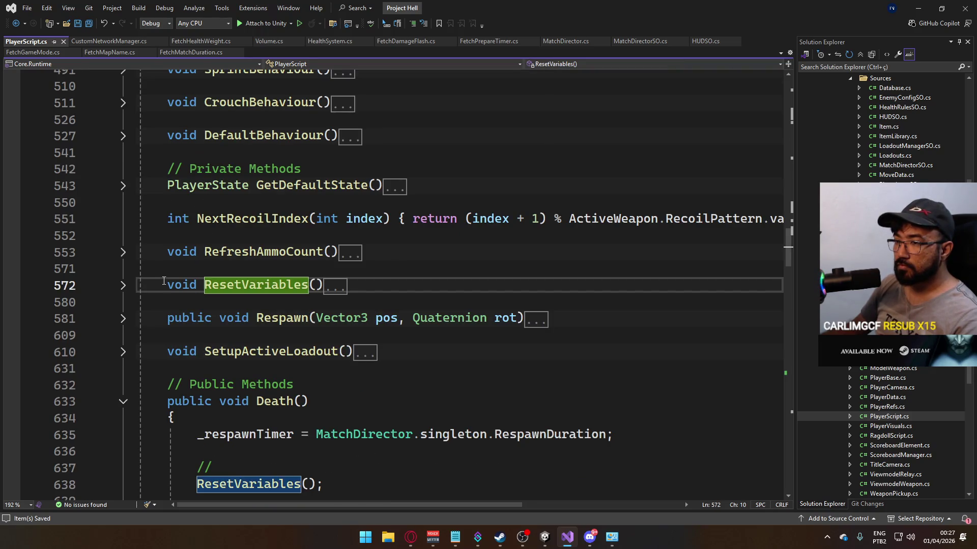
left_click(123, 286)
left_click(408, 354)
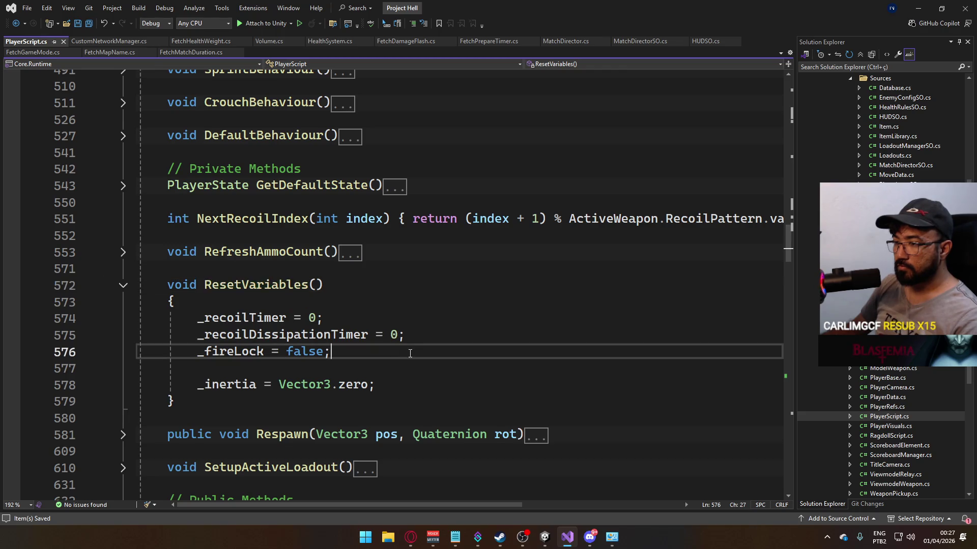
key("Return")
type("_shootib")
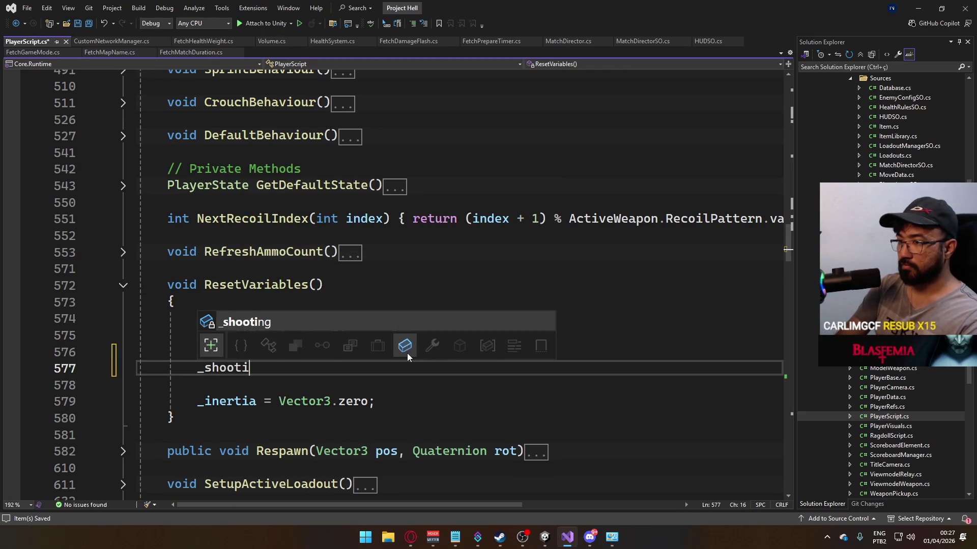
key("BackSpace")
type("ng")
key("Tab")
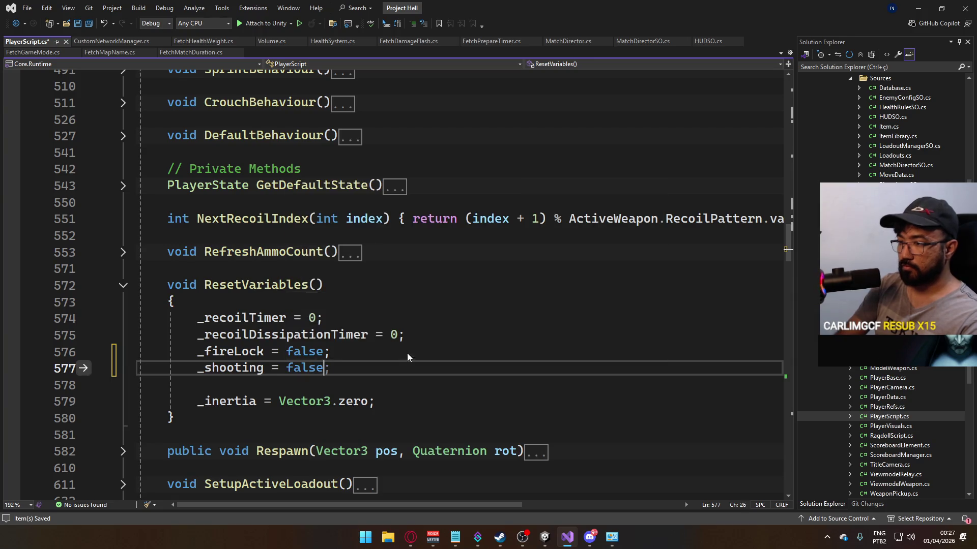
Step: Add and save a `_reloading = false;` line, then cut that line back out
key("Return")
type("_rel")
key("Tab")
type("= false;")
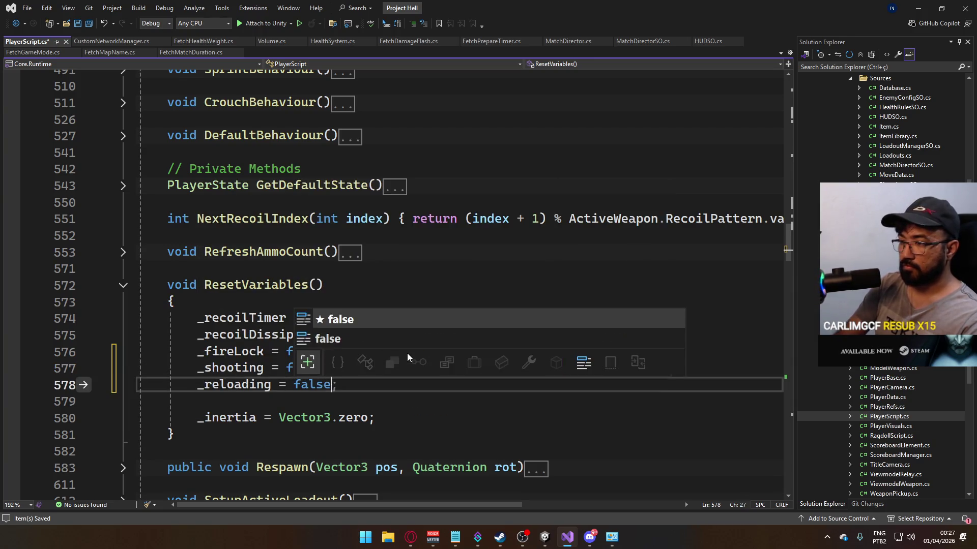
key("ctrl+s")
scroll(391, 335, "down", 3)
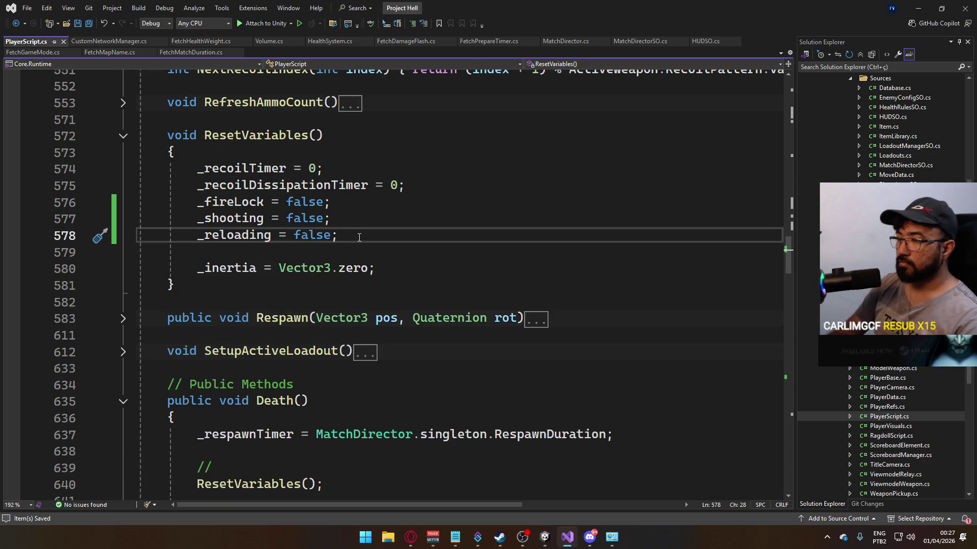
key("ctrl+x")
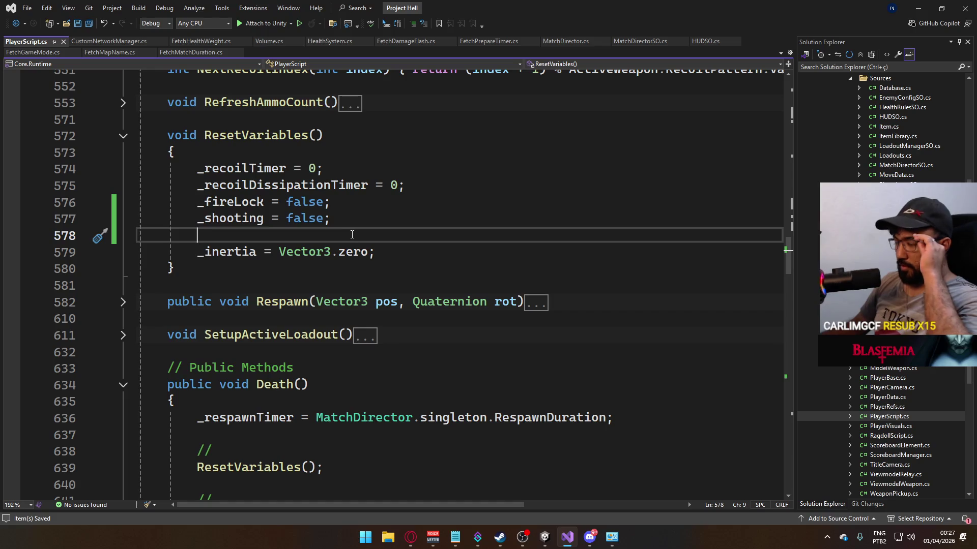
Step: Open the shipment scene in Unity and orbit the 3D scene view over the level
mouse_move(548, 536)
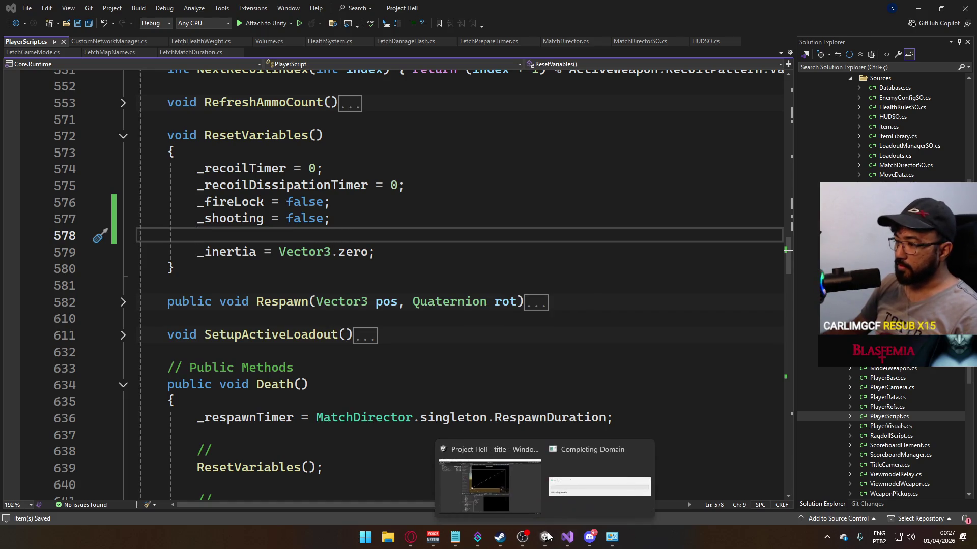
left_click(543, 491)
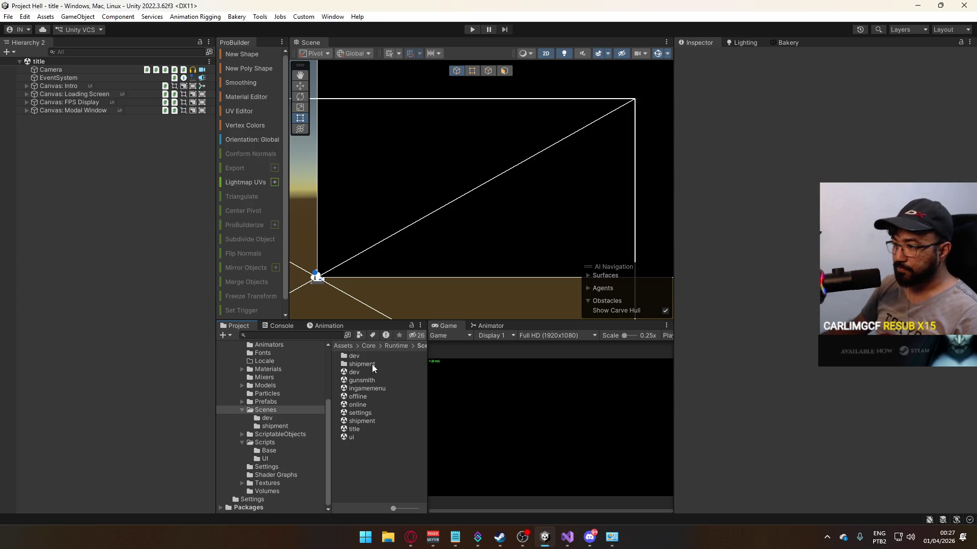
double_click(368, 420)
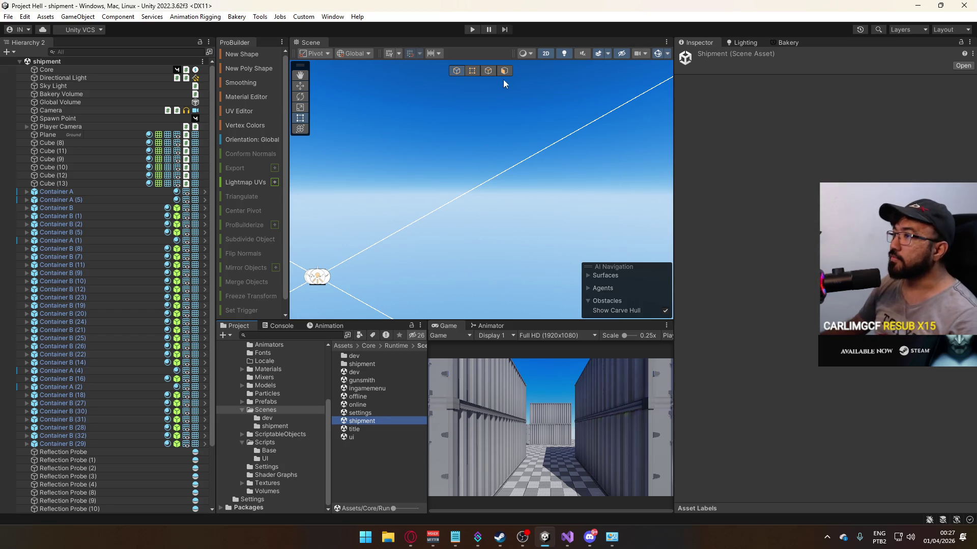
mouse_move(504, 84)
left_mouse_down()
mouse_move(567, 183)
mouse_move(492, 115)
left_mouse_up()
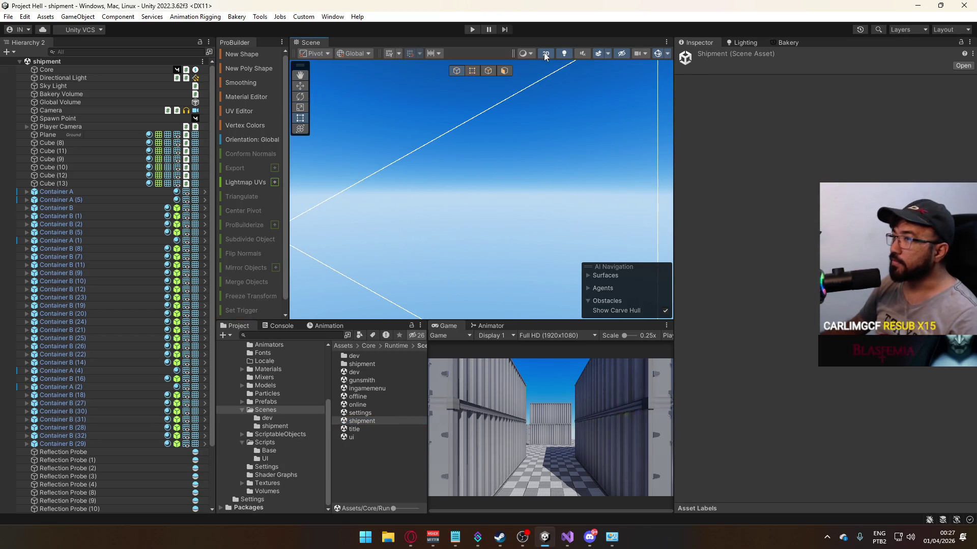
left_click(545, 55)
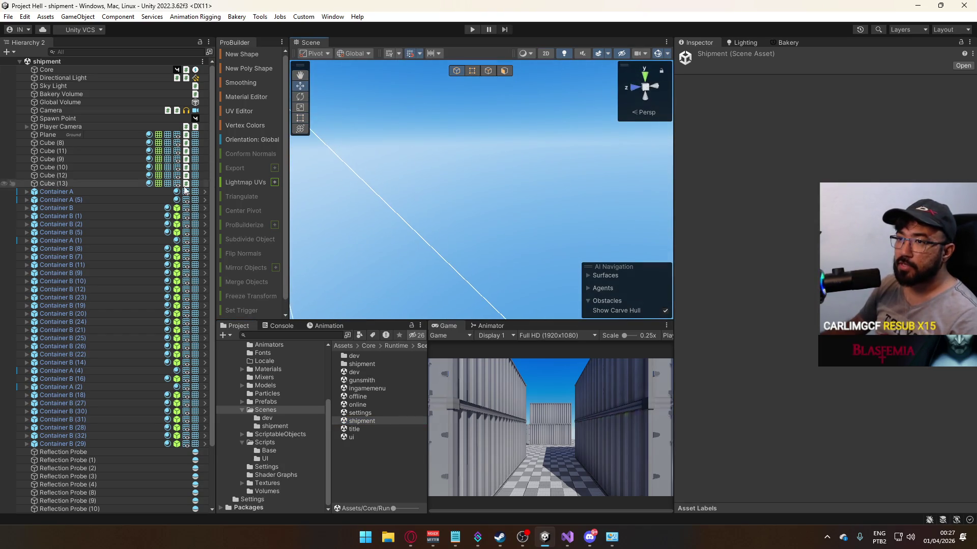
mouse_move(304, 153)
left_mouse_down()
mouse_move(340, 242)
mouse_move(234, 282)
left_mouse_up()
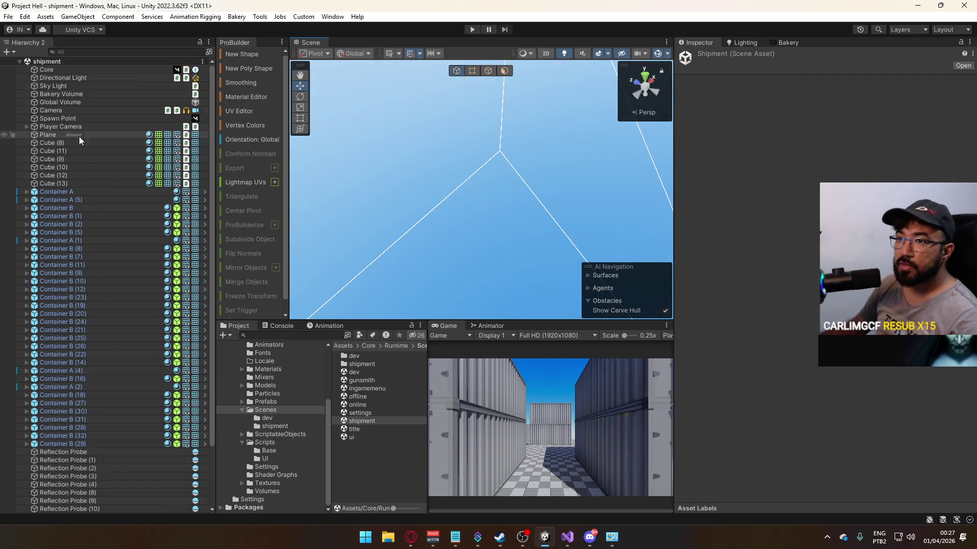
Step: Select Spawn Point and drag it beside the containers to X 19.5, Z -2.5
left_click(78, 117)
key("f")
mouse_move(387, 168)
left_mouse_down()
mouse_move(645, 106)
mouse_move(486, 203)
mouse_move(727, 227)
mouse_move(680, 258)
mouse_move(753, 278)
mouse_move(661, 157)
mouse_move(615, 128)
left_mouse_up()
scroll(486, 204, "down", 5)
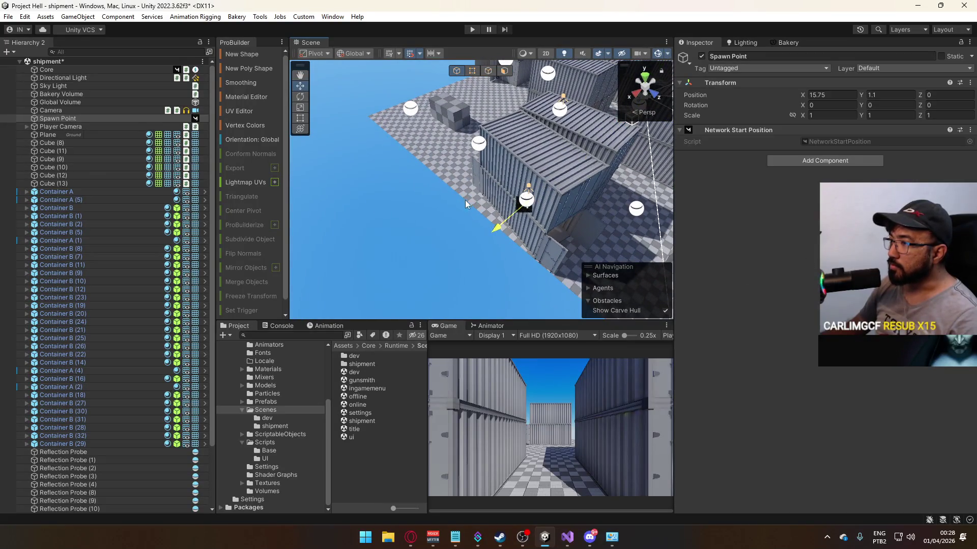
mouse_move(465, 204)
left_mouse_down()
mouse_move(446, 209)
mouse_move(733, 214)
mouse_move(587, 176)
left_mouse_up()
mouse_move(565, 127)
left_mouse_down()
mouse_move(515, 190)
mouse_move(534, 205)
mouse_move(590, 203)
mouse_move(638, 90)
left_mouse_up()
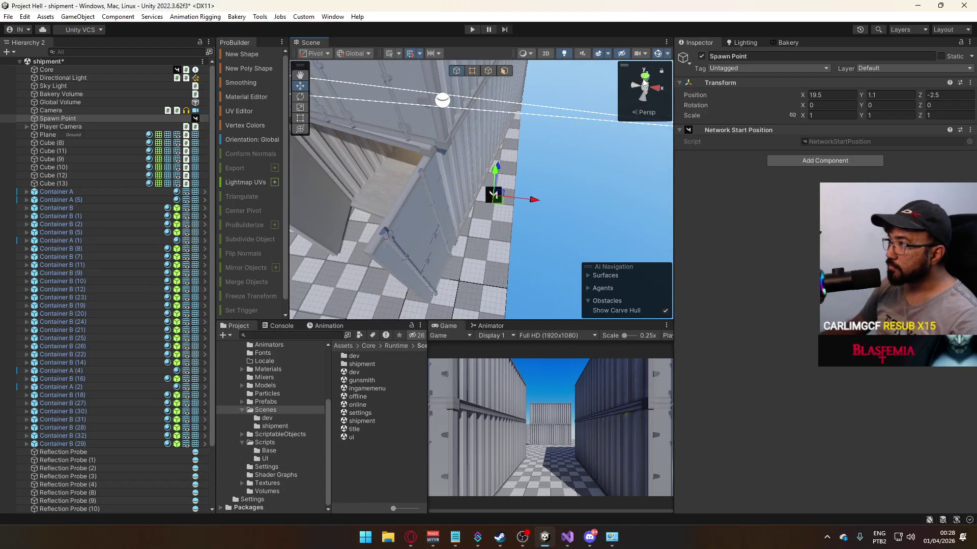
Step: In top view, rotate the Spawn Point to 180° around Y
left_click(643, 82)
scroll(493, 219, "down", 3)
scroll(487, 240, "up", 3)
mouse_move(488, 239)
left_mouse_down()
mouse_move(468, 194)
mouse_move(422, 148)
left_mouse_up()
key("f")
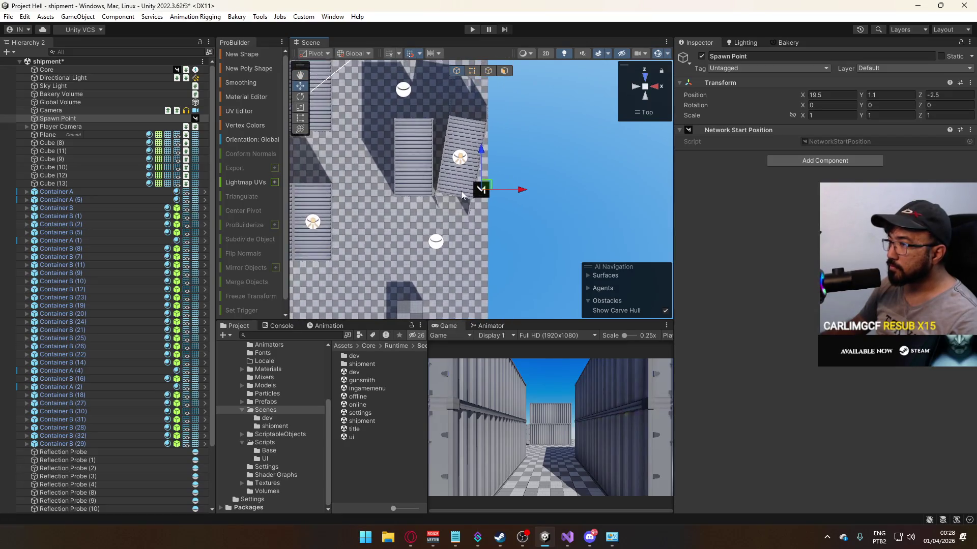
key("e")
left_click_drag(516, 213, 446, 167)
key("w")
key("x")
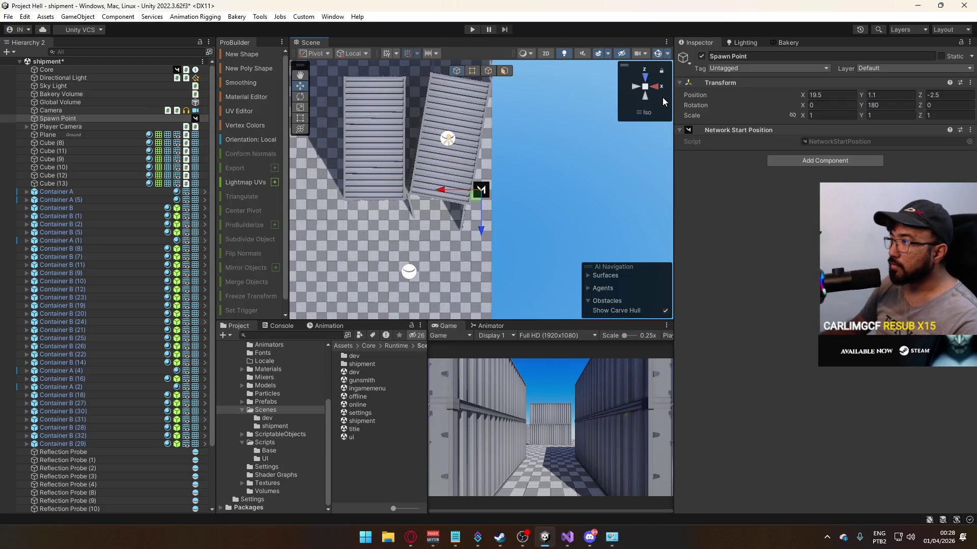
left_click(645, 87)
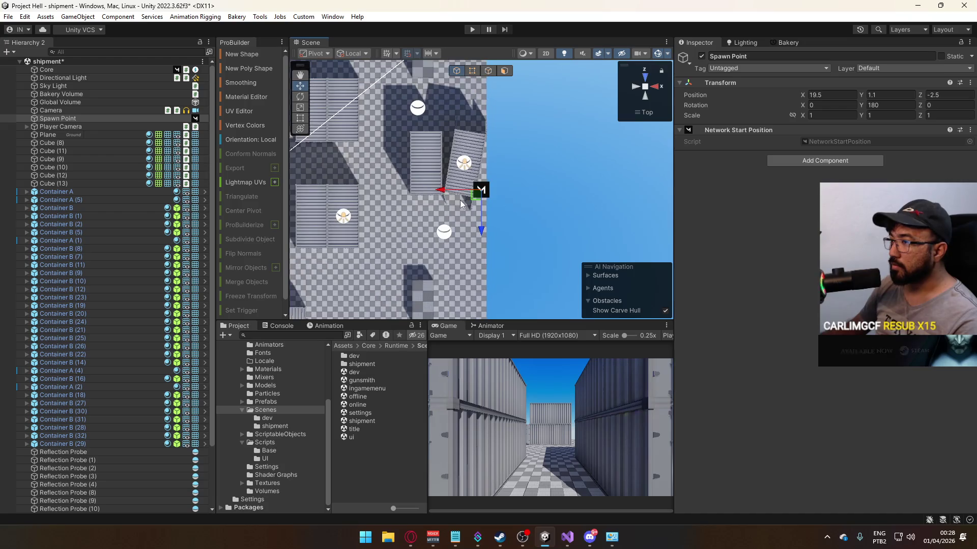
Step: Duplicate the Spawn Point and move Spawn Point (1) to X -19.5
key("Up")
key("Up")
key("Up")
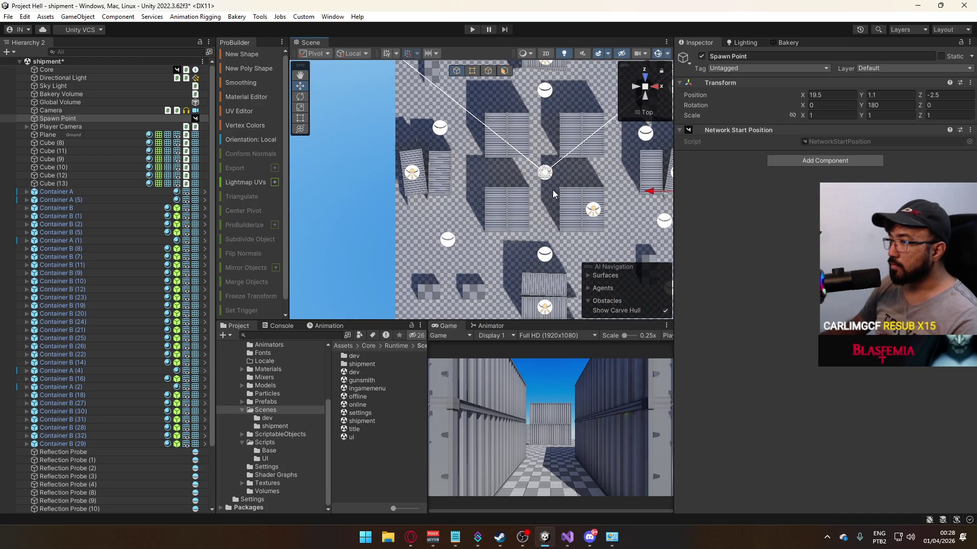
key("Right")
key("ctrl+d")
left_click_drag(609, 202, 427, 211)
left_click_drag(325, 215, 320, 216)
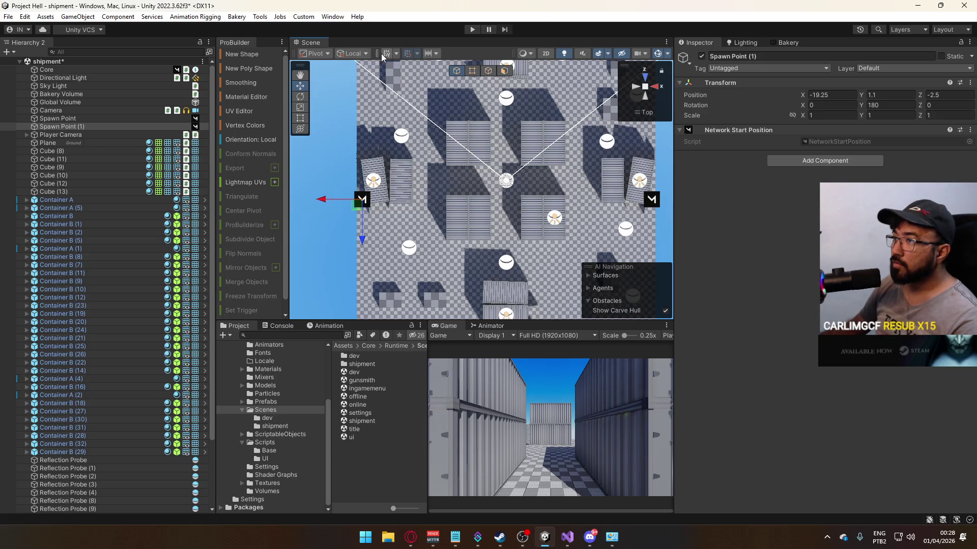
scroll(327, 208, "up", 2)
Step: Toggle handle orientation, then duplicate again and drag Spawn Point (2) toward the bottom container
left_click(352, 53)
left_click(356, 65)
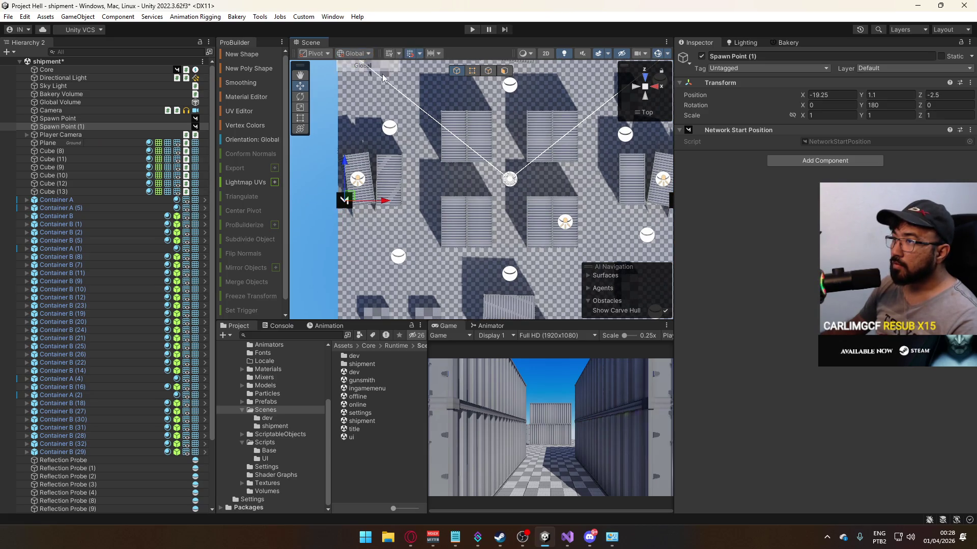
left_click(352, 54)
left_click(356, 76)
mouse_move(450, 298)
left_mouse_down()
mouse_move(454, 203)
mouse_move(457, 244)
mouse_move(473, 254)
mouse_move(447, 213)
mouse_move(473, 112)
mouse_move(450, 244)
mouse_move(506, 223)
mouse_move(407, 198)
mouse_move(420, 153)
mouse_move(435, 202)
left_mouse_up()
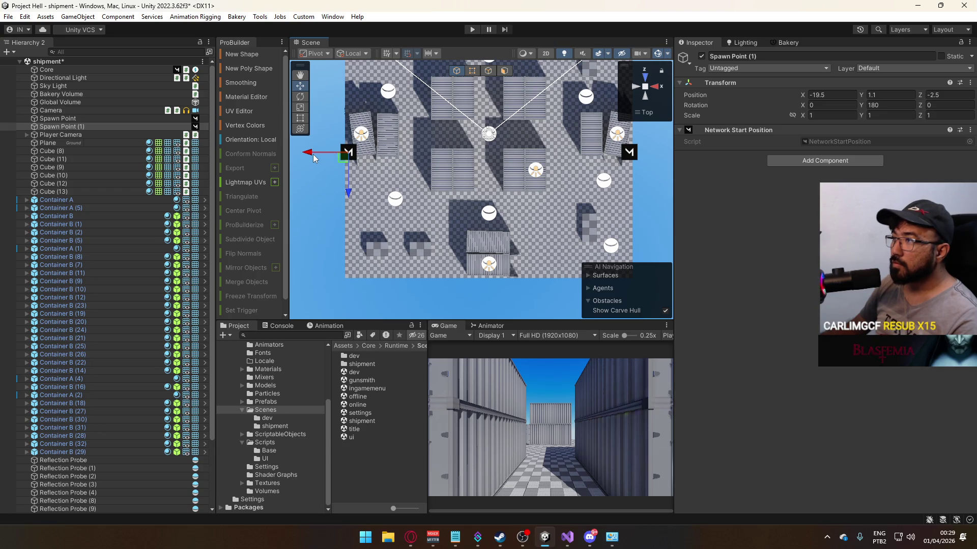
key("ctrl+d")
mouse_move(386, 168)
left_mouse_down()
mouse_move(431, 177)
mouse_move(472, 254)
mouse_move(477, 311)
left_mouse_up()
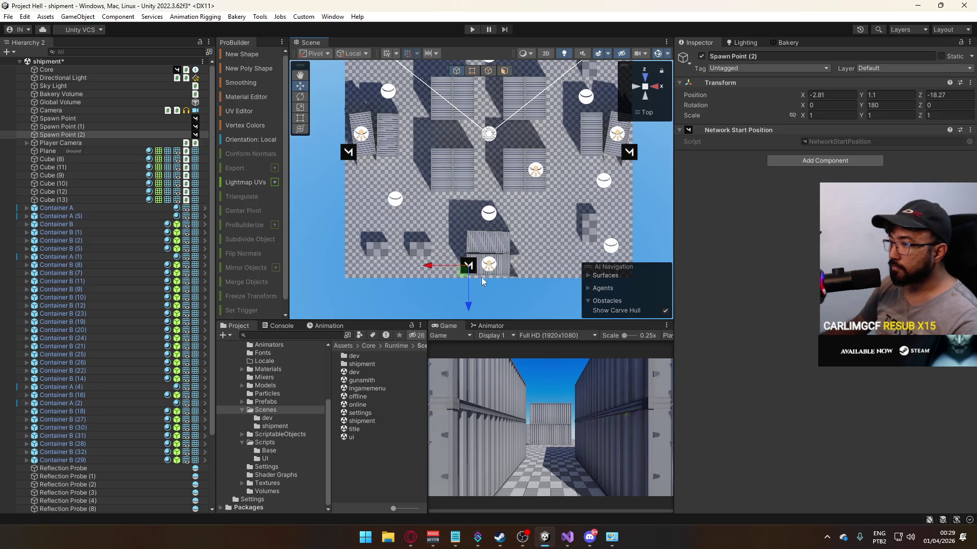
Step: Turn the copied spawn point to face 90 degrees on Y
key("Tab")
type("0")
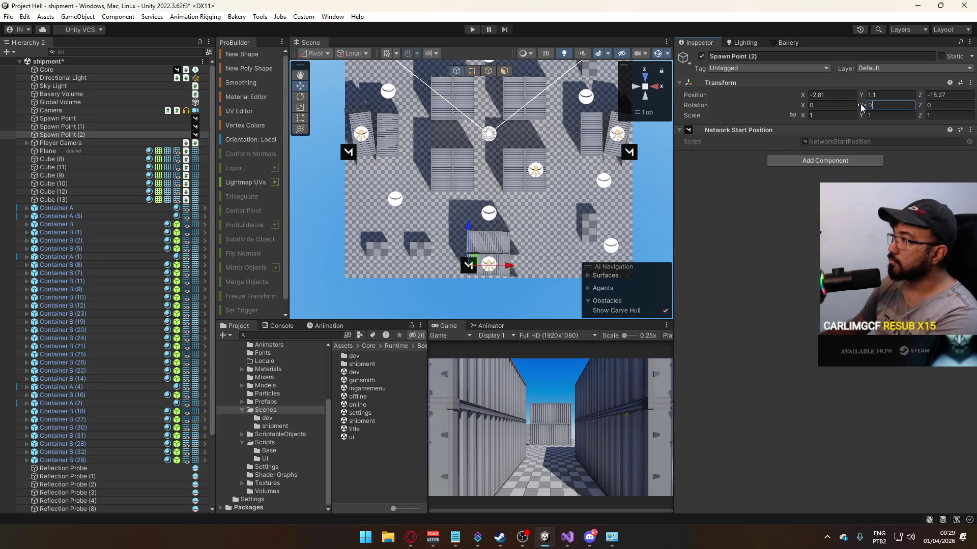
type("0")
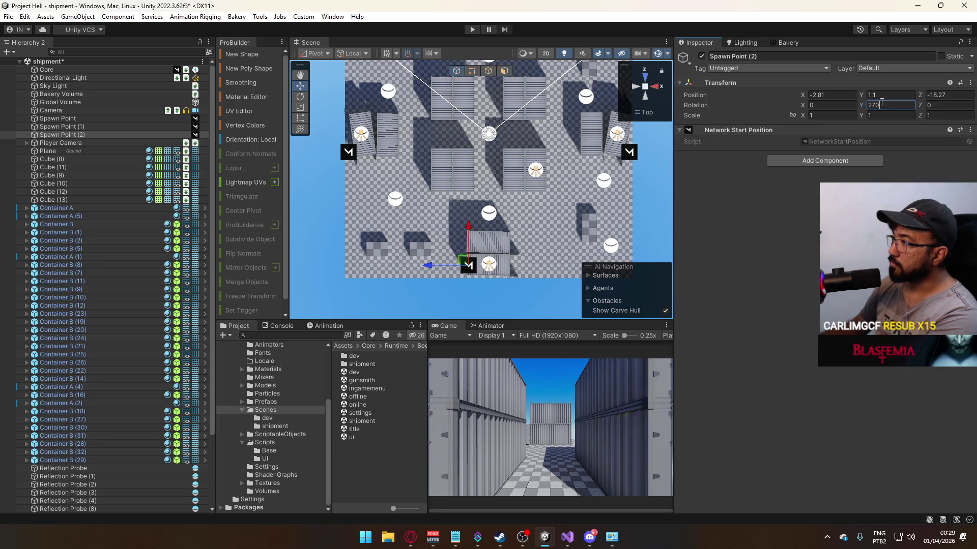
type("90")
left_click_drag(511, 266, 516, 268)
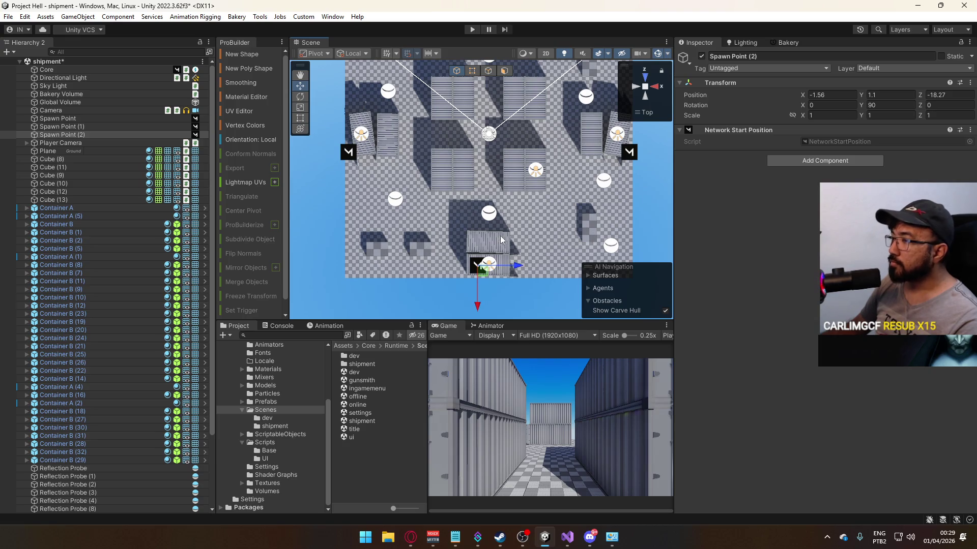
scroll(501, 240, "up", 2)
mouse_move(529, 260)
left_mouse_down()
mouse_move(504, 214)
mouse_move(446, 187)
mouse_move(443, 196)
left_mouse_up()
scroll(443, 196, "down", 5)
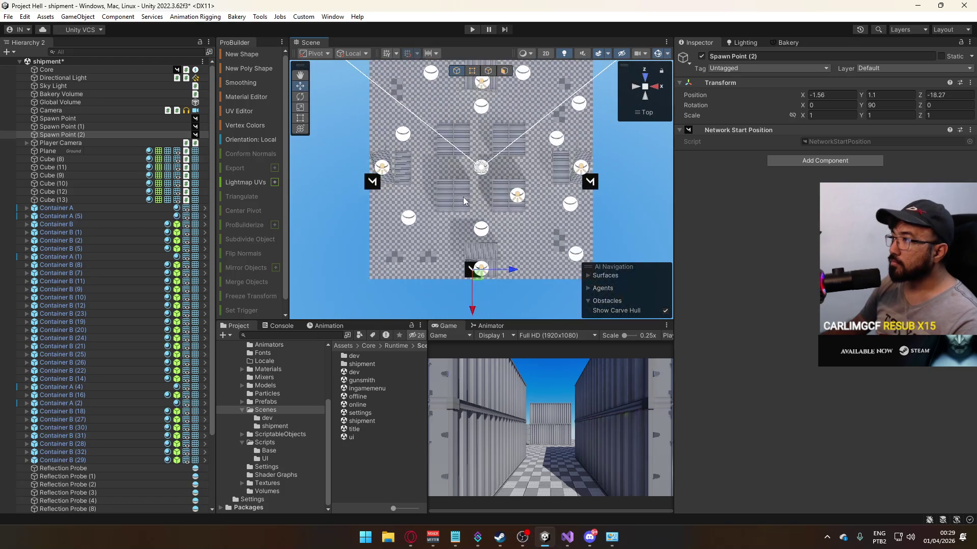
Step: Duplicate the spawn point and place the copy near the map's top edge, rotated 270 degrees
key("ctrl+d")
left_click_drag(472, 312, 472, 146)
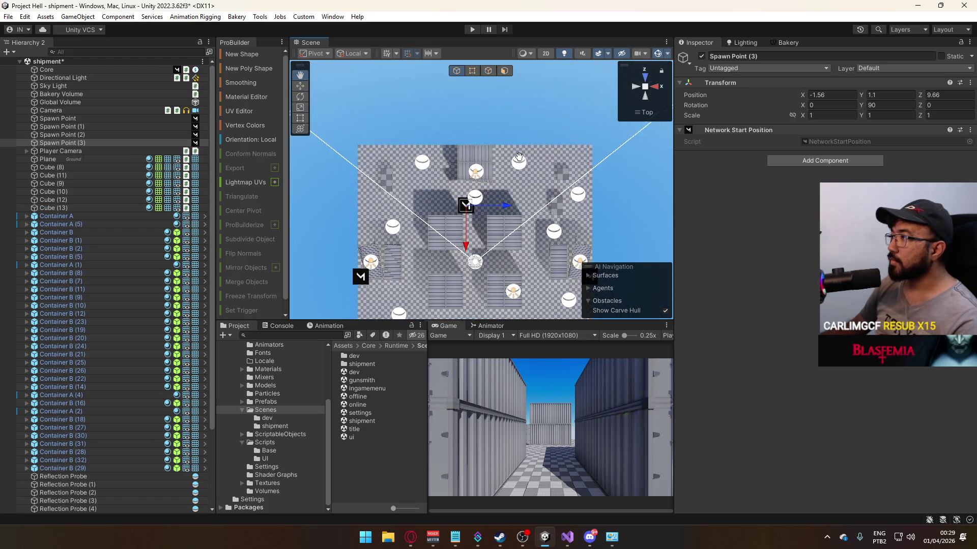
double_click(880, 103)
type("270")
key("Return")
left_click_drag(468, 136, 465, 138)
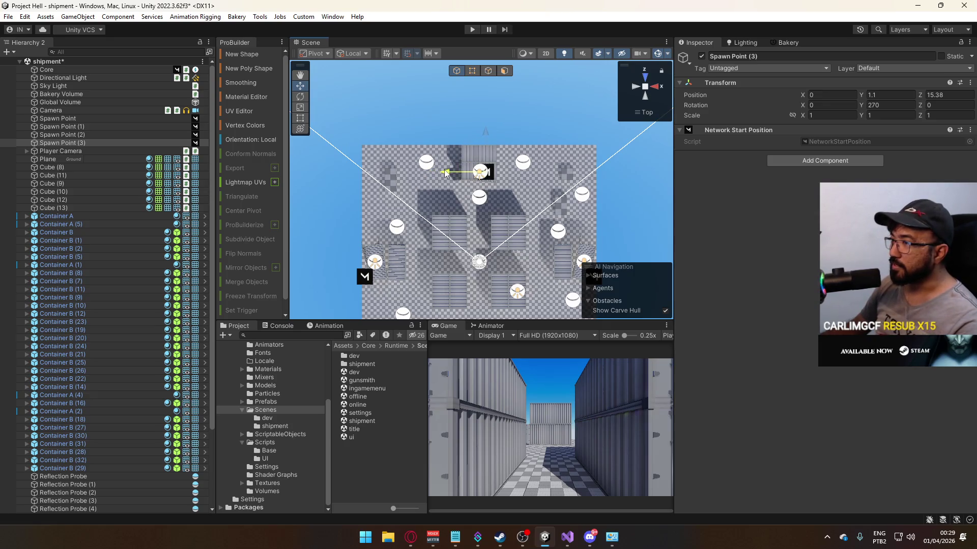
Step: Duplicate Spawn Point (3) into Spawn Point (4) at the map's right edge
key("ctrl+d")
mouse_move(443, 182)
left_mouse_down()
mouse_move(556, 182)
mouse_move(547, 181)
left_mouse_up()
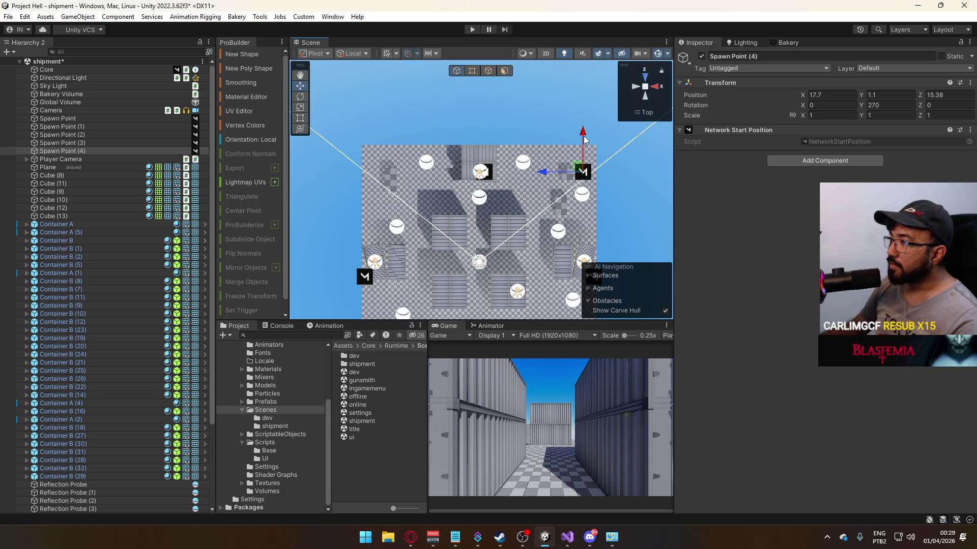
left_click_drag(583, 133, 579, 169)
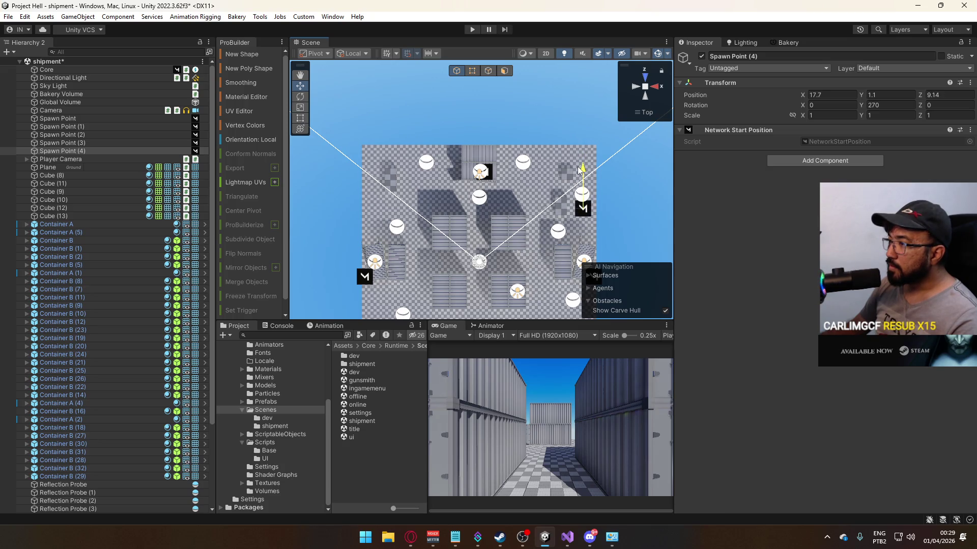
left_click_drag(520, 266, 505, 195)
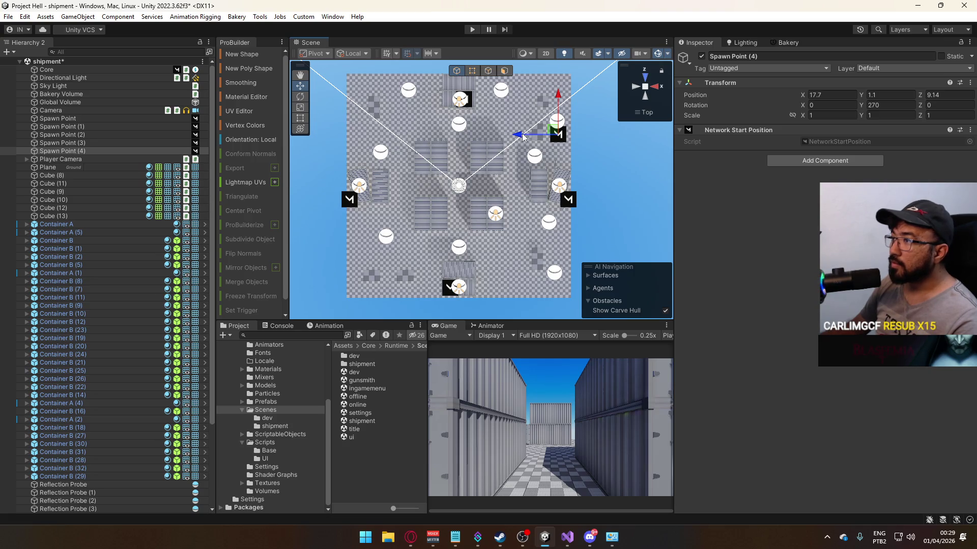
Step: Duplicate Spawn Point (4) into Spawn Point (5) at the upper-left edge, rotated 90 degrees
key("ctrl+d")
left_click_drag(521, 137, 372, 145)
left_click_drag(410, 109, 407, 264)
left_click_drag(375, 294, 372, 292)
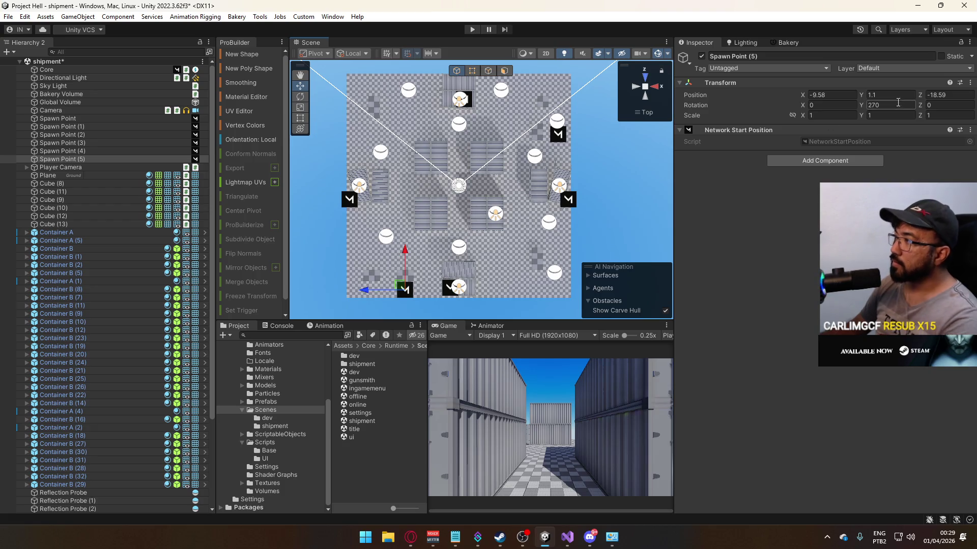
left_click(881, 104)
type("0")
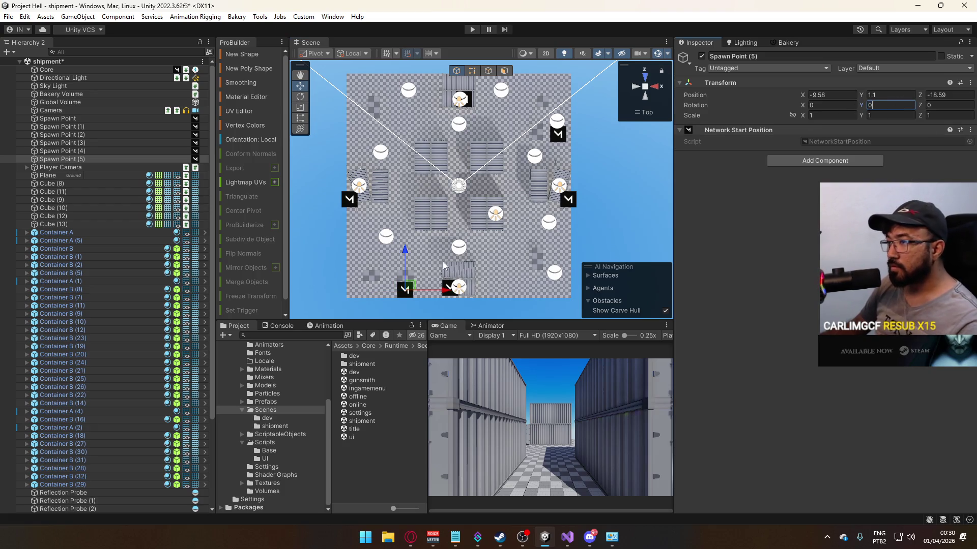
mouse_move(408, 254)
left_mouse_down()
mouse_move(427, 84)
mouse_move(442, 68)
left_mouse_up()
left_click_drag(444, 107, 390, 113)
double_click(910, 105)
type("90")
key("Return")
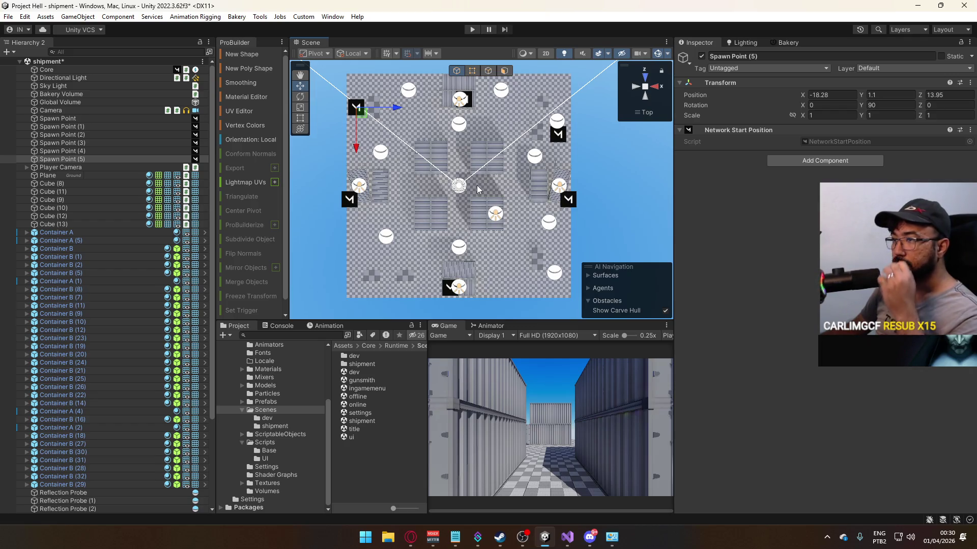
Step: Duplicate into Spawn Point (6) near the bottom edge at X -9.58, with Y rotation 0
key("ctrl+d")
left_click_drag(356, 135, 356, 304)
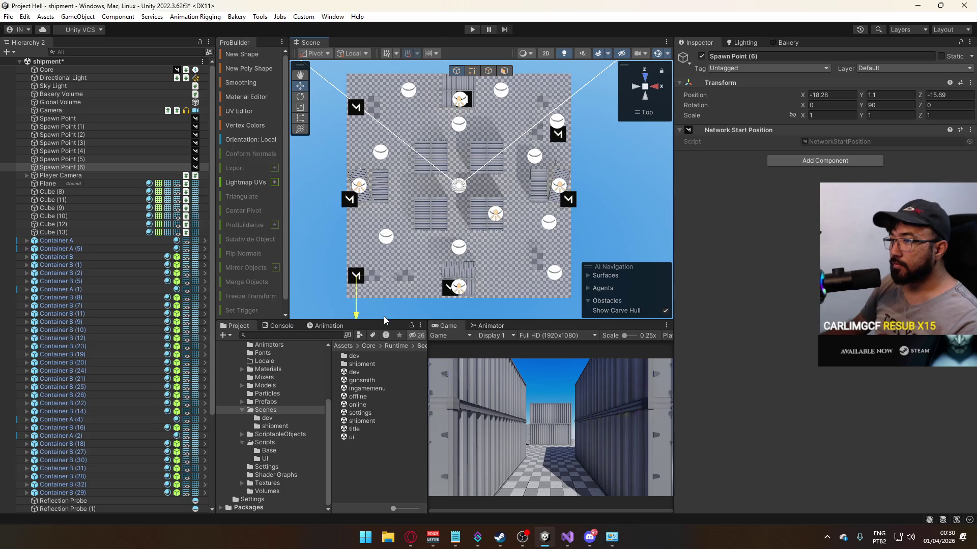
left_click(885, 105)
type("0")
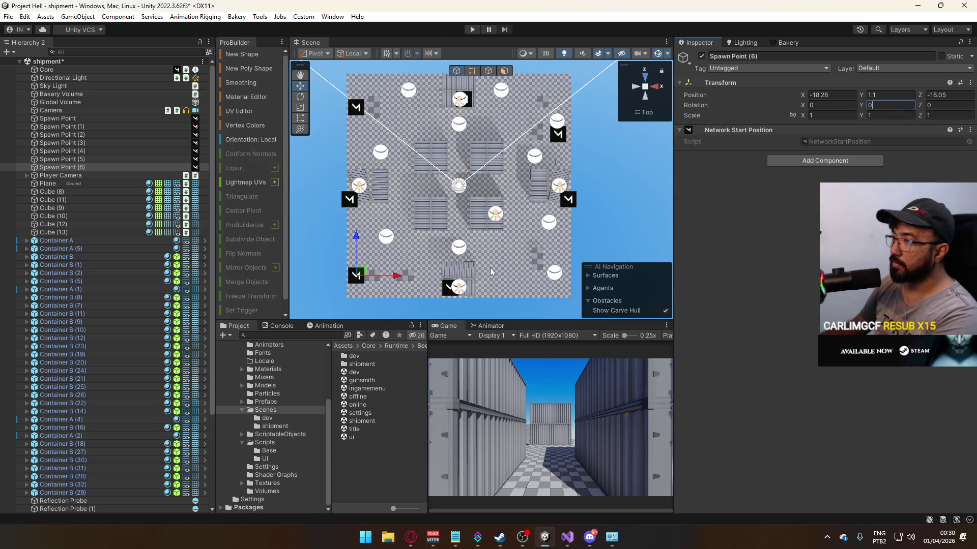
left_click_drag(396, 279, 444, 278)
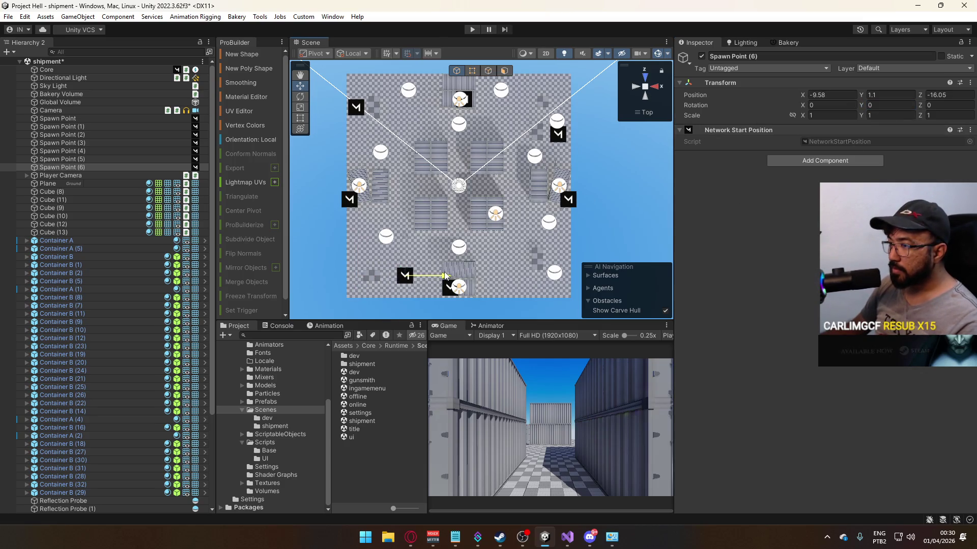
left_click_drag(406, 235, 410, 253)
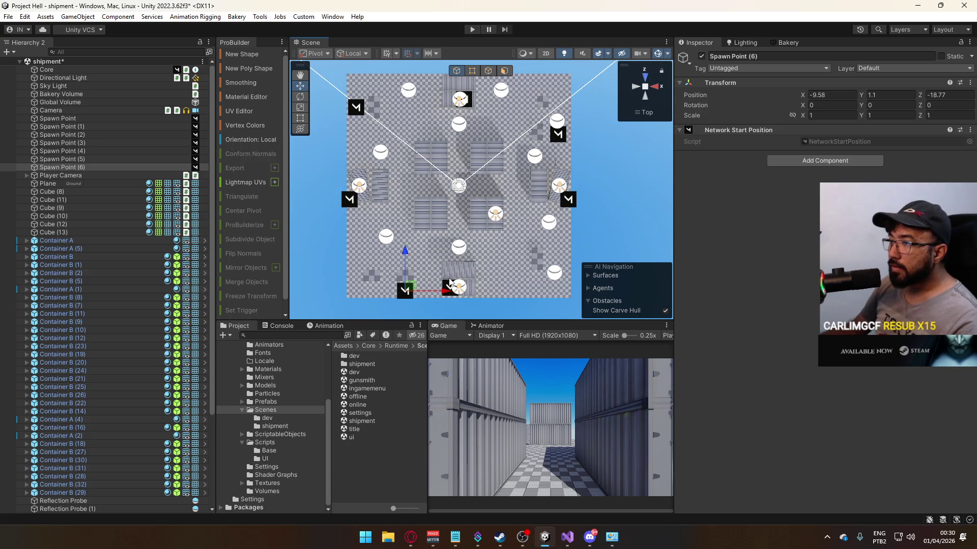
left_click_drag(408, 261, 407, 260)
left_click(890, 105)
type("70270")
key("BackSpace")
key("BackSpace")
key("BackSpace")
type("0")
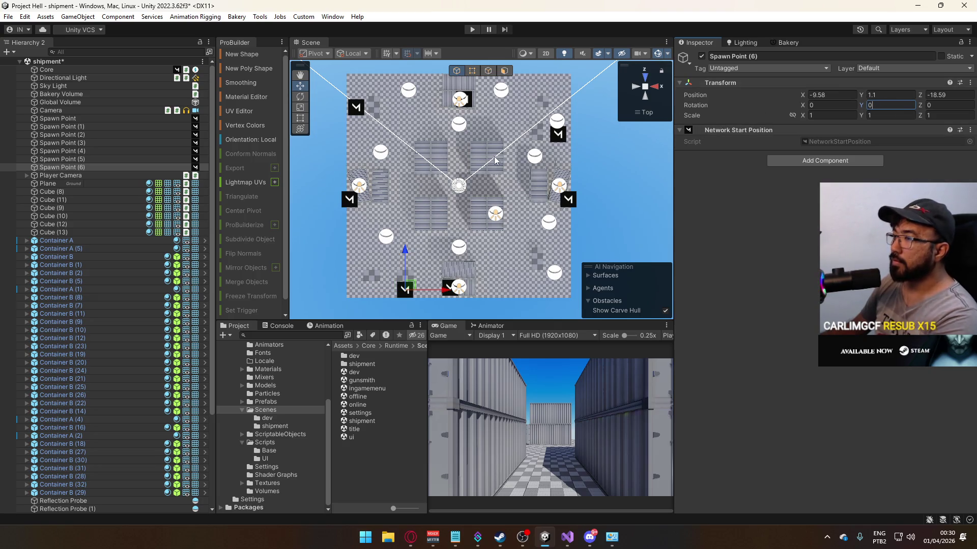
left_click(83, 118)
Step: Select Core and remove the old entry from Match Director's Spawns list
left_click(83, 166, "shift")
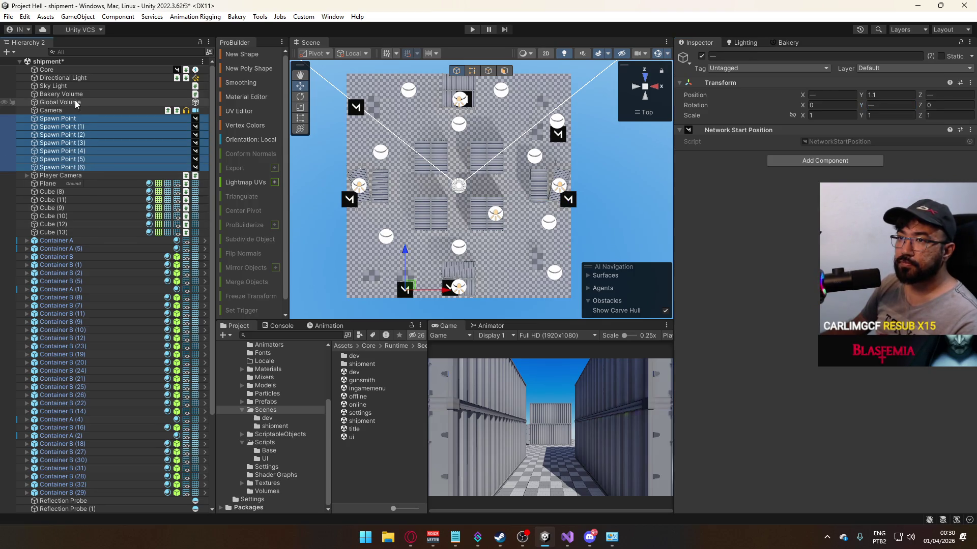
left_click(46, 70)
scroll(783, 203, "down", 3)
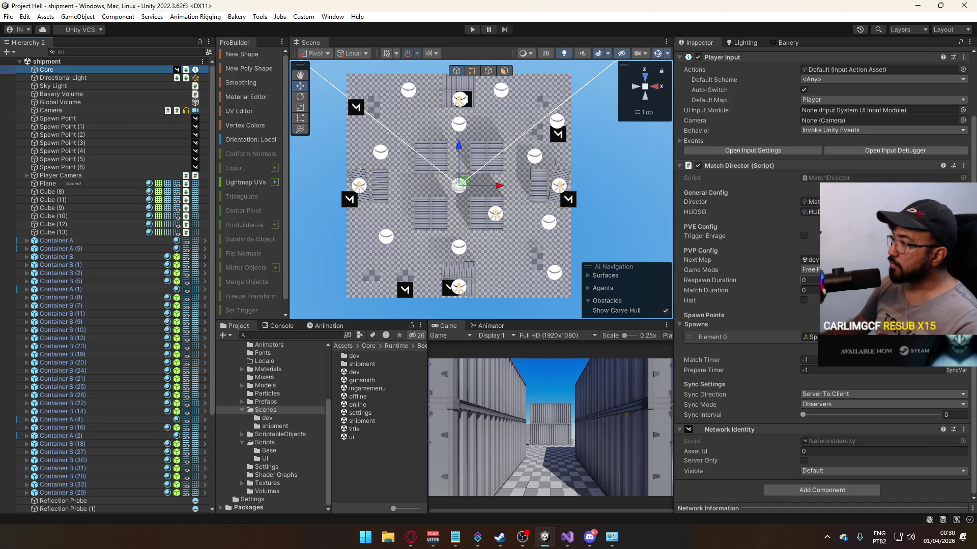
left_click(708, 337)
left_click(960, 348)
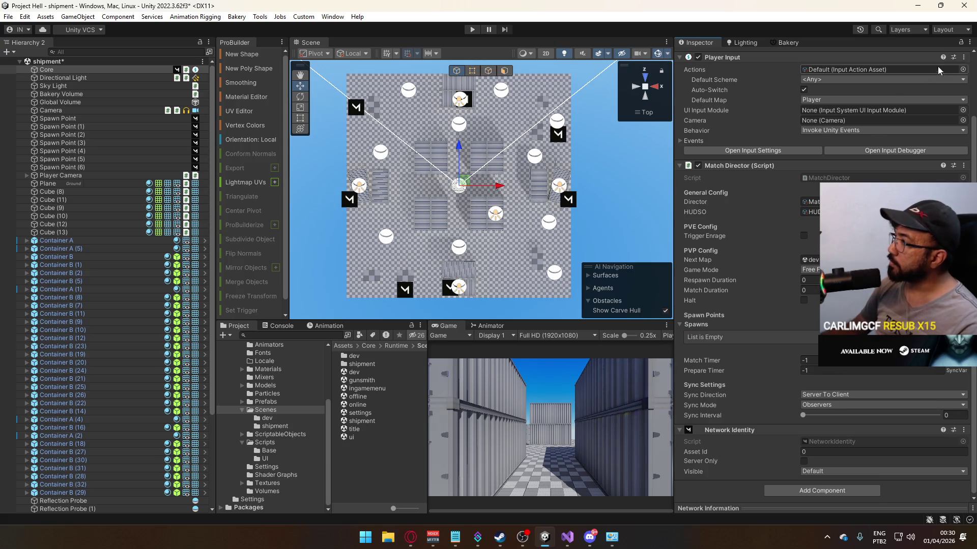
Step: Drag Spawn Point through Spawn Point (6) into the Spawns list
left_click(89, 118)
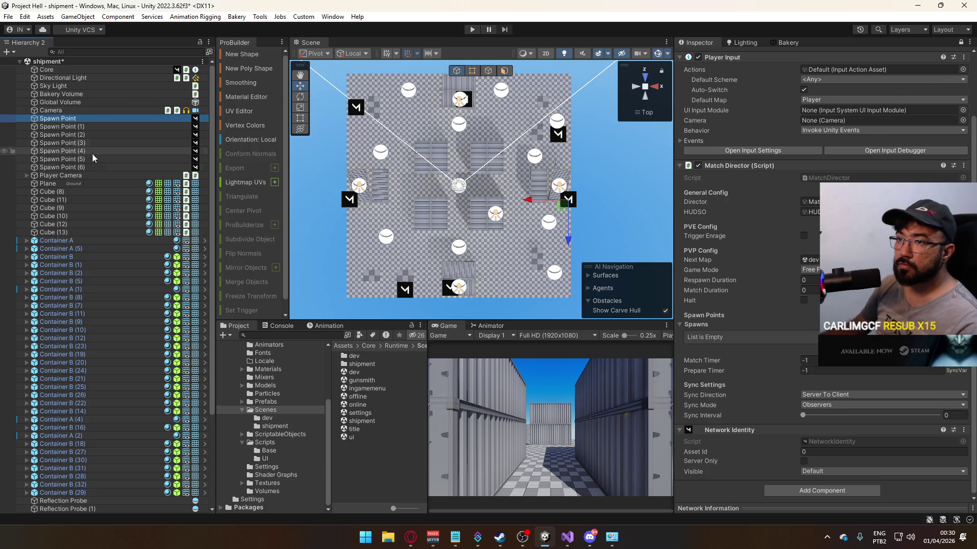
left_click(92, 167, "shift")
left_click_drag(92, 166, 782, 341)
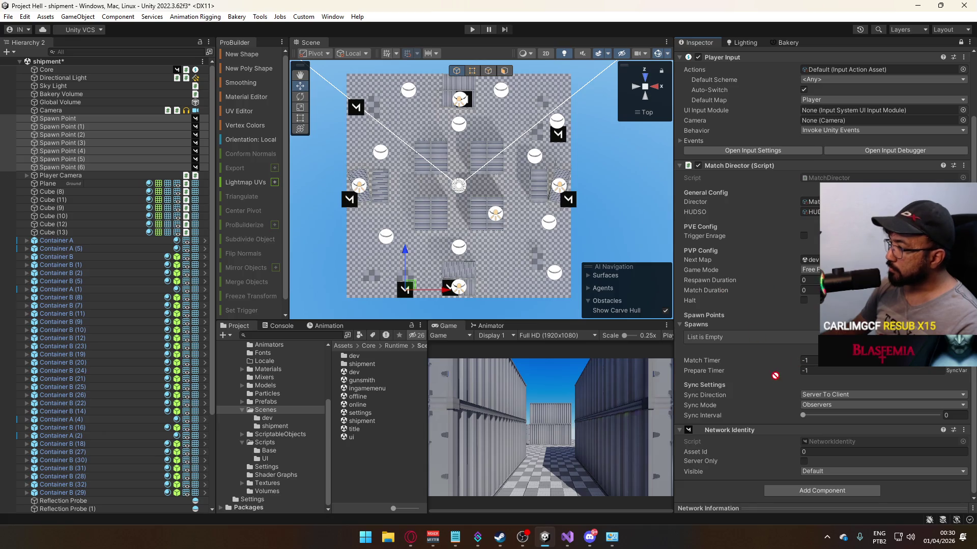
left_click_drag(728, 309, 707, 323)
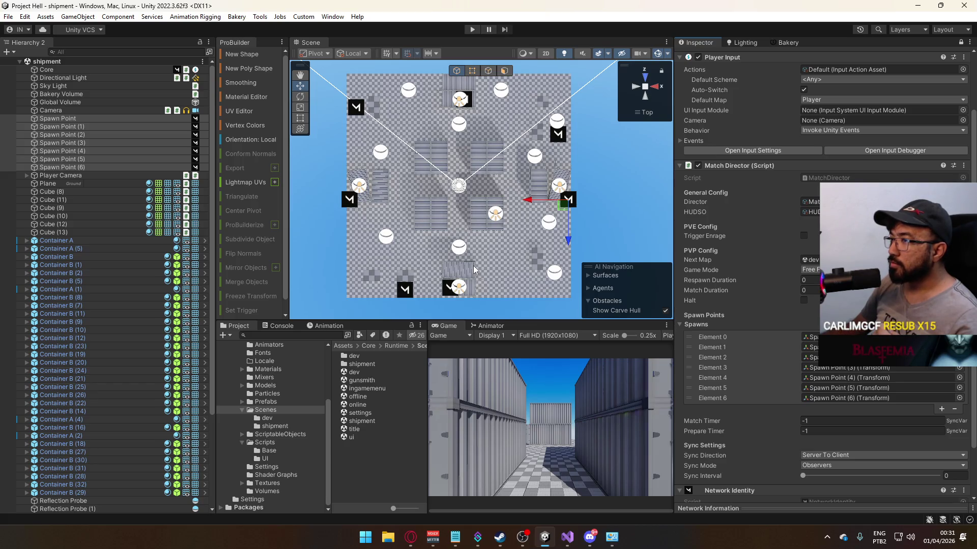
Step: Check where each individual spawn point, up to Spawn Point (6), sits
left_click(80, 127)
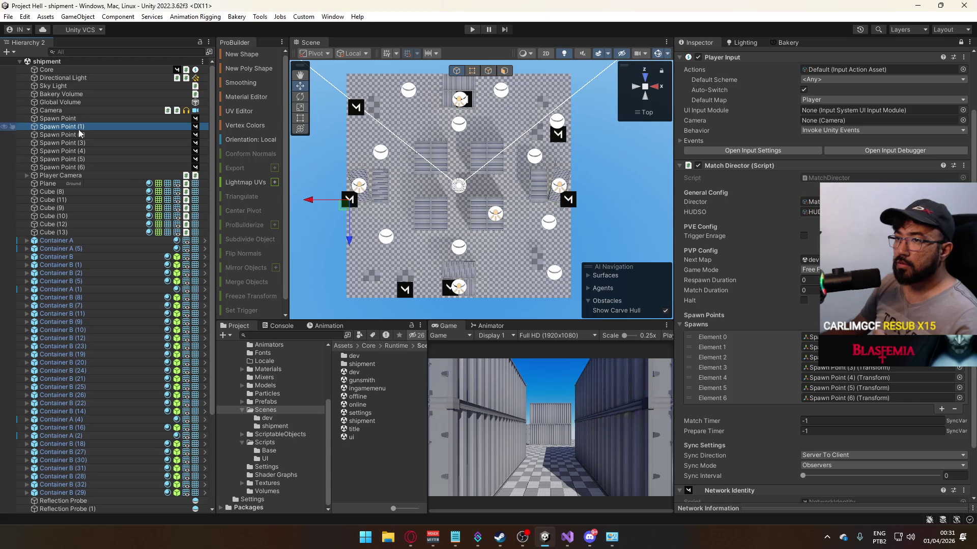
left_click(77, 134)
left_click(75, 144)
left_click(84, 159)
left_click(68, 168)
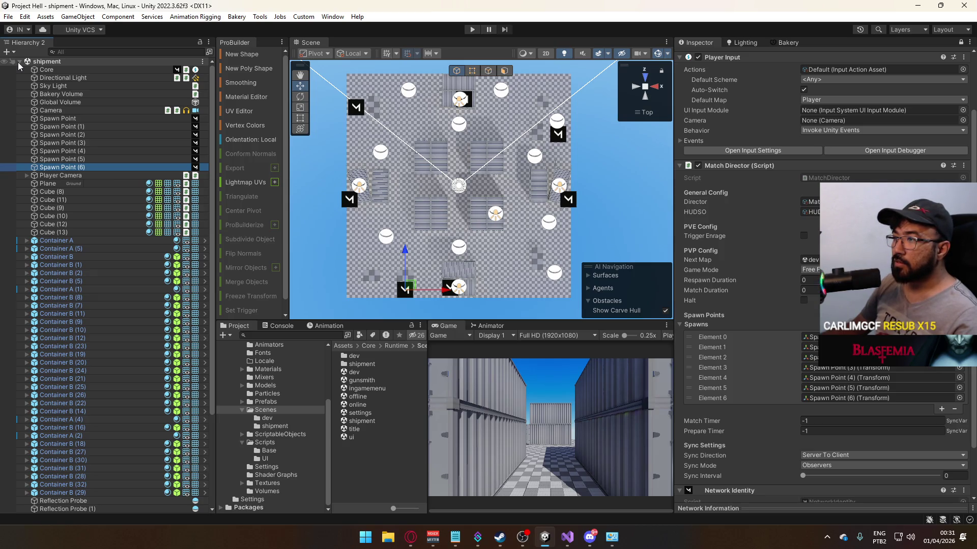
Step: Open the ui scene from the Scenes folder
left_click(19, 61)
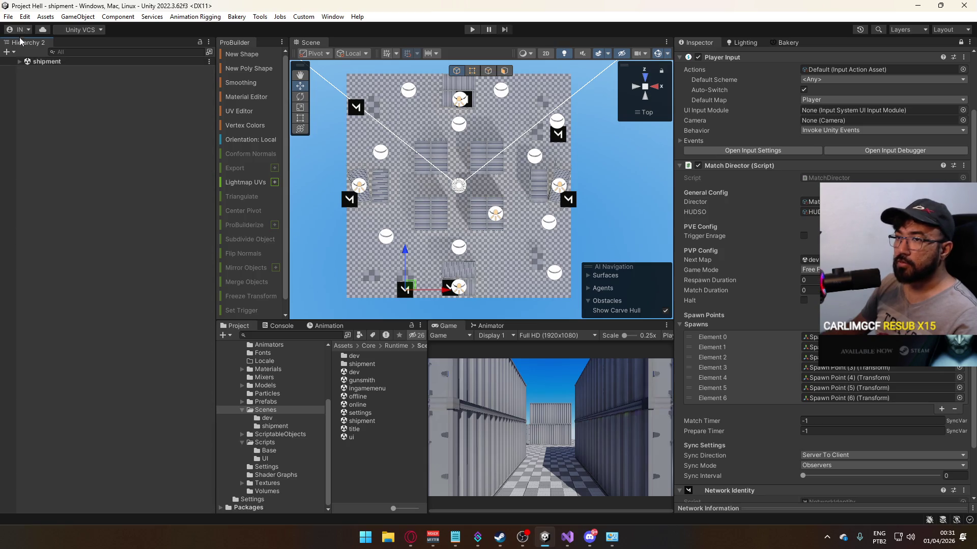
left_click(19, 61)
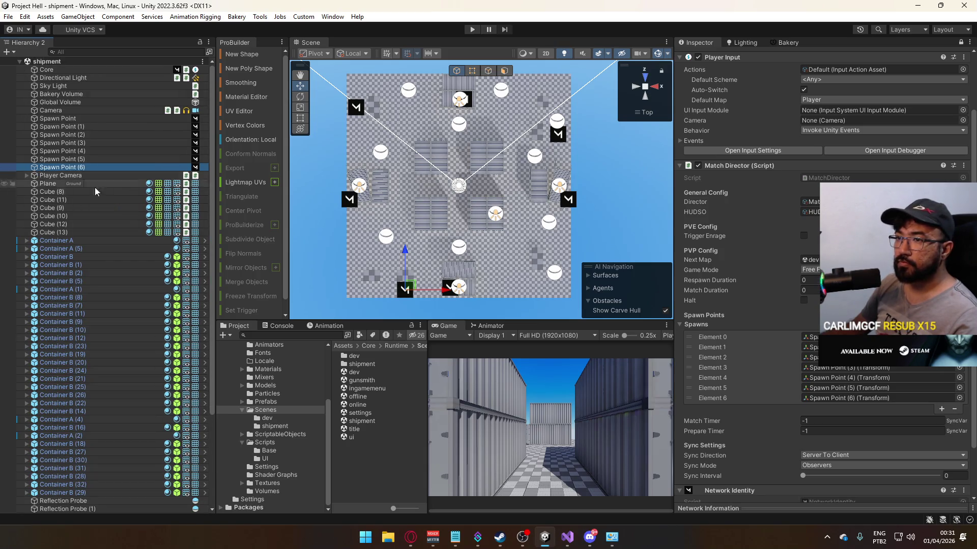
double_click(356, 437)
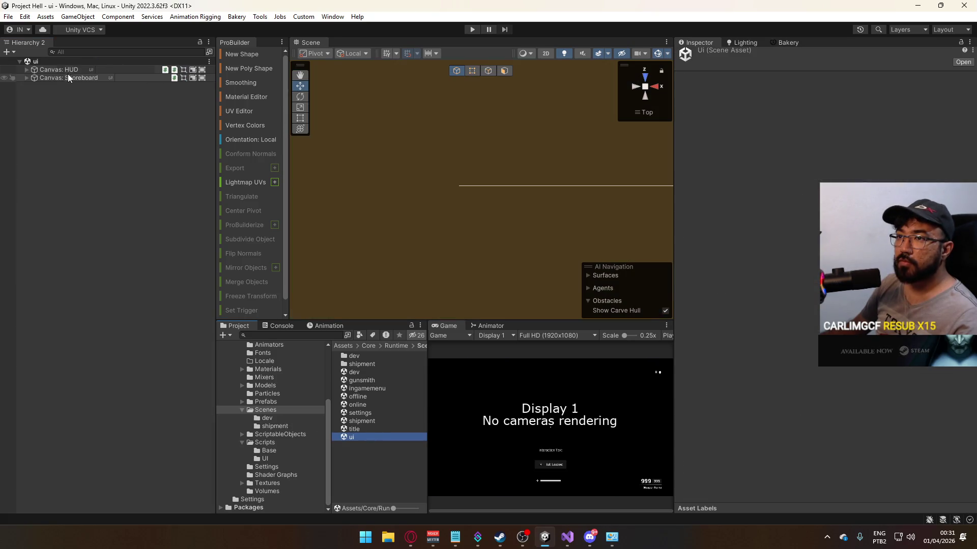
Step: Expand Canvas: Scoreboard and Main Container to reveal the Background child
left_click(68, 72)
left_click(56, 79)
left_click(26, 79)
left_click(60, 85)
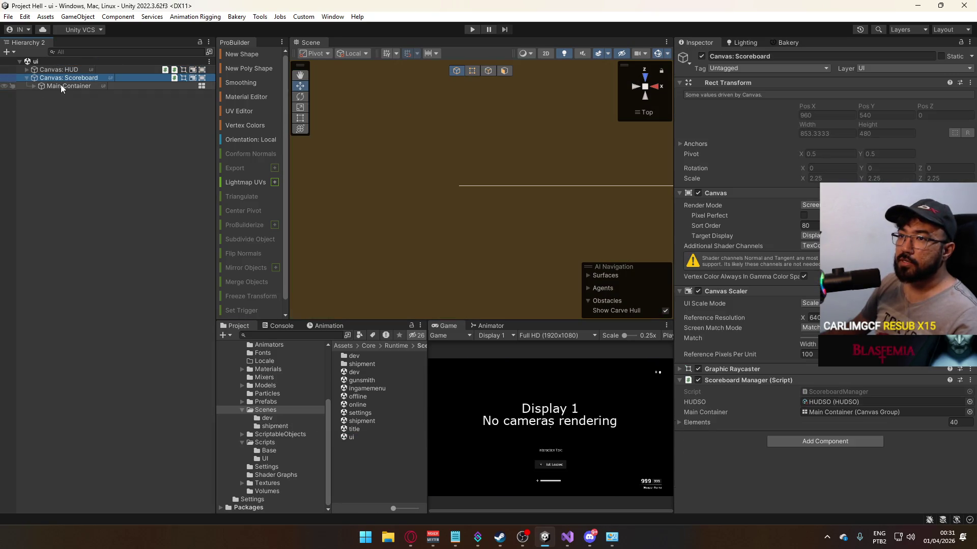
left_click(34, 86)
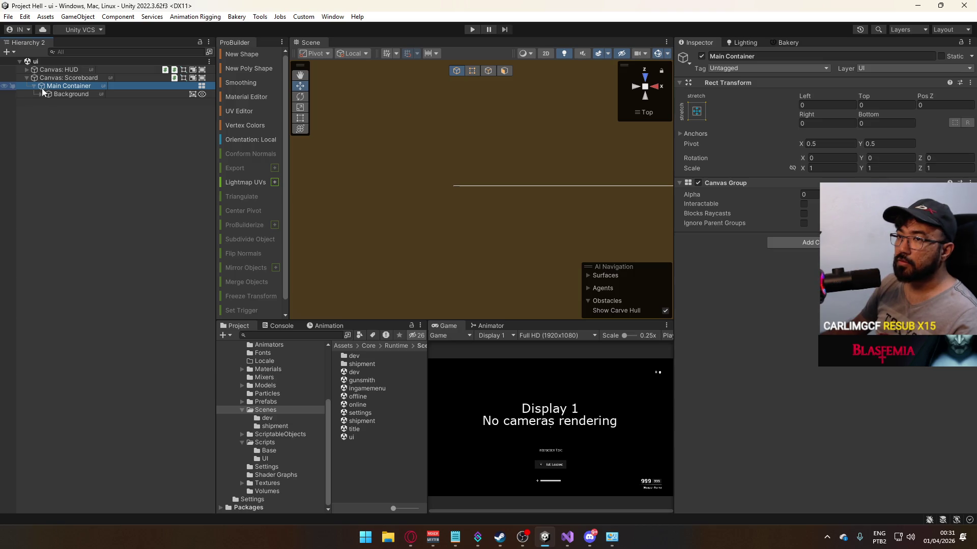
left_click(33, 86)
left_click(27, 78)
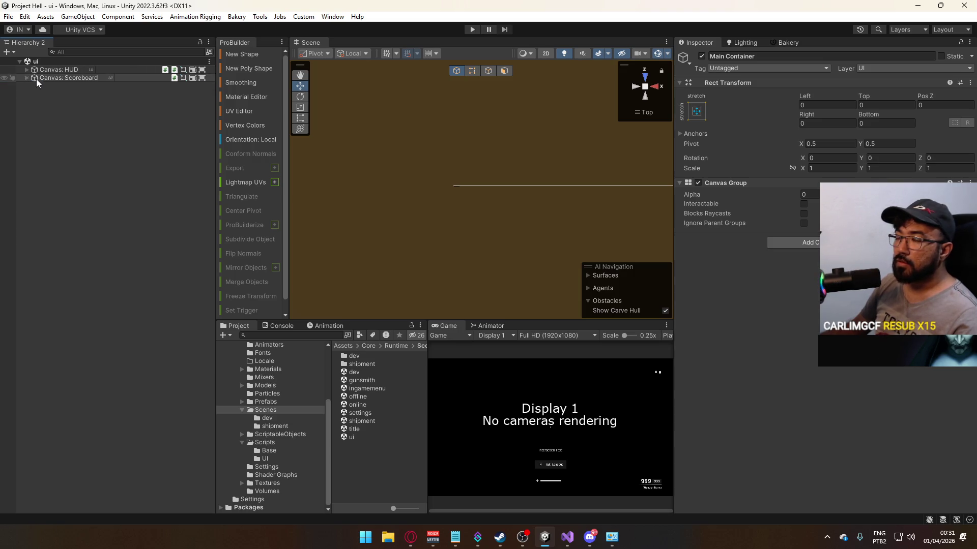
left_click(26, 78)
left_click(32, 85)
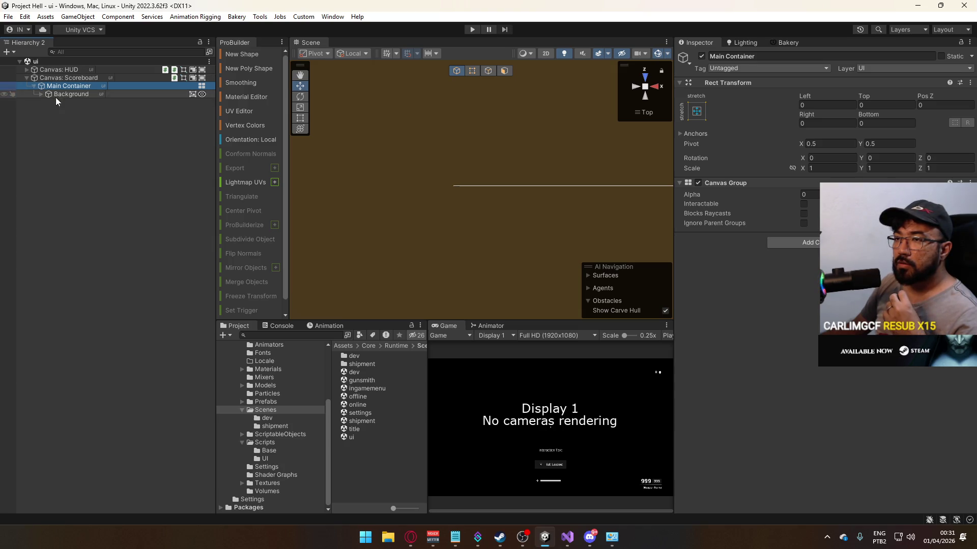
left_click(268, 402)
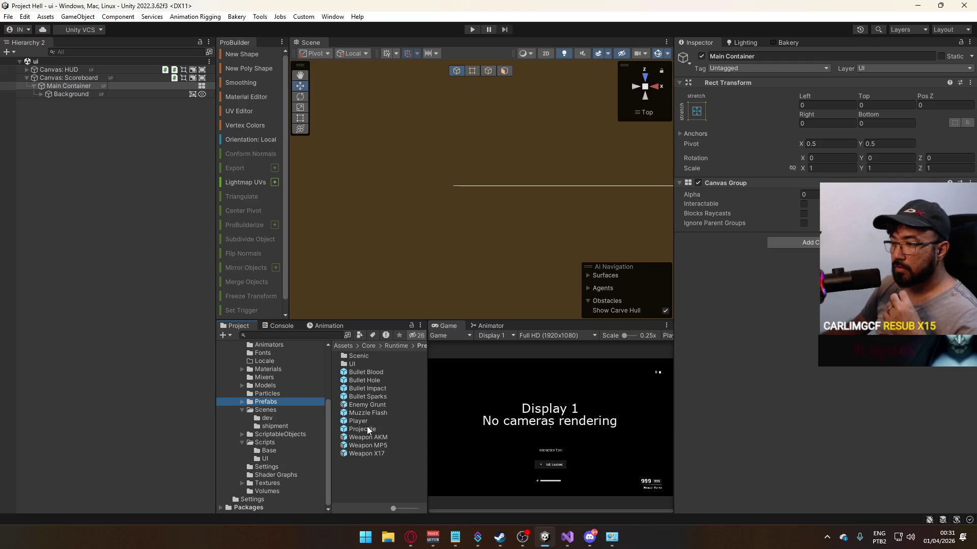
Step: Open the Player prefab and launch its Player Data script in Visual Studio
double_click(368, 423)
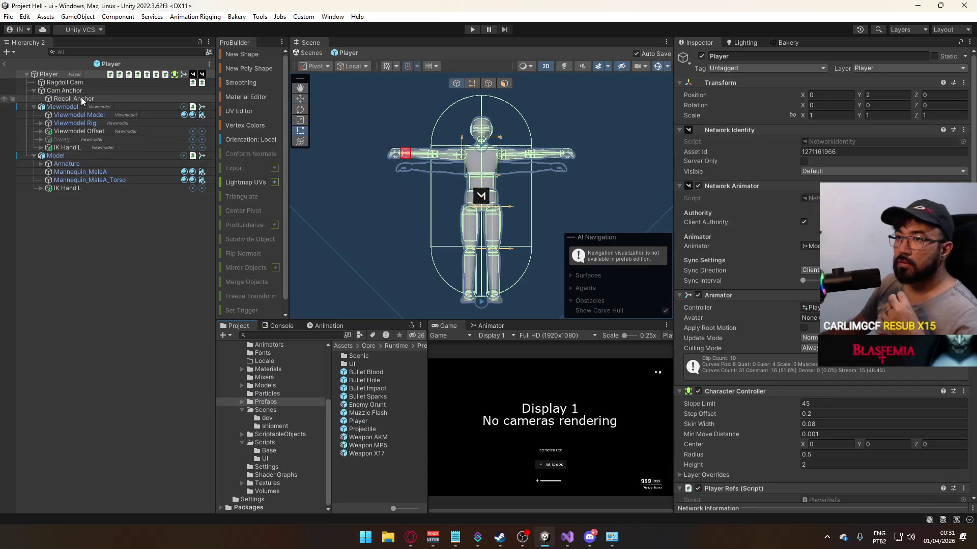
left_click(63, 74)
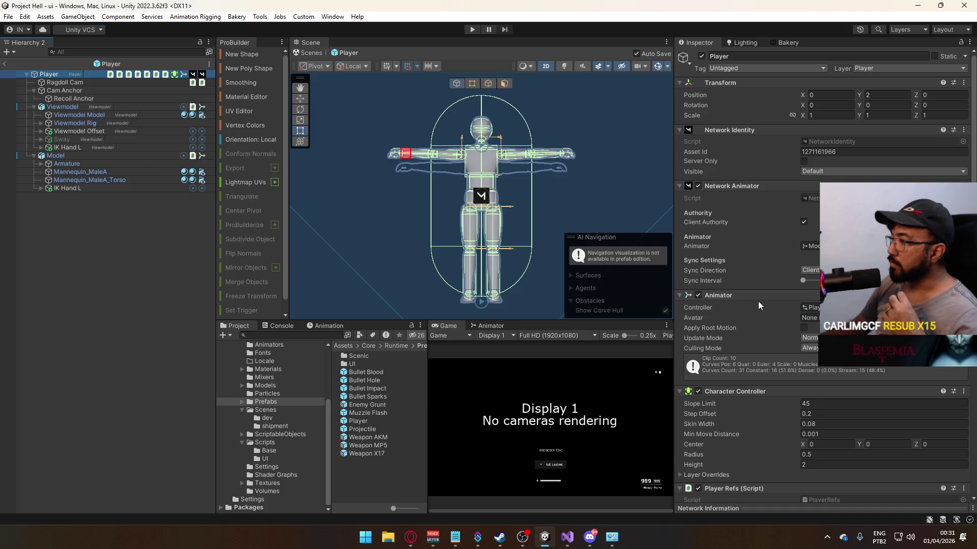
scroll(819, 369, "down", 10)
scroll(798, 353, "down", 8)
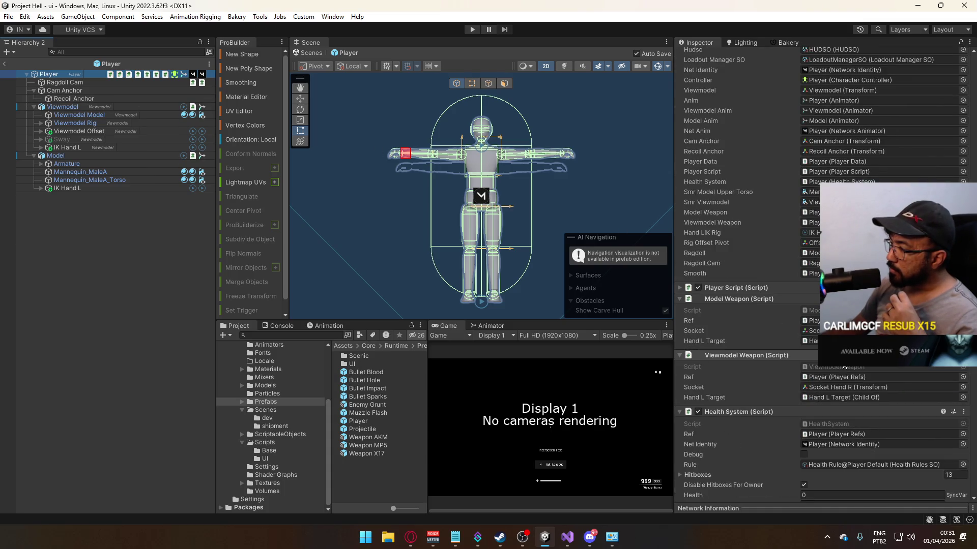
scroll(802, 316, "down", 11)
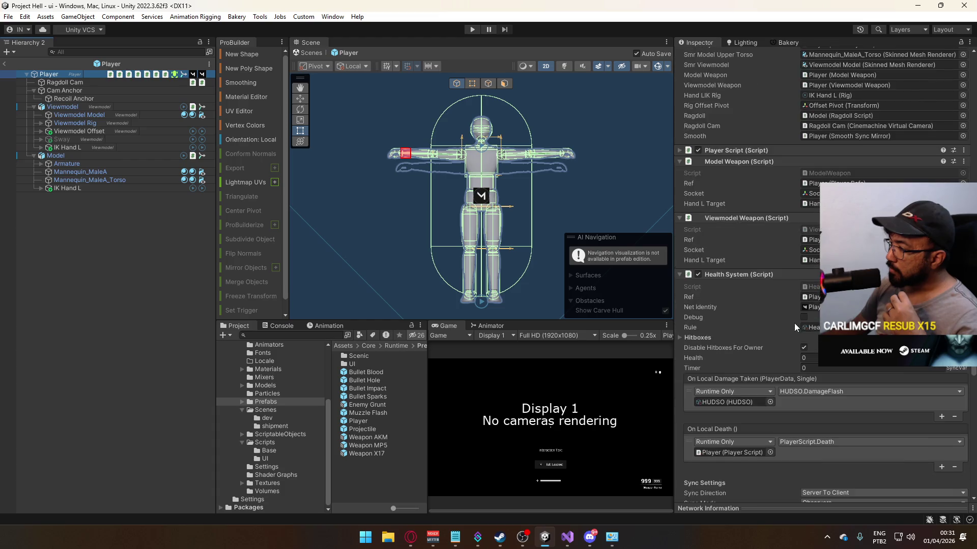
double_click(822, 375)
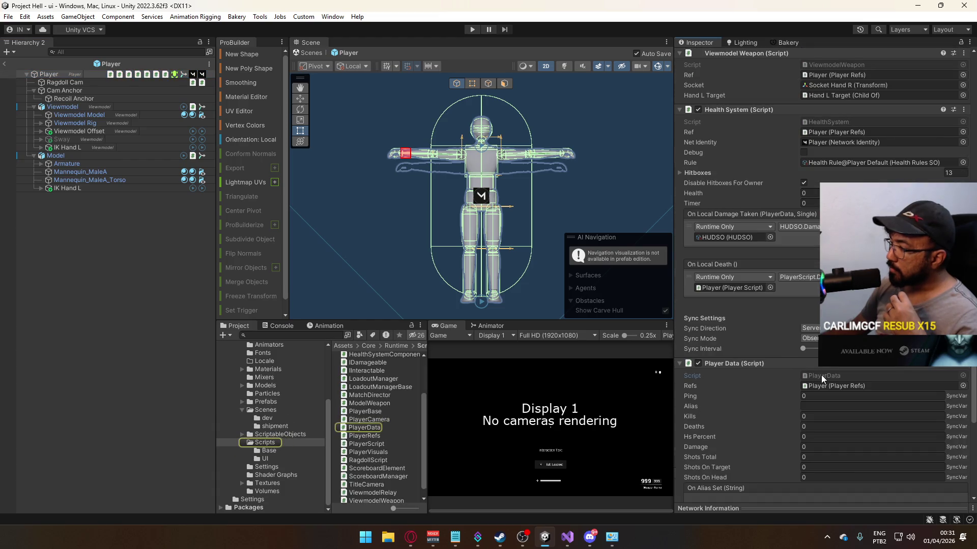
scroll(484, 281, "down", 8)
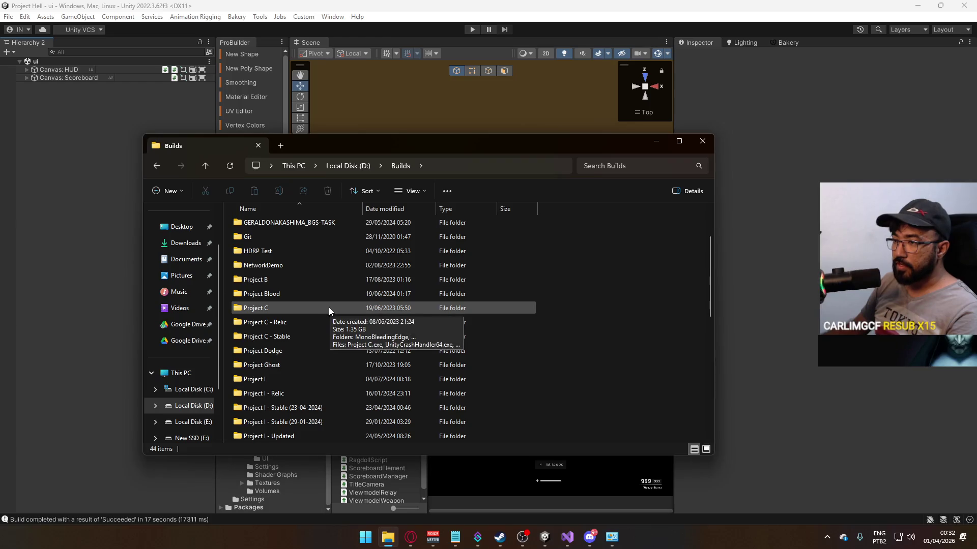
Step: Open the Builds folder on New SSD (F:)
scroll(316, 315, "down", 2)
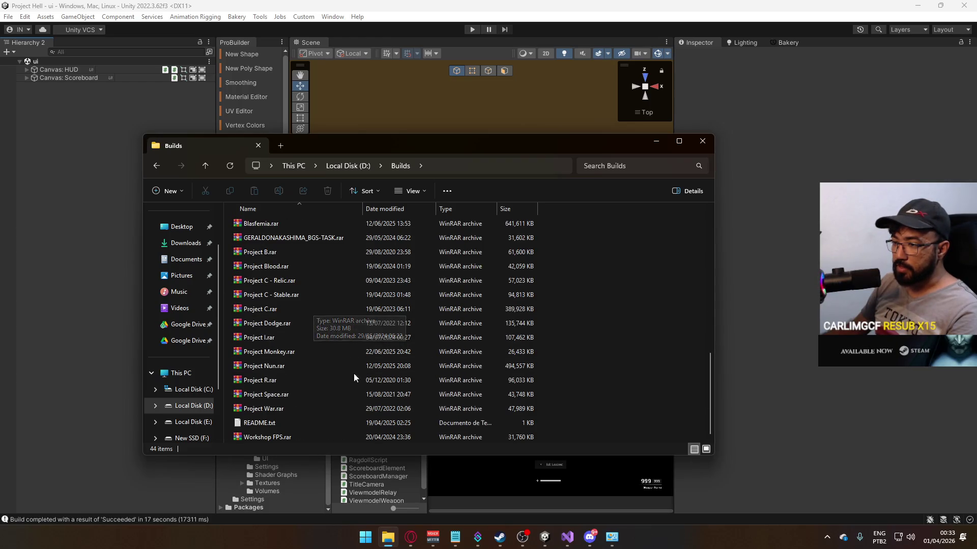
scroll(358, 358, "up", 9)
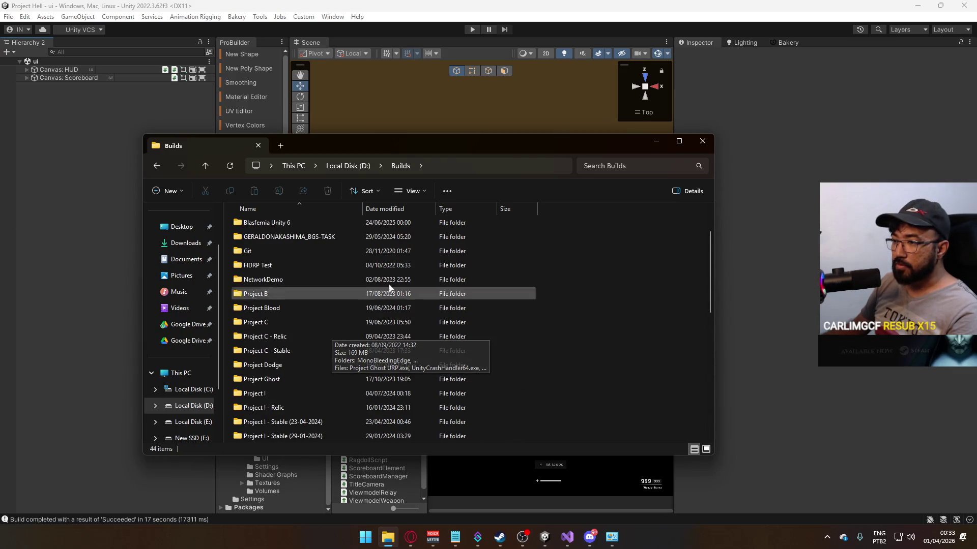
scroll(303, 333, "down", 1)
scroll(303, 330, "down", 1)
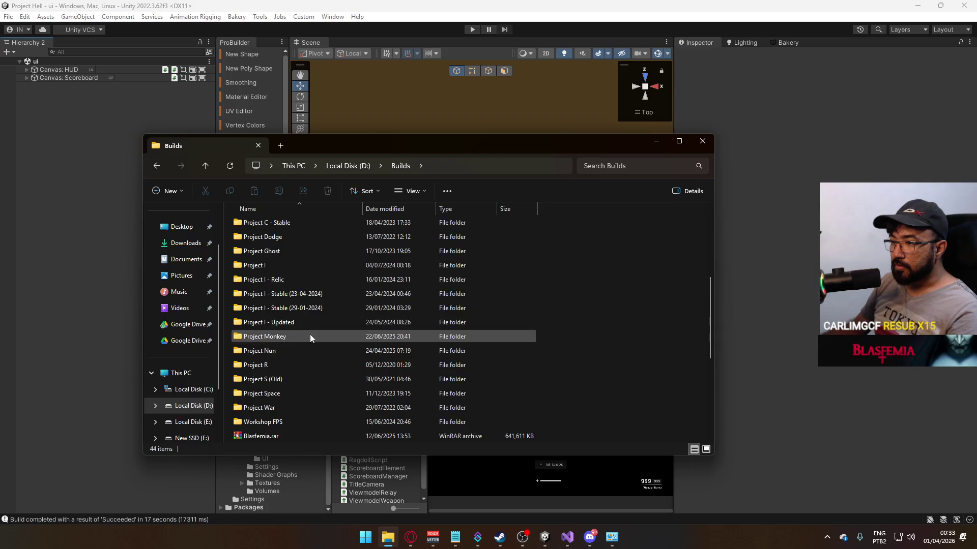
left_click(309, 168)
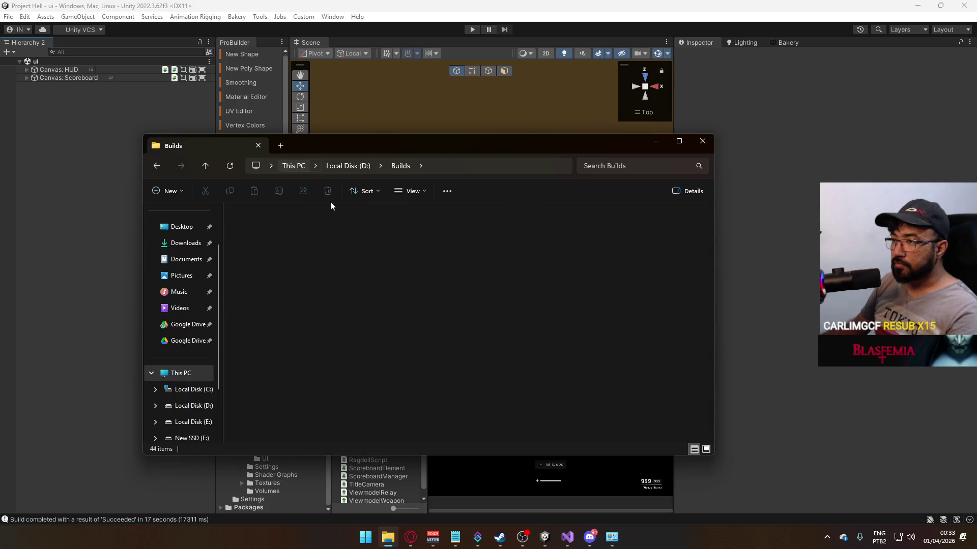
double_click(295, 266)
double_click(280, 226)
Step: Compress the Project Hell folder into Project Hell.rar with WinRAR
left_click(274, 241)
right_click(273, 241)
mouse_move(351, 435)
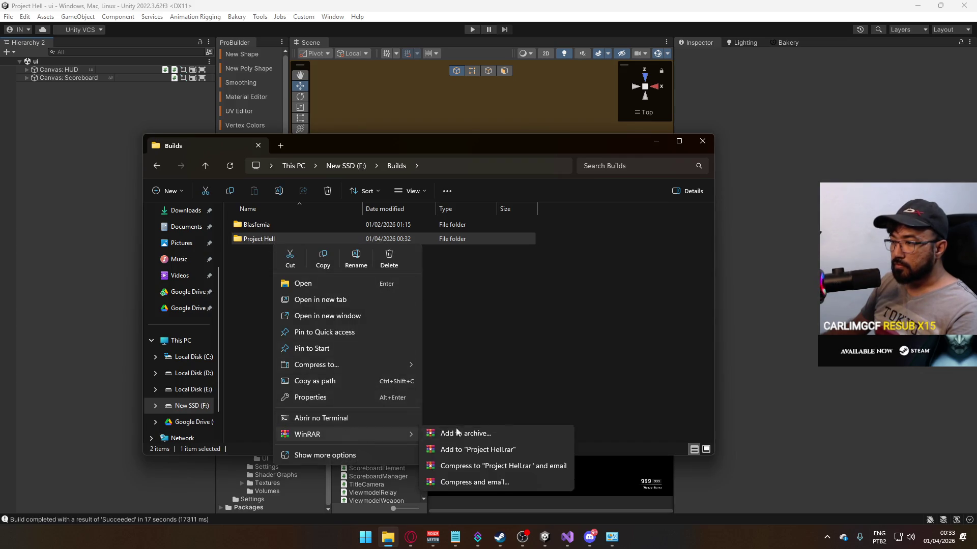
left_click(475, 449)
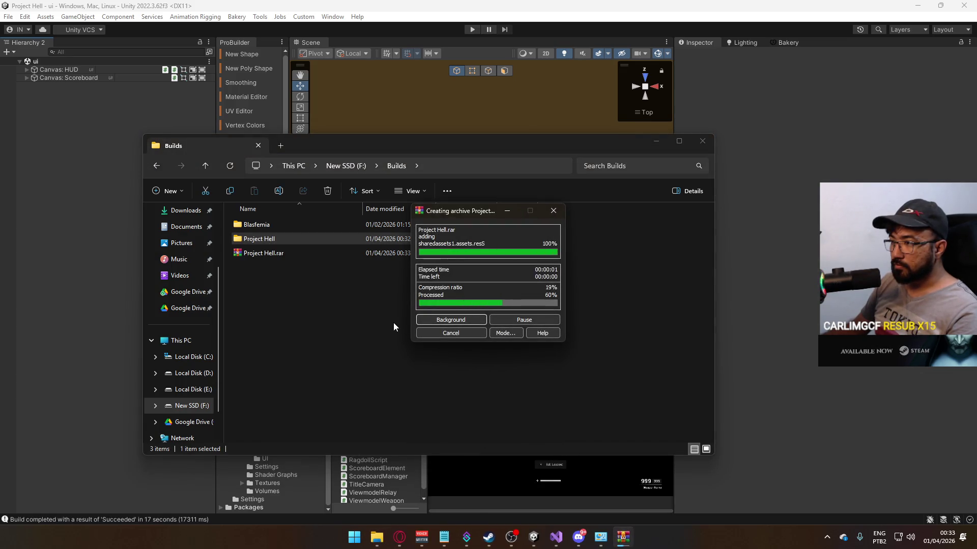
left_click(312, 253)
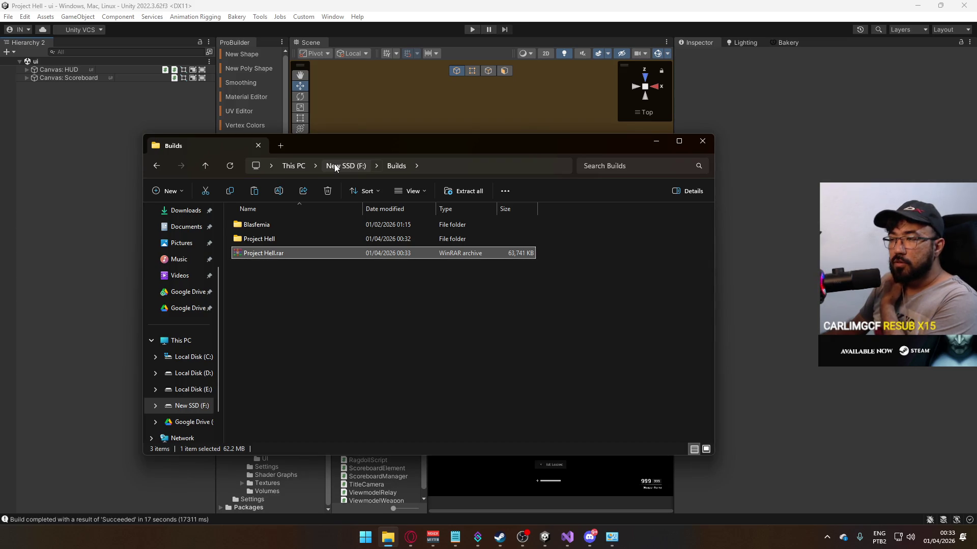
left_click(294, 167)
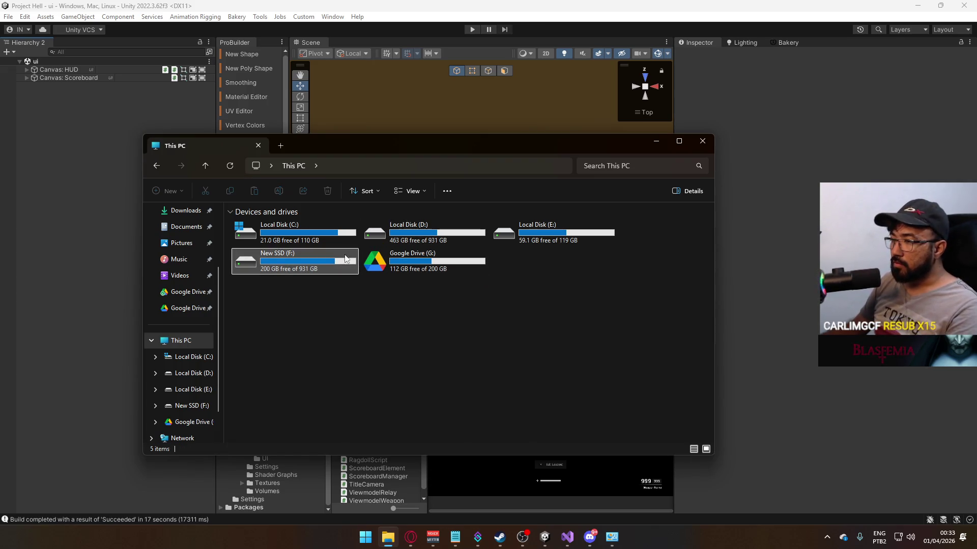
Step: Paste Project Hell.rar into D:'s Google Drive folder, replacing the older copy
double_click(357, 264)
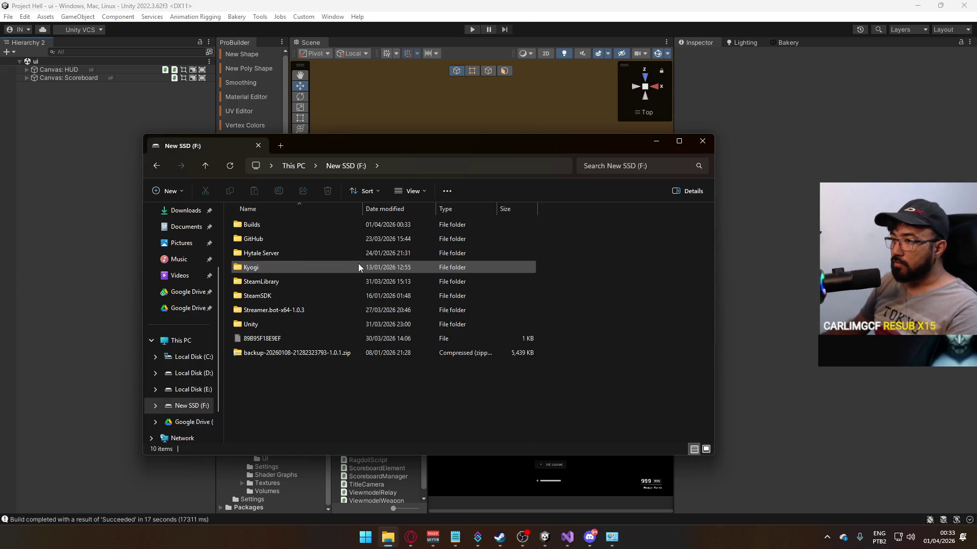
left_click(294, 165)
double_click(386, 233)
left_click(275, 326)
double_click(275, 326)
scroll(585, 303, "down", 10)
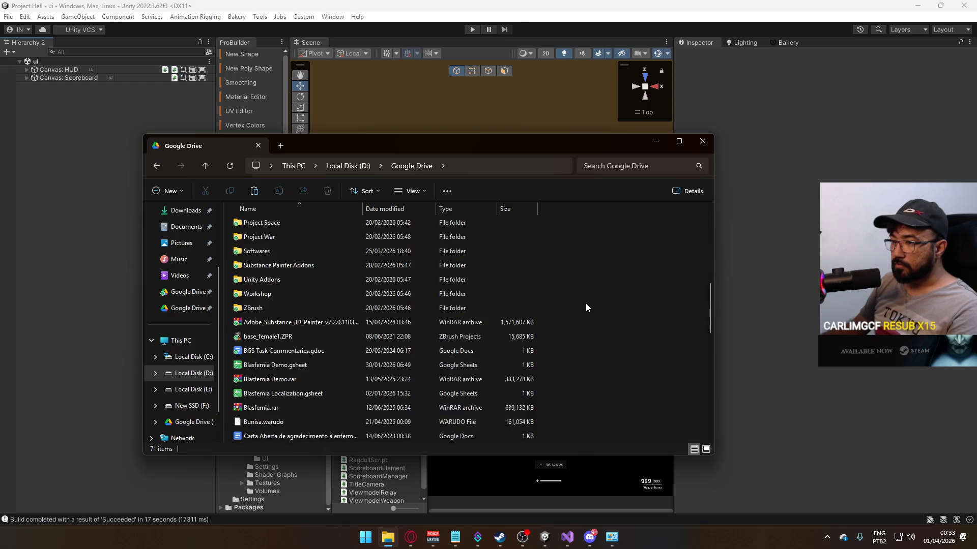
key("ctrl+v")
left_click(492, 193)
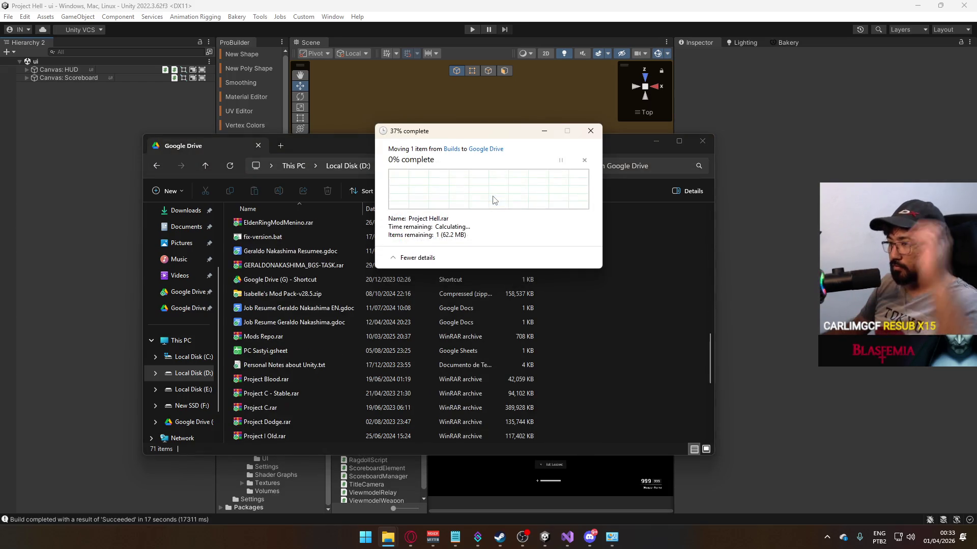
Step: Open the Google Drive sync app from the hidden tray icons
scroll(444, 297, "down", 10)
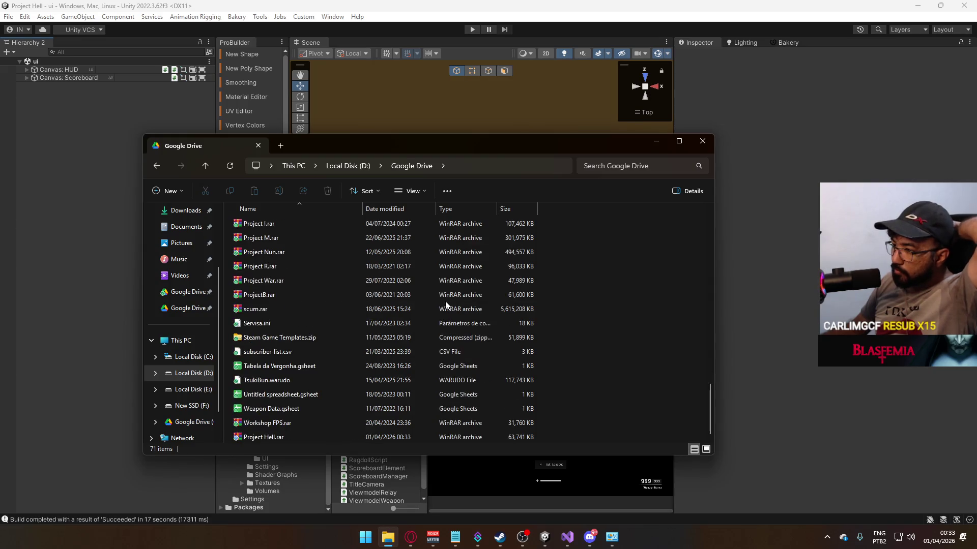
scroll(443, 305, "up", 5)
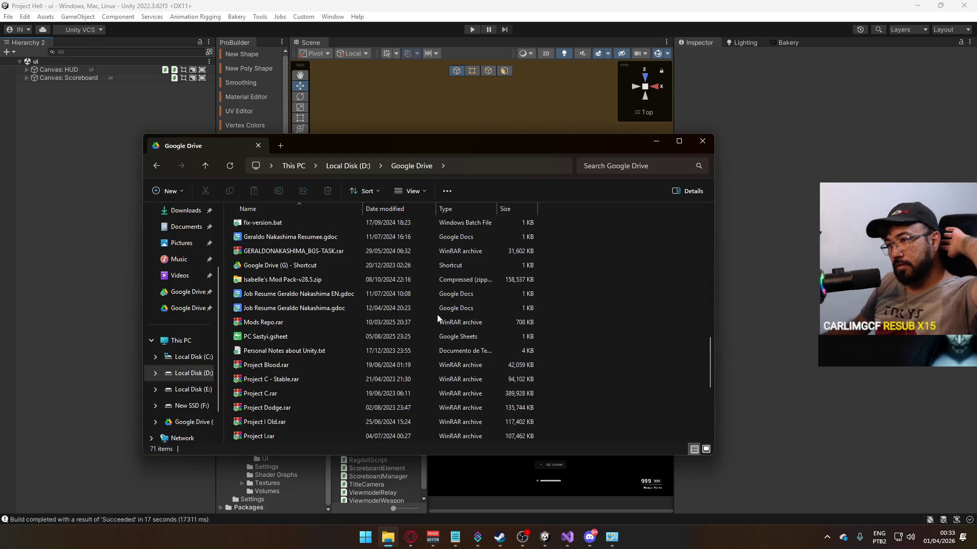
scroll(437, 319, "down", 5)
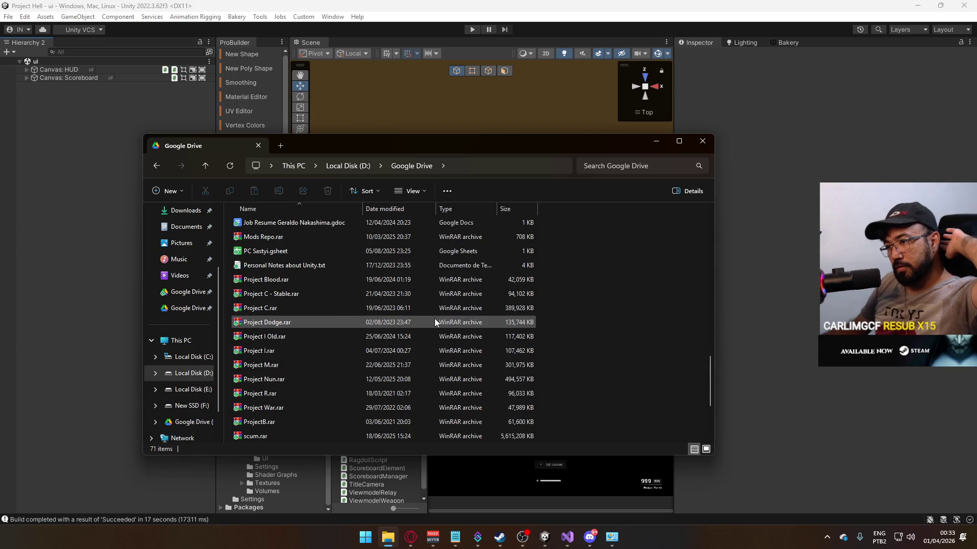
scroll(435, 323, "up", 3)
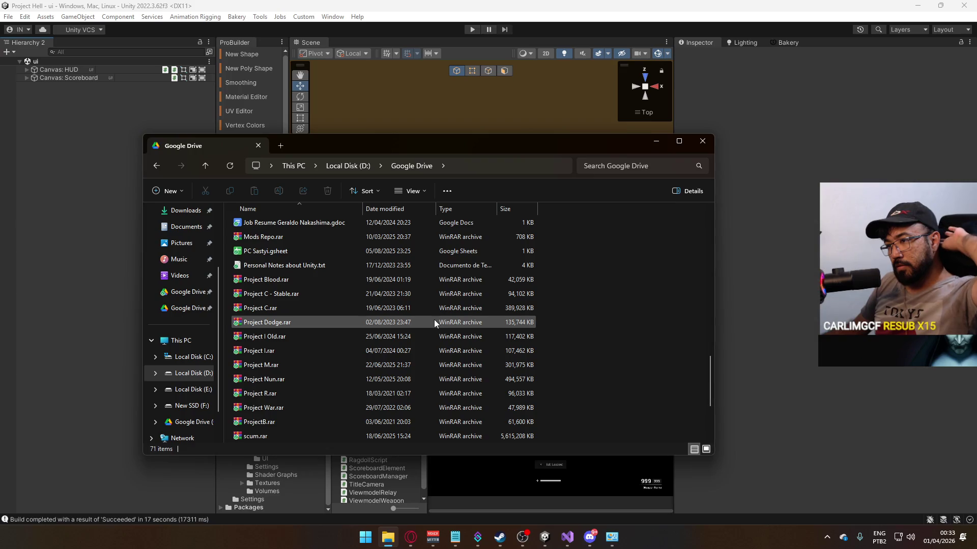
scroll(434, 319, "up", 2)
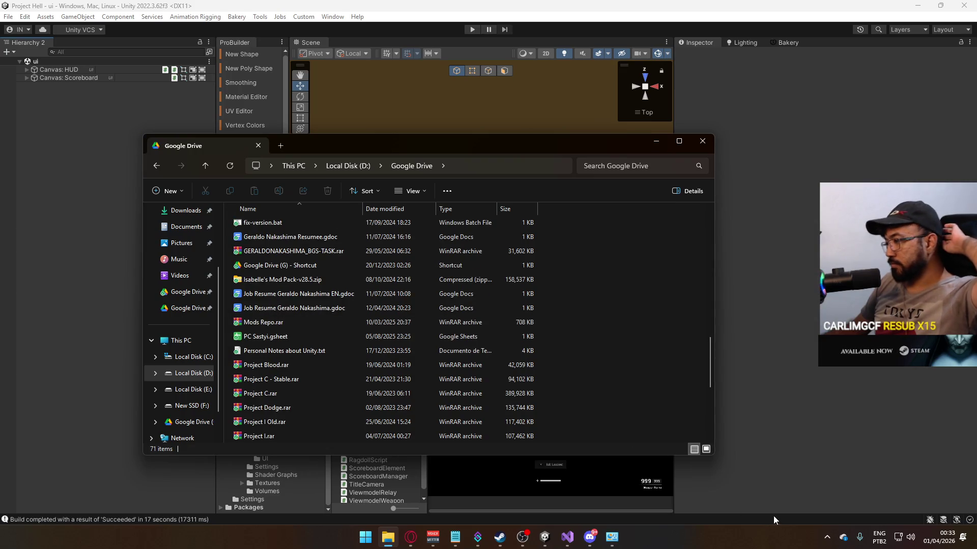
left_click(827, 537)
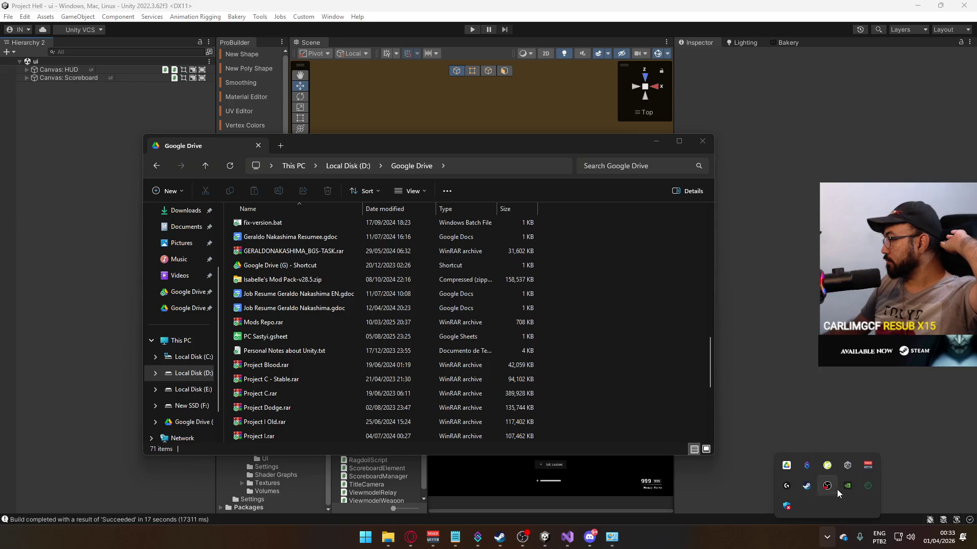
left_click(787, 467)
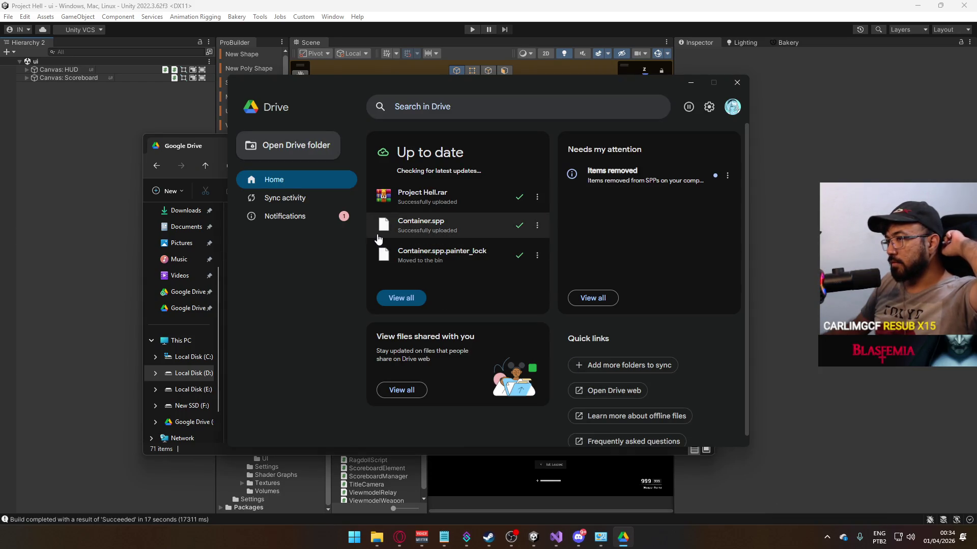
Step: Verify Project Hell.rar (62.2 MB) in the Drive folder and the Up to date sync status
left_click_drag(477, 93, 588, 94)
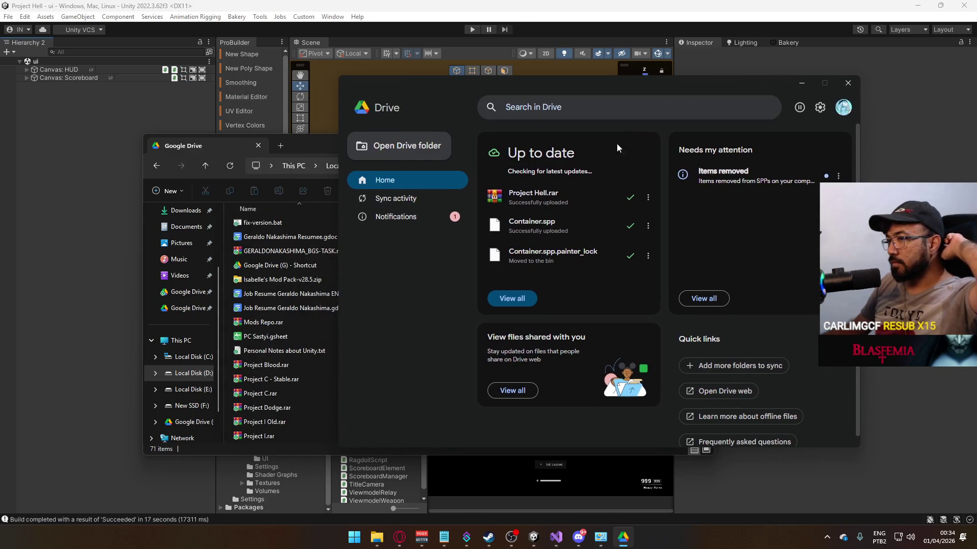
left_click(285, 143)
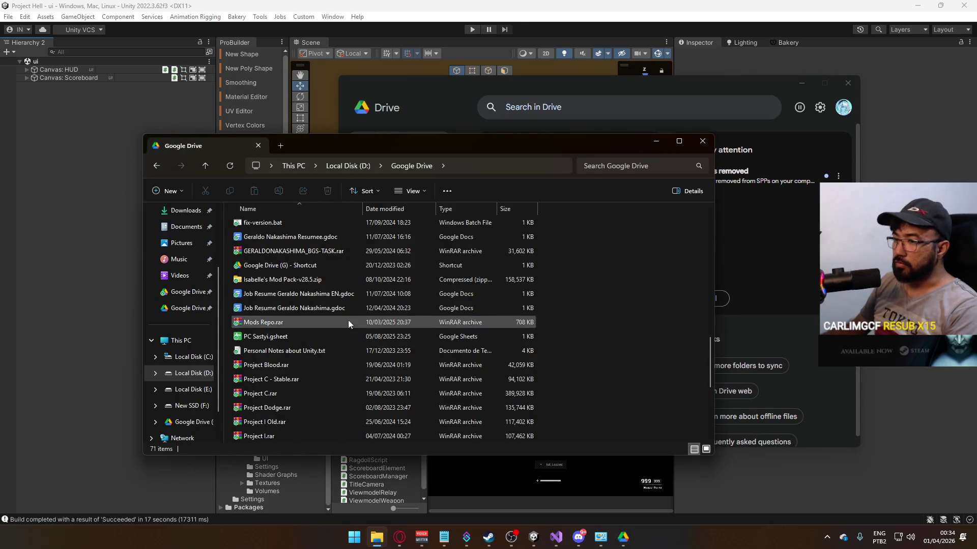
scroll(356, 356, "down", 5)
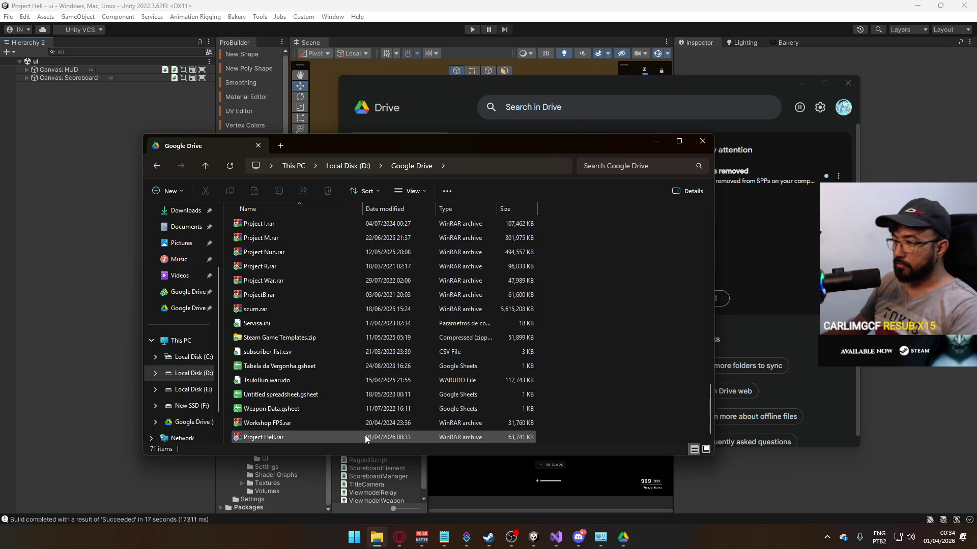
left_click(364, 435)
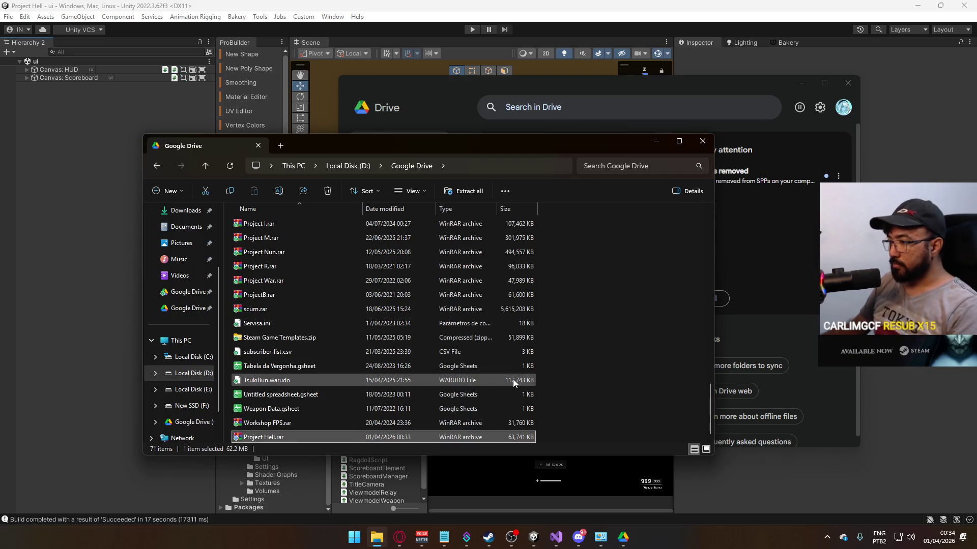
left_click(764, 218)
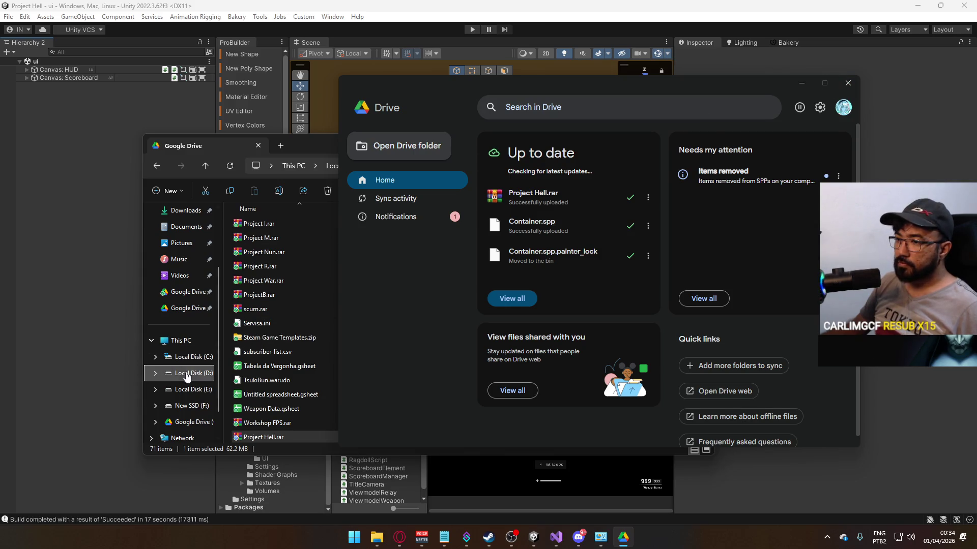
left_click(187, 374)
Step: Run Project Hell.exe from the Project Hell folder in F:'s Builds
left_click(184, 392)
left_click(191, 405)
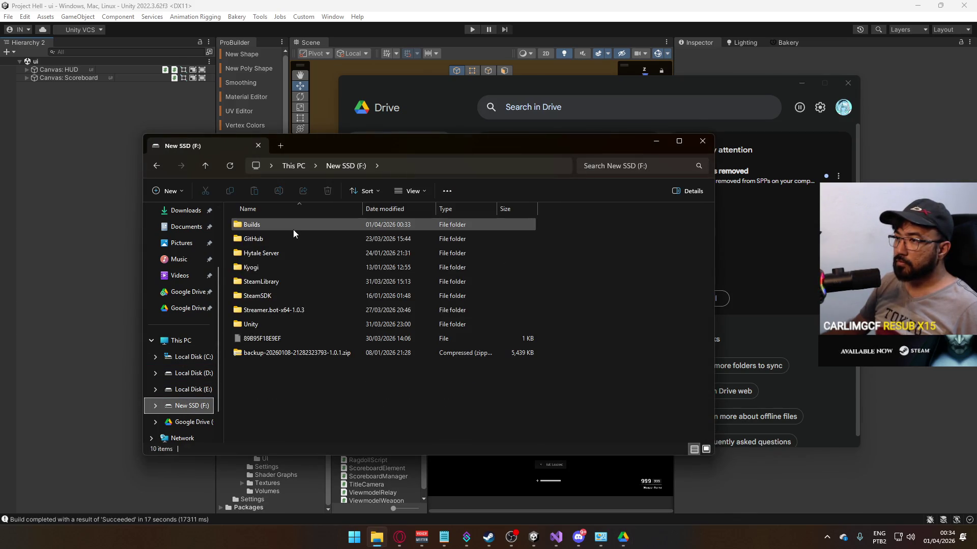
double_click(293, 230)
double_click(276, 241)
left_click(277, 268)
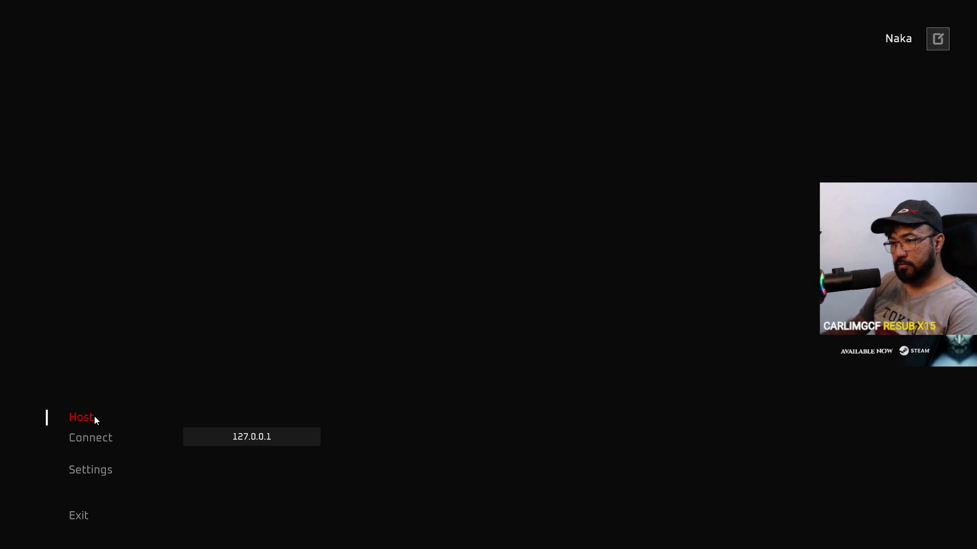
Step: Host a new game session and walk out of the container into the shipment alleys
left_click(94, 417)
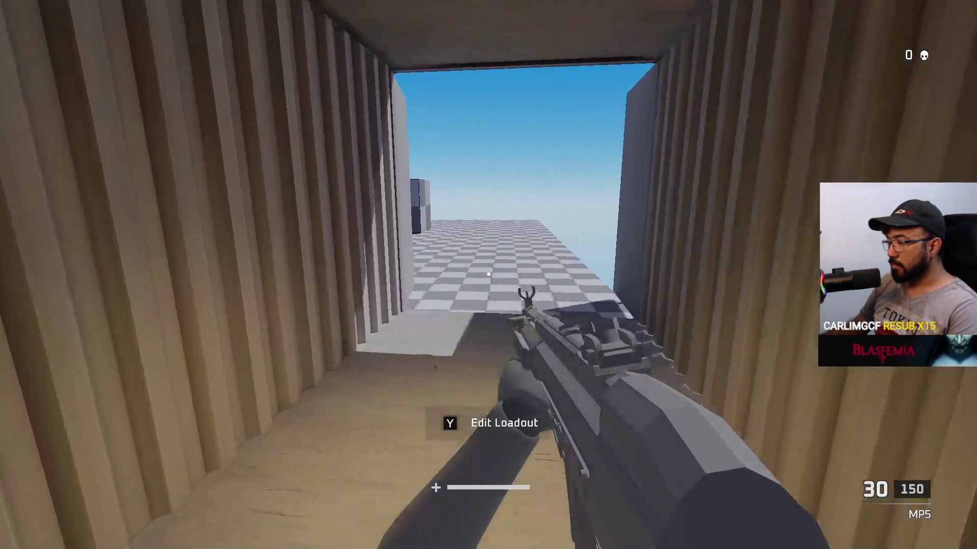
key("w")
key("w")
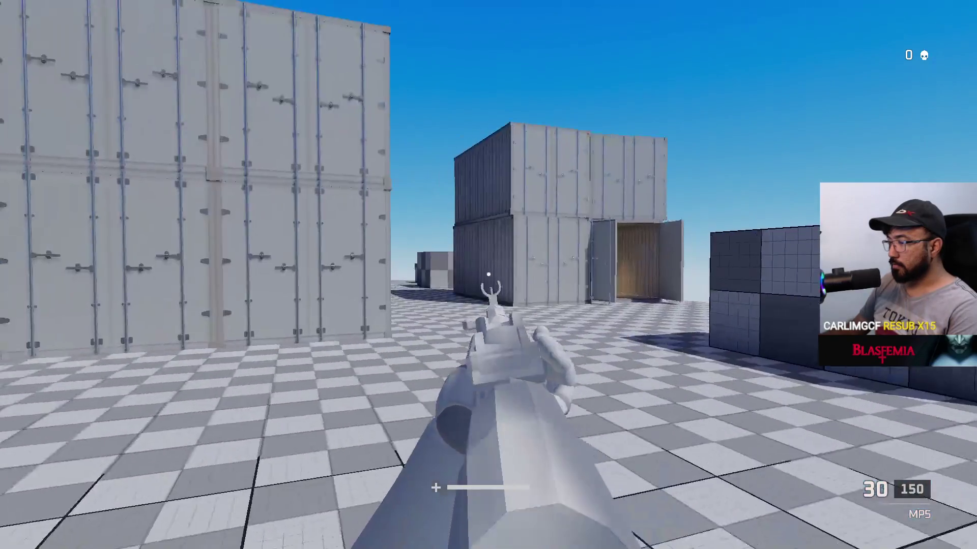
key("w")
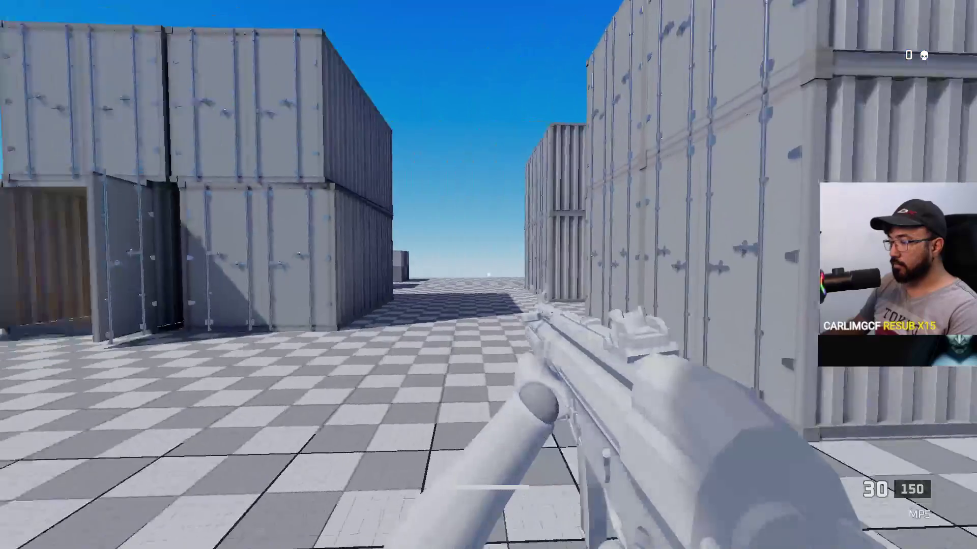
key("w")
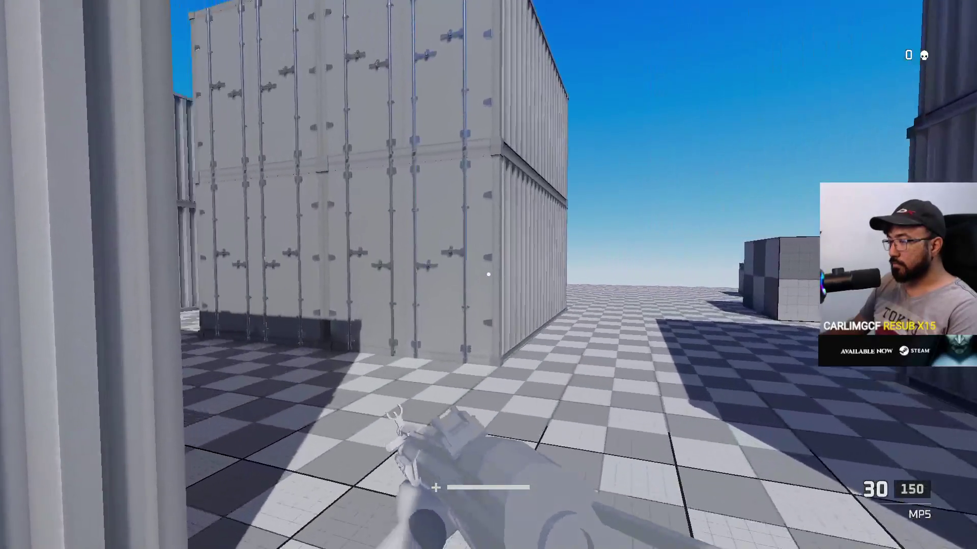
key("w")
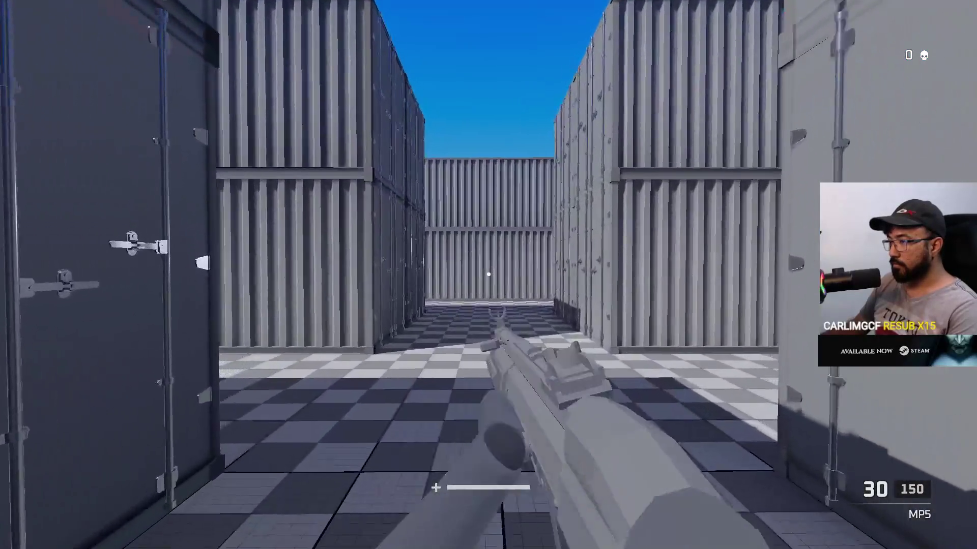
key("w")
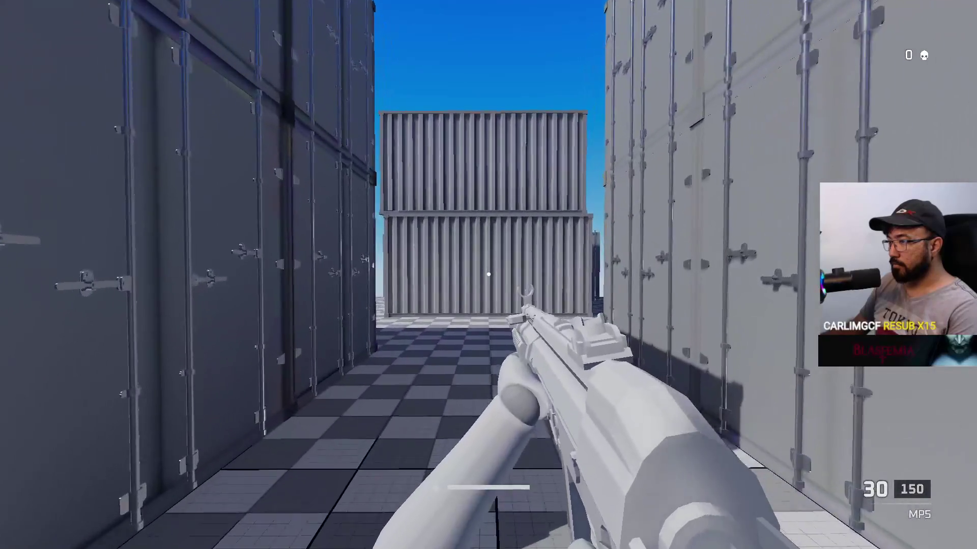
key("w")
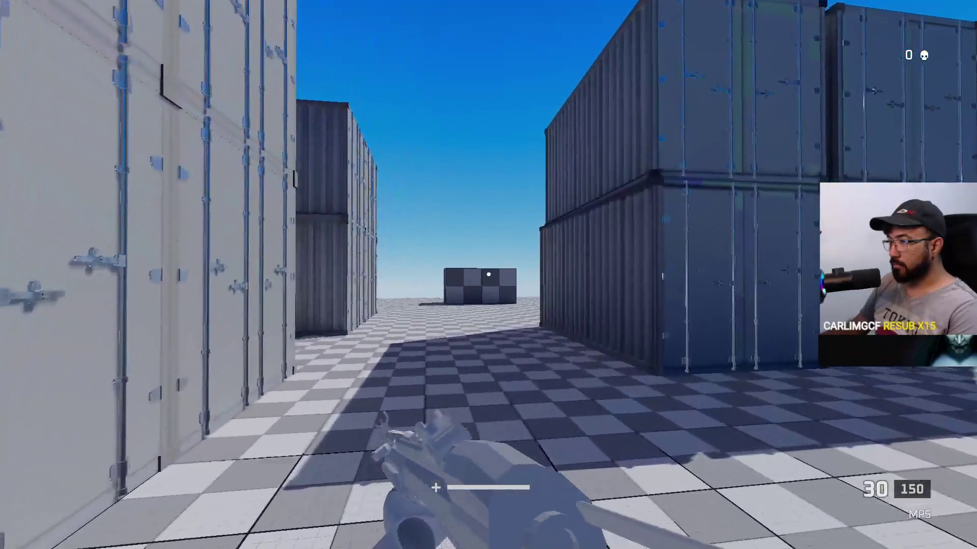
Step: Head to the grey cube, jump onto it, then drop back into the container alley
key("w")
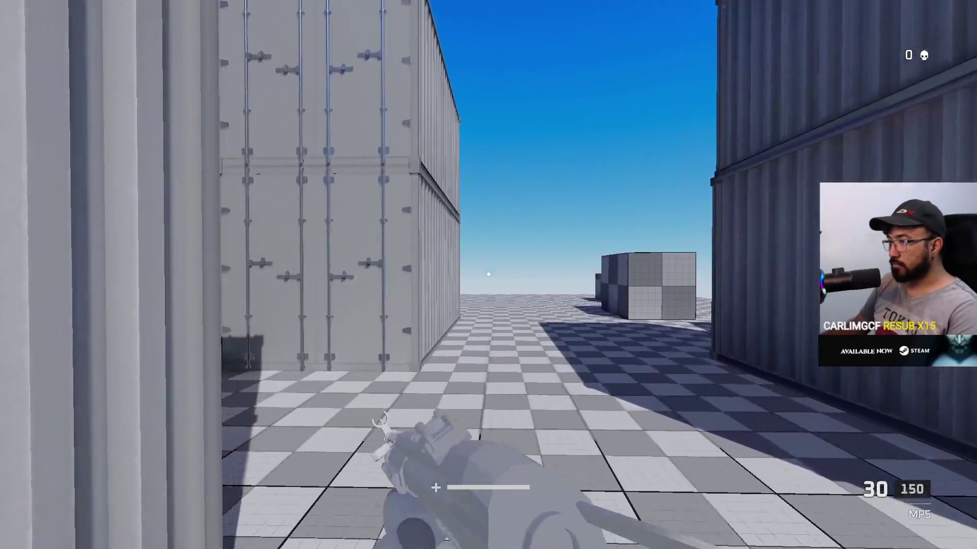
key("w")
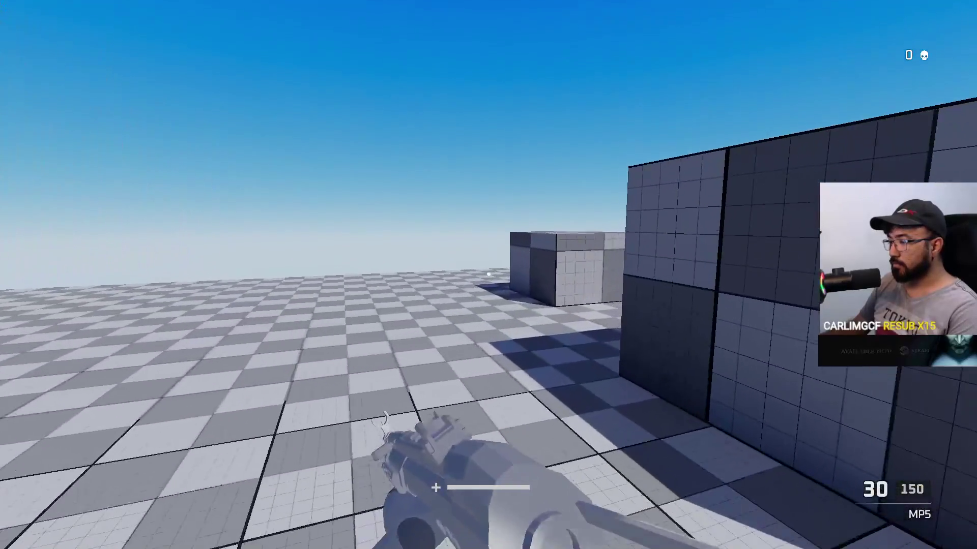
key("w")
key("space")
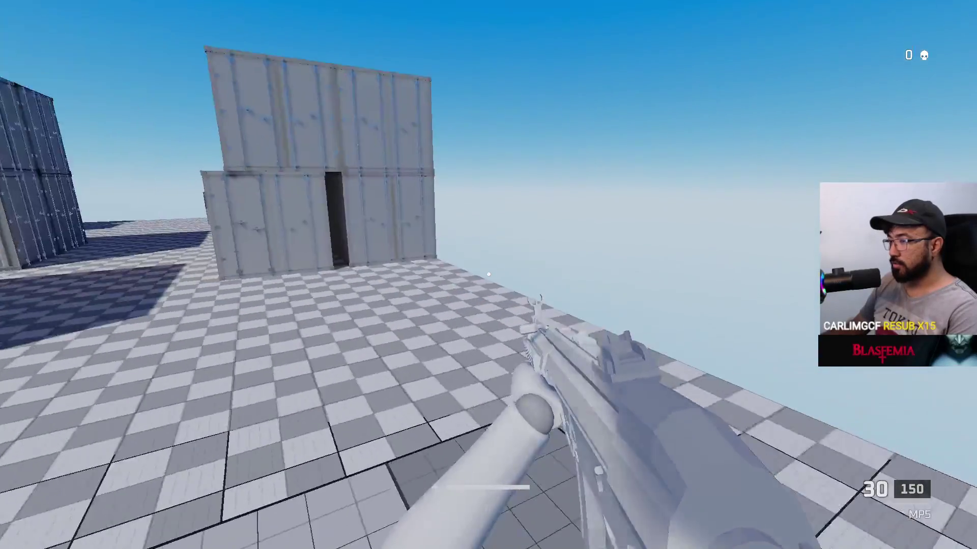
key("w")
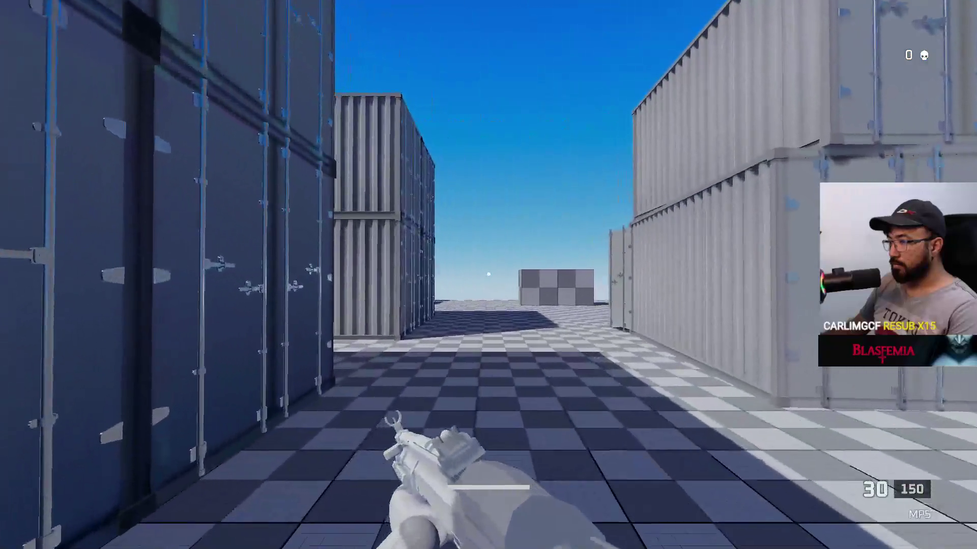
key("w")
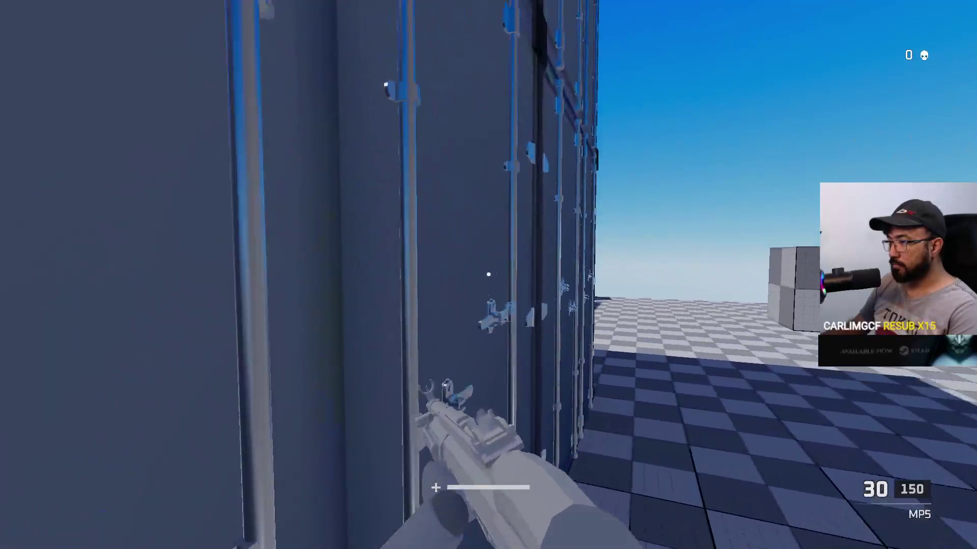
key("w")
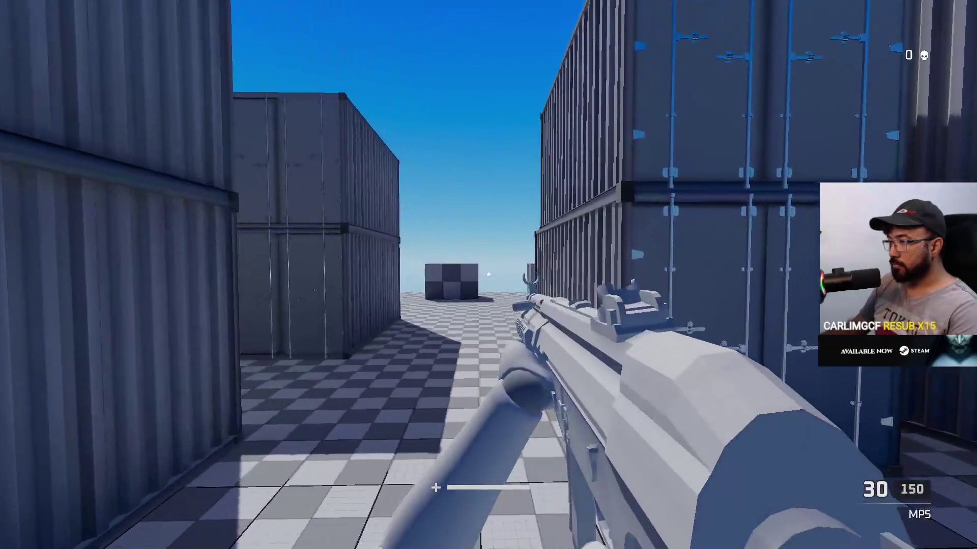
key("w")
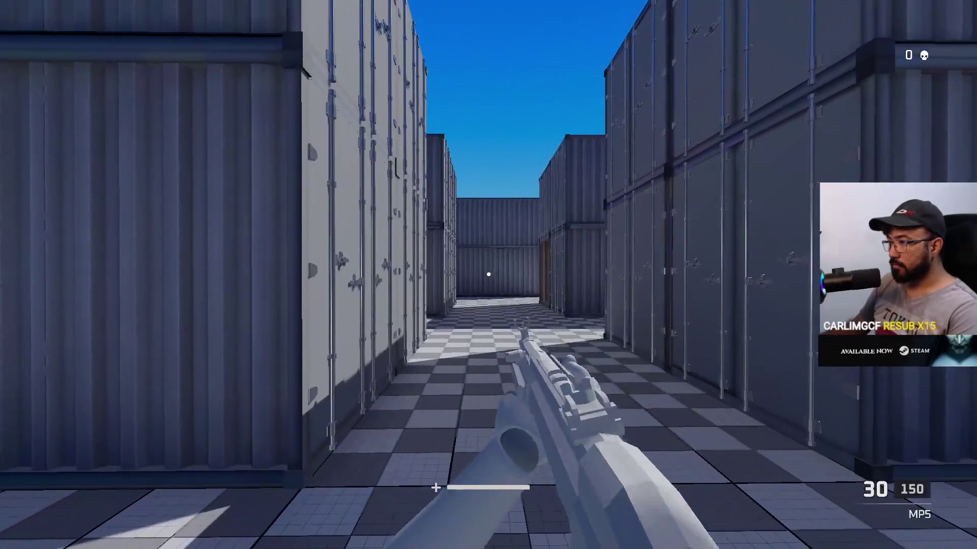
Step: Fire single shots and bursts from the MP5 while moving out to the checkered cube
left_click(489, 275)
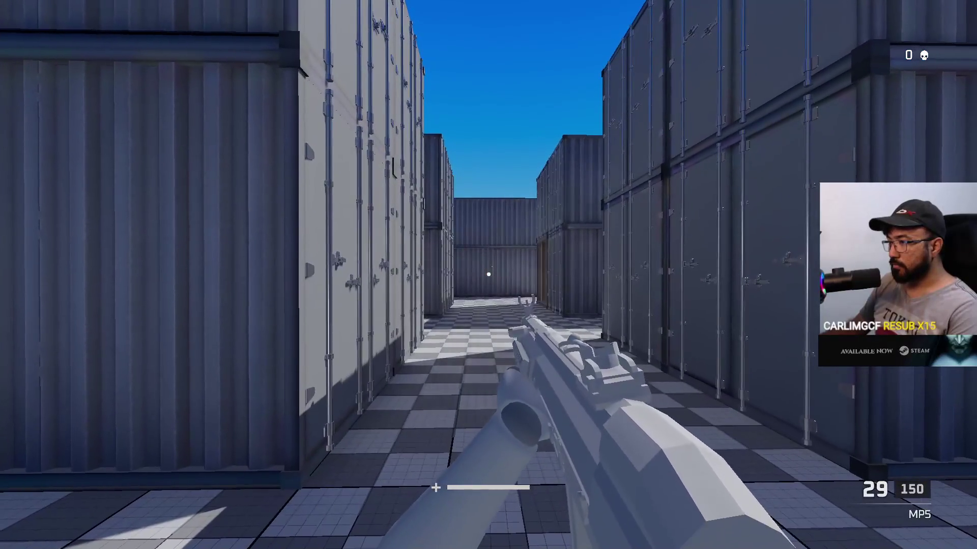
key("w")
left_click(488, 275)
left_click(489, 275)
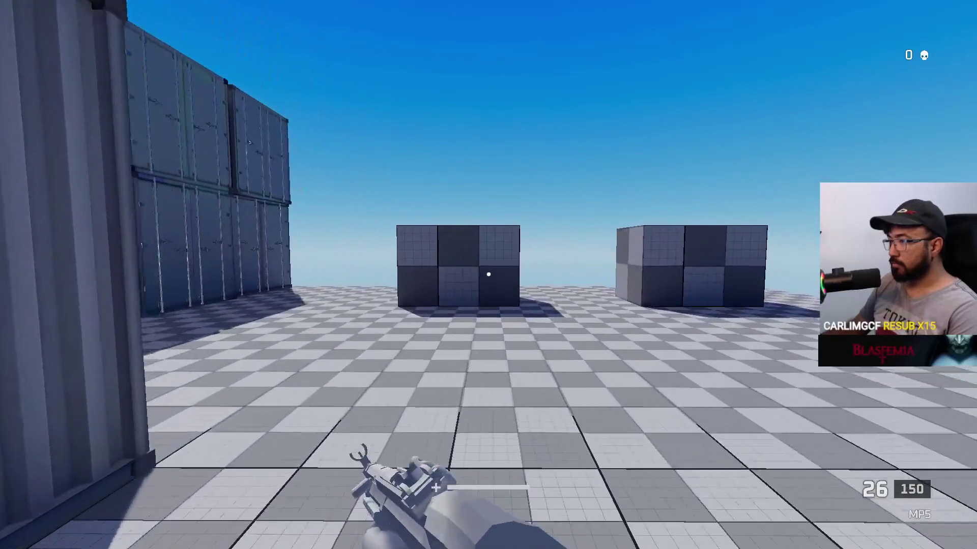
key("w")
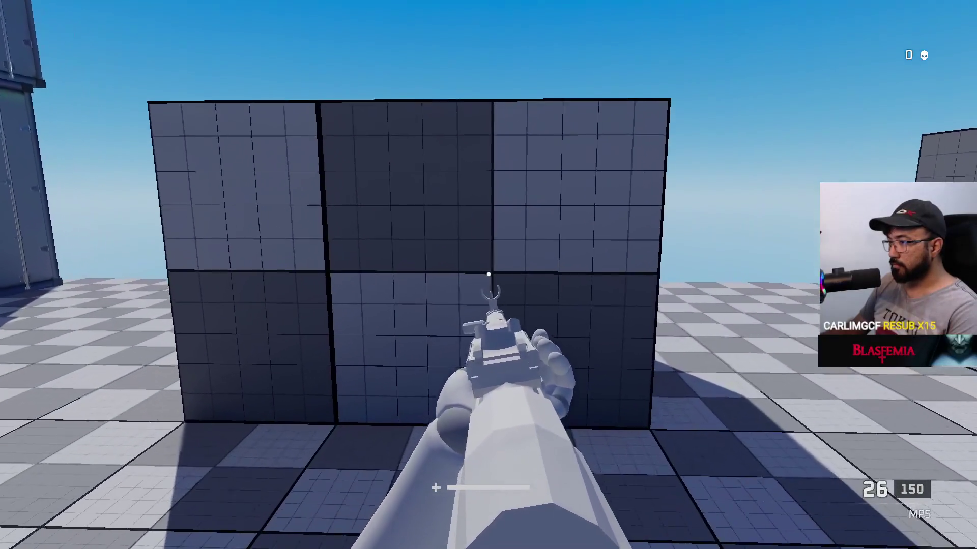
key("w")
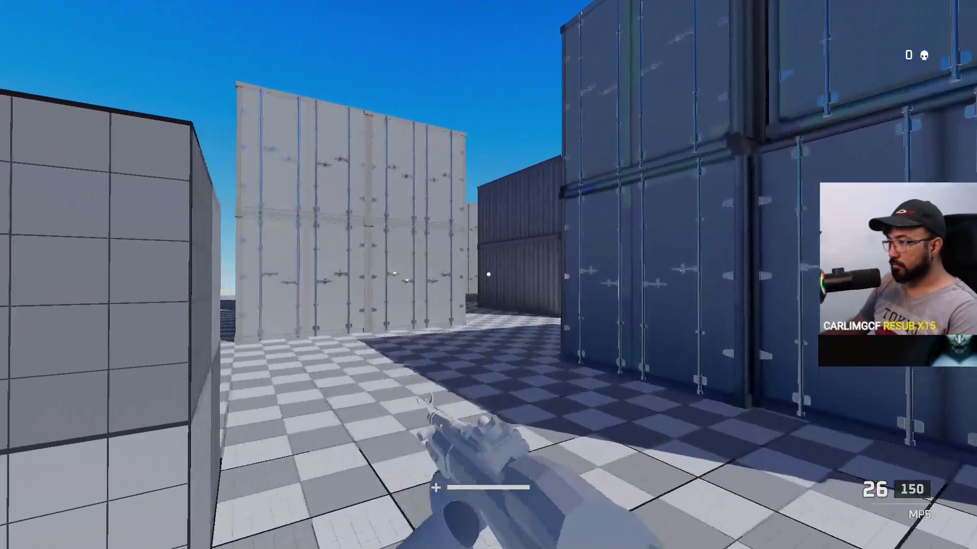
key("w")
Step: Keep firing the MP5 among the containers, reload to a full magazine, then switch to Discord's voice call
left_click(488, 275)
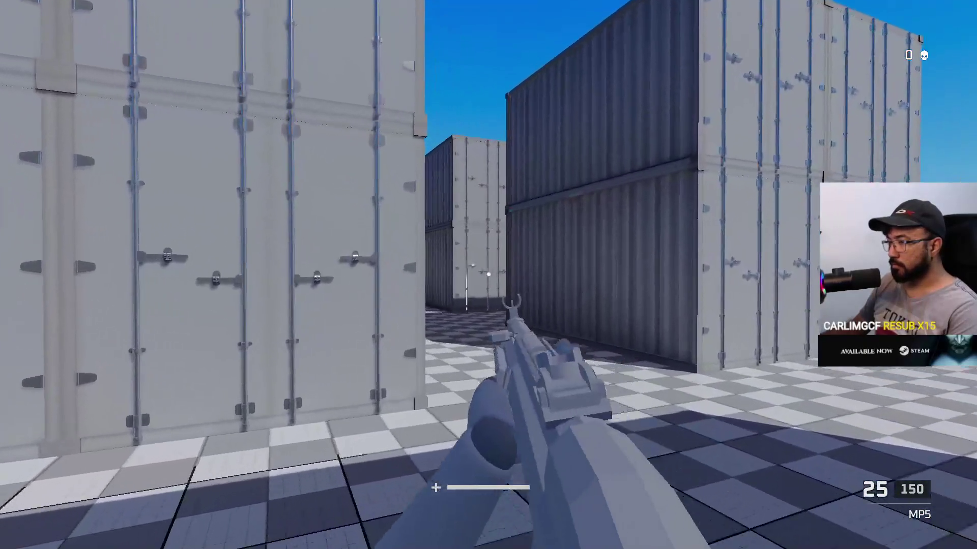
left_click(489, 274)
key("w")
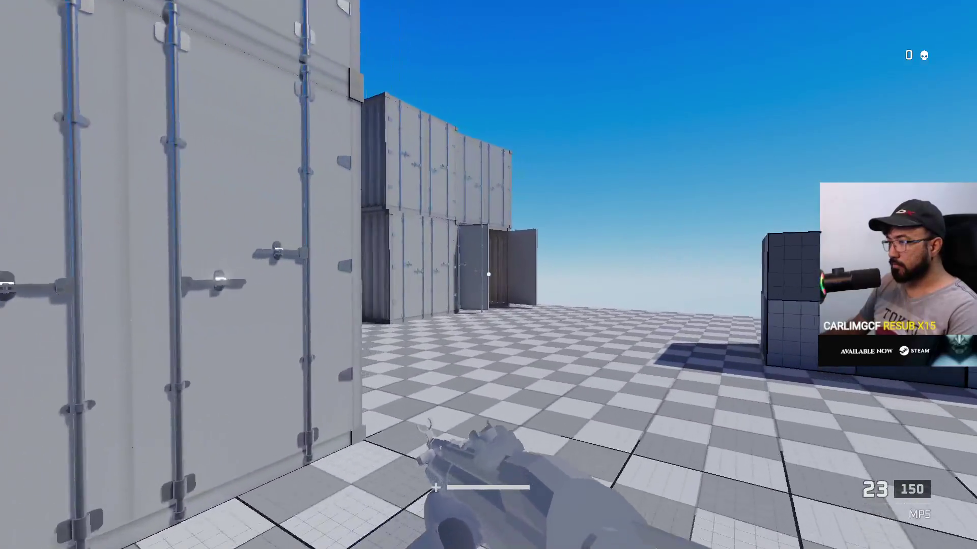
key("w")
left_click(488, 274)
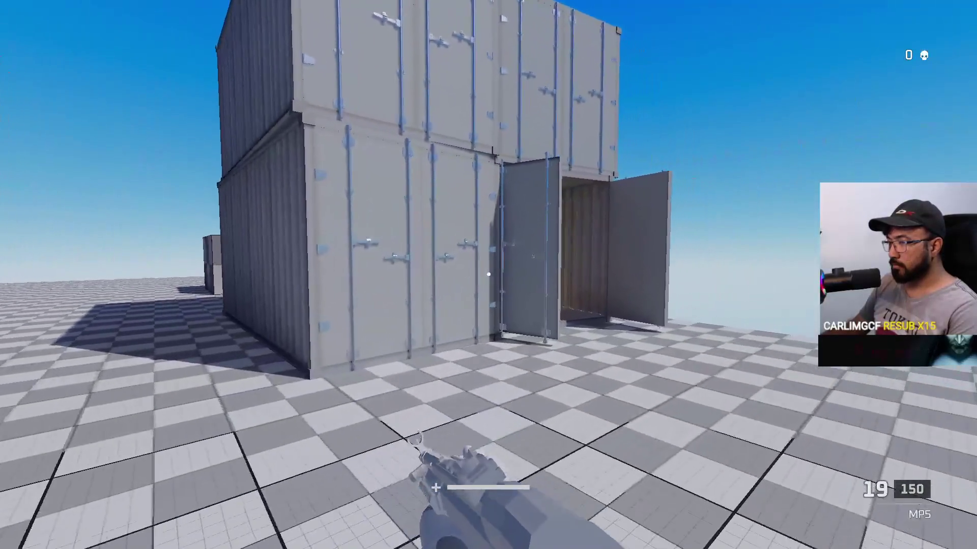
key("w")
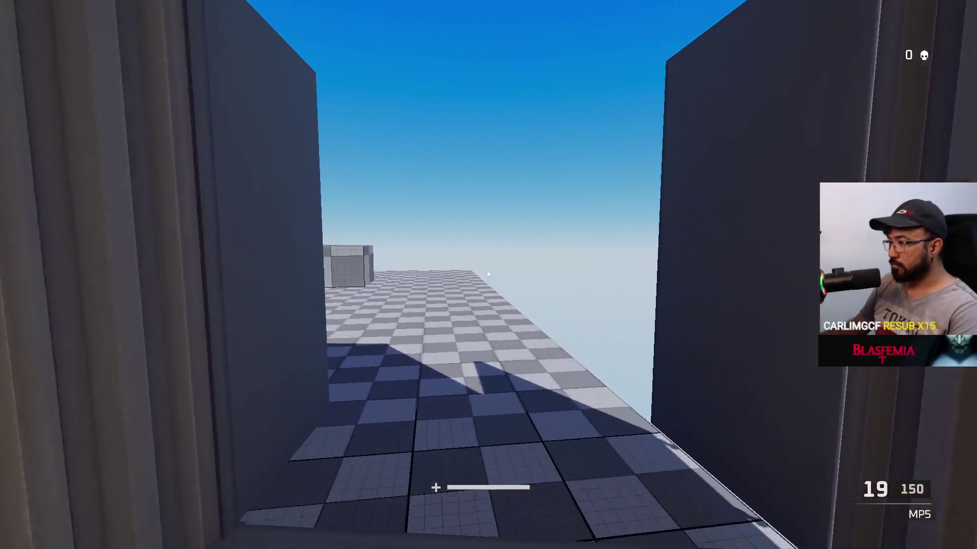
key("w")
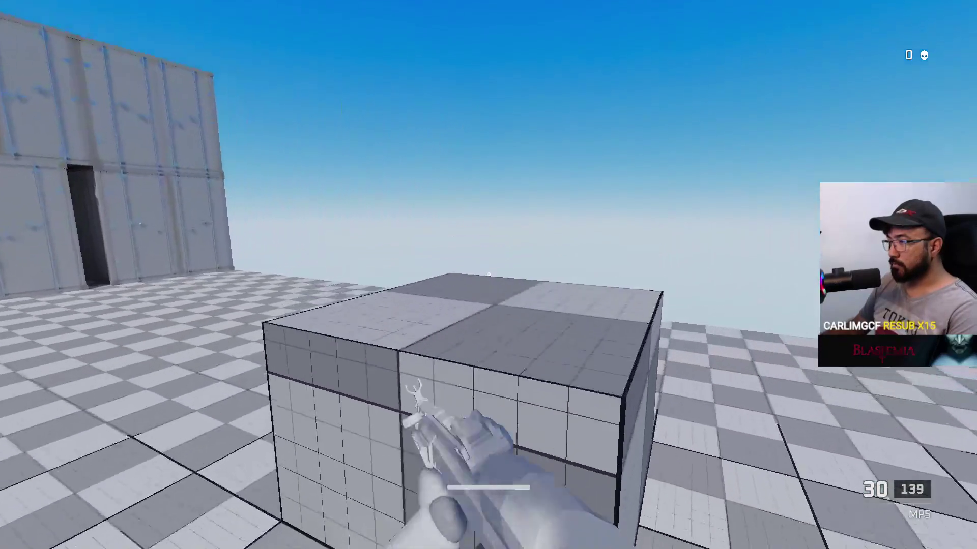
key("super")
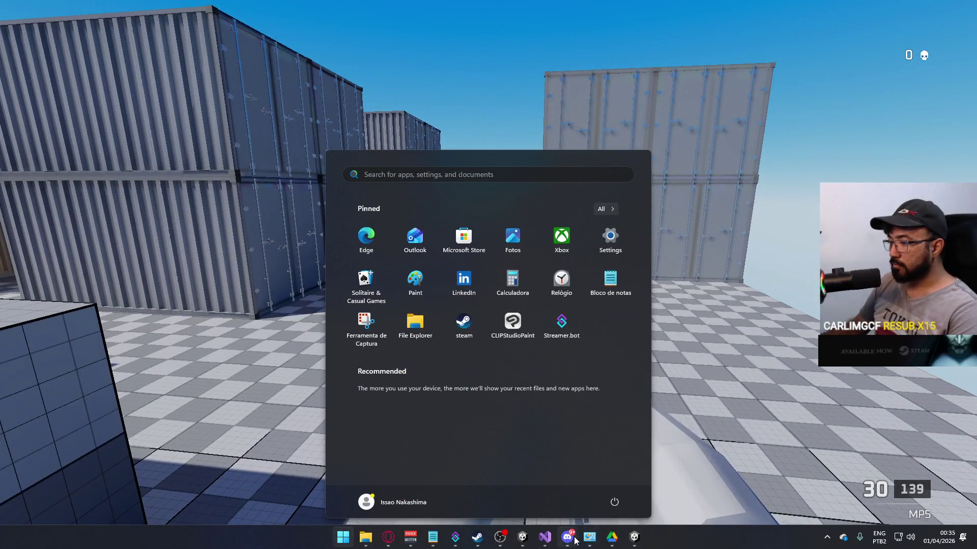
left_click(575, 540)
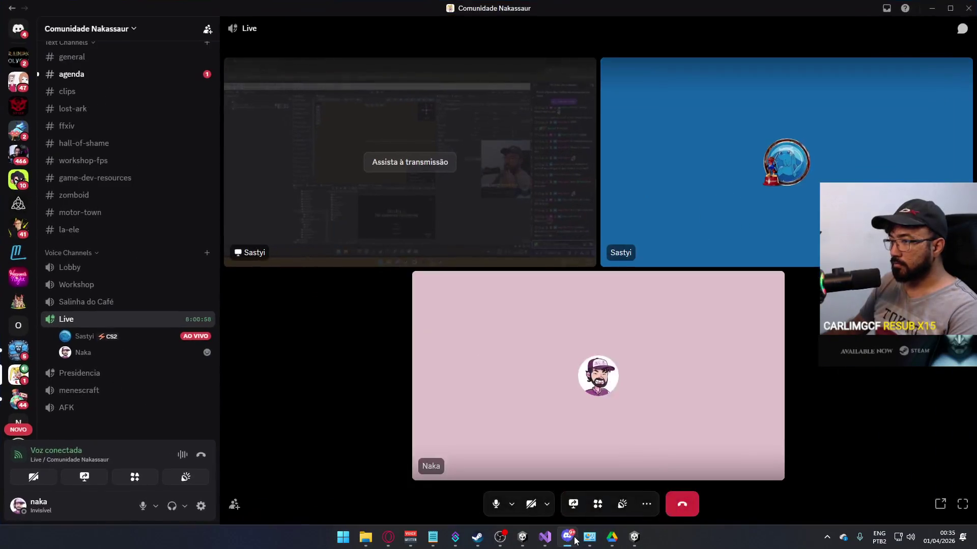
Step: Watch the friend's Discord screen share, then bring the running game back to the front
left_click(401, 162)
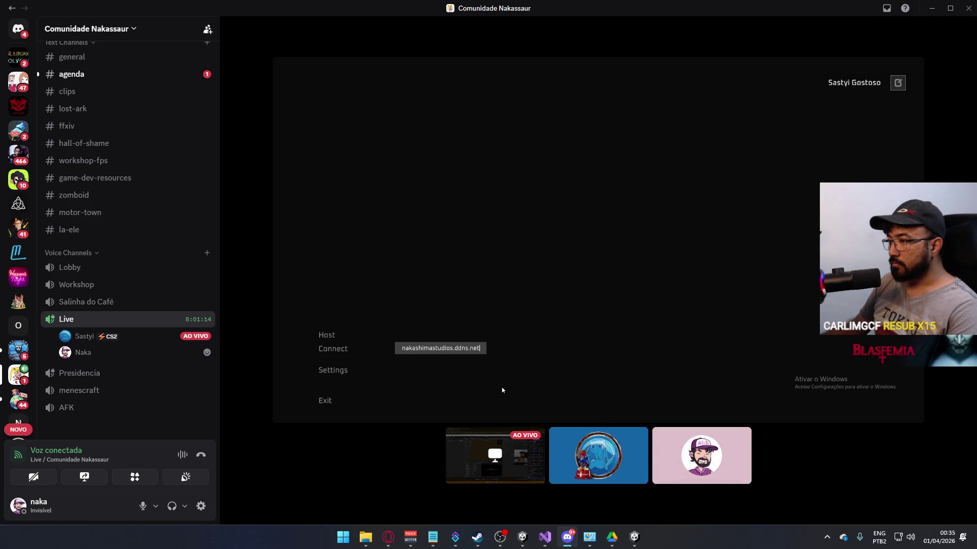
mouse_move(619, 276)
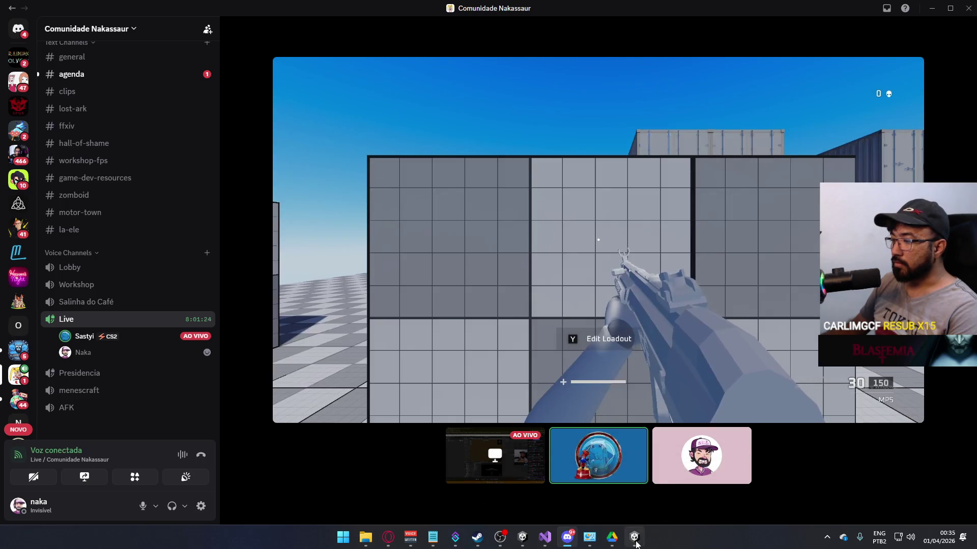
double_click(608, 289)
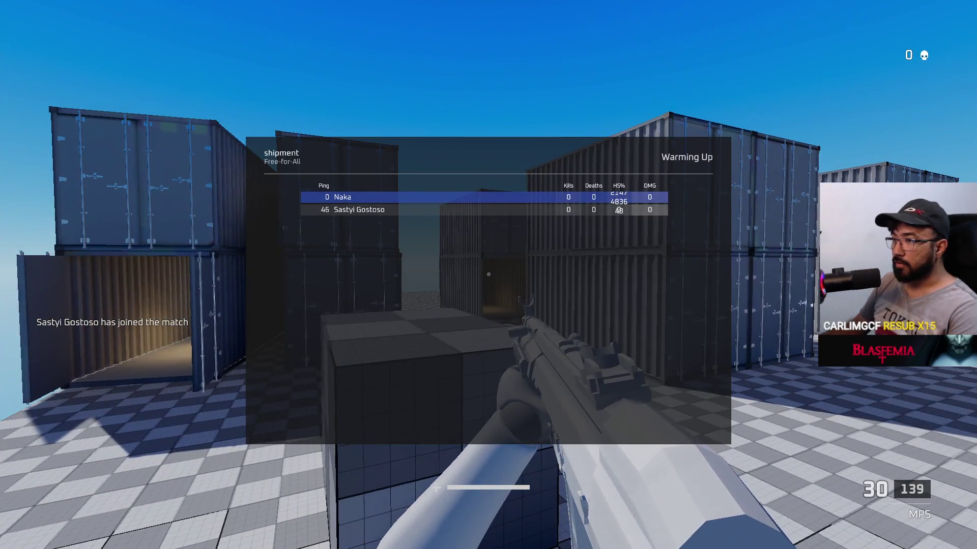
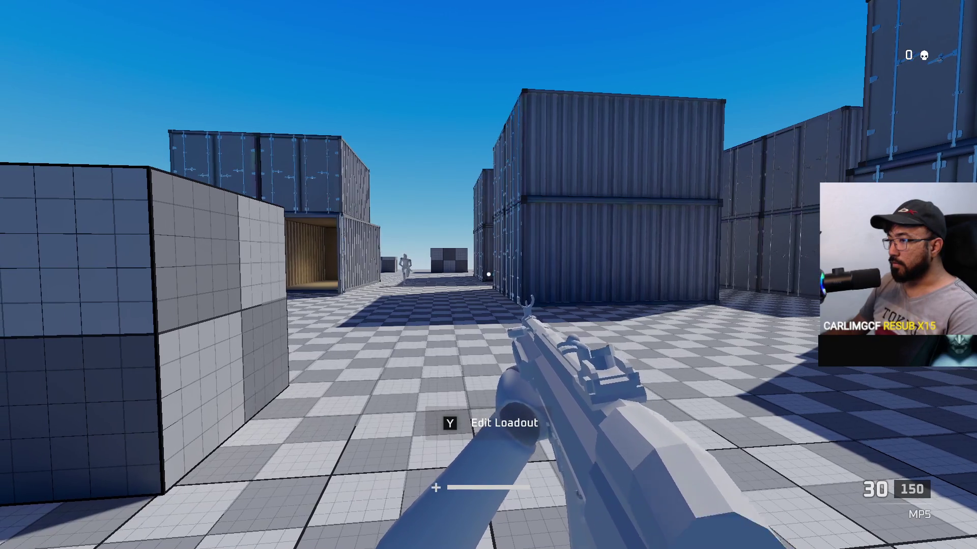
Step: Leave Discord's fullscreen stream view and return to the Project Hell Unity editor
key("Escape")
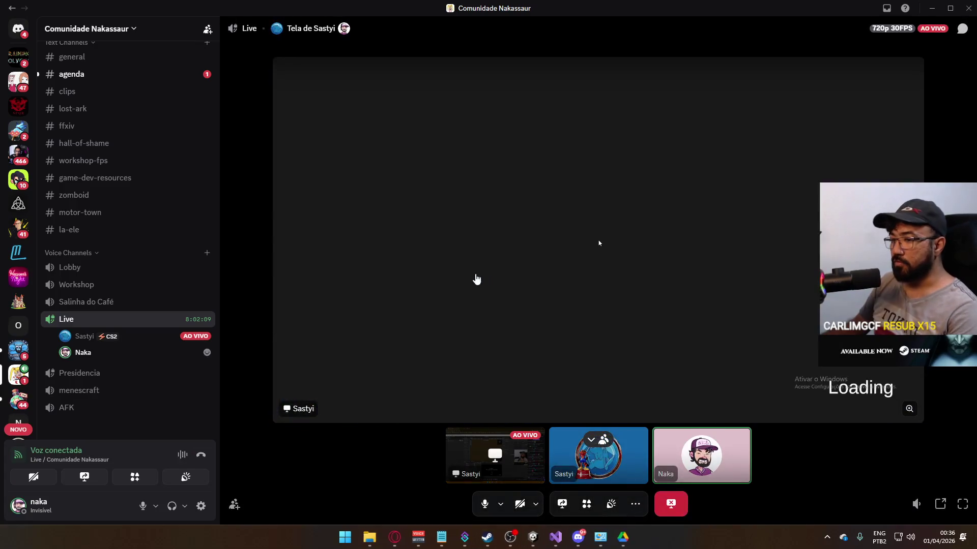
key("alt+Tab")
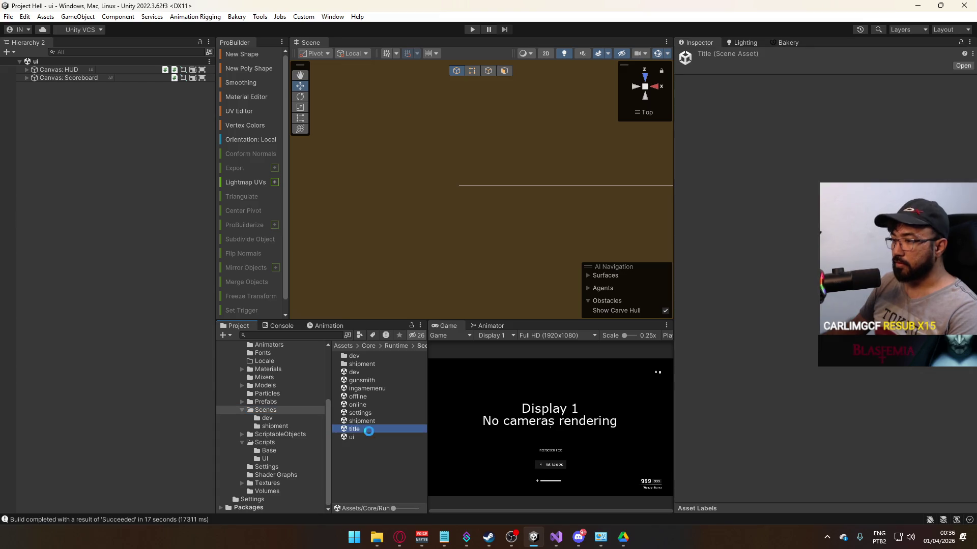
Step: Enter Play mode with the Game view maximized and host a match on shipment
left_click(467, 30)
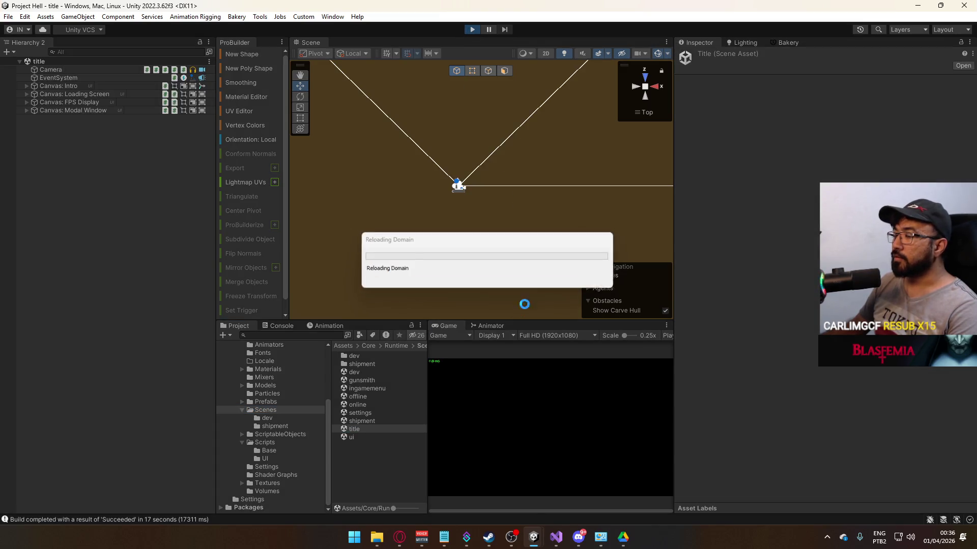
right_click(459, 322)
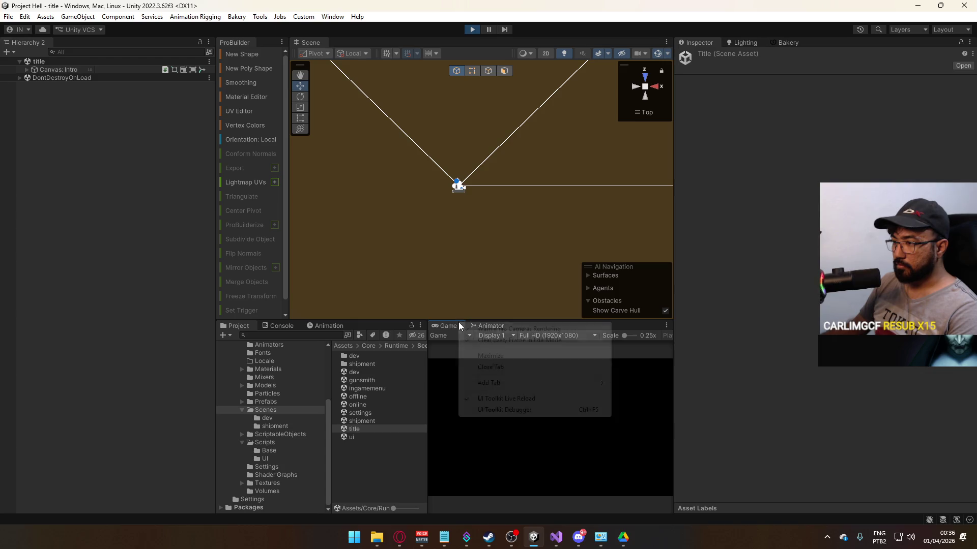
left_click(524, 356)
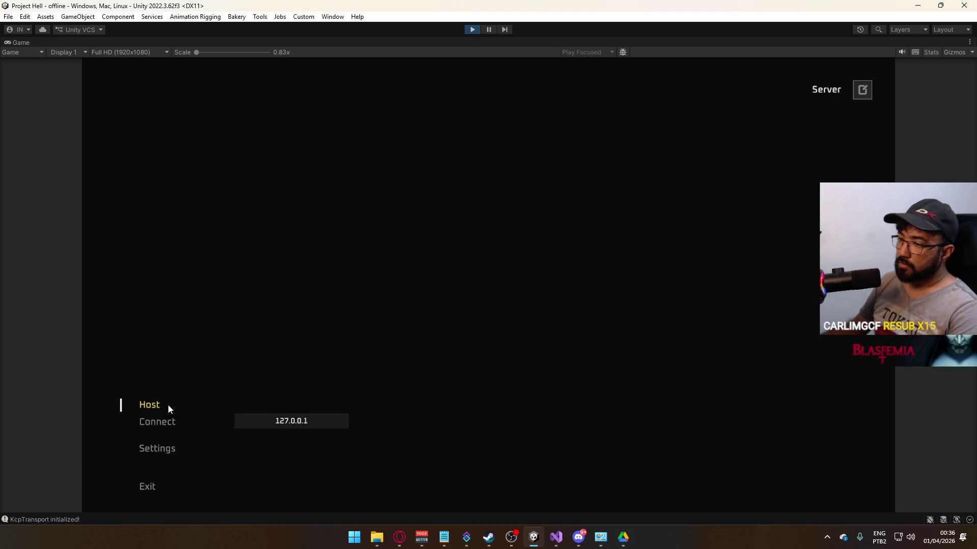
left_click(168, 405)
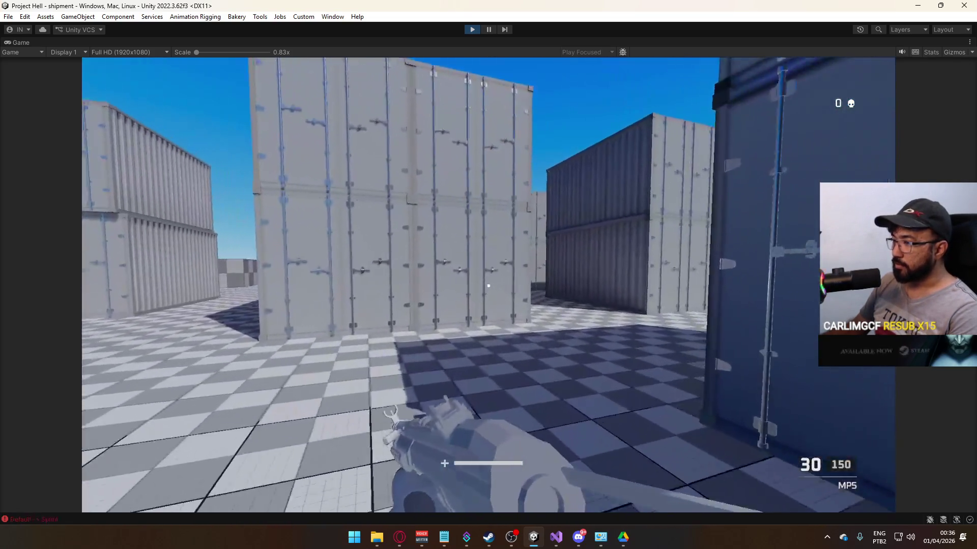
Step: Walk and jump around the shipping containers and checkered block, then bring Discord forward
key("w")
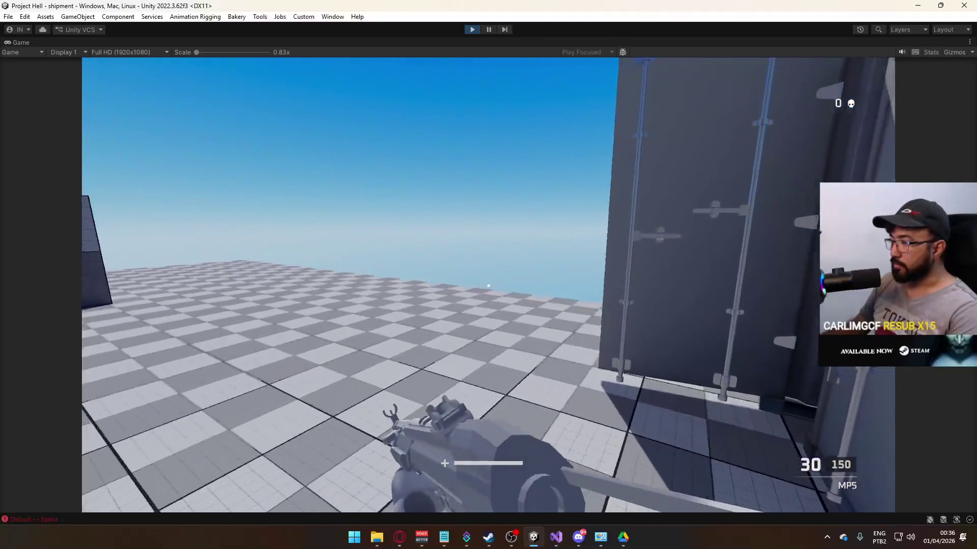
key("space")
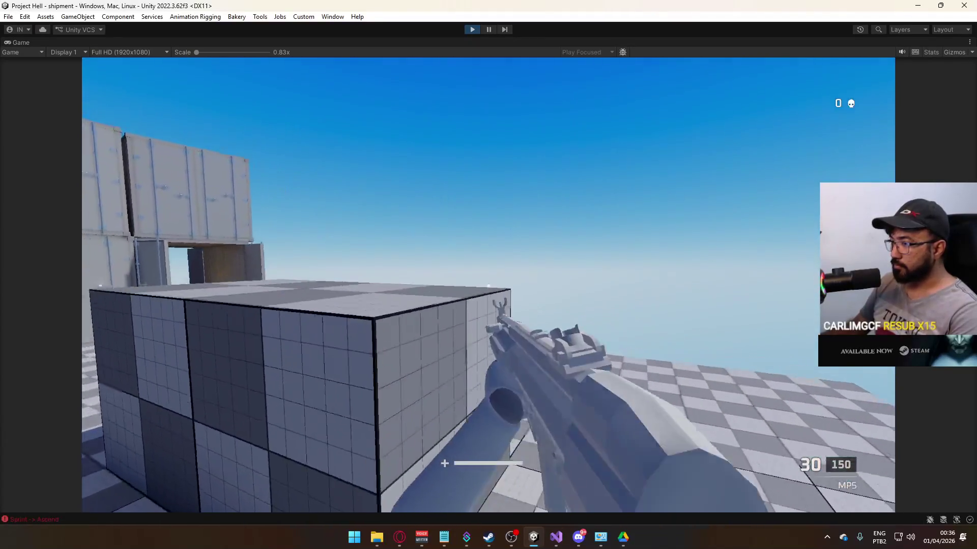
key("w")
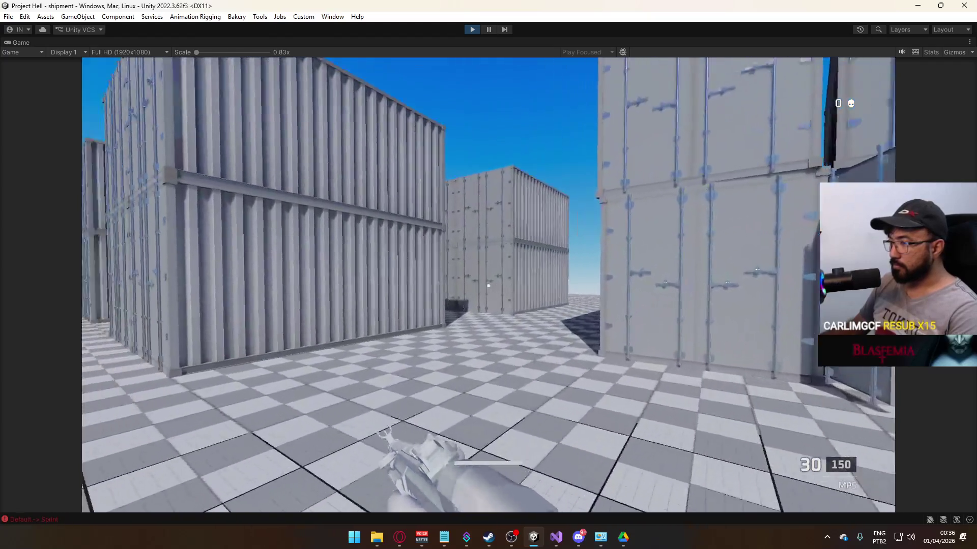
key("w")
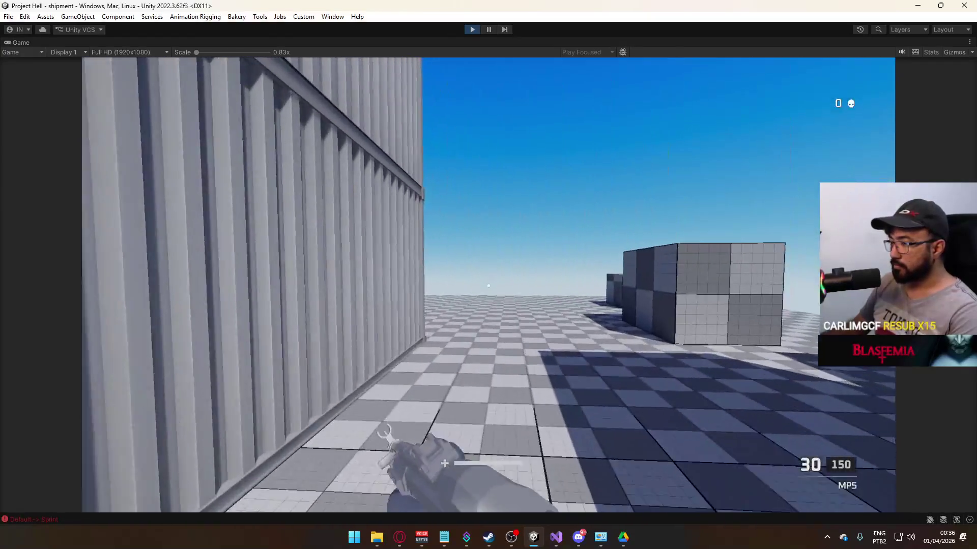
key("w")
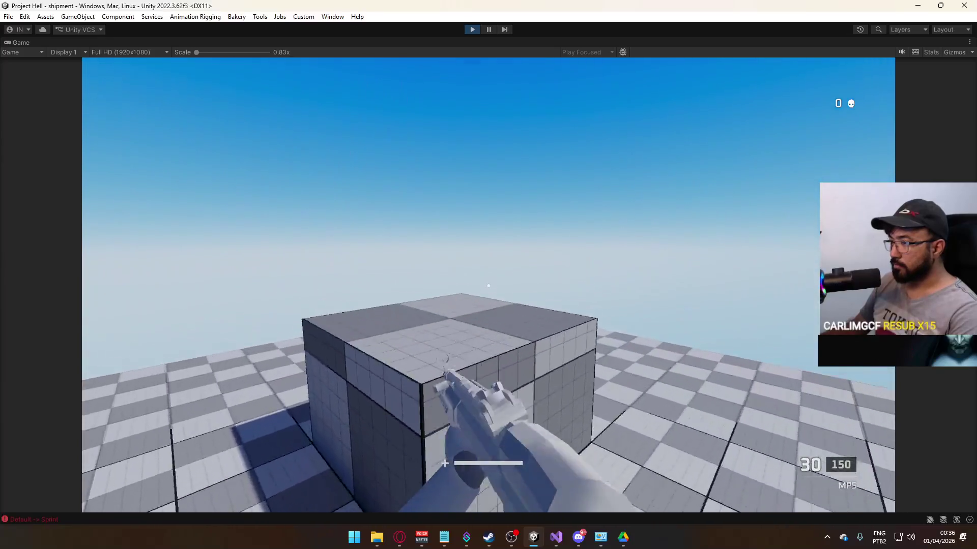
key("w")
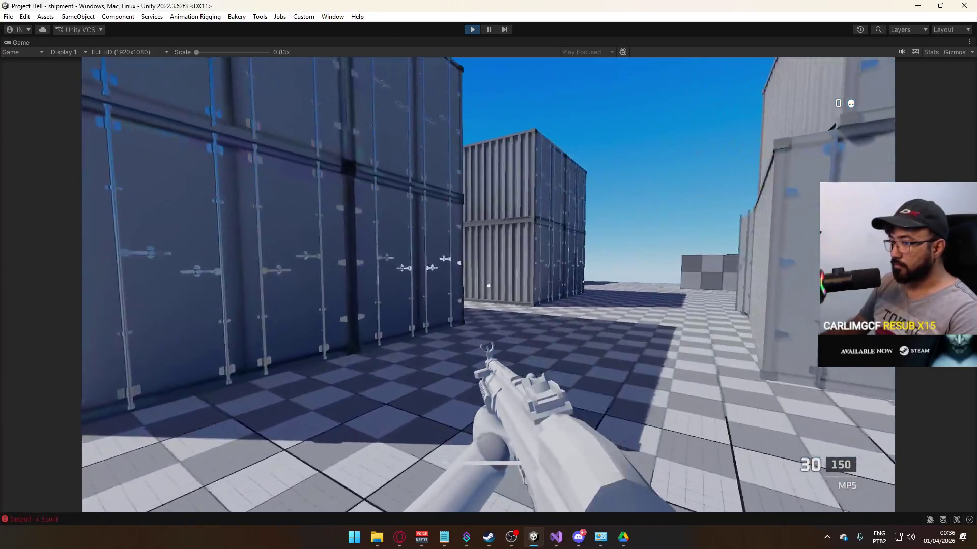
key("w")
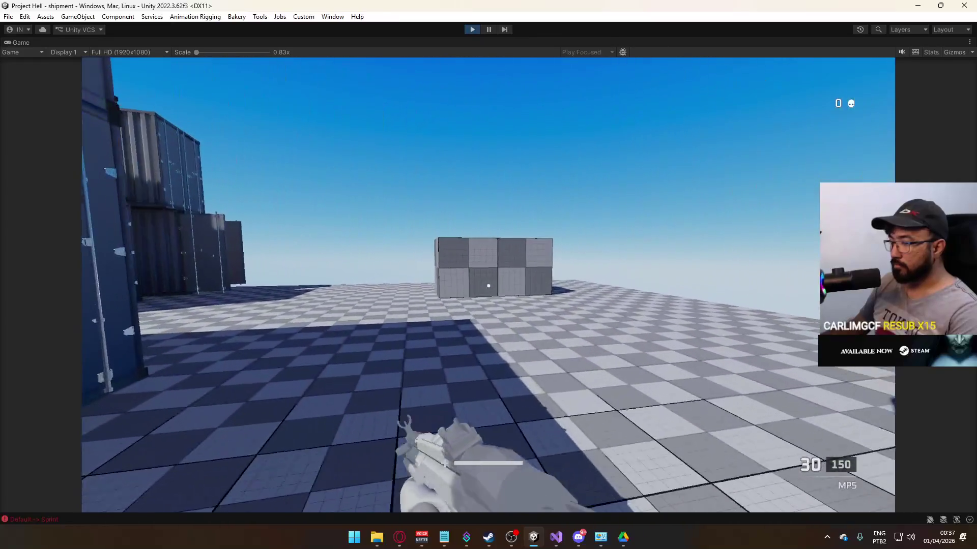
key("w")
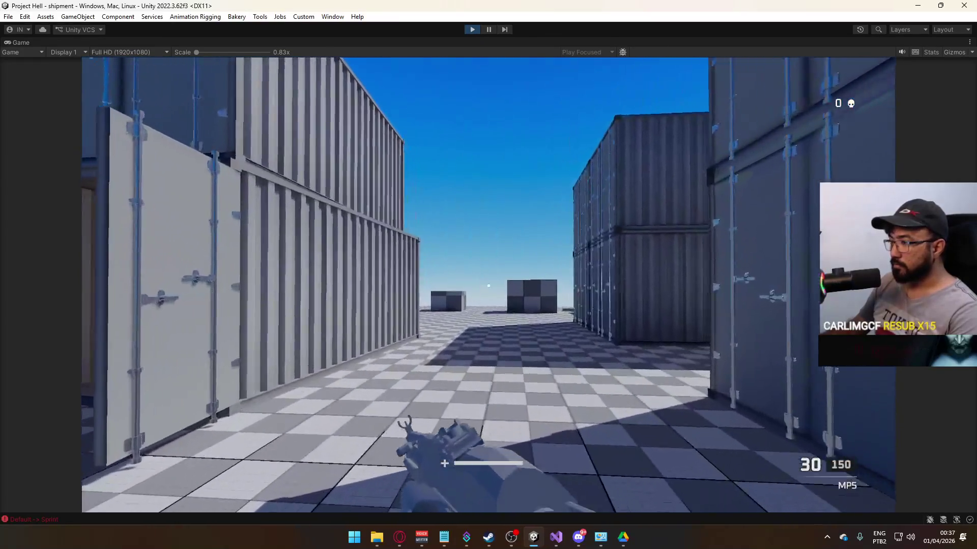
key("super")
left_click(580, 538)
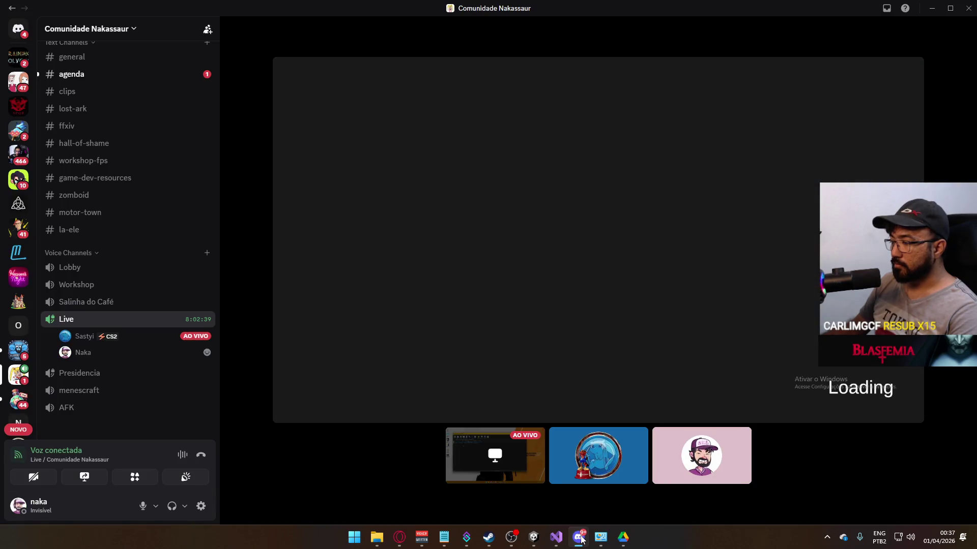
Step: Minimize Discord and check the match scoreboard showing the second player
left_click(581, 537)
key("Tab")
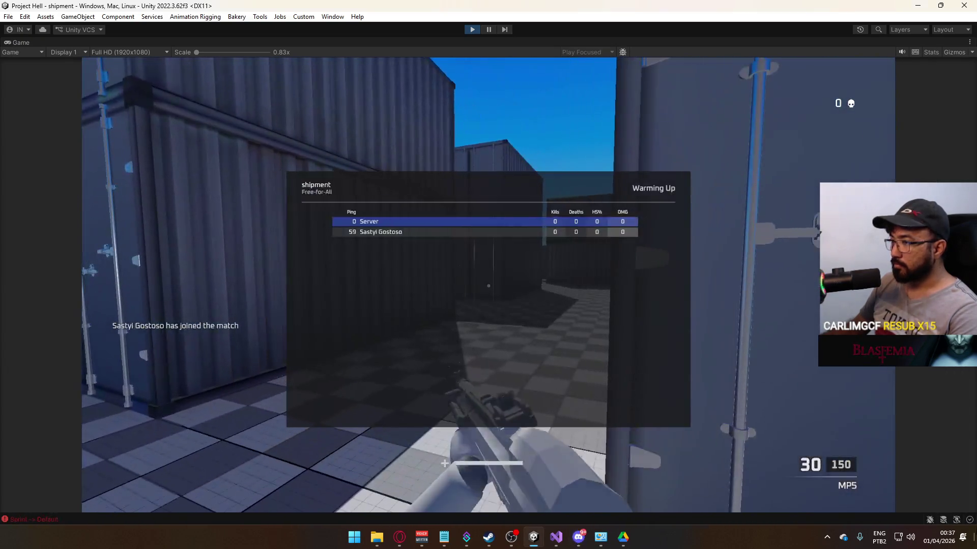
key("Tab")
Step: Move out of the container alley toward the checkered cube, then bring up the Console
key("w")
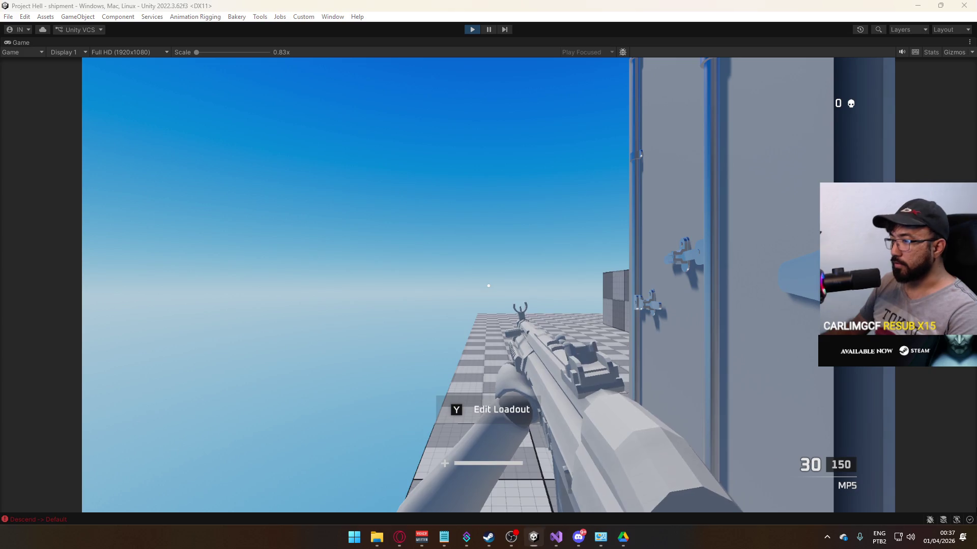
key("w")
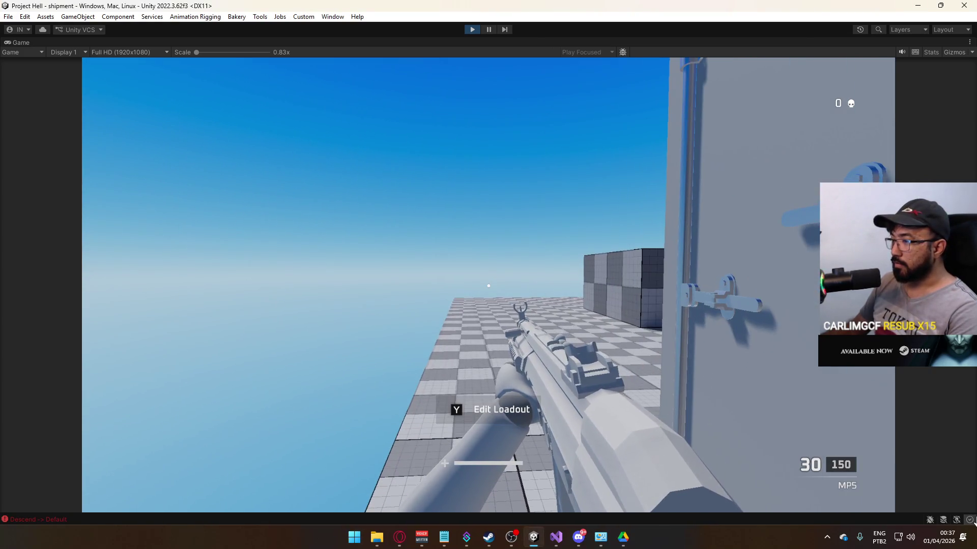
key("super")
left_click(90, 515)
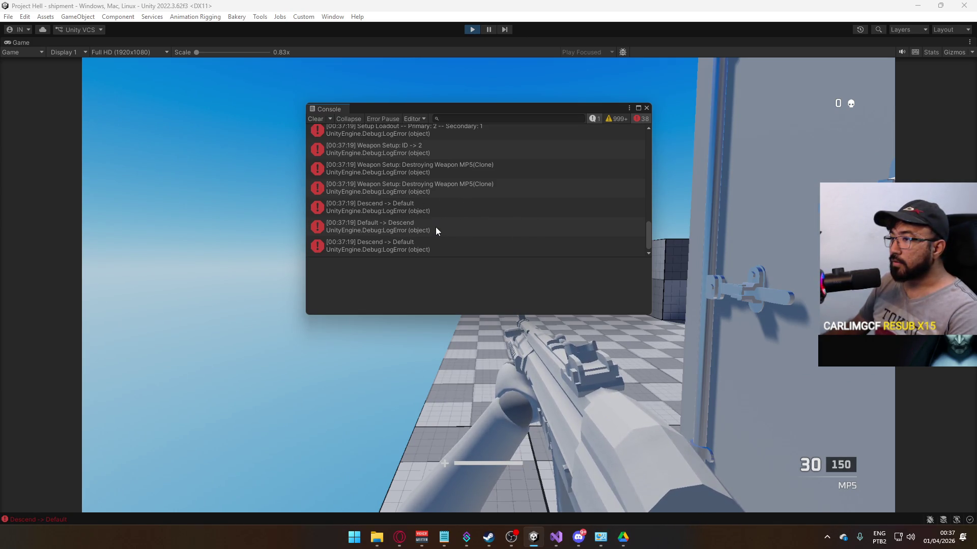
scroll(450, 225, "up", 1)
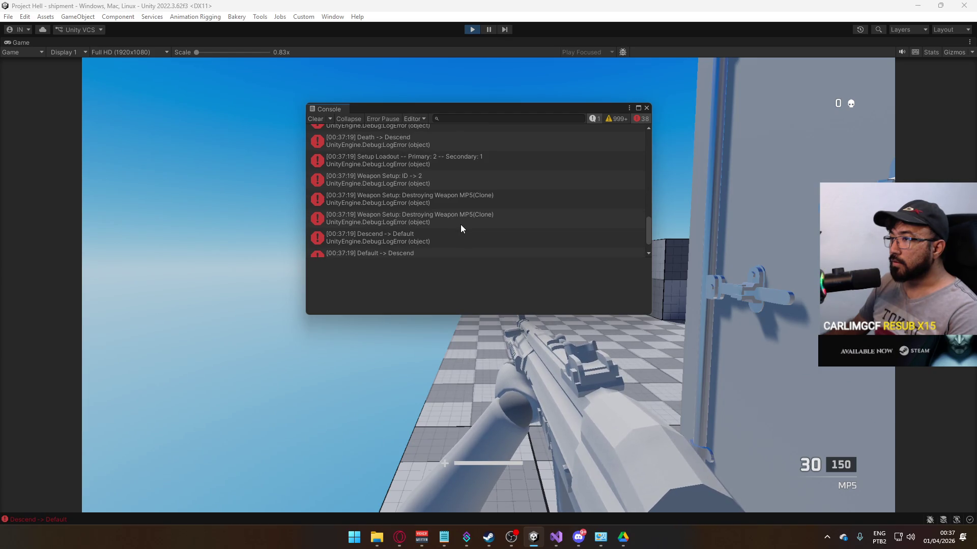
scroll(460, 224, "down", 1)
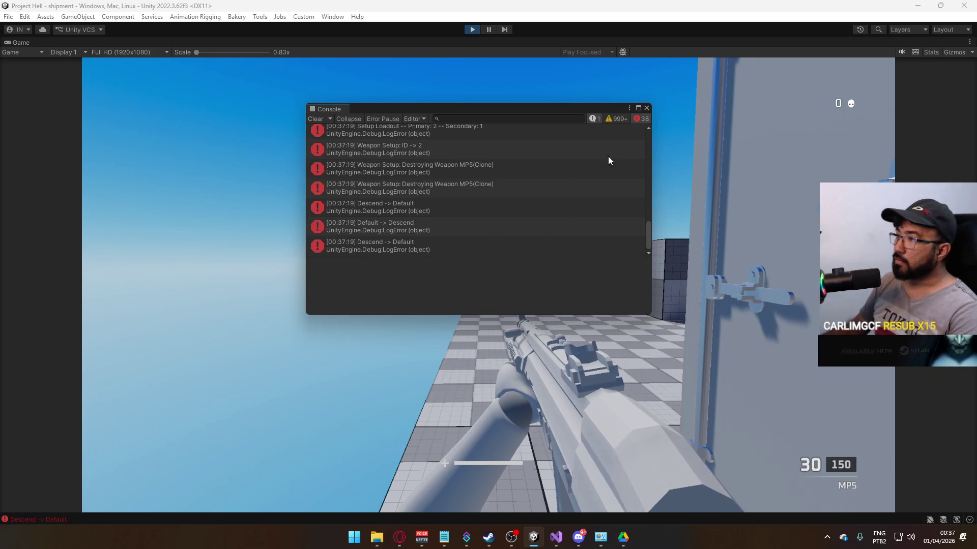
left_click(646, 108)
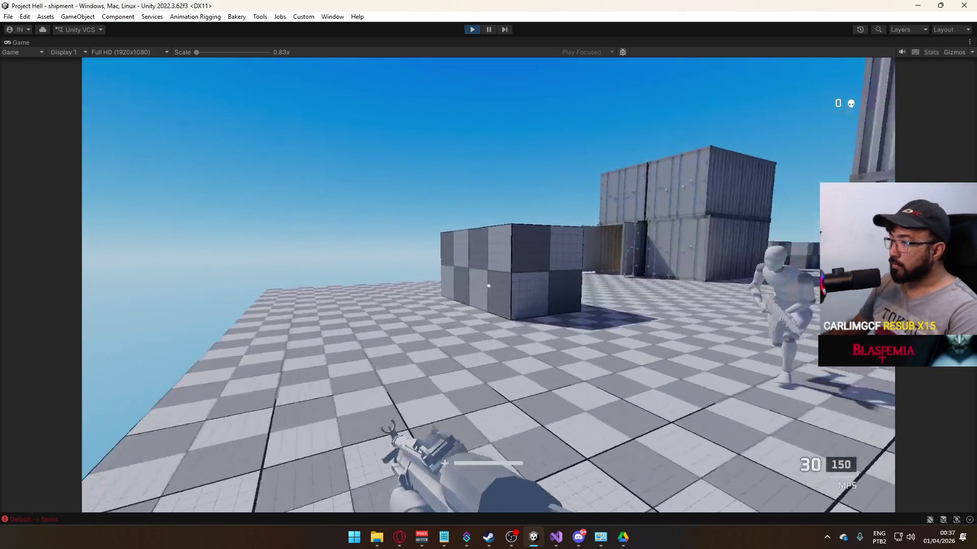
Step: Sprint through the container corridors, checking the scoreboard after dying
key("w")
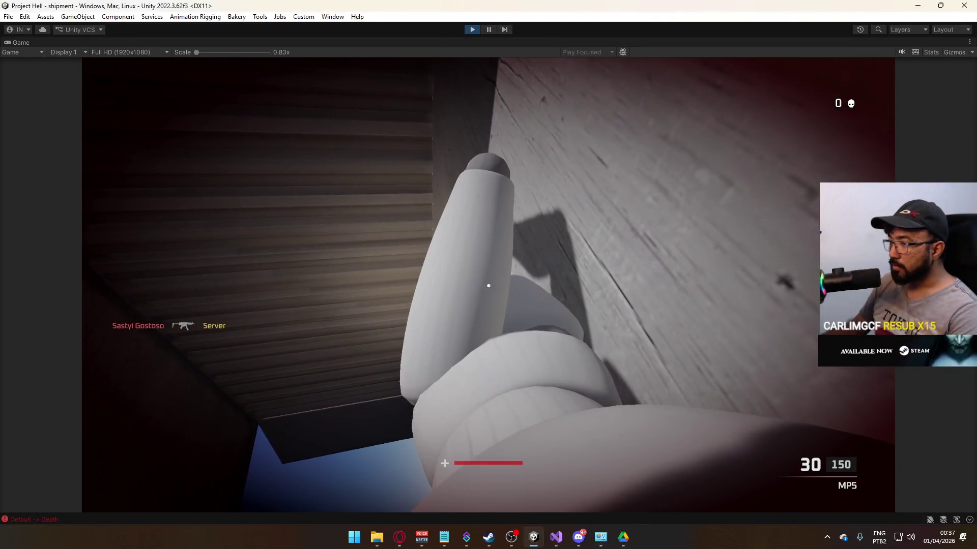
key("Tab")
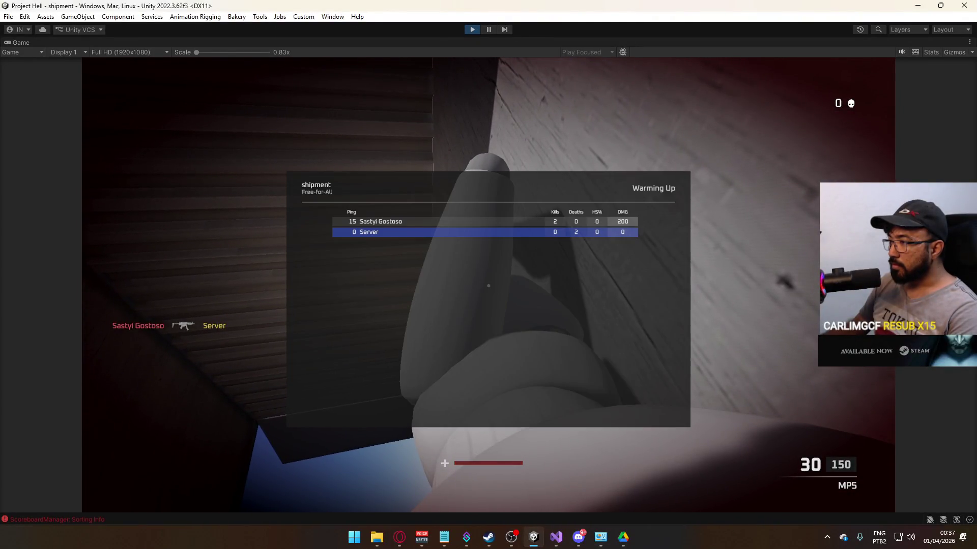
key("Tab")
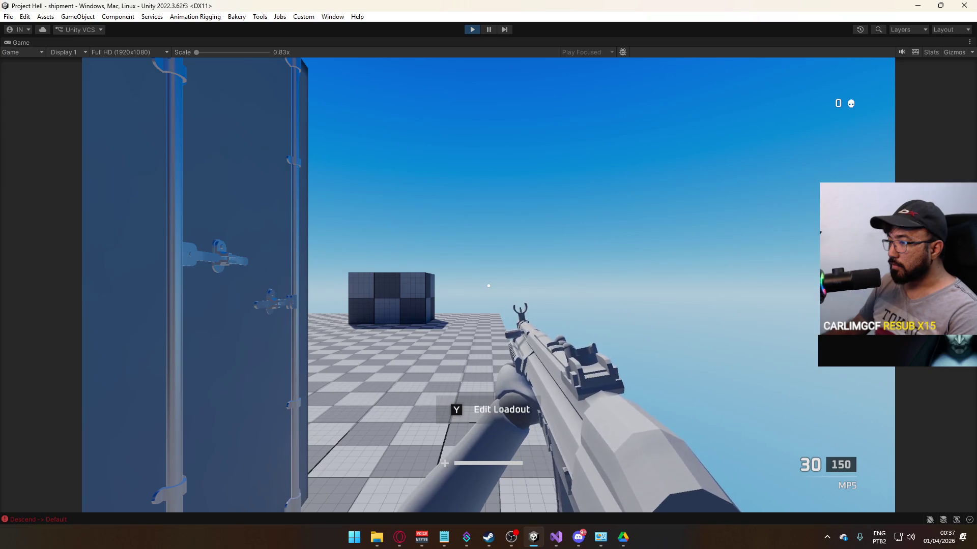
key("w")
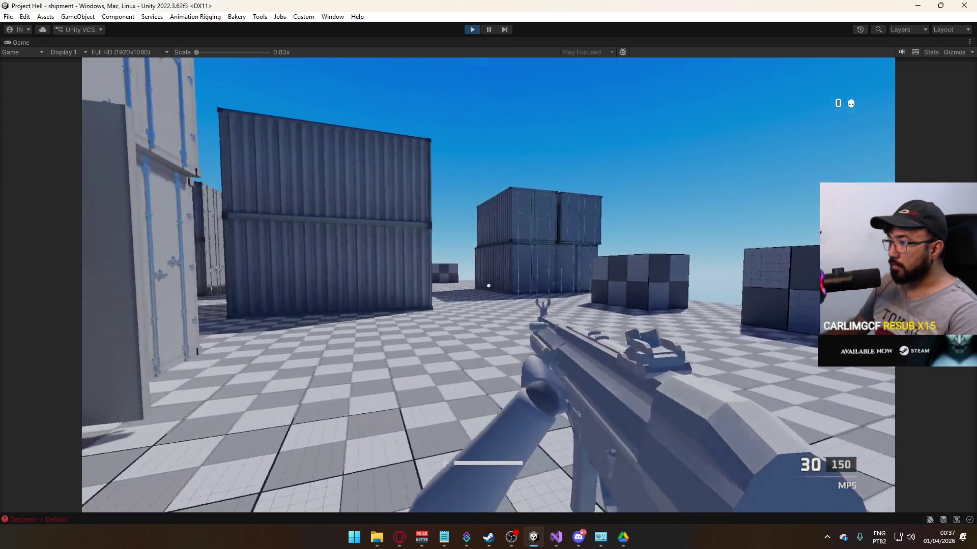
key("shift+w")
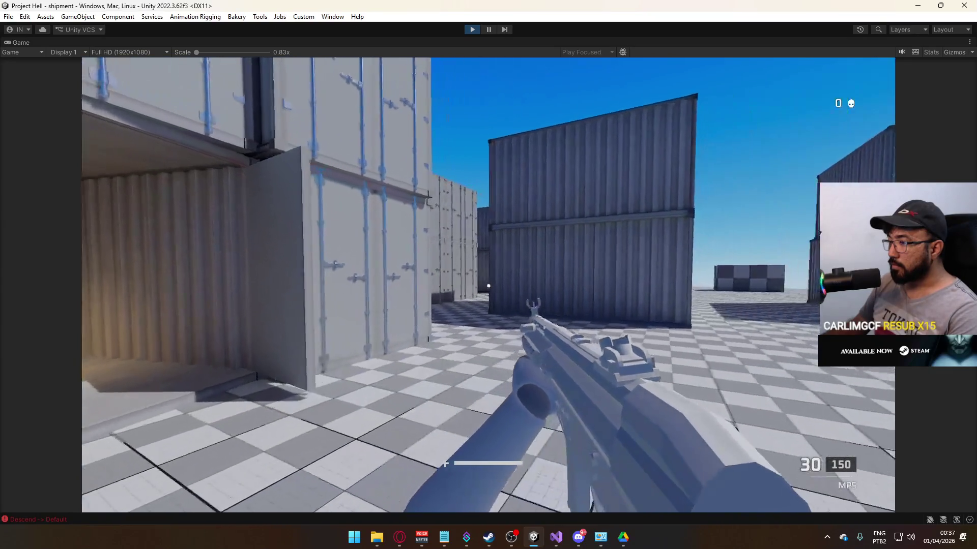
key("shift+w")
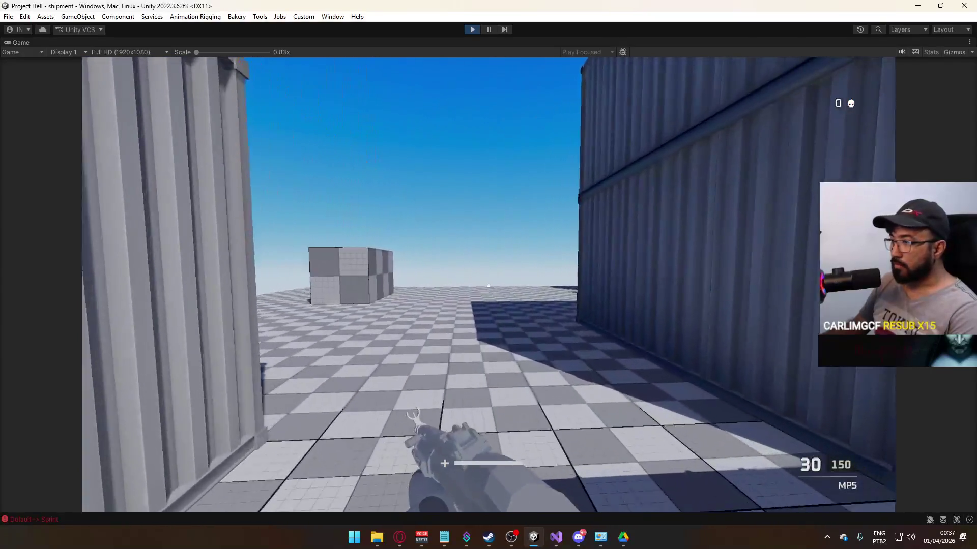
key("shift+w")
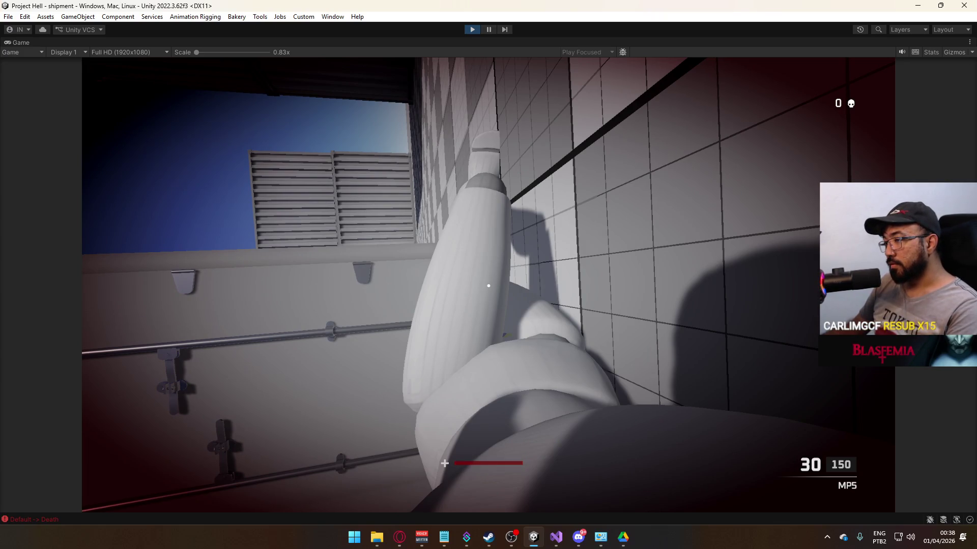
key("shift+w")
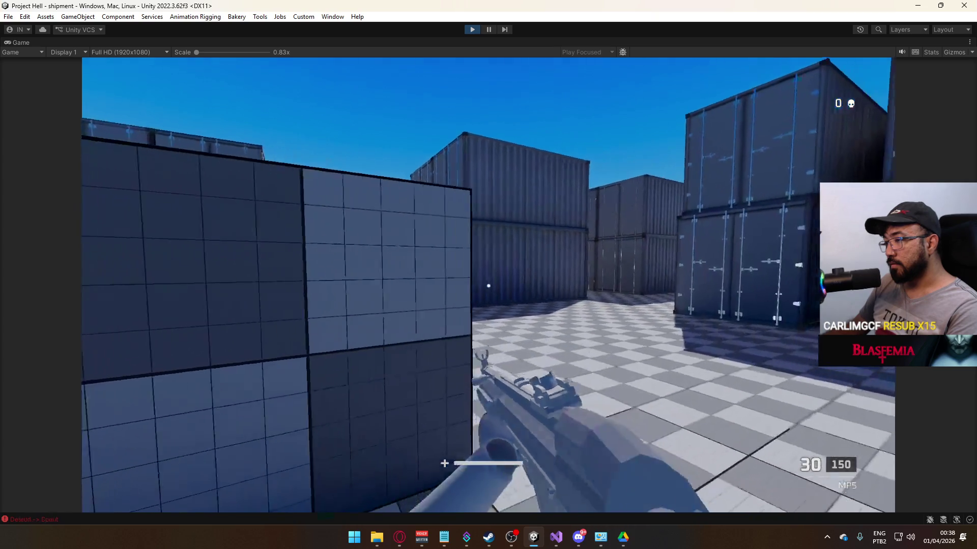
Step: Run across the yard, fire the MP5 at the other player, and keep running until killed
key("w")
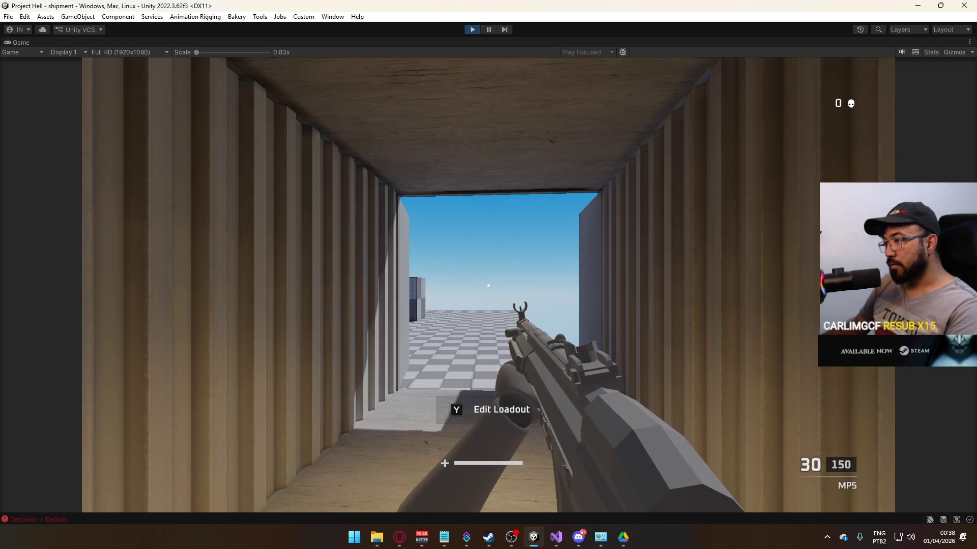
key("shift+w")
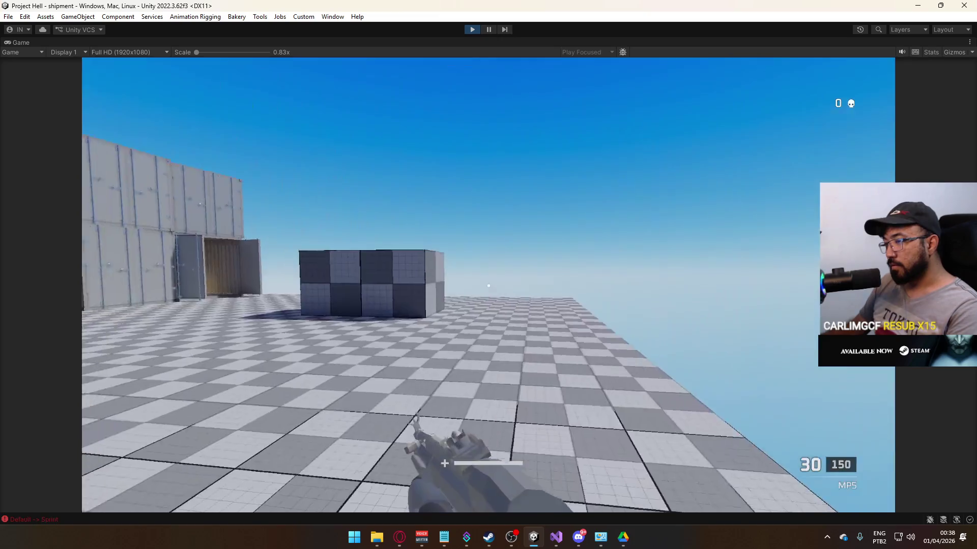
key("w")
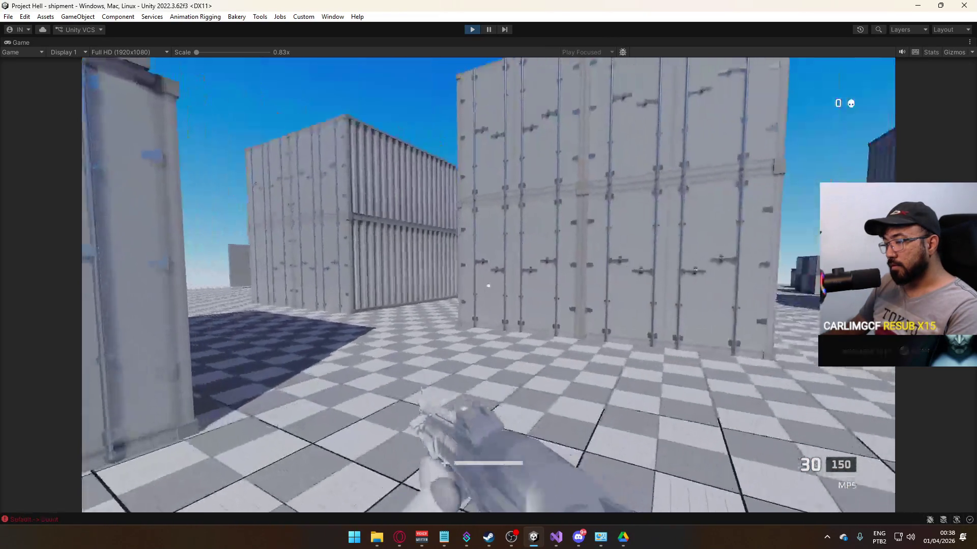
key("w")
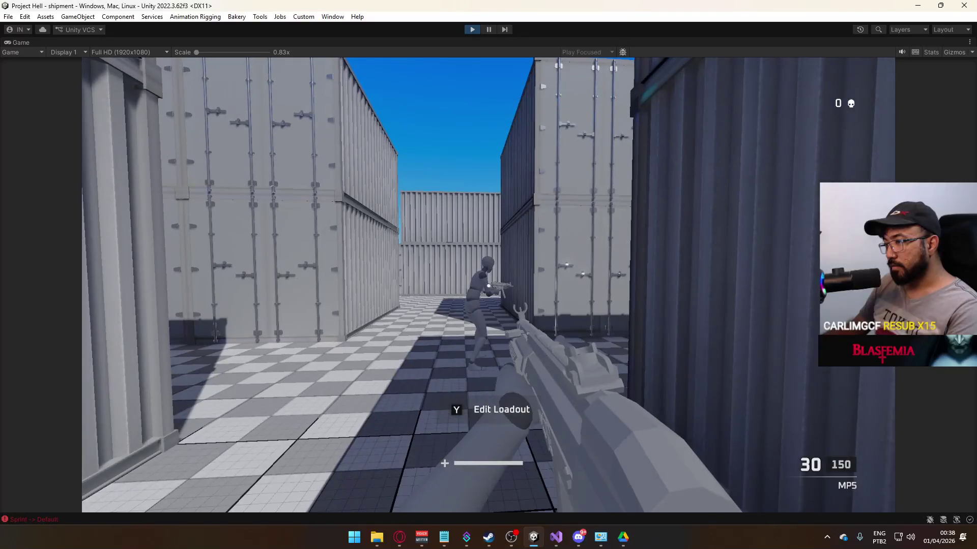
left_click(488, 285)
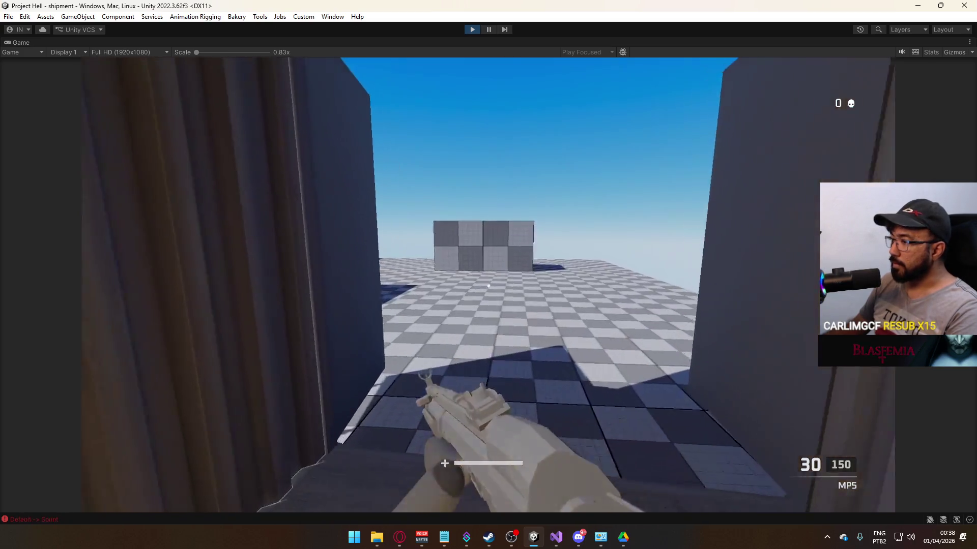
key("w")
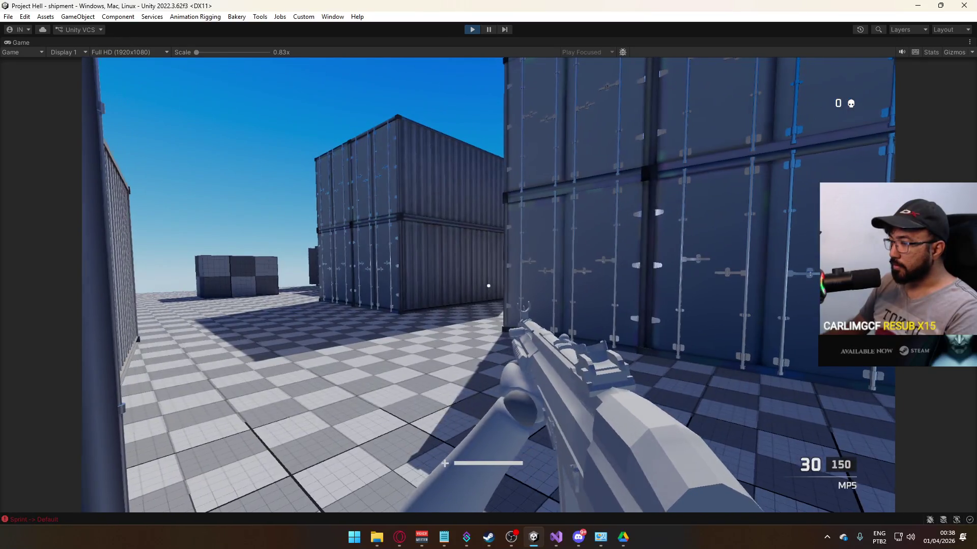
key("shift+w")
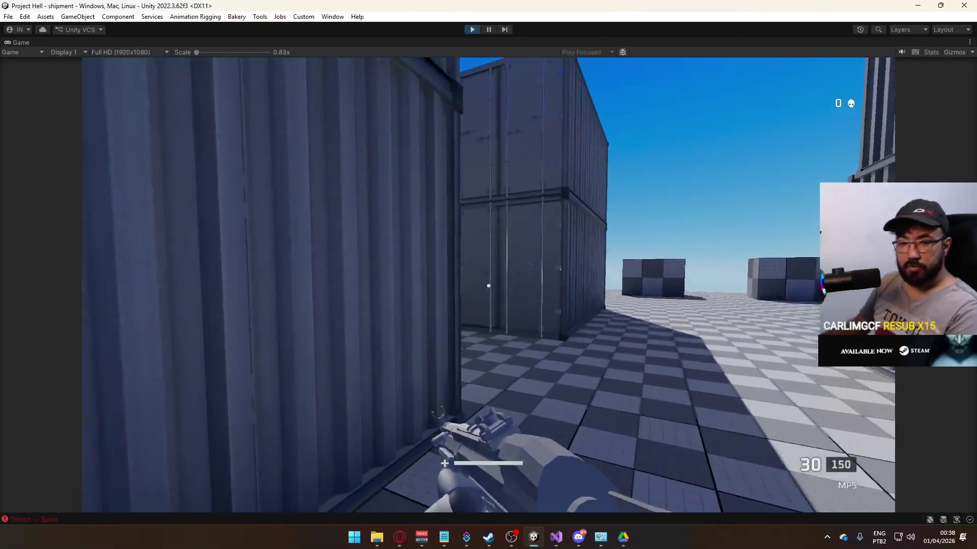
key("w")
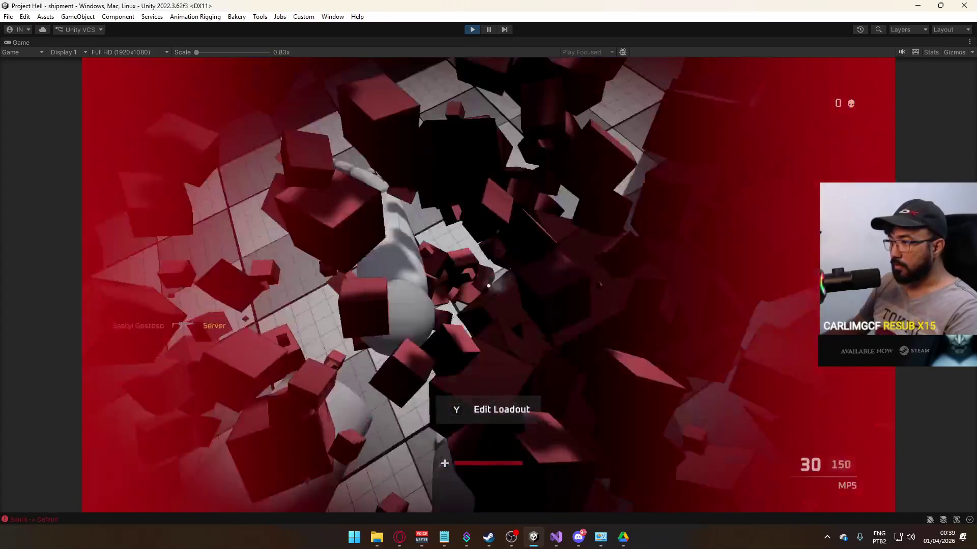
key("super")
Step: In the build folder window, go to %localappdata%
left_click(377, 537)
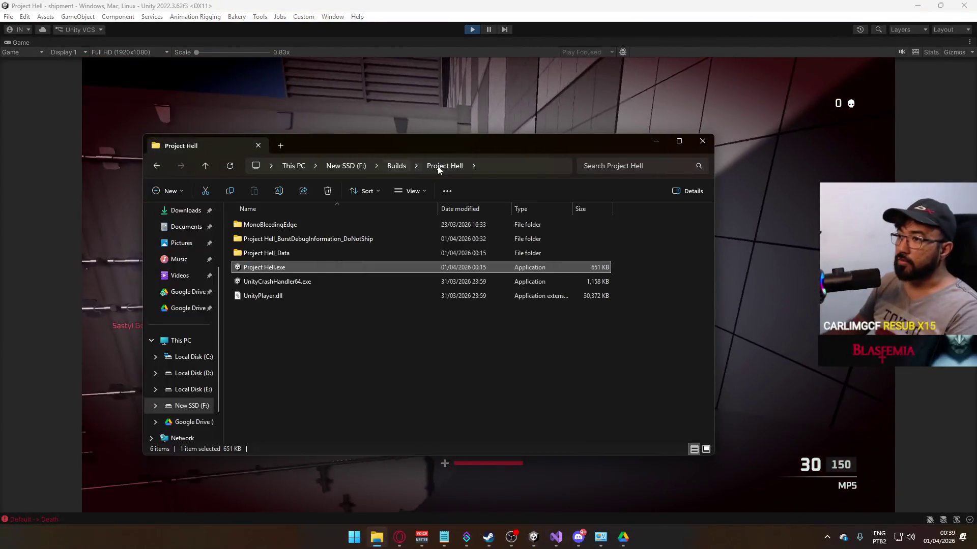
left_click(481, 166)
type("%localappdata%")
key("Return")
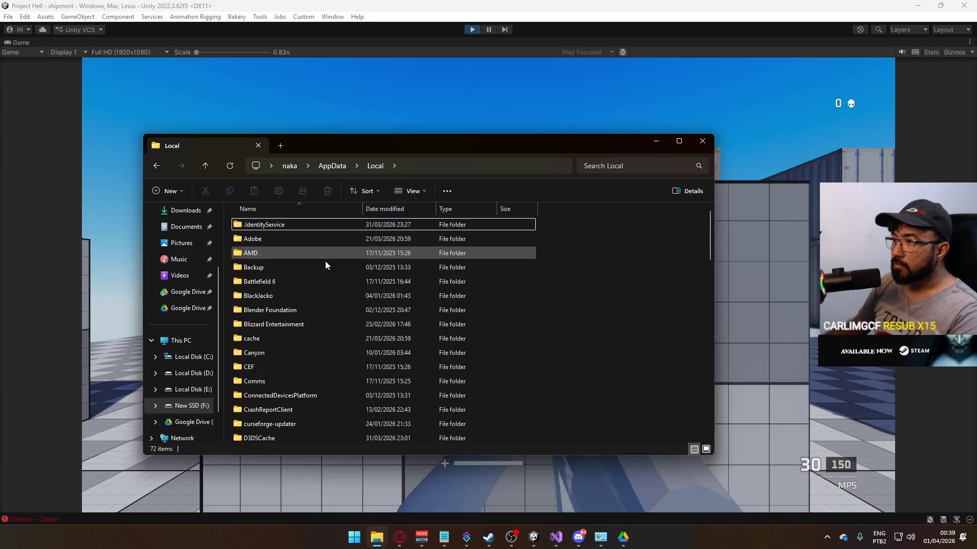
scroll(316, 290, "down", 2)
scroll(356, 245, "up", 2)
Step: Open Player.log from AppData\LocalLow\Nakashima Studios\Project Hell
left_click(333, 167)
double_click(291, 239)
left_click(284, 225)
scroll(296, 283, "down", 1)
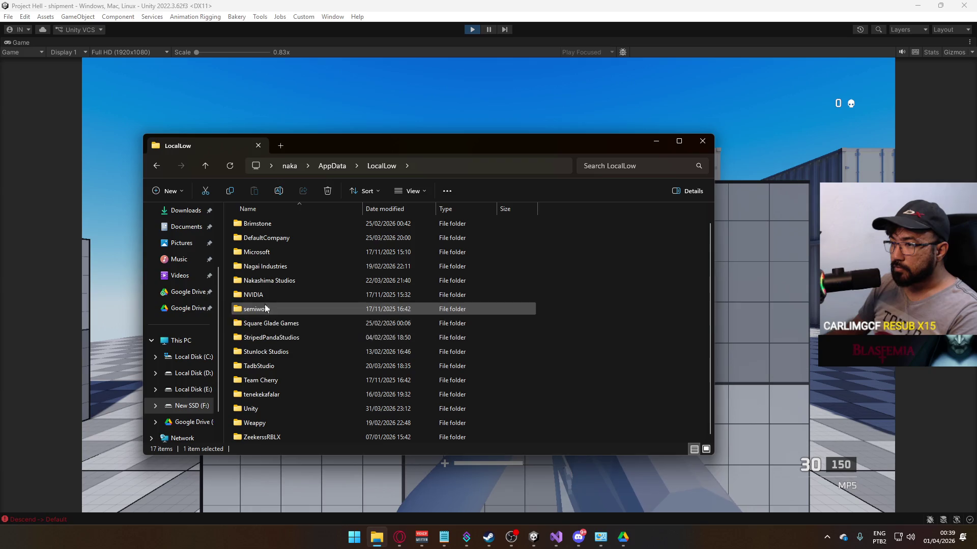
double_click(287, 283)
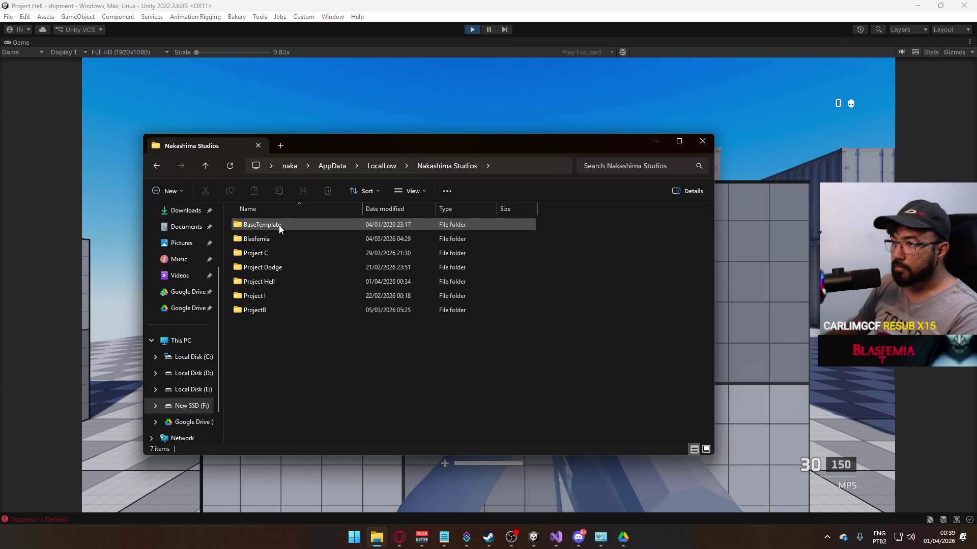
double_click(276, 279)
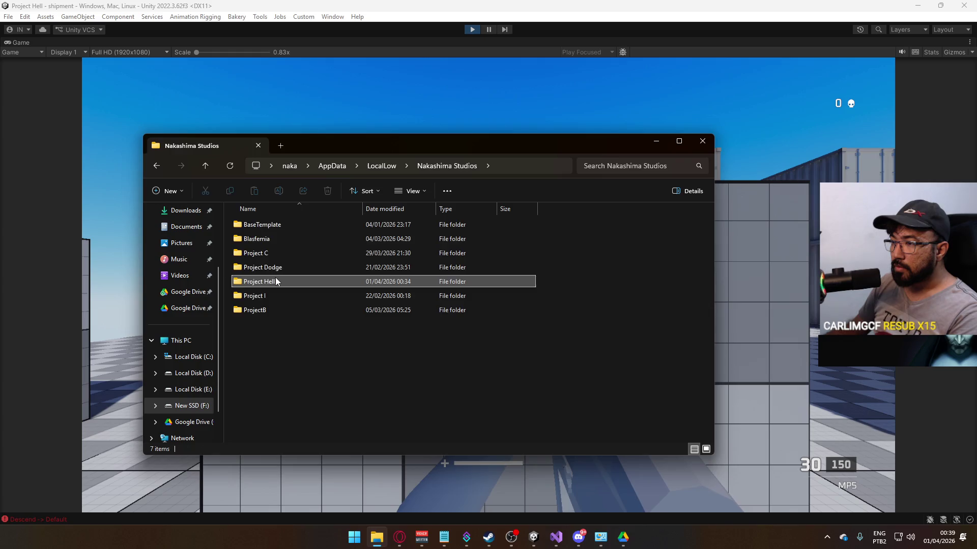
left_click(282, 228)
double_click(282, 227)
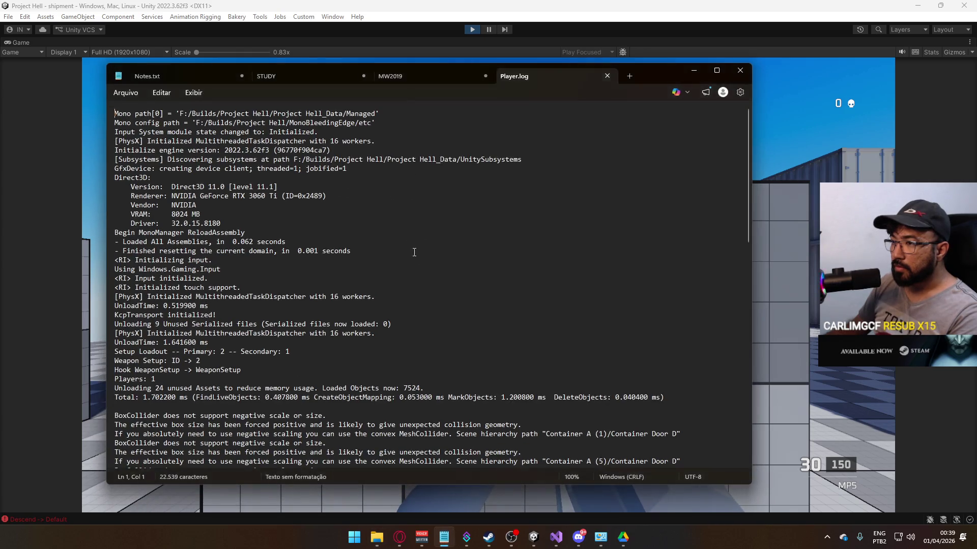
mouse_move(747, 135)
left_mouse_down()
mouse_move(727, 313)
mouse_move(704, 391)
mouse_move(683, 150)
left_mouse_up()
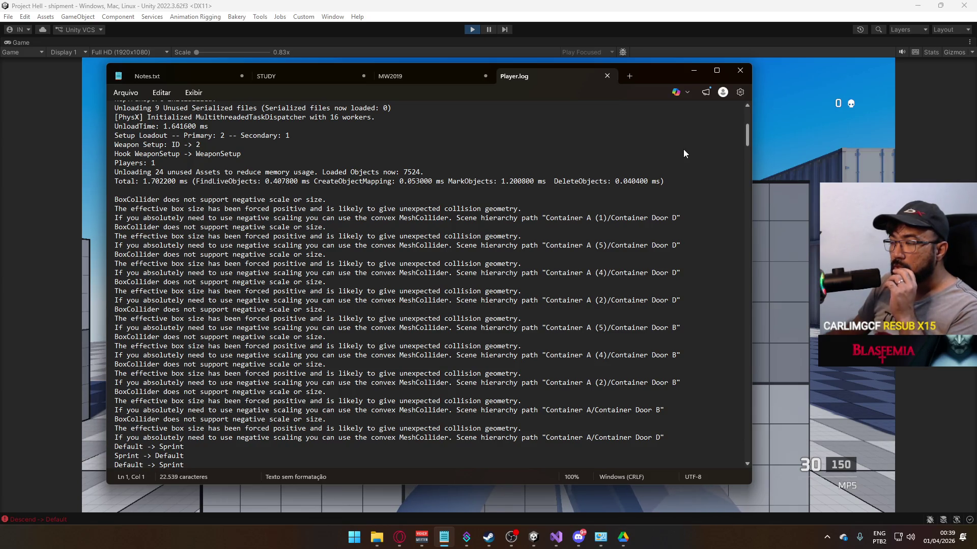
scroll(684, 150, "up", 6)
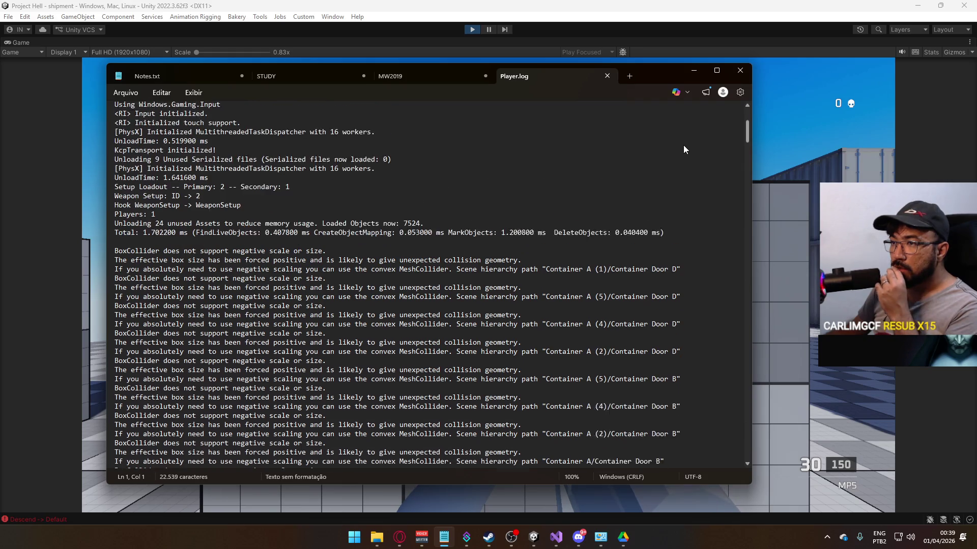
scroll(686, 135, "up", 2)
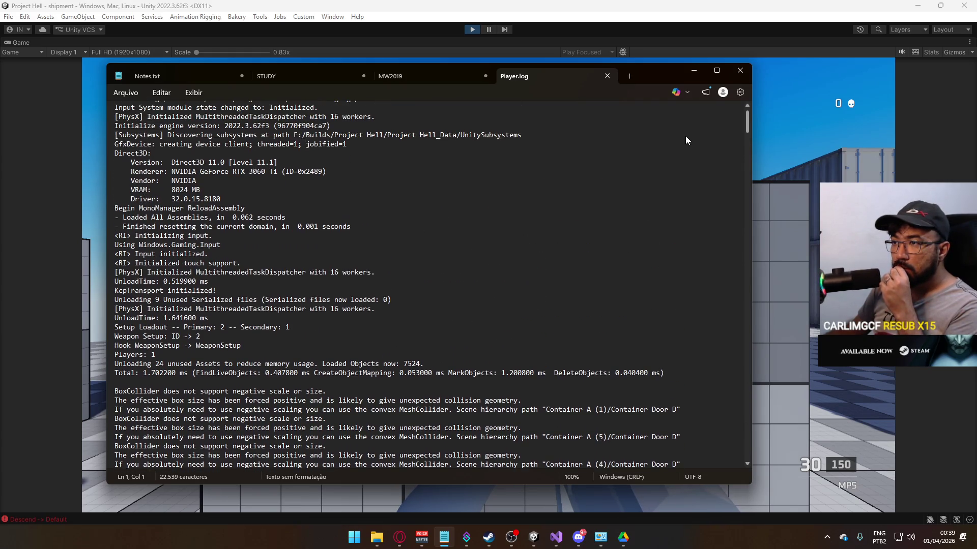
scroll(690, 175, "down", 20)
scroll(690, 168, "up", 5)
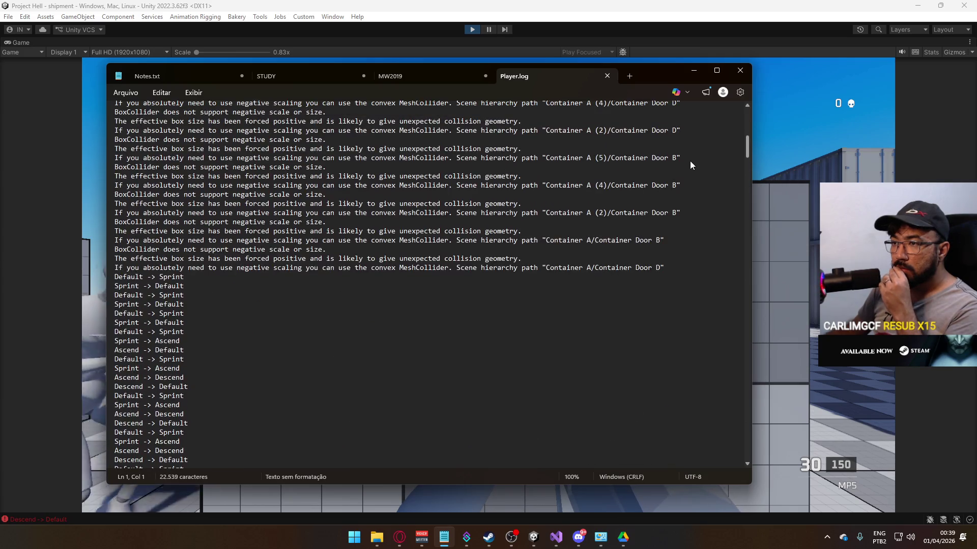
scroll(689, 188, "down", 15)
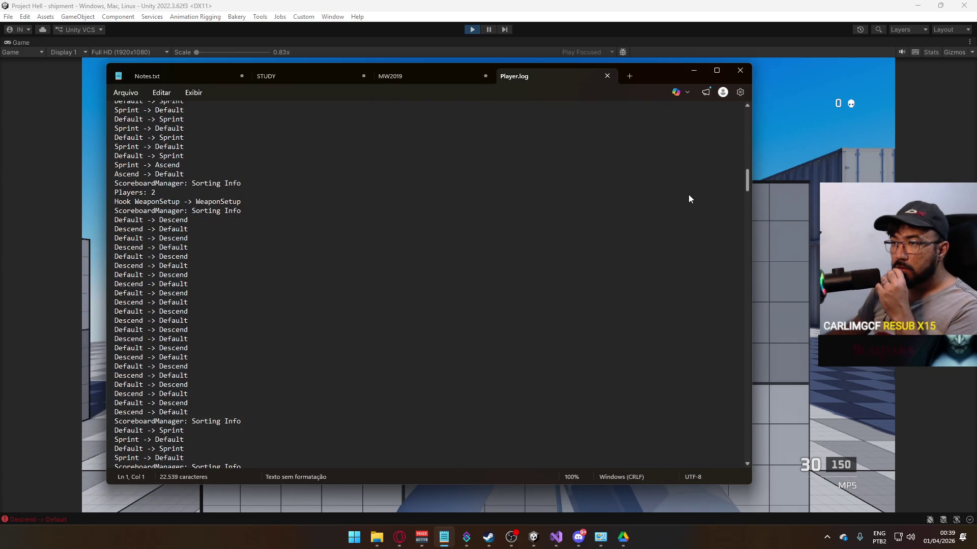
scroll(687, 204, "down", 15)
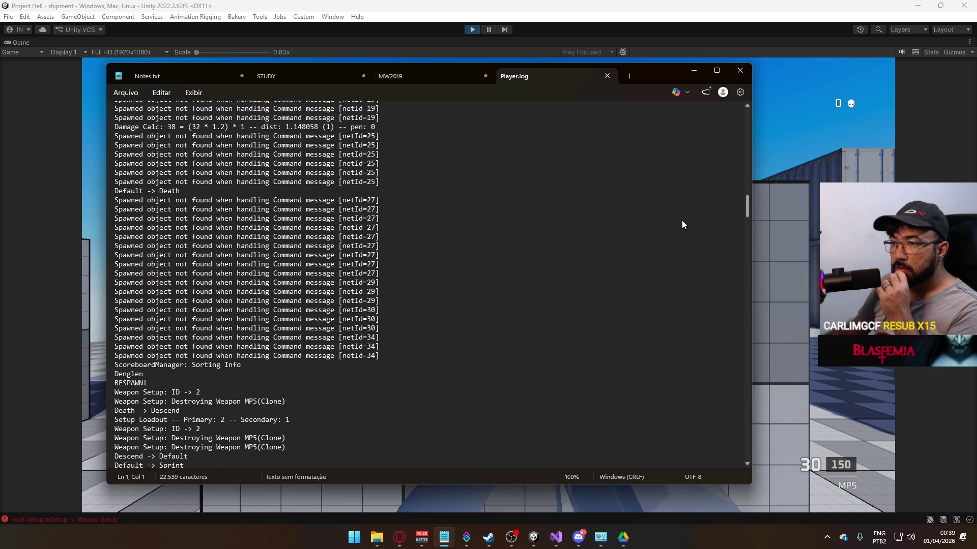
scroll(682, 224, "up", 1)
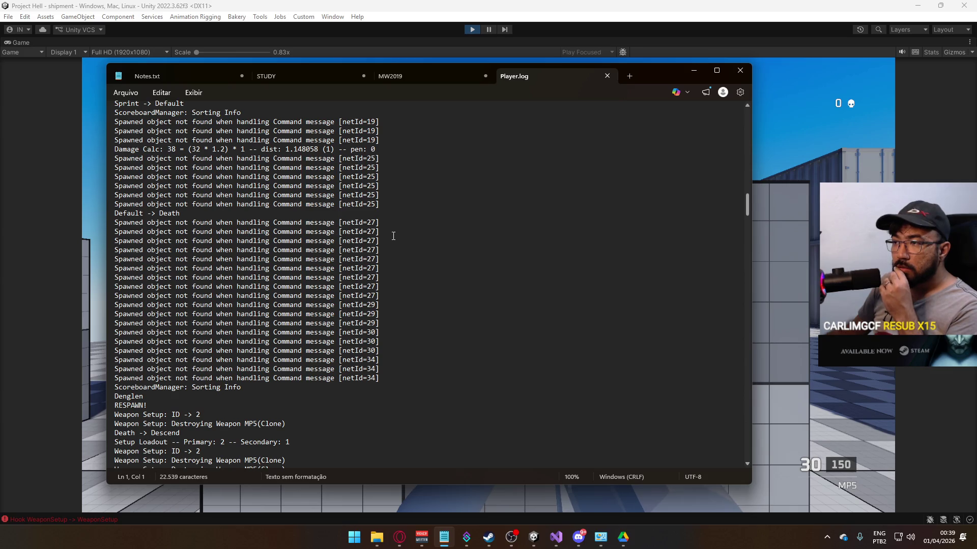
scroll(377, 228, "up", 2)
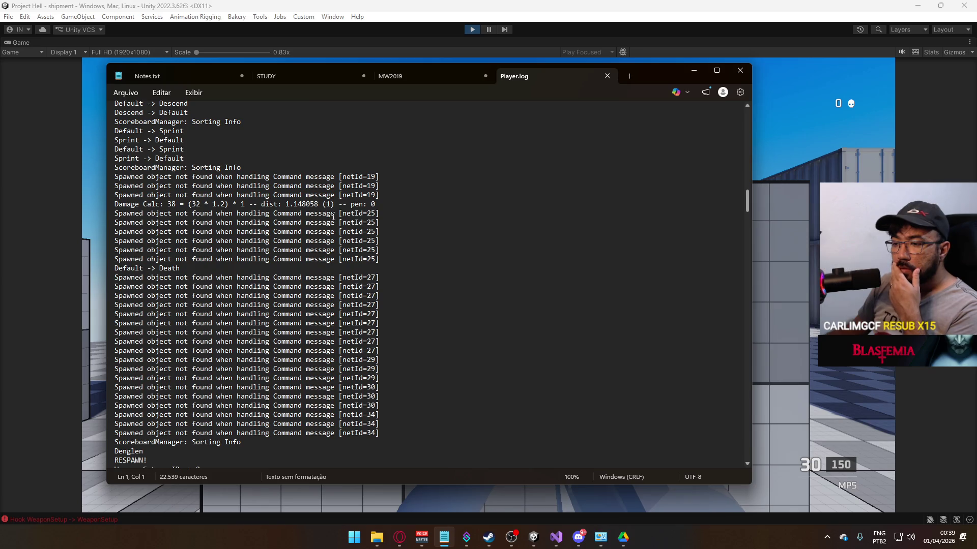
scroll(333, 217, "down", 2)
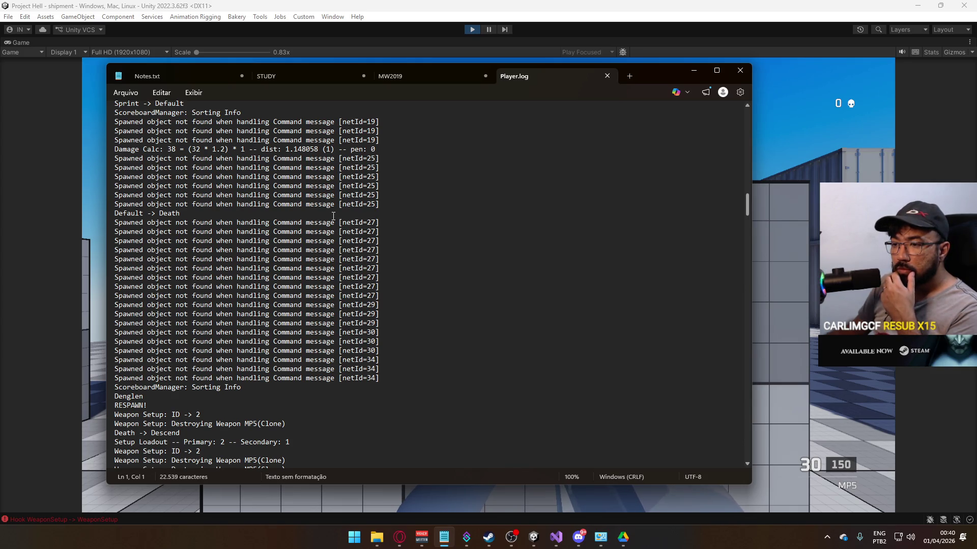
scroll(334, 217, "down", 2)
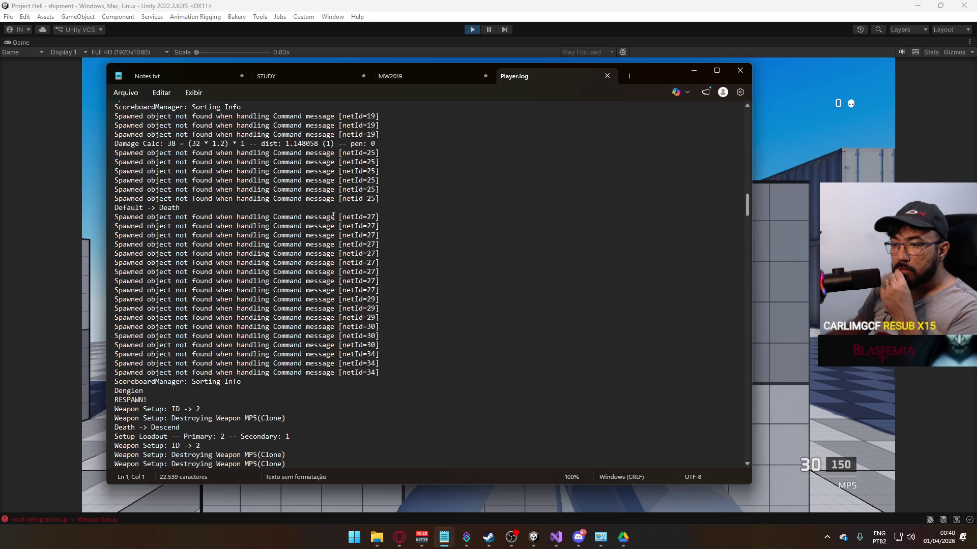
scroll(458, 150, "up", 2)
left_click(607, 76)
left_click(694, 71)
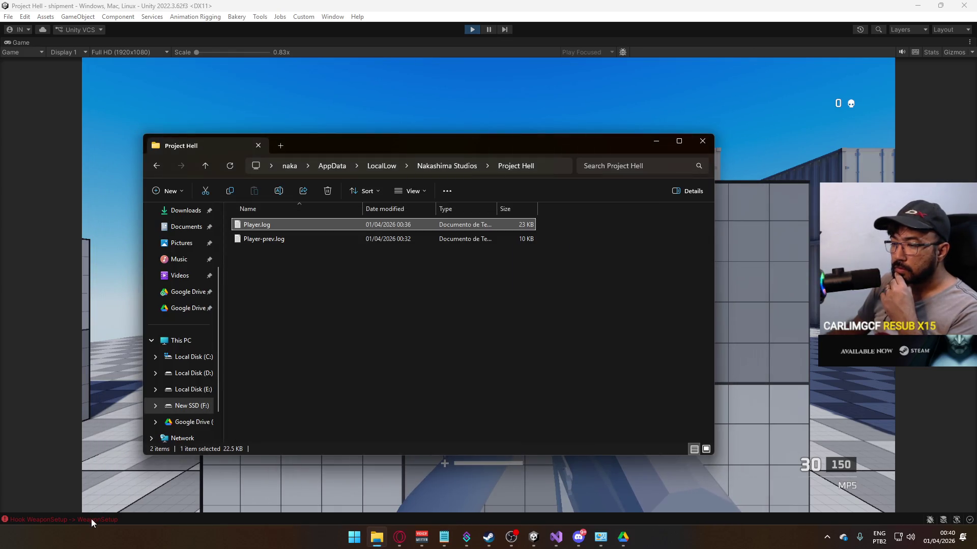
Step: Back in Unity, scroll through the Console's play-mode warnings
key("alt+Tab")
scroll(617, 126, "up", 20)
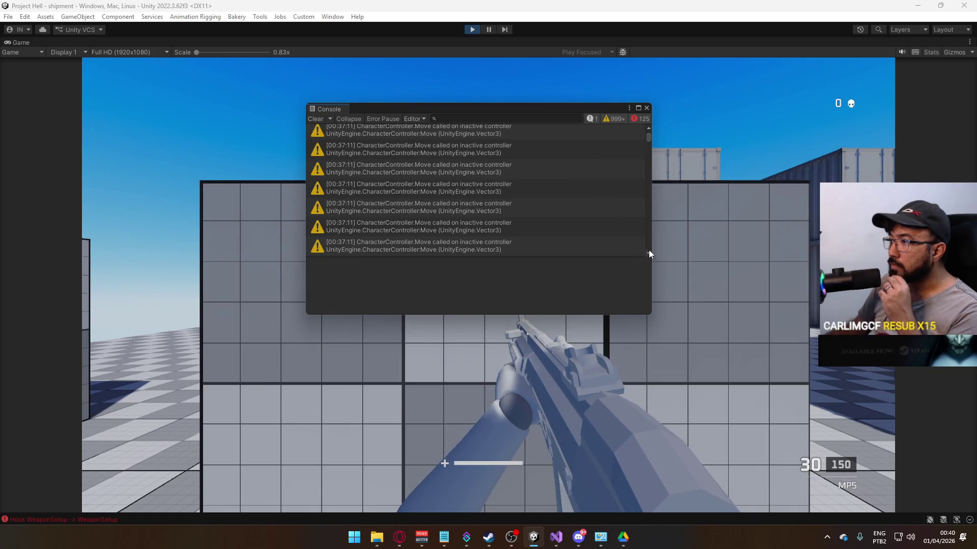
mouse_move(647, 143)
left_mouse_down()
mouse_move(652, 235)
mouse_move(655, 218)
left_mouse_up()
left_click(469, 119)
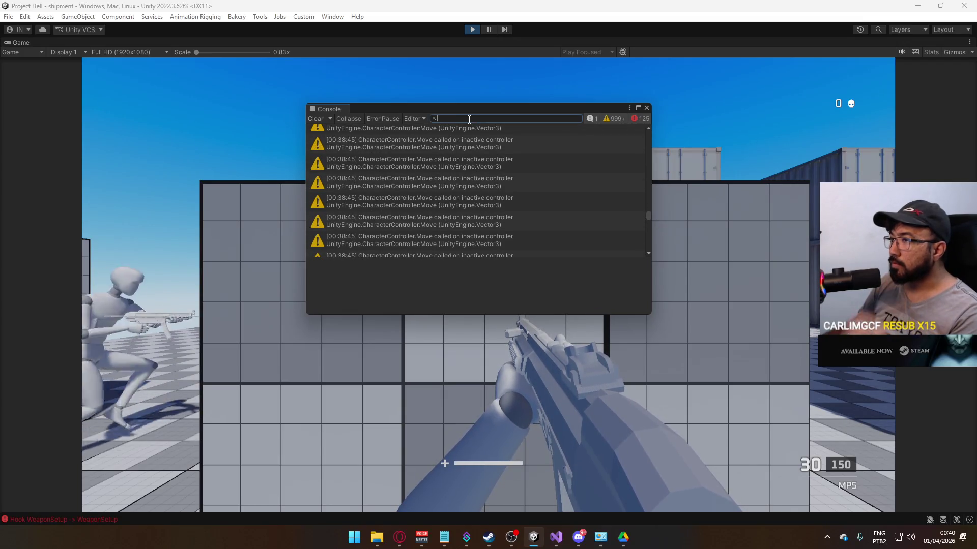
Step: Filter the Console by 'me' and select a 'Spawned object not found' warning
type("message")
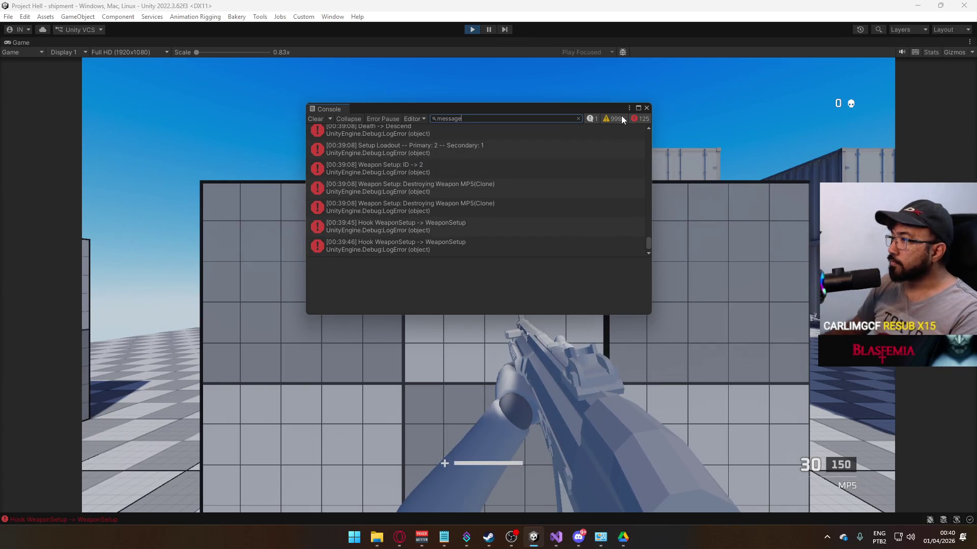
left_click(620, 119)
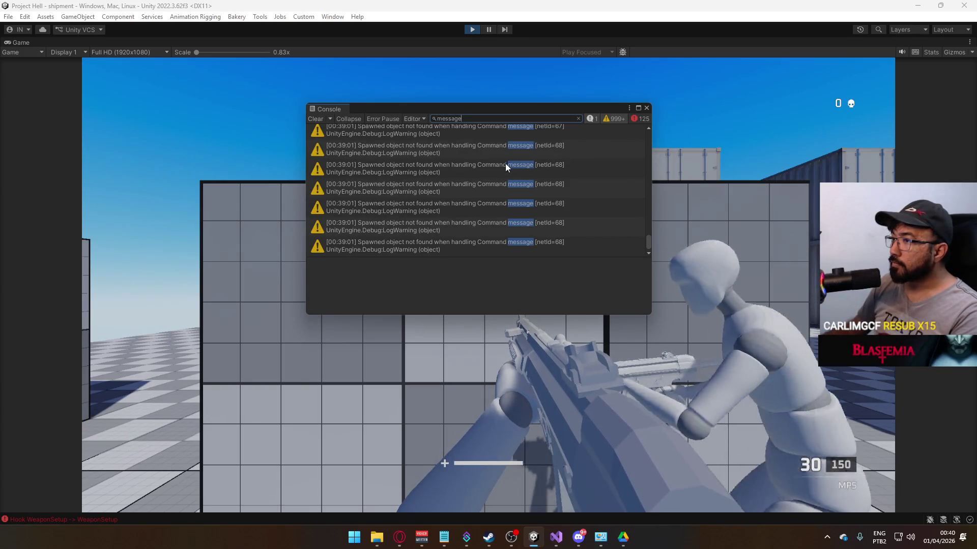
left_click(467, 153)
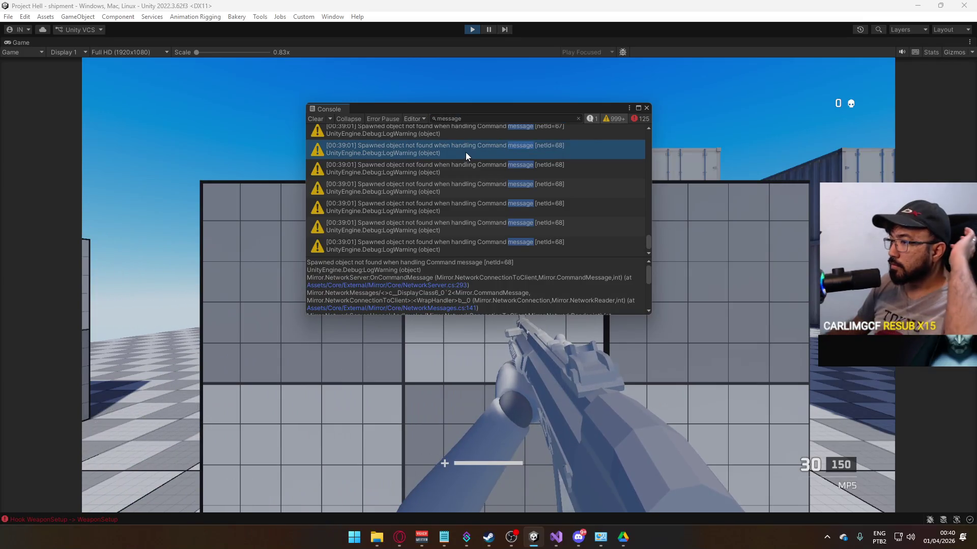
mouse_move(649, 267)
left_mouse_down()
mouse_move(648, 300)
mouse_move(645, 266)
left_mouse_up()
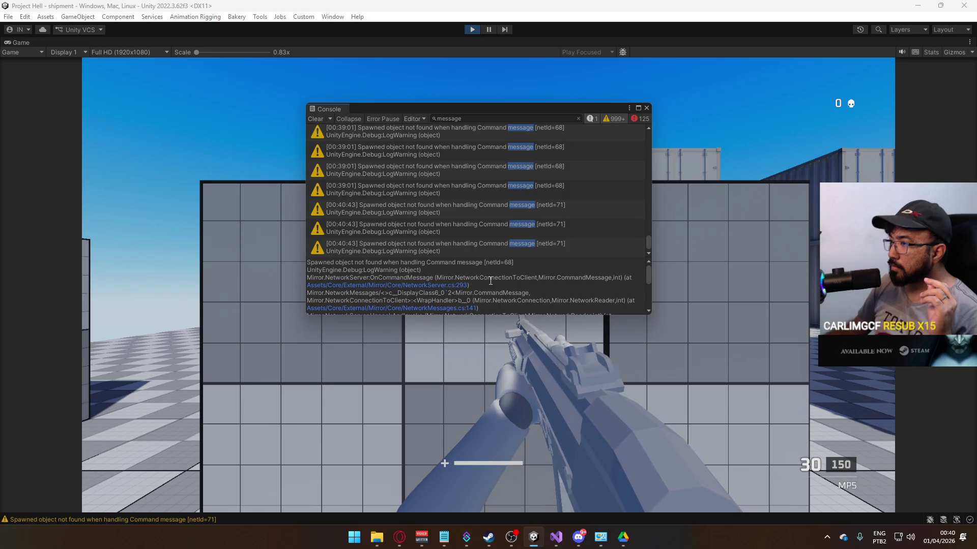
Step: Scroll through the warning's stack trace, then clear the Console and close it
left_click(649, 248)
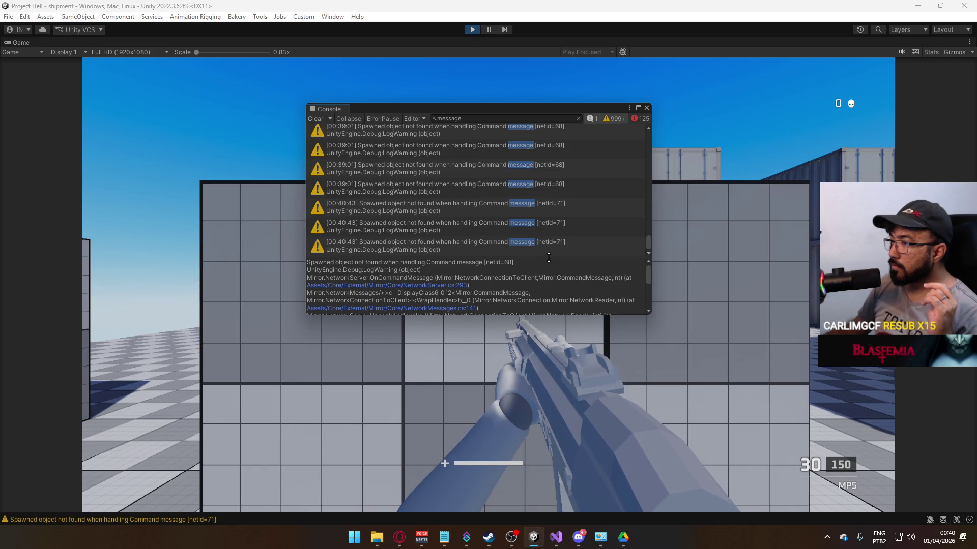
scroll(647, 276, "down", 8)
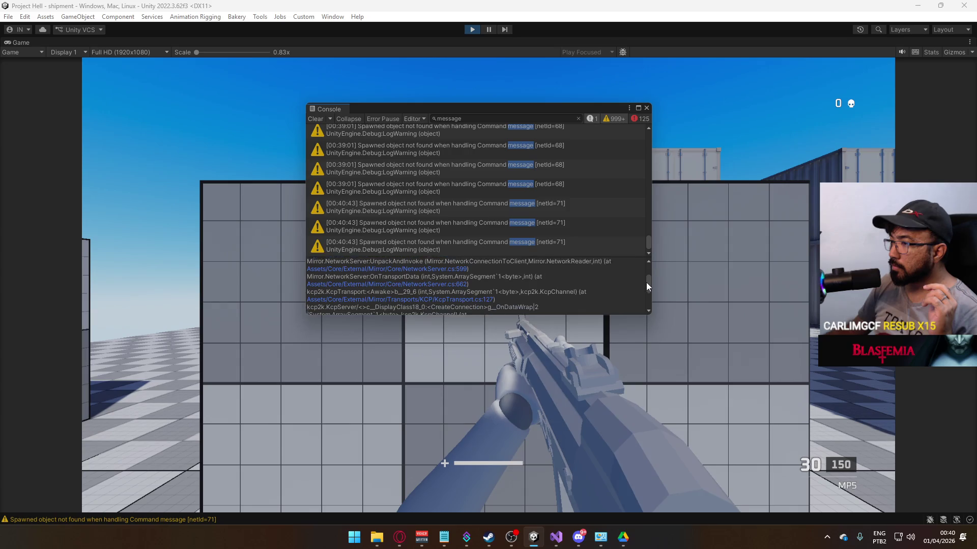
scroll(642, 291, "down", 4)
scroll(640, 295, "down", 3)
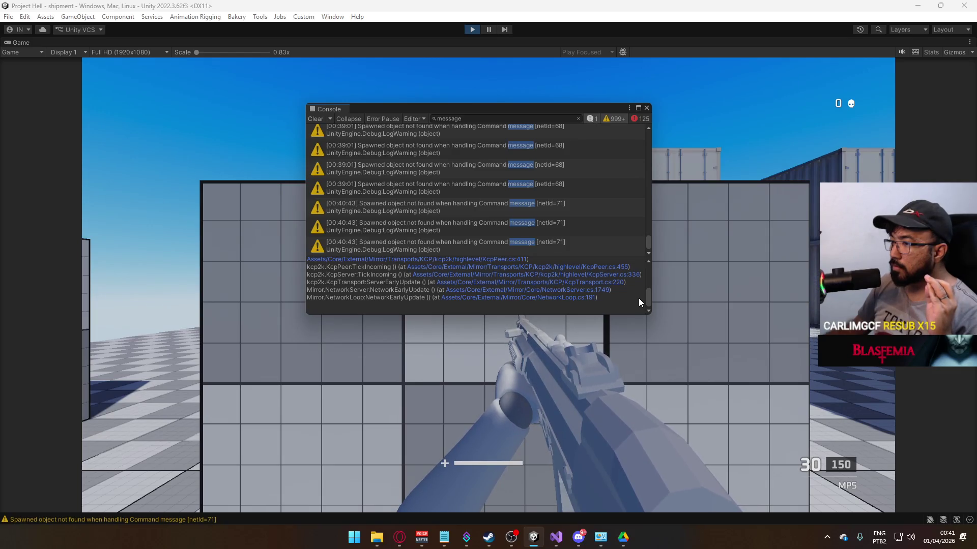
scroll(639, 298, "up", 5)
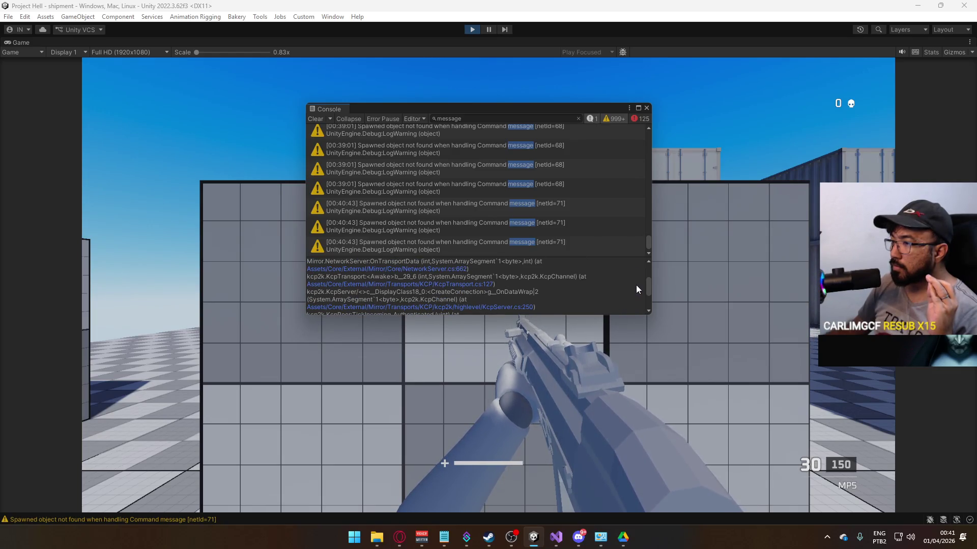
left_click(315, 119)
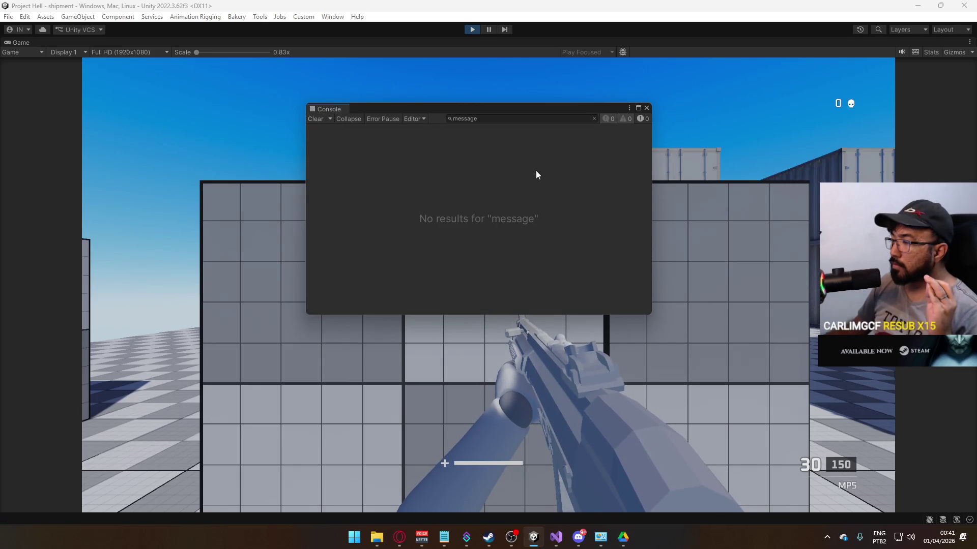
left_click(647, 108)
Step: Resume the match, fire at an enemy until killed, and reopen the Console with Ctrl+Shift+C
left_click(526, 196)
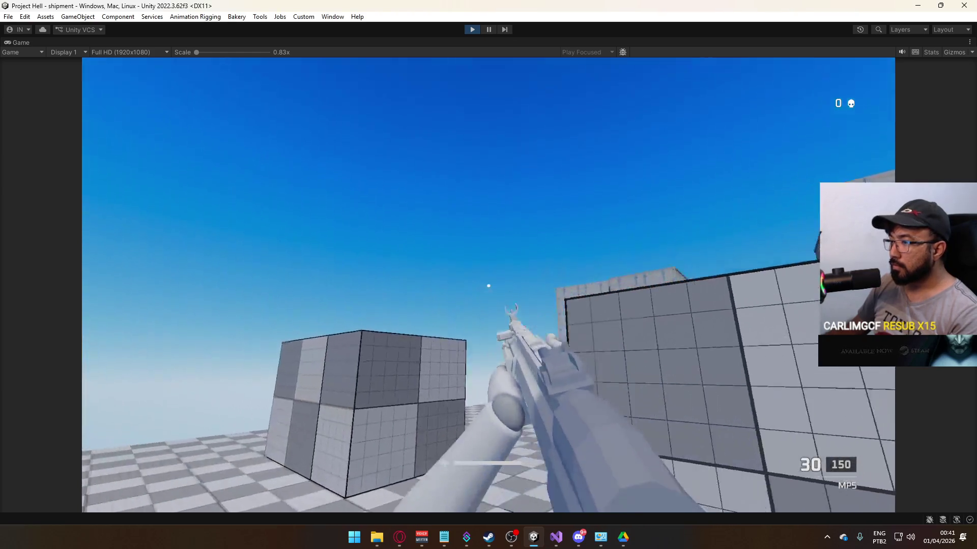
key("super")
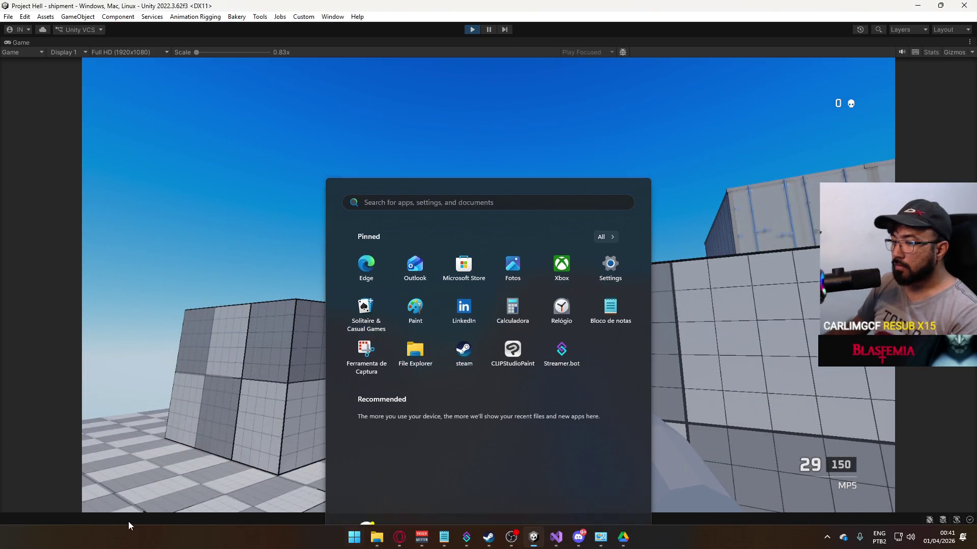
left_click(139, 517)
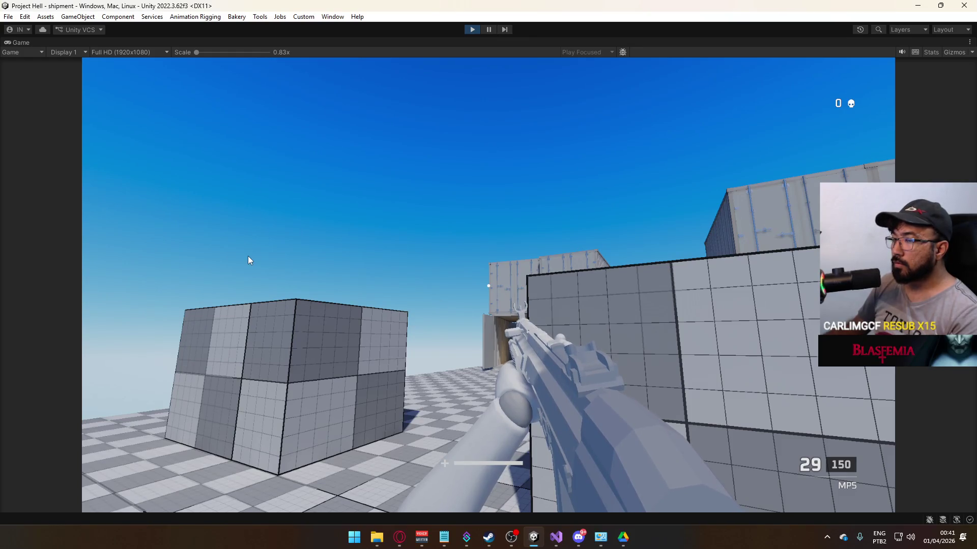
left_click(322, 220)
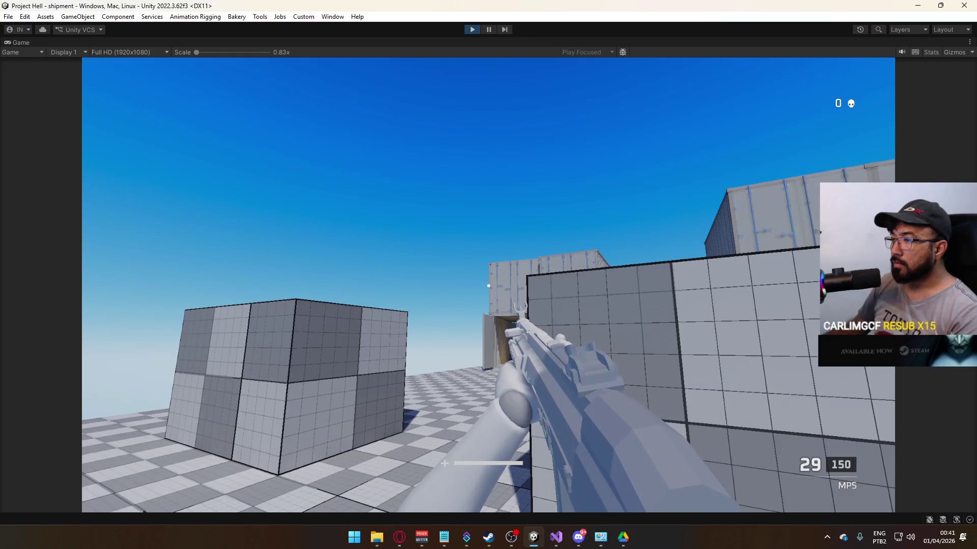
key("w")
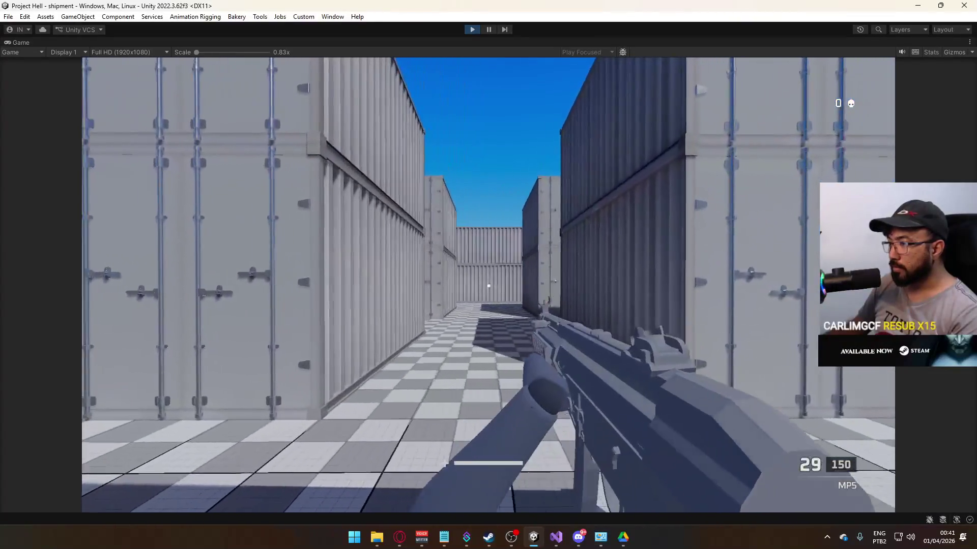
left_click(488, 286)
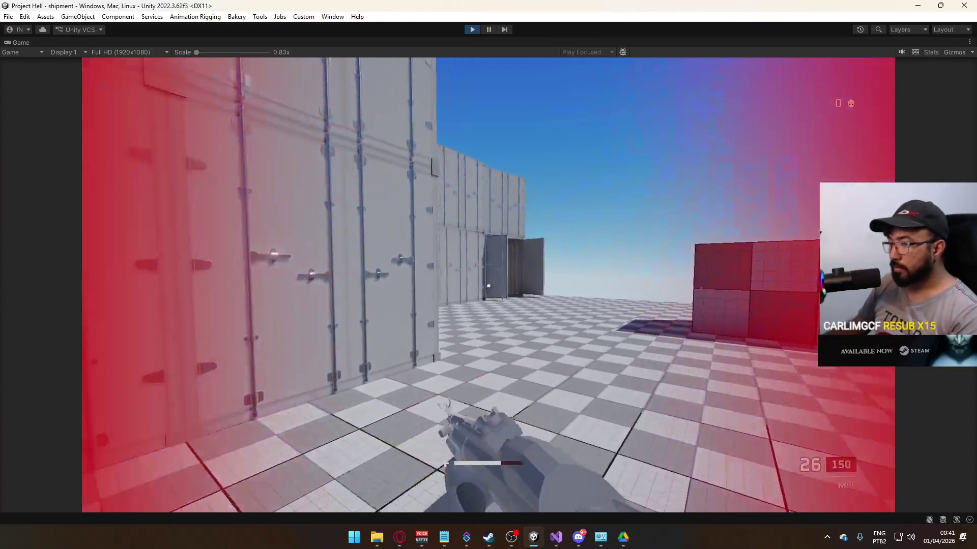
key("super")
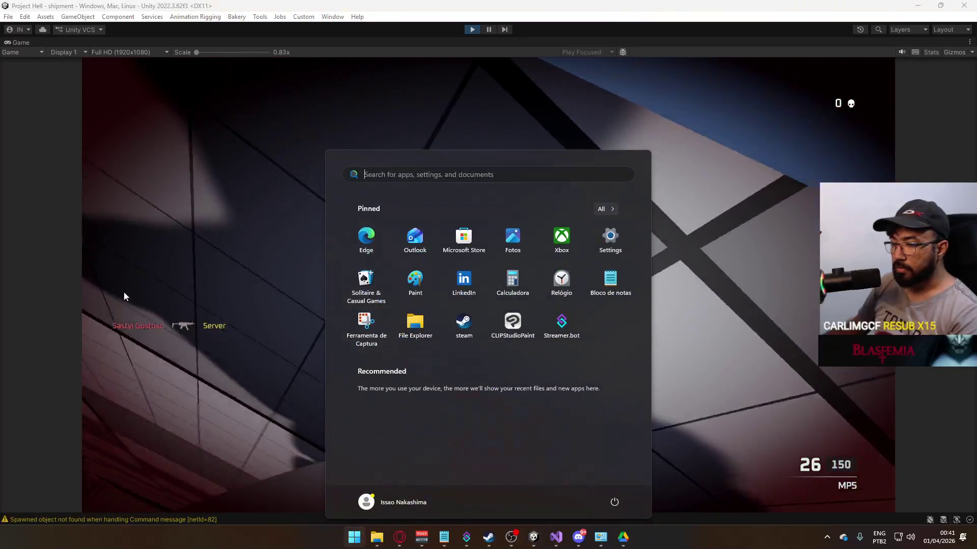
key("ctrl+shift+c")
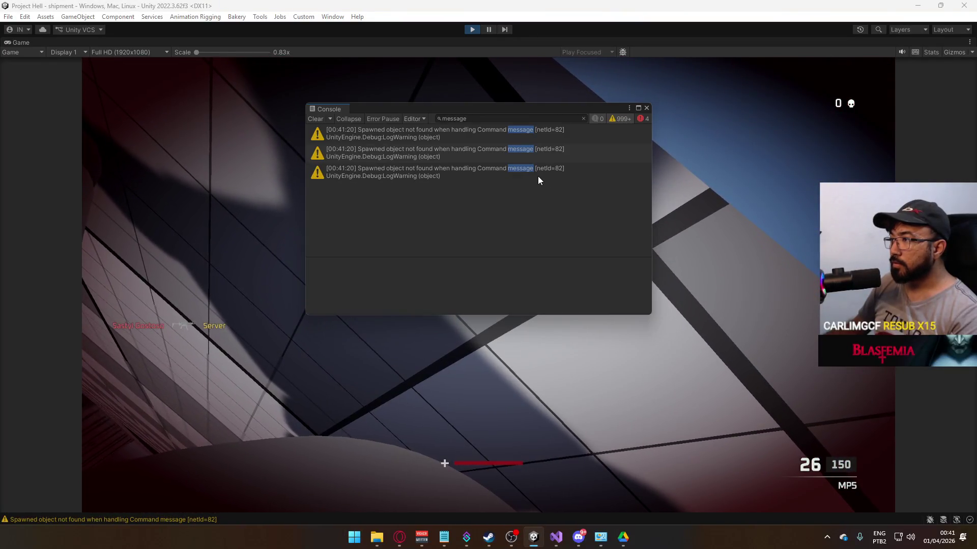
Step: Remove the Console search filter, view the third warning's stack trace, and clear the log
left_click(583, 118)
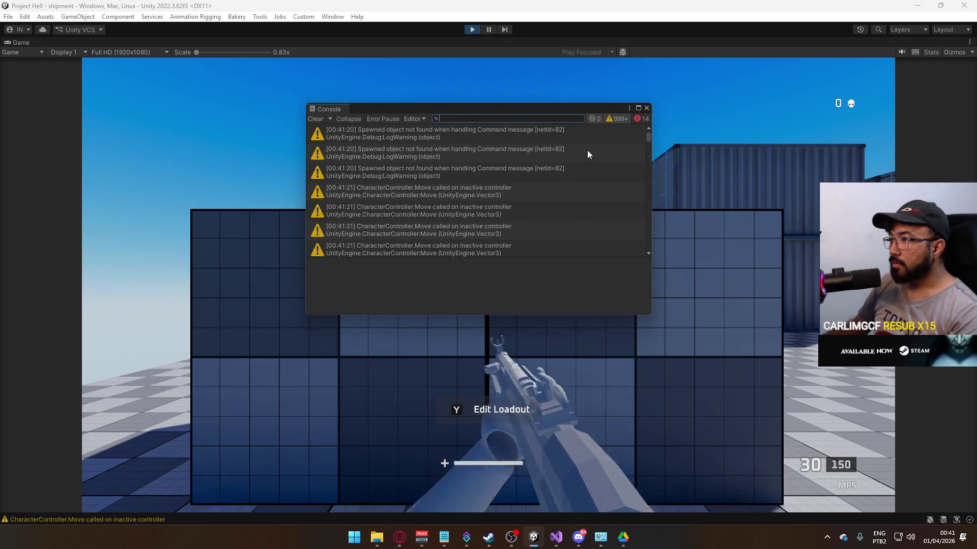
left_click(557, 168)
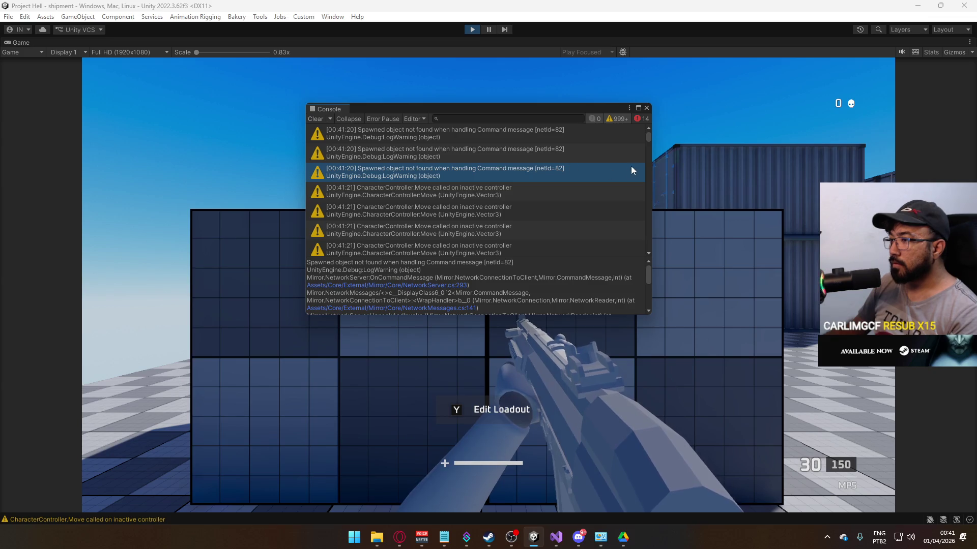
left_click(315, 119)
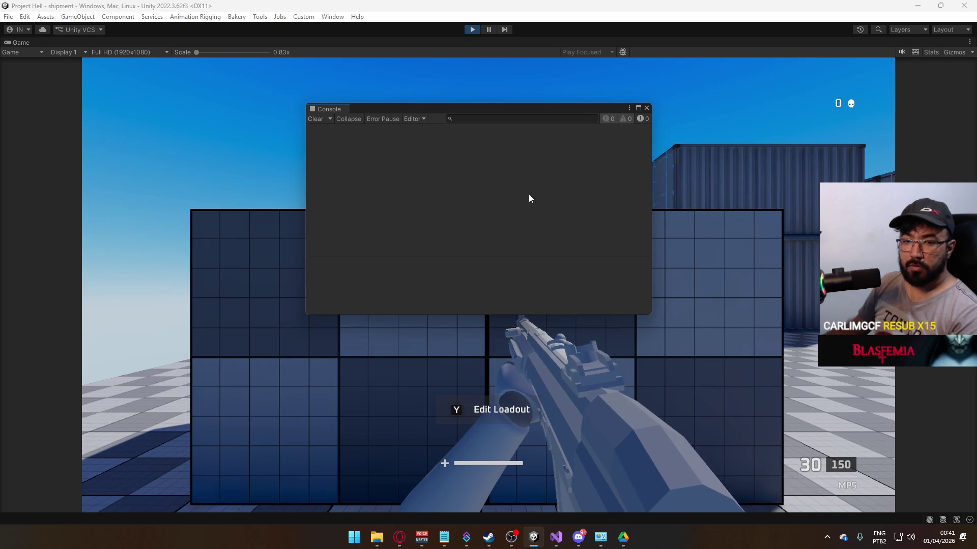
left_click(656, 132)
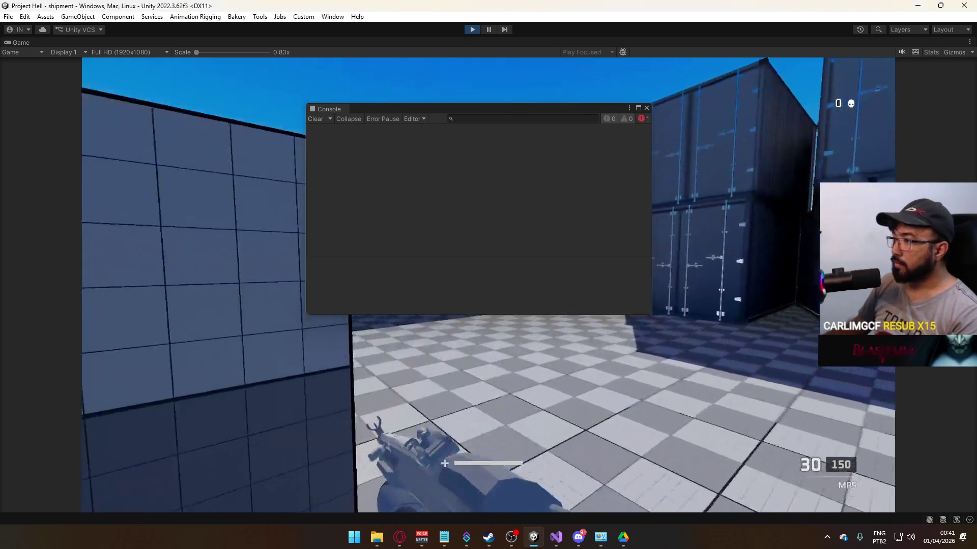
Step: Play into the corridor again, inspect a new 'Spawned object not found' trace, and clear it
key("w")
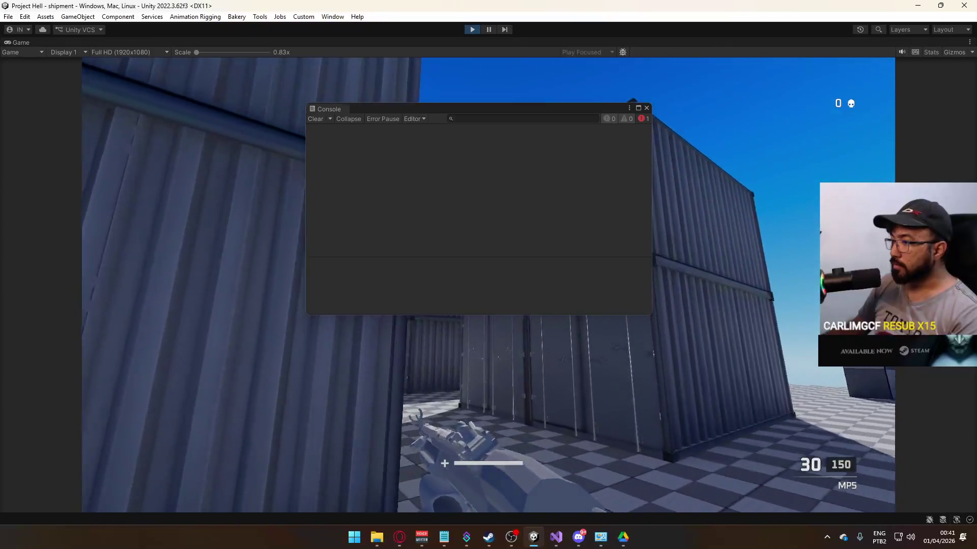
key("w")
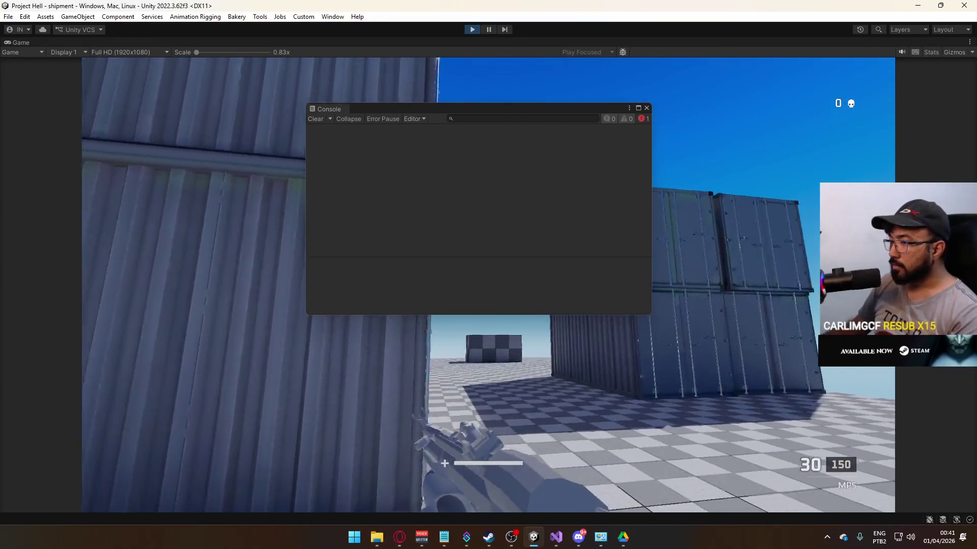
key("w")
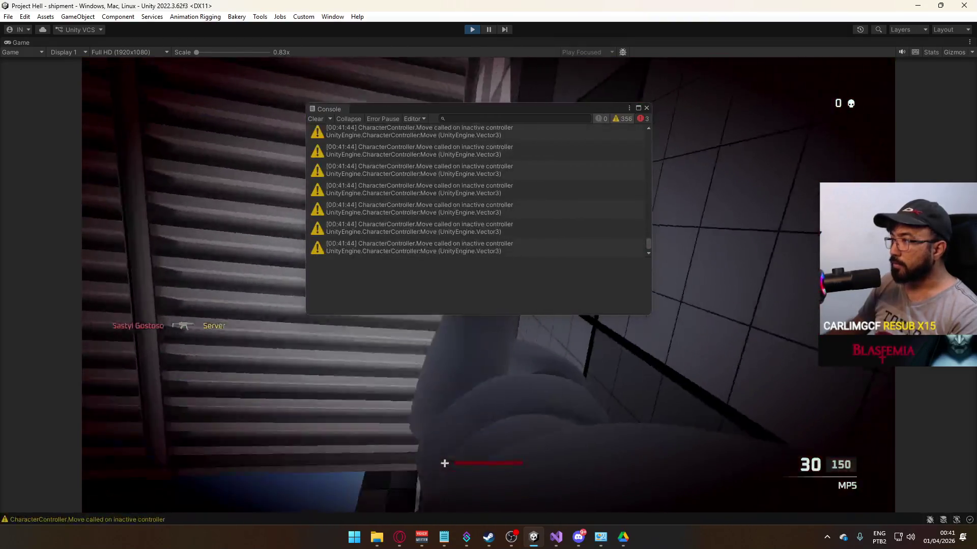
key("super")
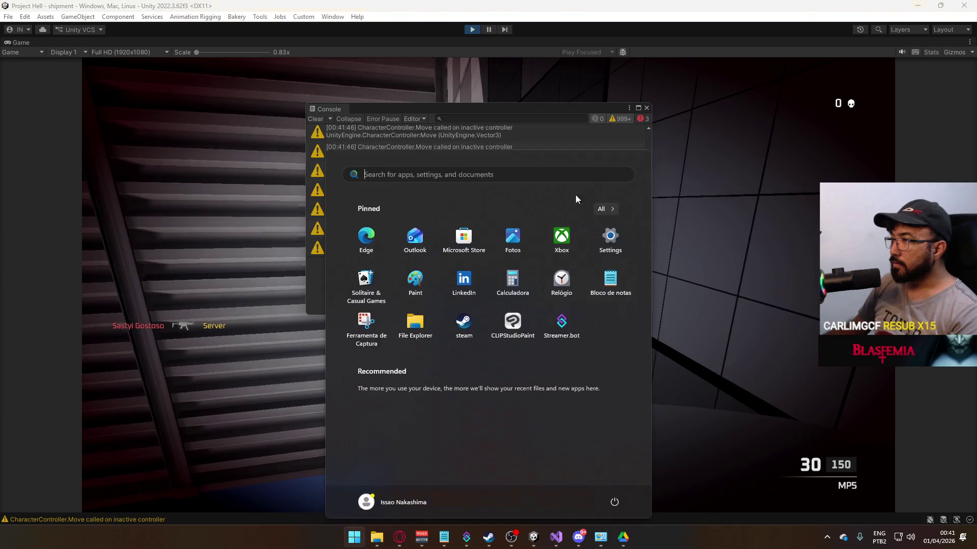
key("super")
left_click_drag(648, 245, 636, 147)
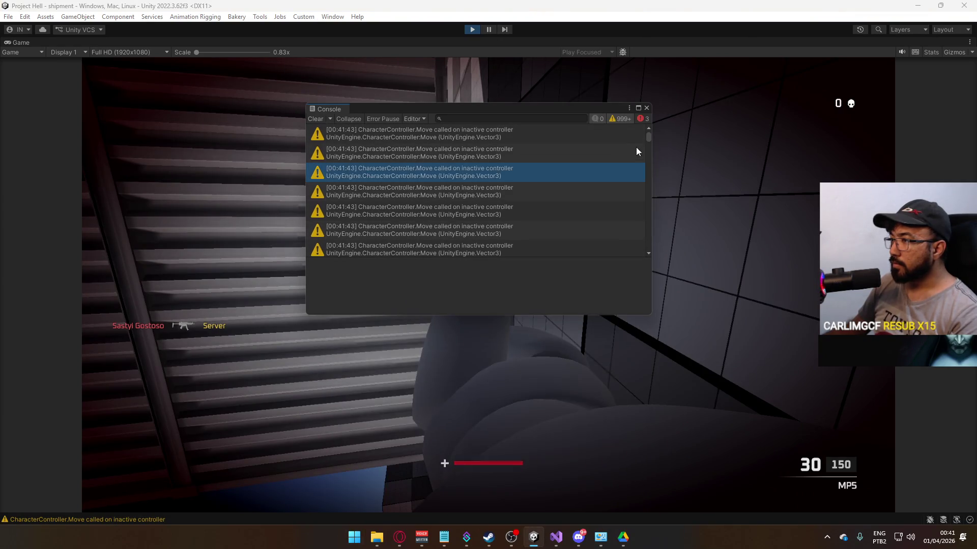
left_click(525, 155)
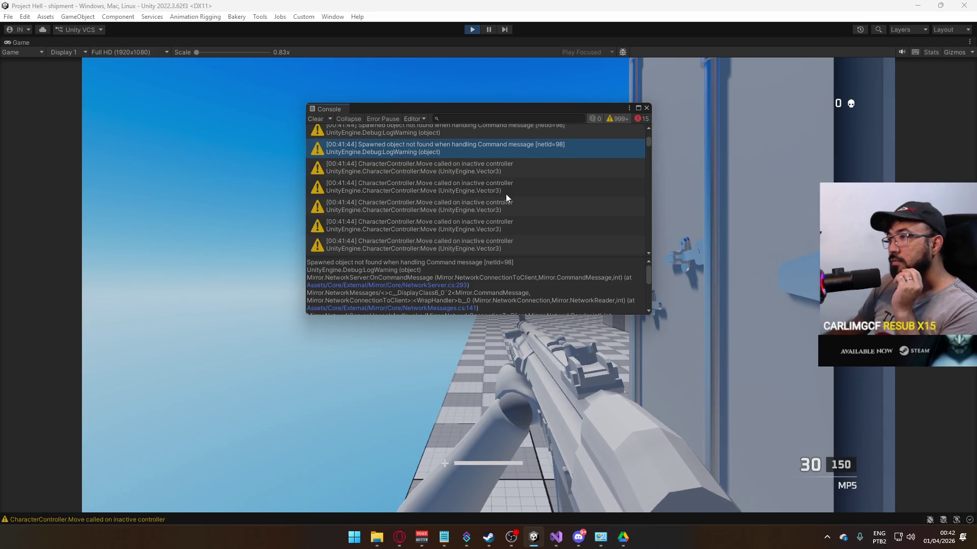
left_click(314, 118)
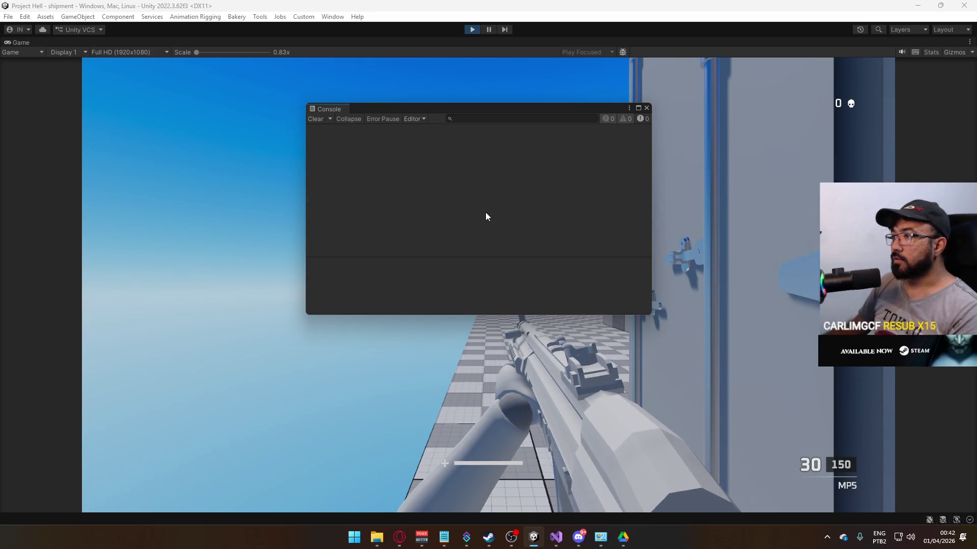
Step: Close the Console and fight the enemy in the container corridor until killed
left_click(646, 108)
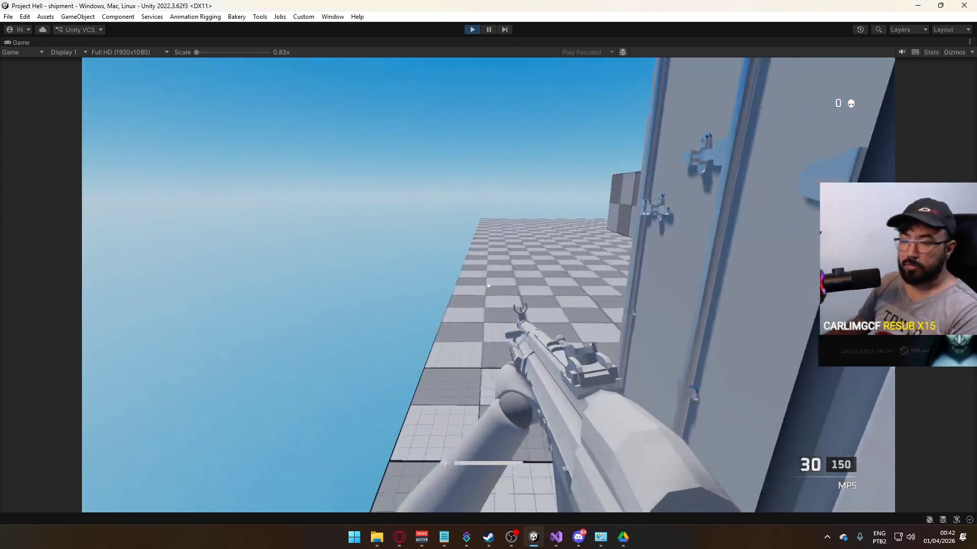
key("w")
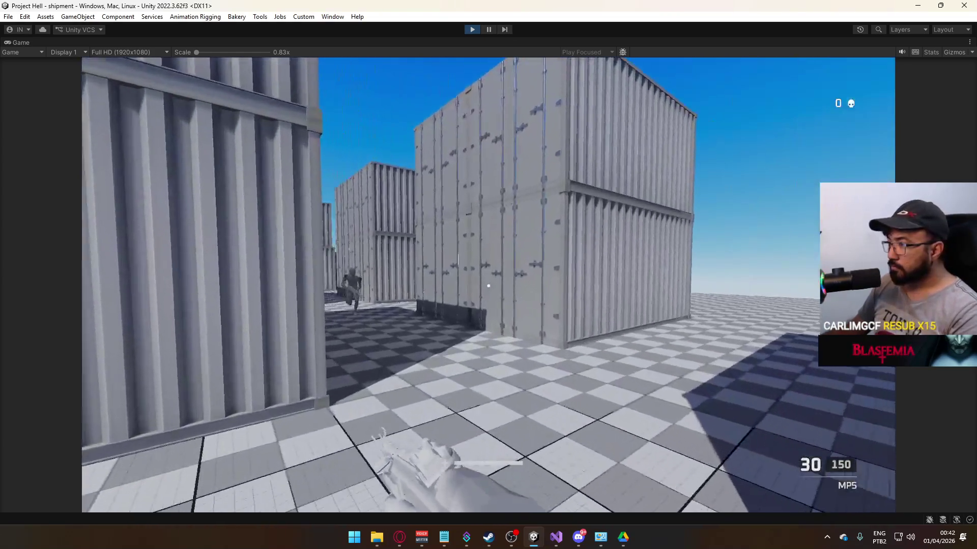
key("w")
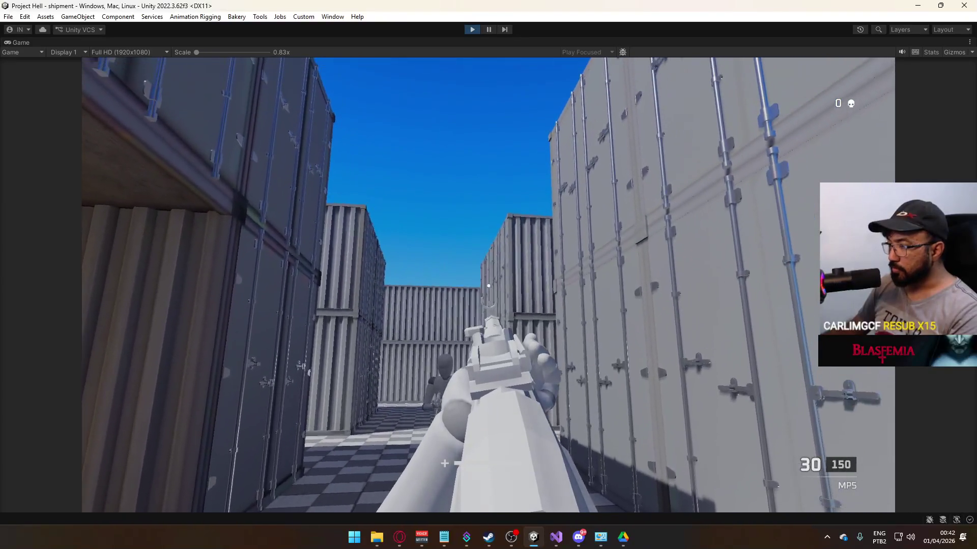
left_click(489, 286)
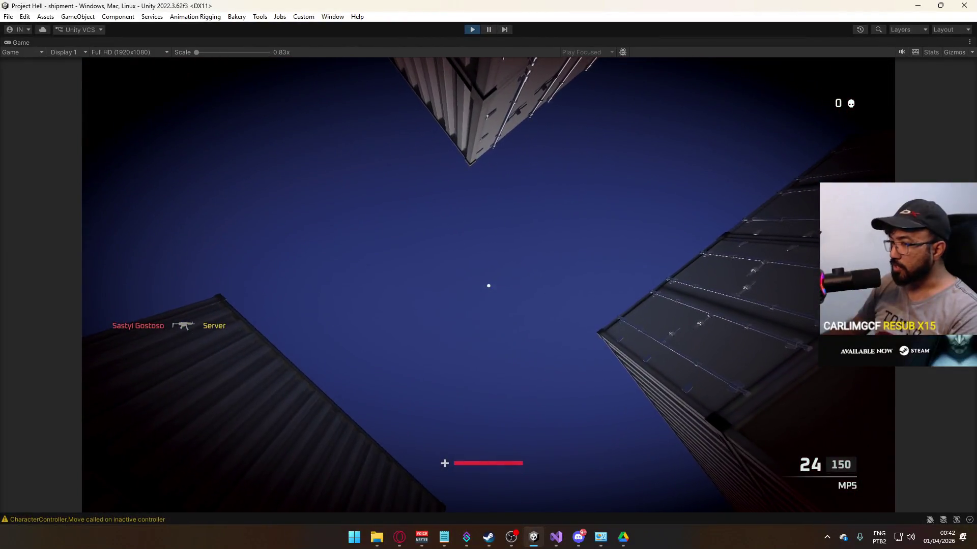
Step: Switch to Visual Studio and view PlayerData.cs at its respawn methods
key("alt+Tab")
scroll(411, 301, "down", 3)
scroll(411, 300, "up", 2)
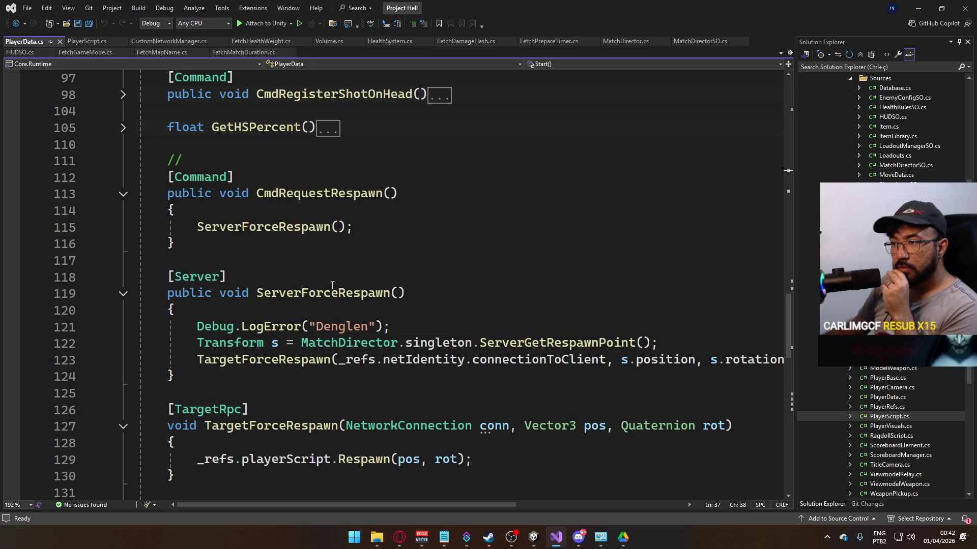
scroll(293, 282, "up", 6)
scroll(293, 283, "up", 9)
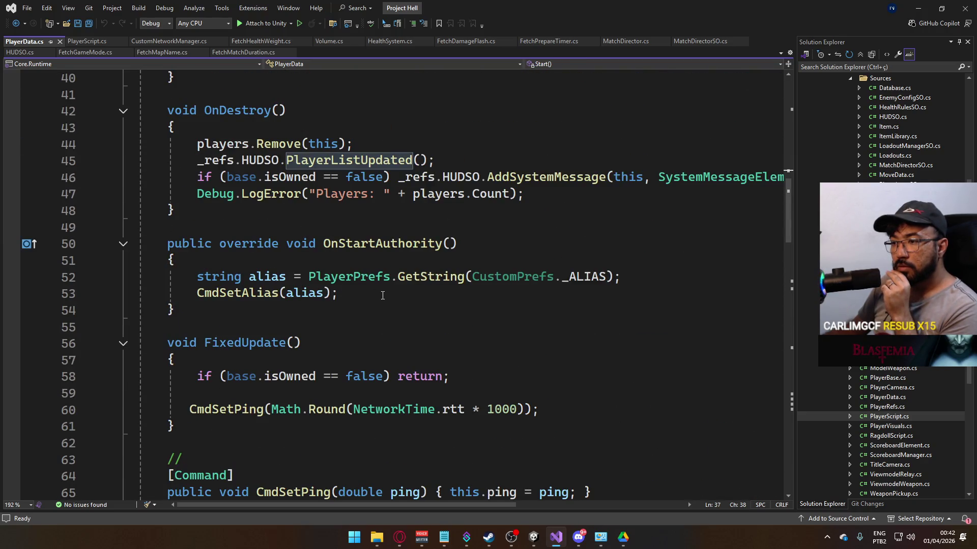
scroll(383, 295, "up", 4)
scroll(382, 306, "down", 5)
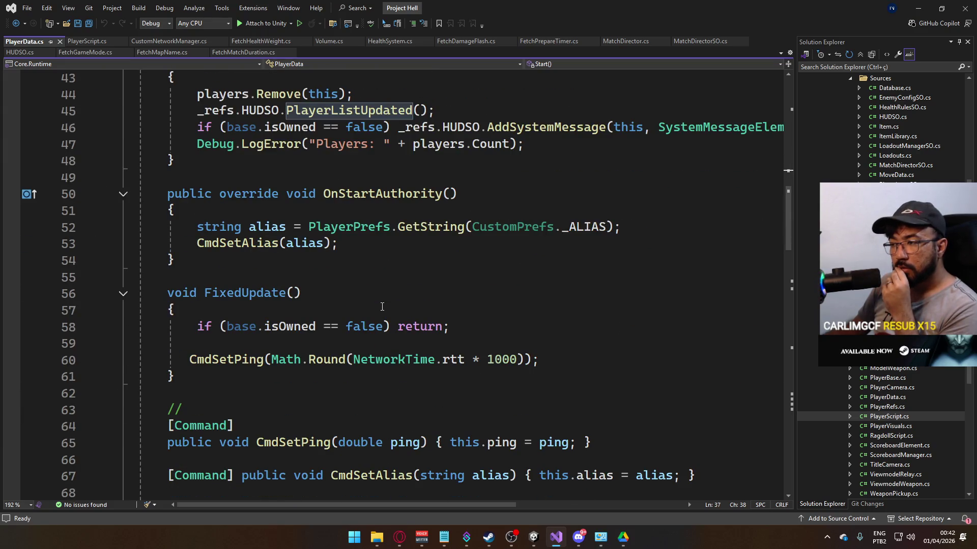
scroll(382, 307, "up", 3)
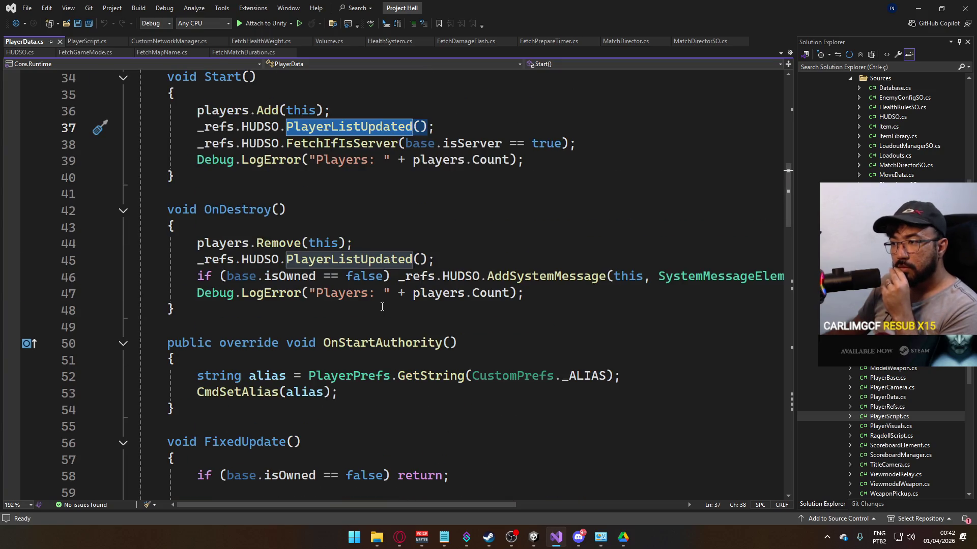
scroll(382, 307, "up", 5)
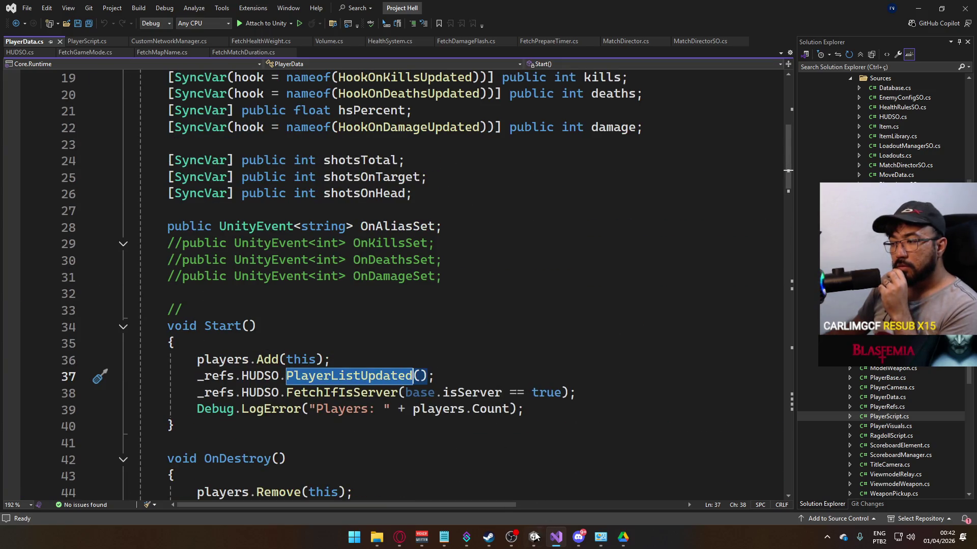
Step: Fire a shot in the running Unity game, then take the Game view out of Maximize
left_click(534, 537)
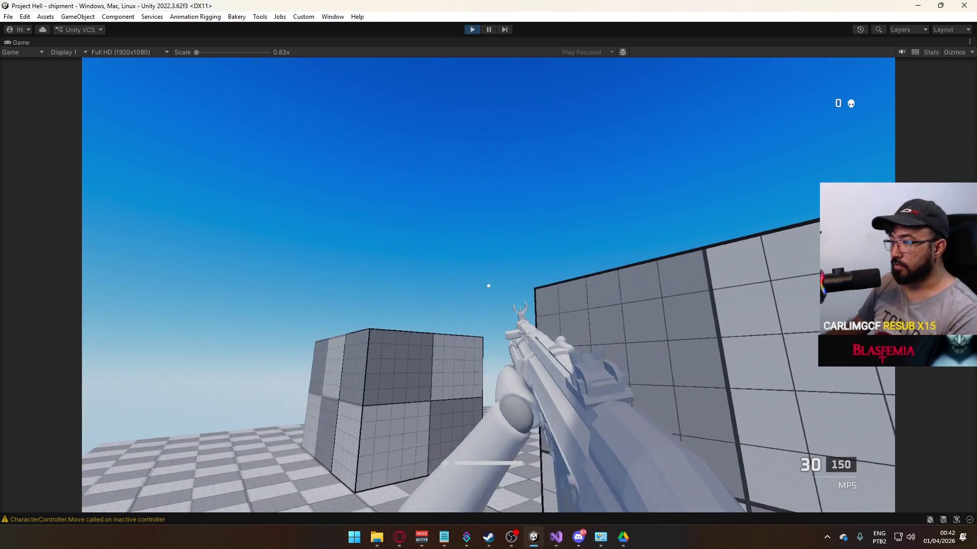
left_click(488, 285)
key("super")
right_click(451, 46)
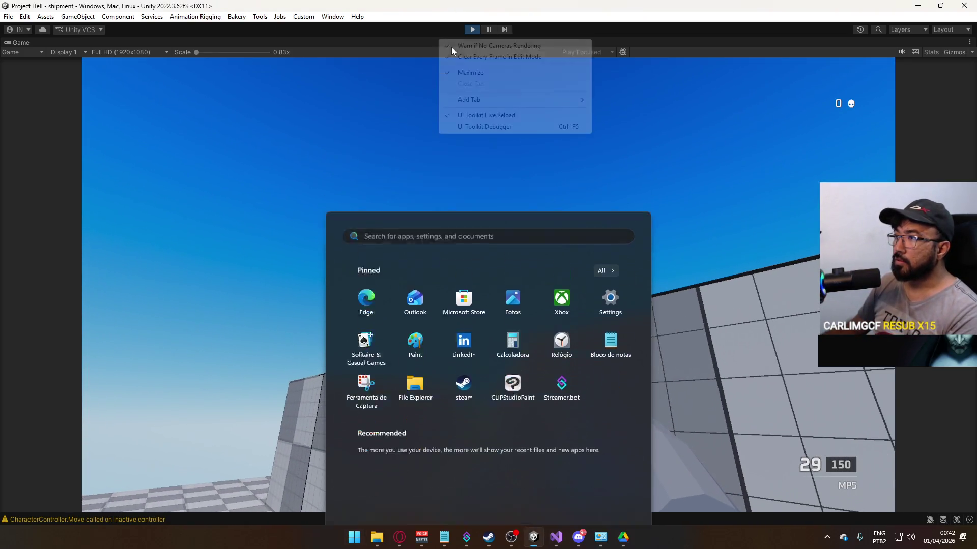
left_click(471, 73)
key("super")
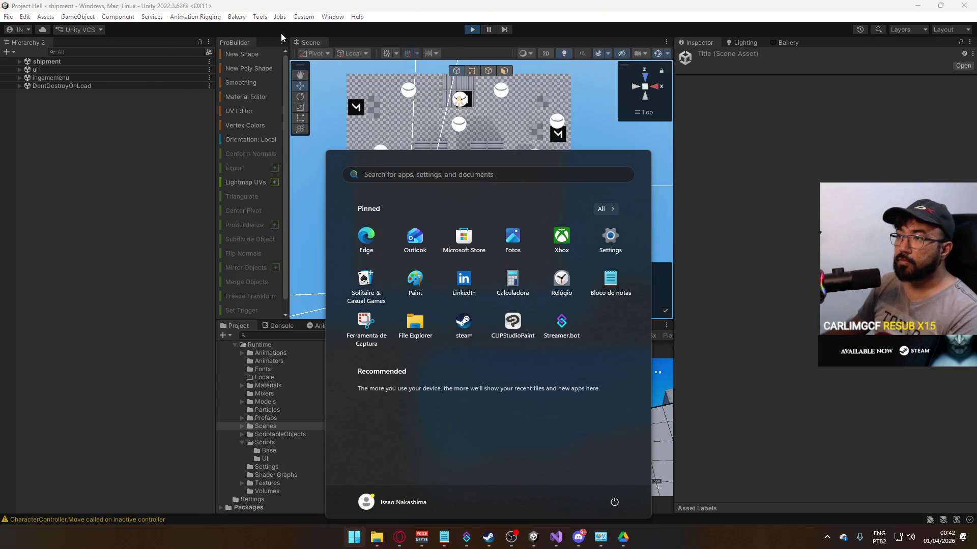
Step: Inspect a 'Spawned object not found' warning in the Console, clear the log, and return to PlayerData.cs
left_click(117, 518)
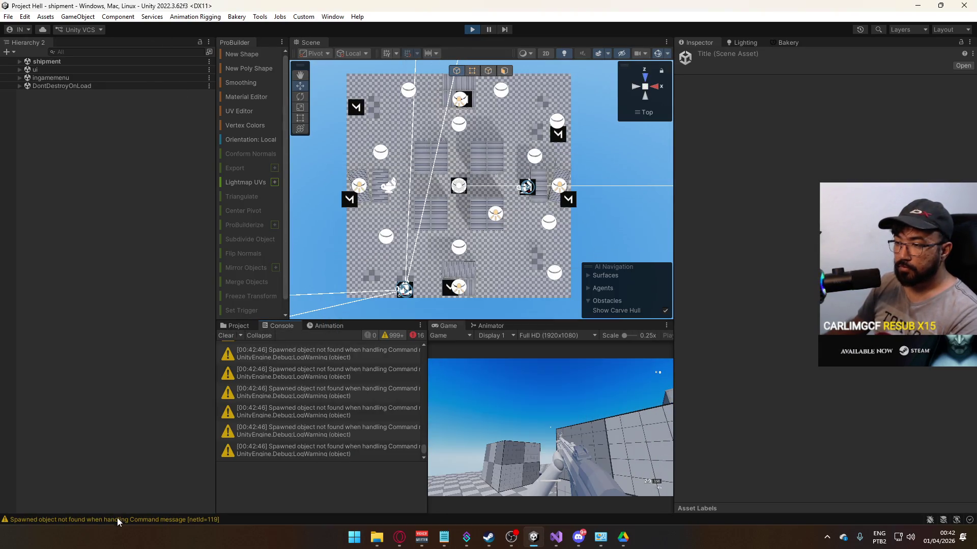
left_click(372, 416)
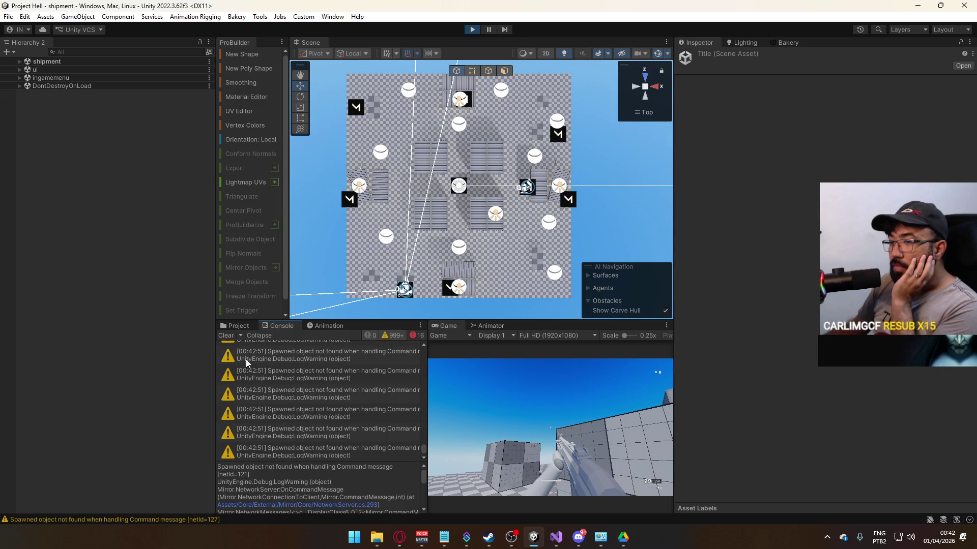
left_click(226, 335)
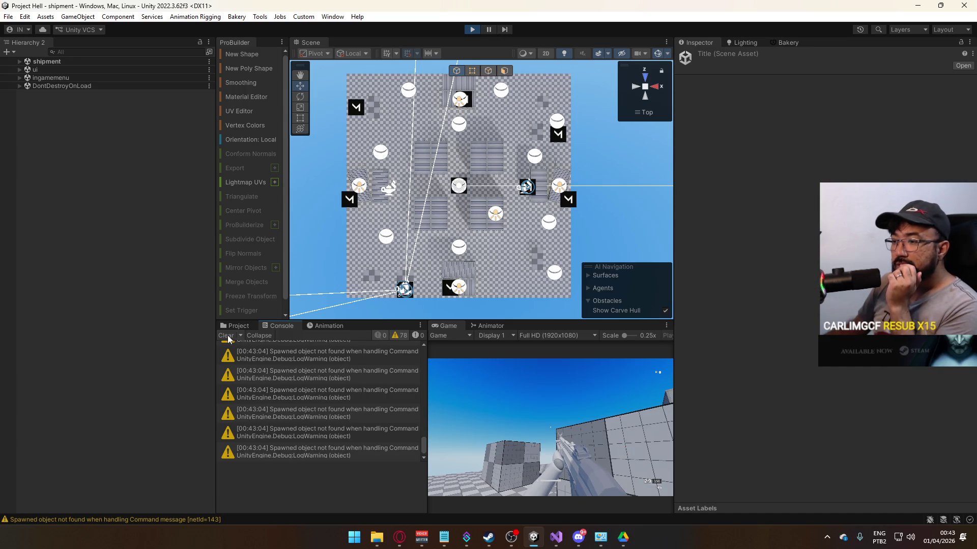
left_click(554, 541)
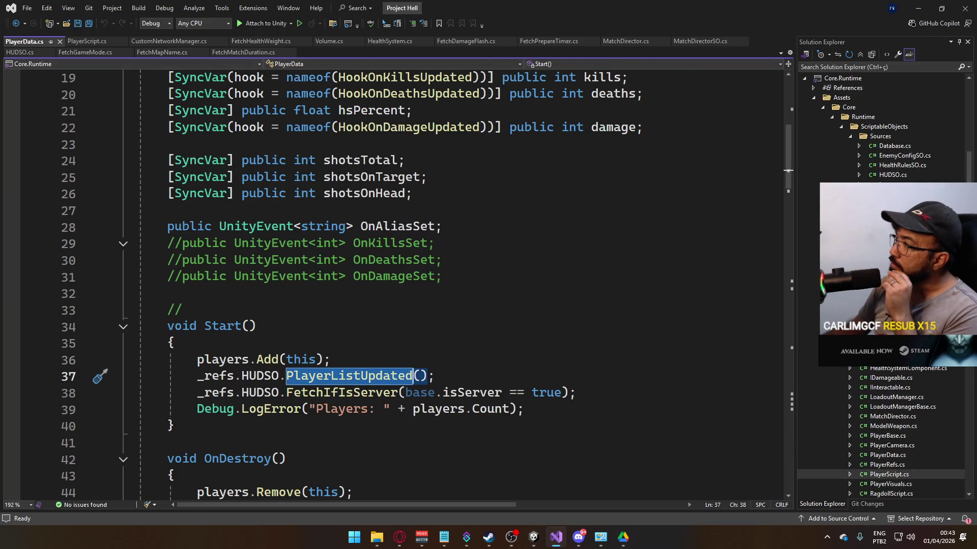
Step: Open BulletScript.cs and read through Update, the hit loop, and CmdDestroy/RpcDestroy
double_click(891, 300)
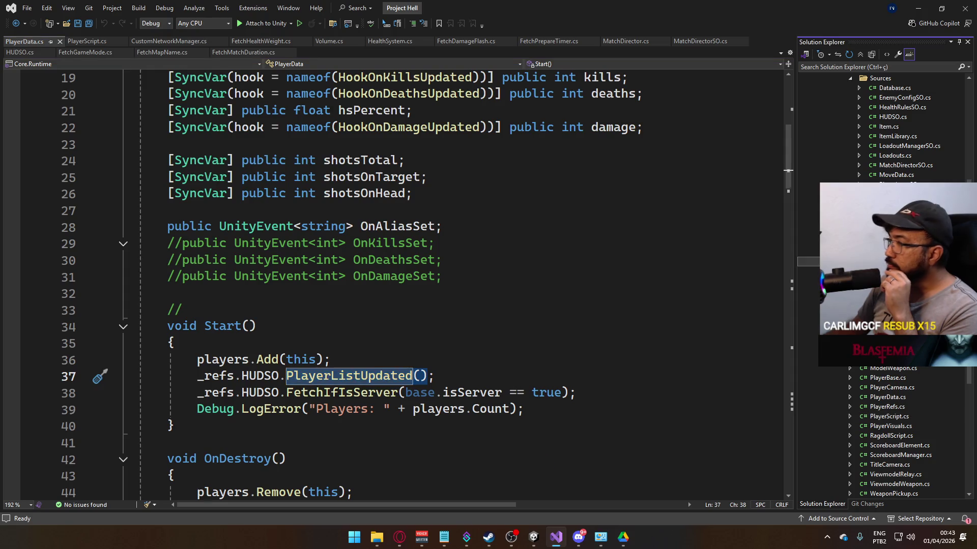
scroll(424, 260, "down", 6)
scroll(424, 260, "down", 3)
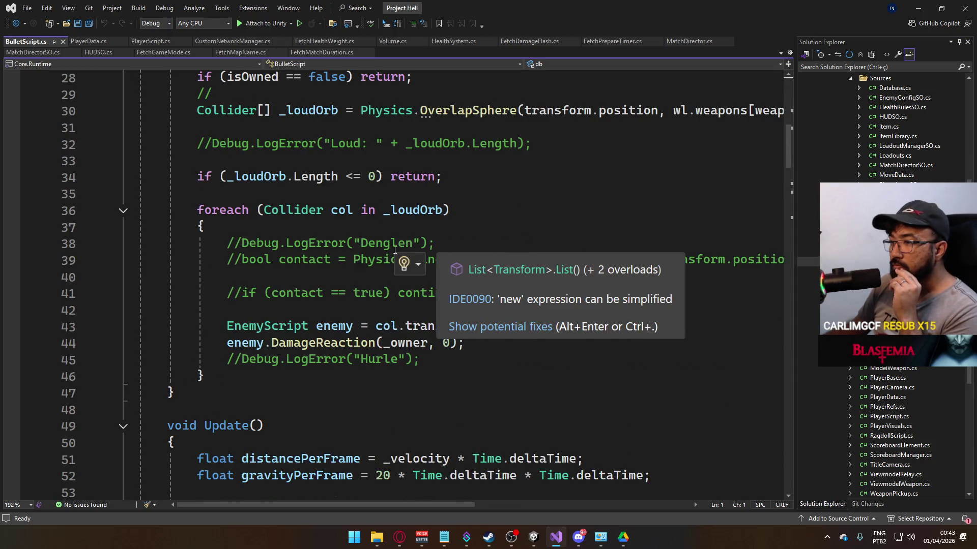
mouse_move(786, 160)
left_mouse_down()
mouse_move(749, 265)
mouse_move(741, 352)
mouse_move(742, 328)
left_mouse_up()
scroll(741, 333, "down", 1)
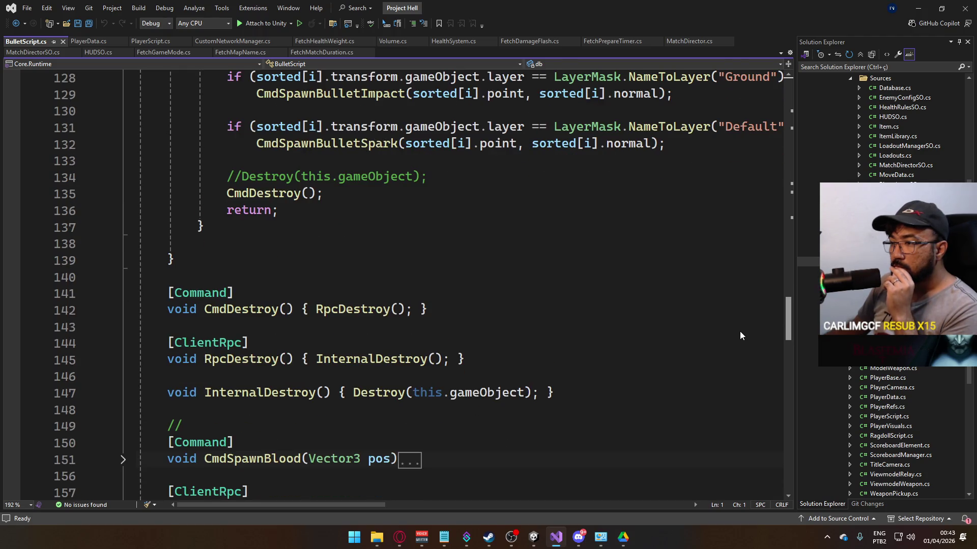
scroll(740, 332, "down", 1)
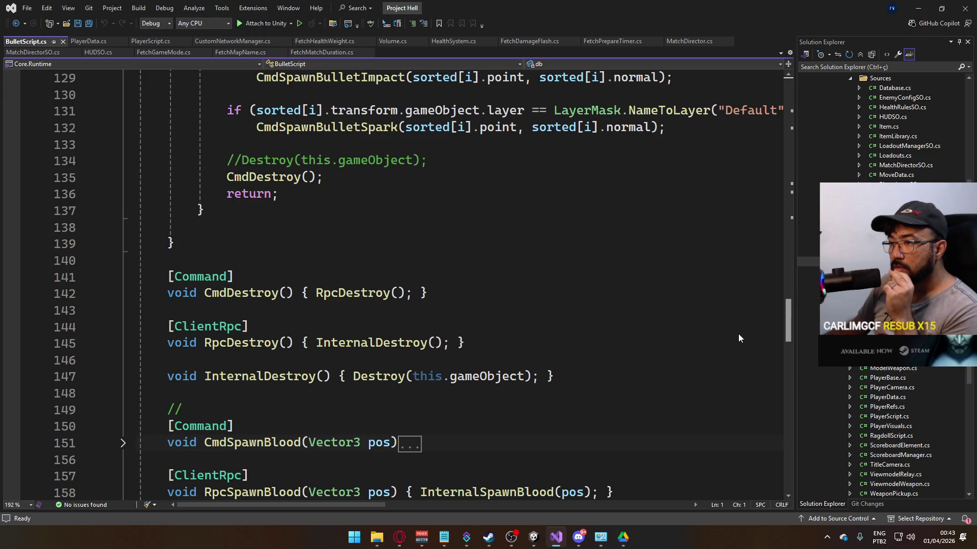
scroll(739, 336, "up", 2)
scroll(738, 320, "up", 5)
scroll(732, 310, "down", 4)
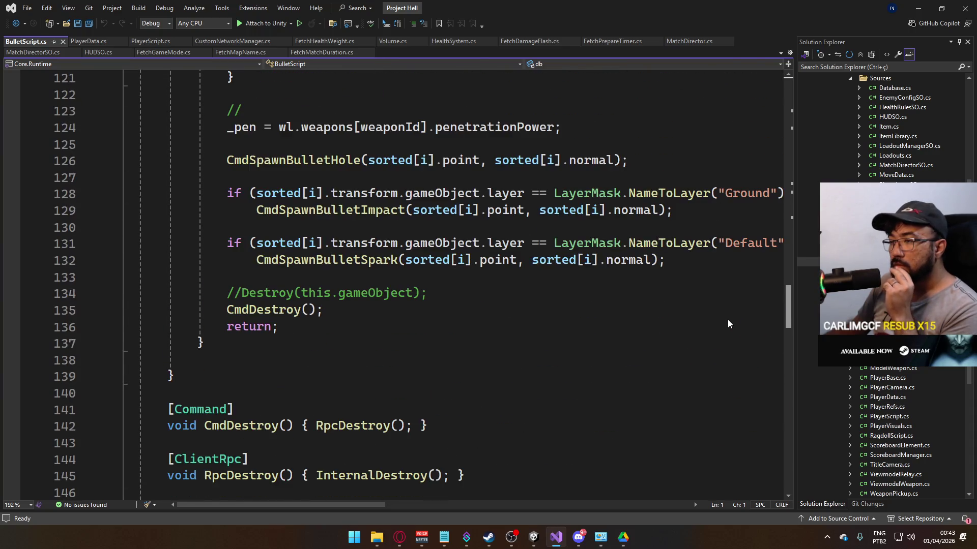
scroll(728, 324, "down", 2)
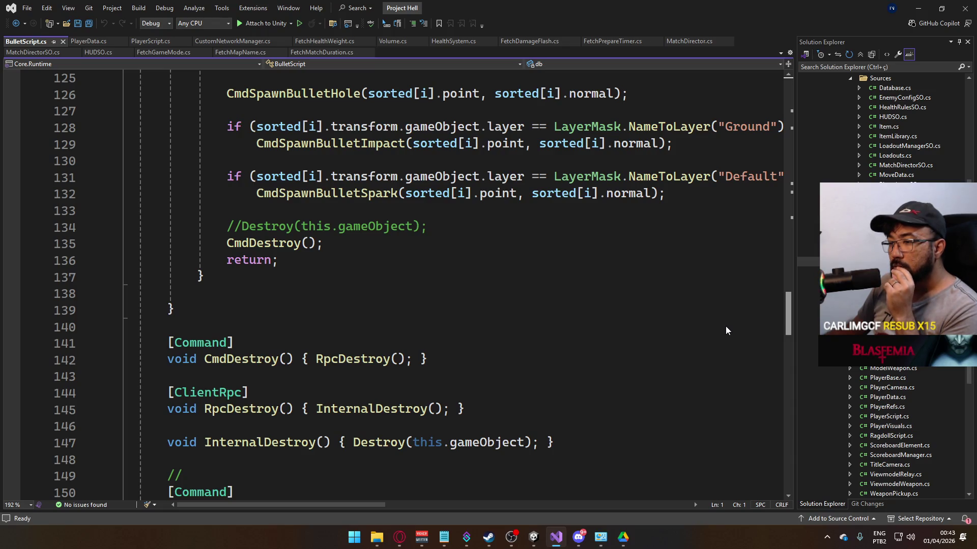
scroll(726, 331, "down", 1)
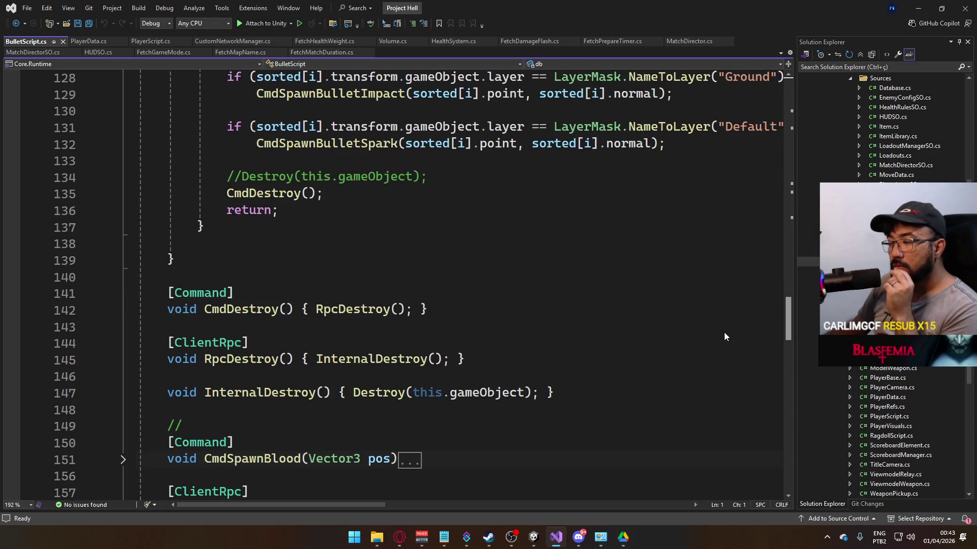
scroll(725, 330, "up", 3)
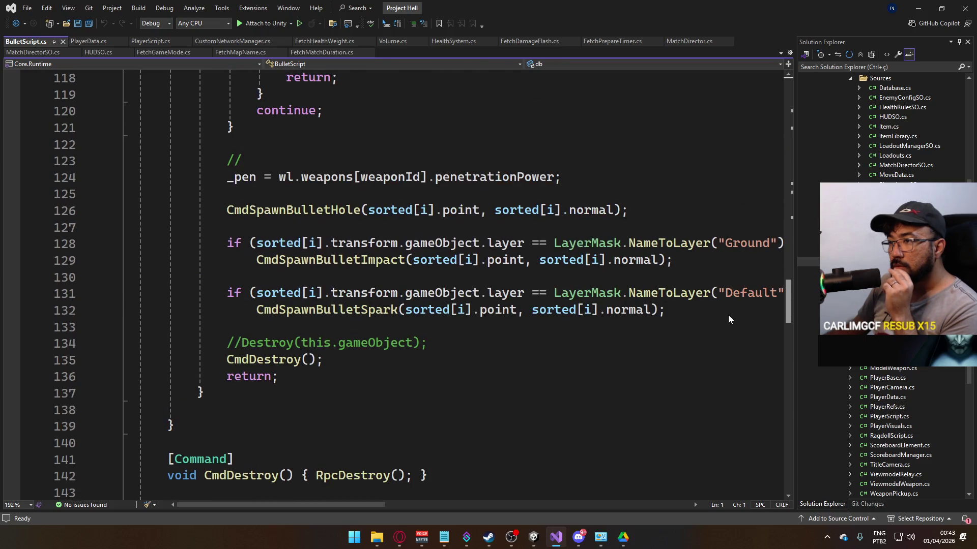
scroll(728, 306, "up", 16)
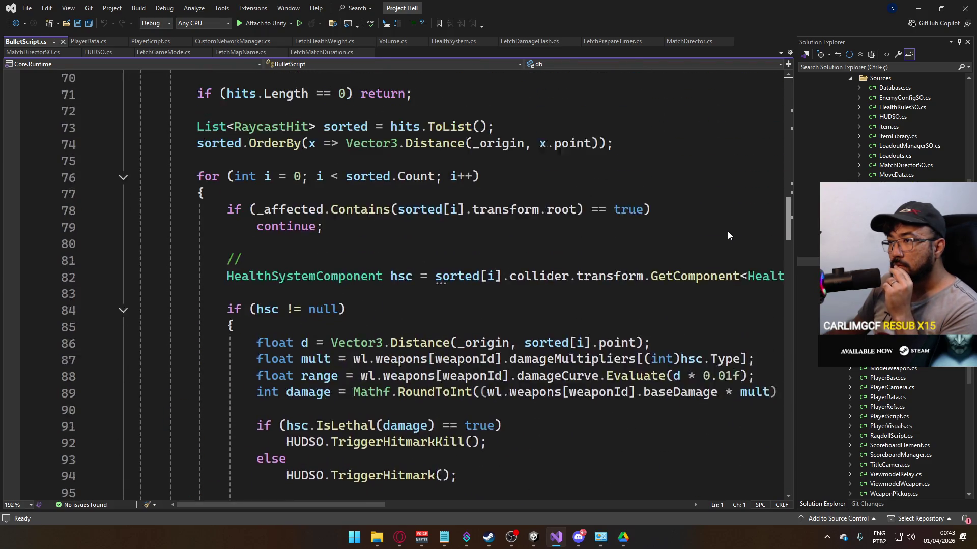
scroll(729, 224, "up", 8)
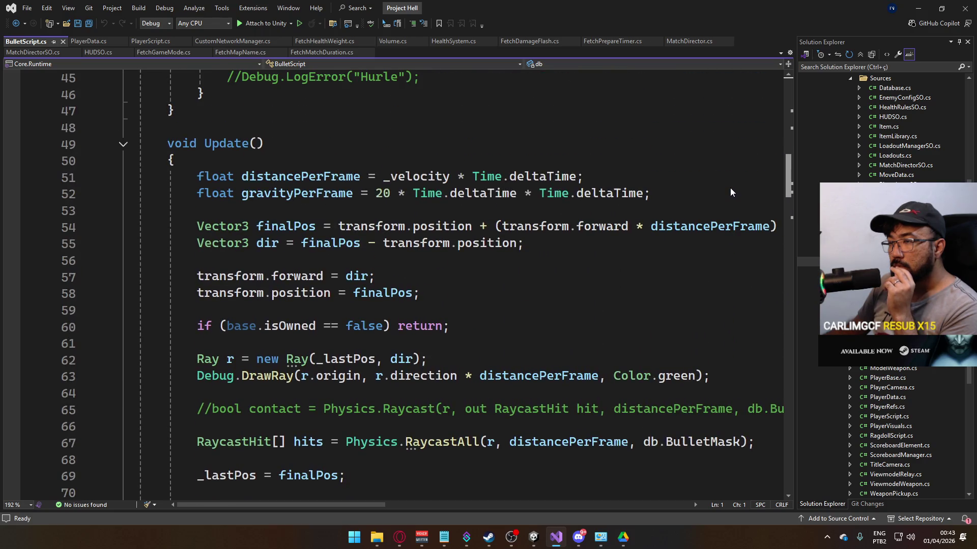
scroll(731, 188, "down", 20)
scroll(707, 313, "up", 20)
scroll(712, 308, "down", 20)
scroll(716, 299, "up", 2)
scroll(715, 300, "down", 1)
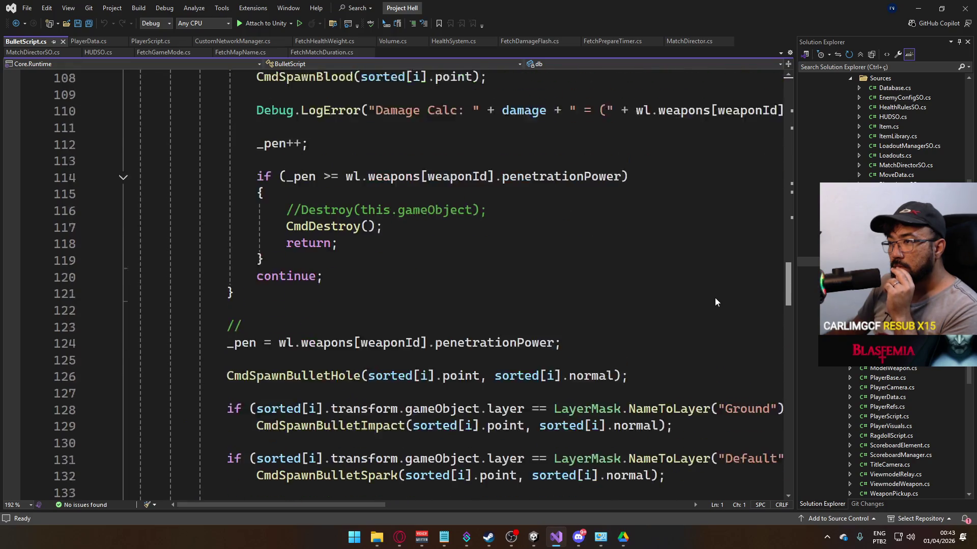
scroll(715, 302, "down", 3)
scroll(377, 268, "down", 4)
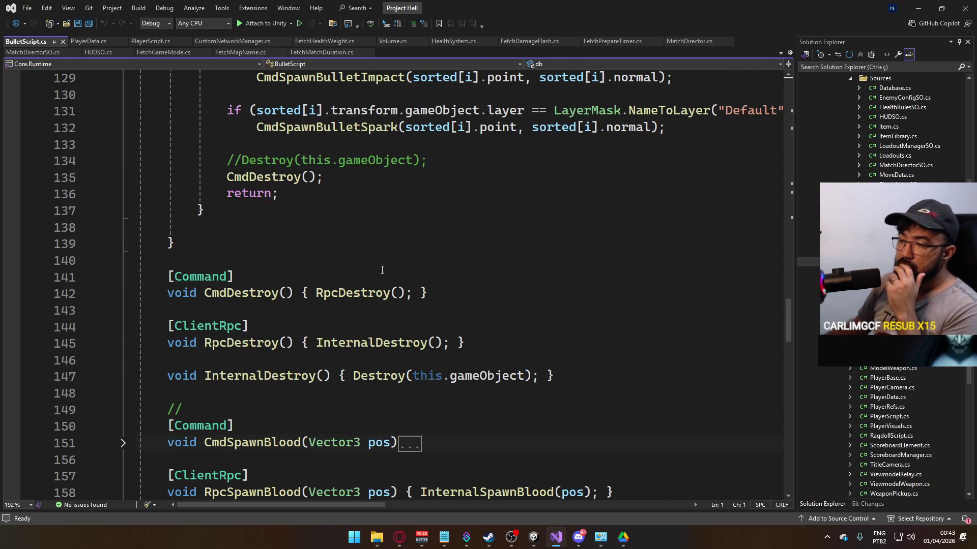
scroll(406, 274, "up", 2)
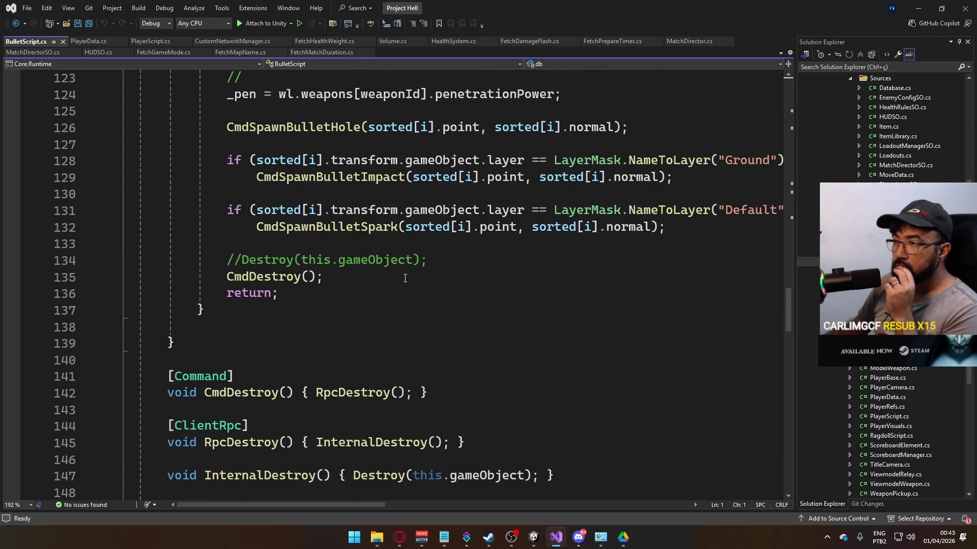
key("alt+Tab")
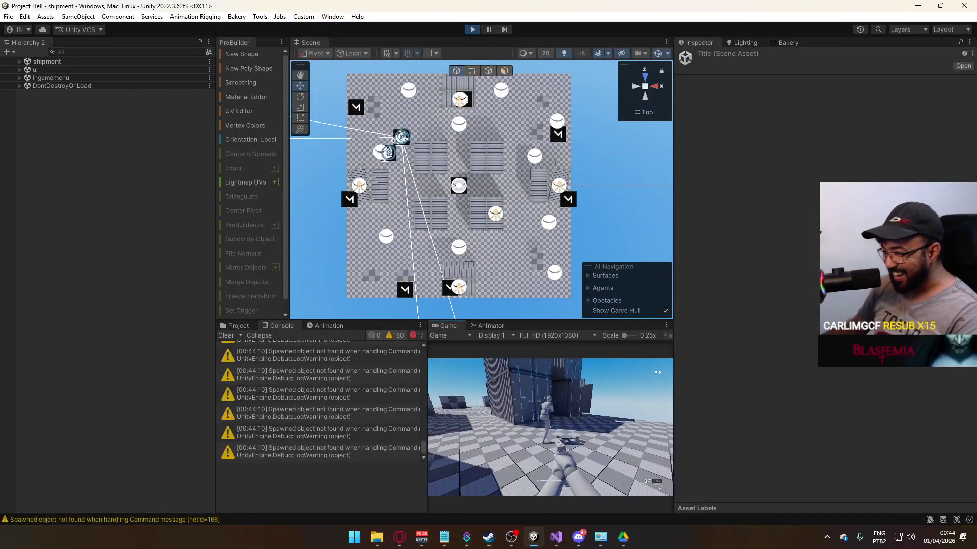
Step: Maximize Unity's Game view for playtesting, then bring PlayerScript.cs in Visual Studio forward
key("super")
key("super")
right_click(449, 326)
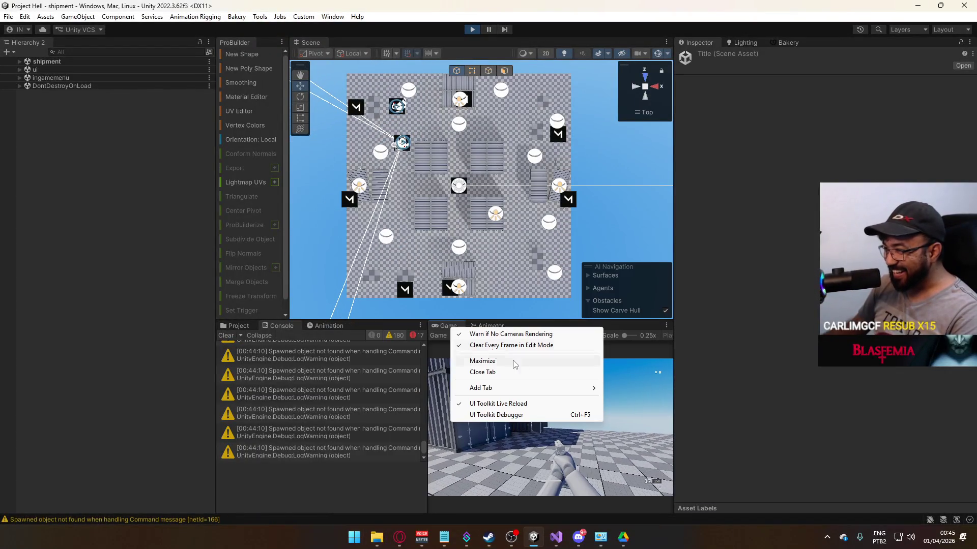
left_click(473, 359)
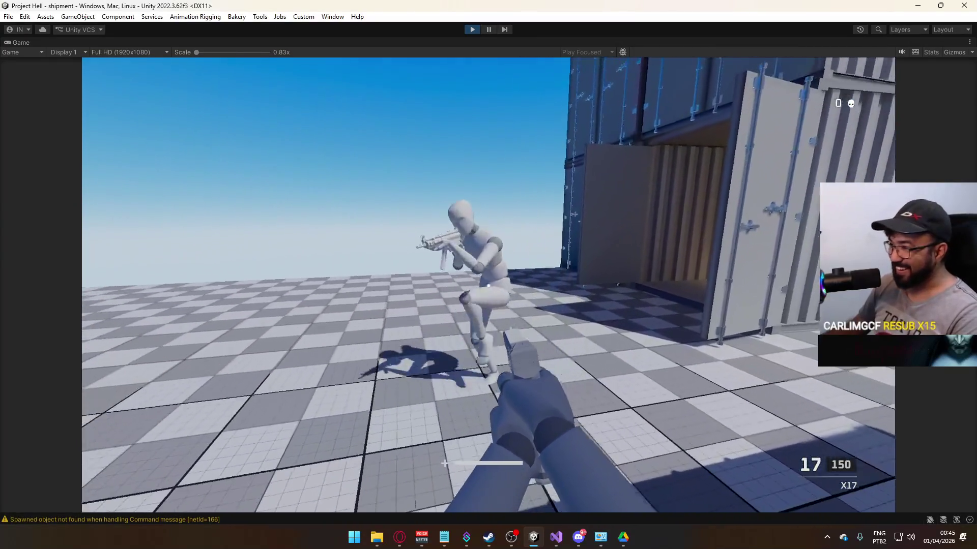
key("super")
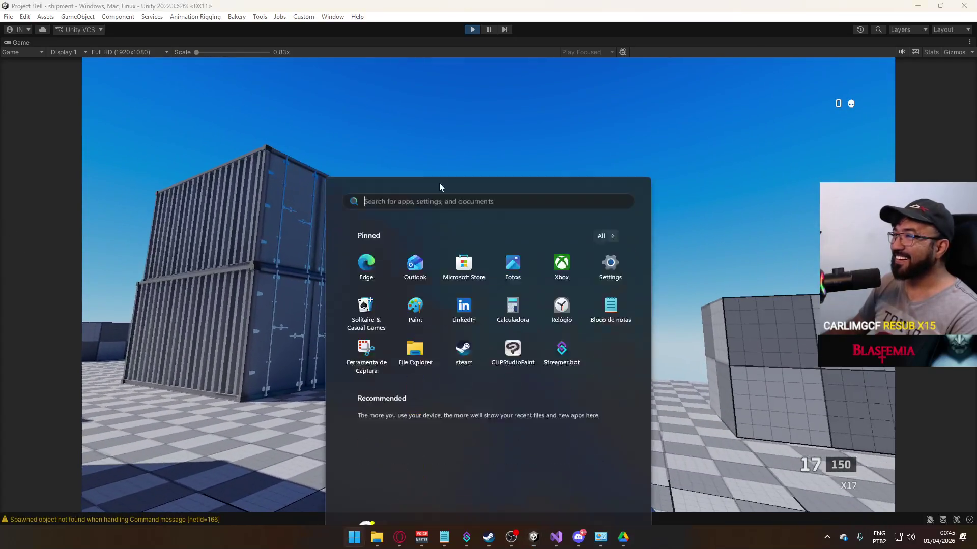
key("Escape")
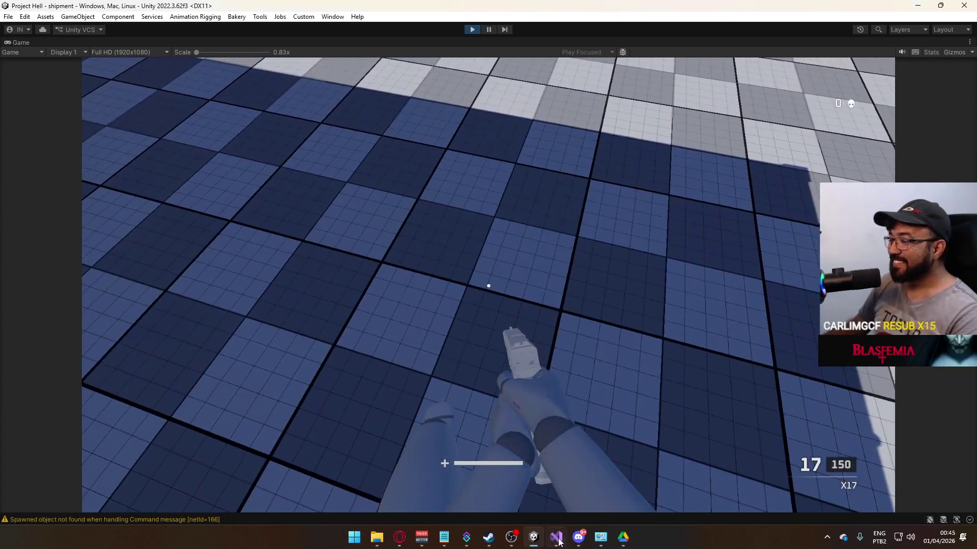
left_click(557, 538)
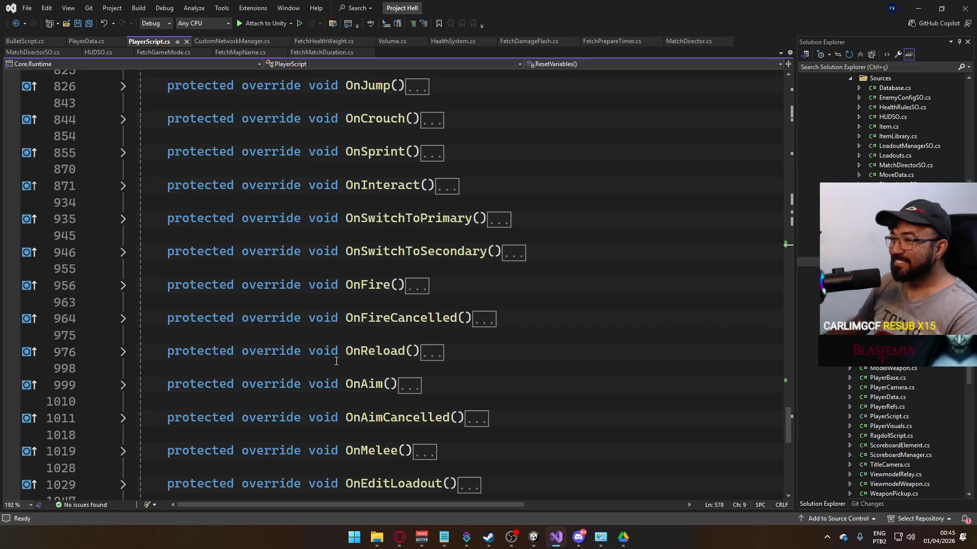
Step: Expand OnSprint and OnMelee, add 'return;' as OnMelee's first line, and save
scroll(434, 338, "down", 2)
scroll(356, 307, "down", 3)
scroll(355, 314, "up", 6)
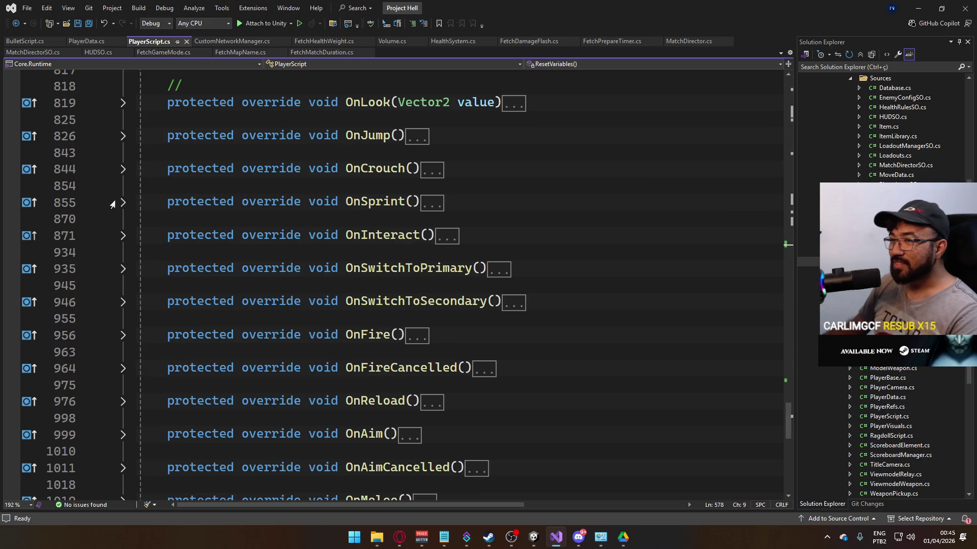
left_click(123, 203)
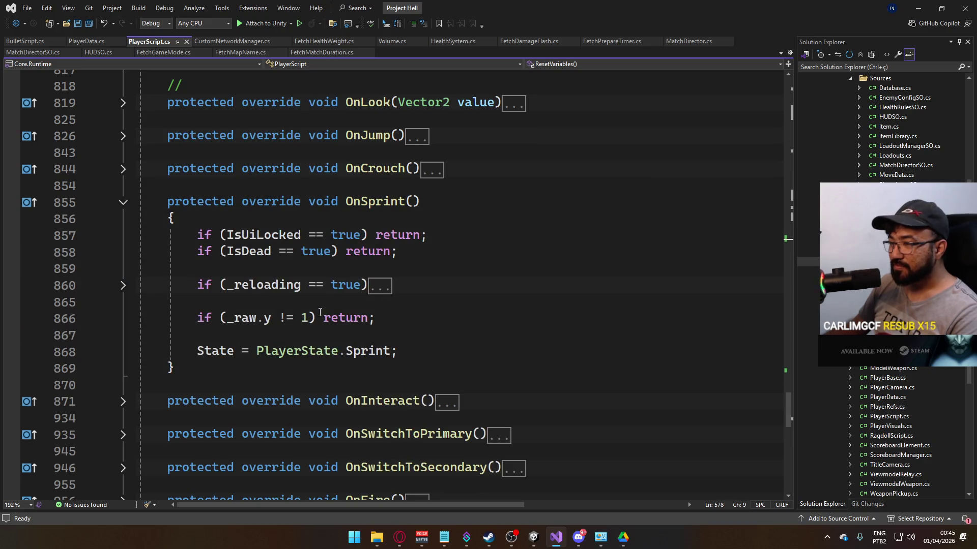
scroll(320, 313, "down", 6)
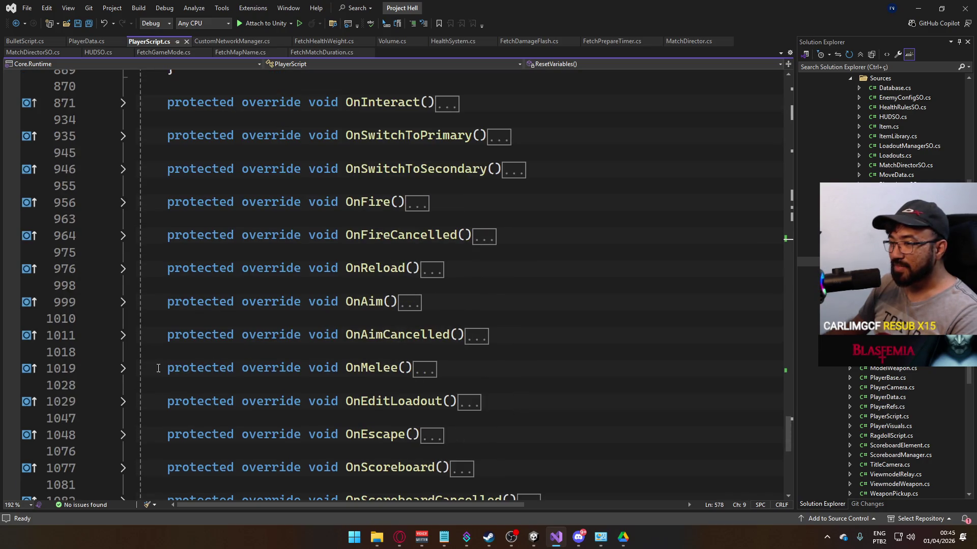
left_click(126, 370)
left_click(122, 369)
left_click(275, 384)
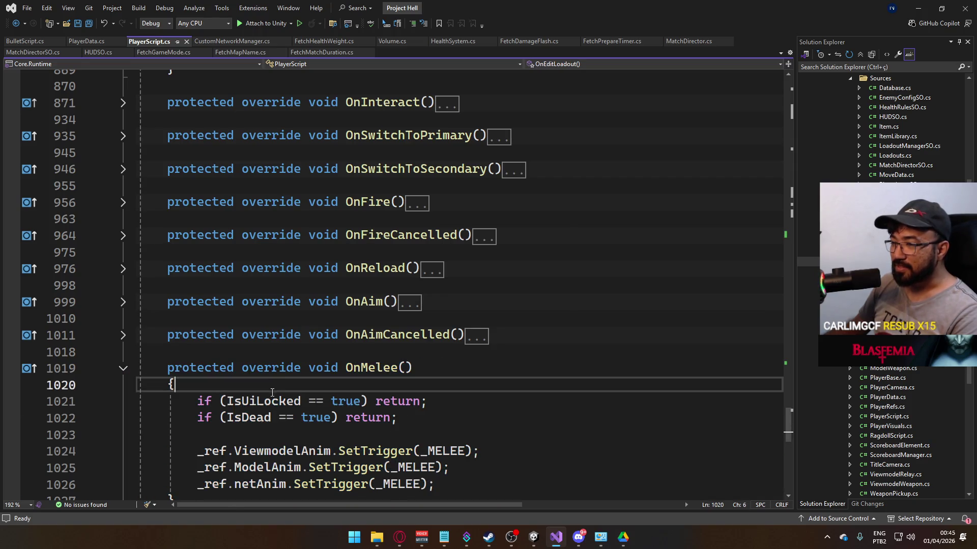
key("Return")
type("return;")
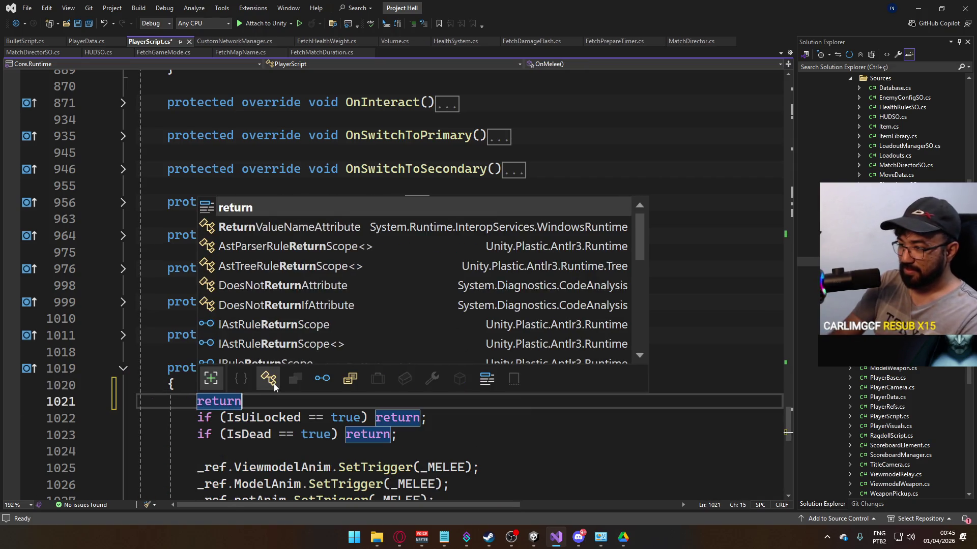
key("ctrl+s")
Step: Collapse OnMelee and insert a blank line after OnSprint's _reloading check
scroll(275, 384, "up", 1)
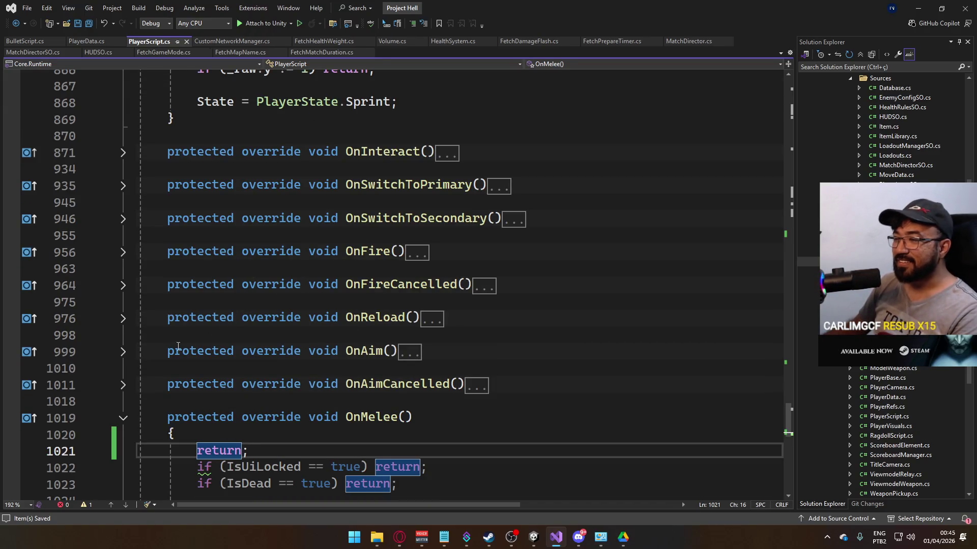
left_click(128, 354)
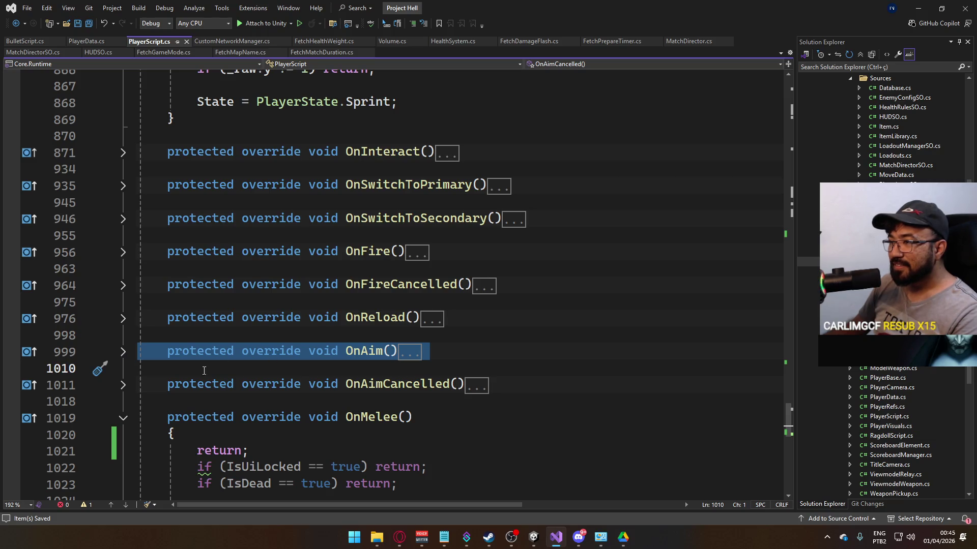
left_click(123, 418)
scroll(208, 397, "down", 3)
scroll(208, 396, "up", 2)
scroll(208, 397, "up", 6)
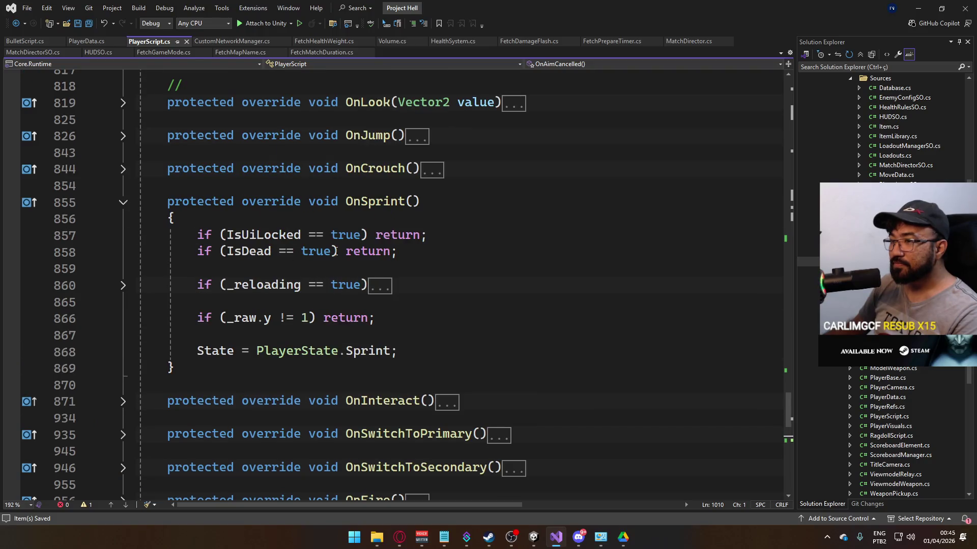
left_click(373, 289)
key("Return")
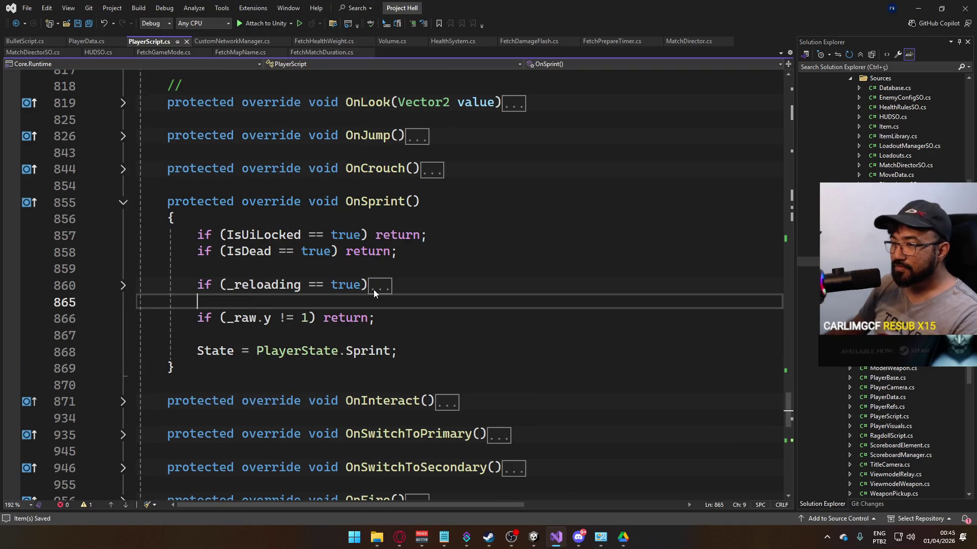
Step: Drop the guessed '_aim' condition and expand OnAim to find the aiming flag's name
type("if (_aim")
key("BackSpace")
key("BackSpace")
key("BackSpace")
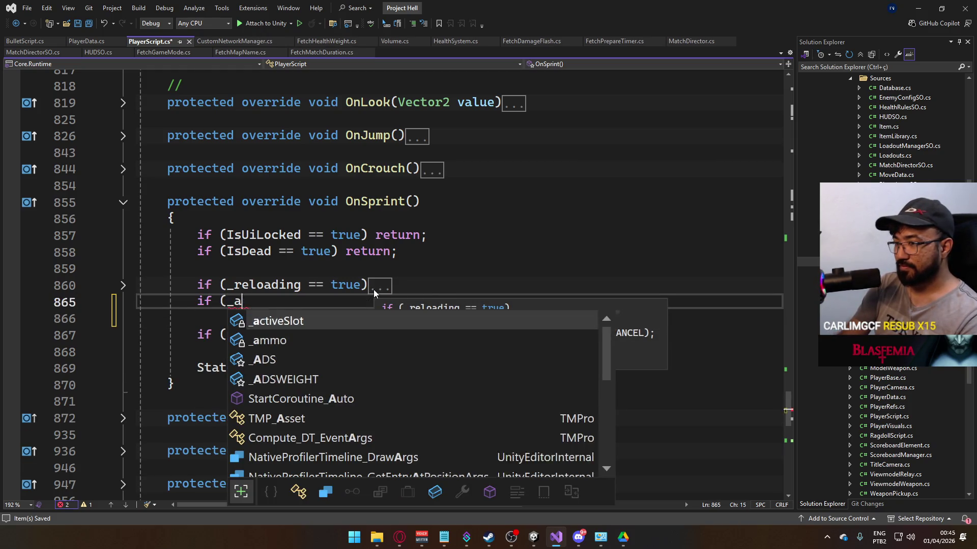
type("ai")
key("BackSpace")
key("BackSpace")
type("_aim")
key("BackSpace")
key("BackSpace")
key("BackSpace")
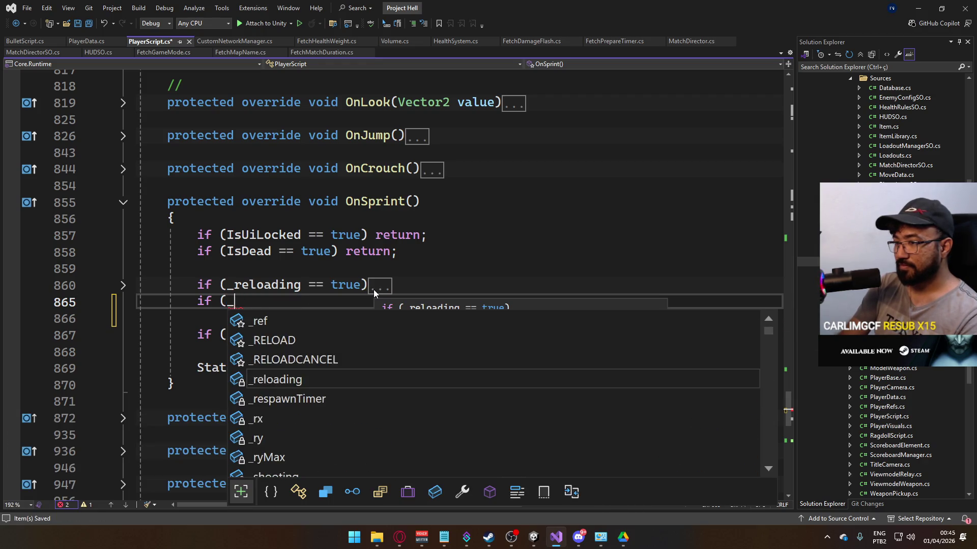
left_click(514, 216)
scroll(343, 325, "down", 5)
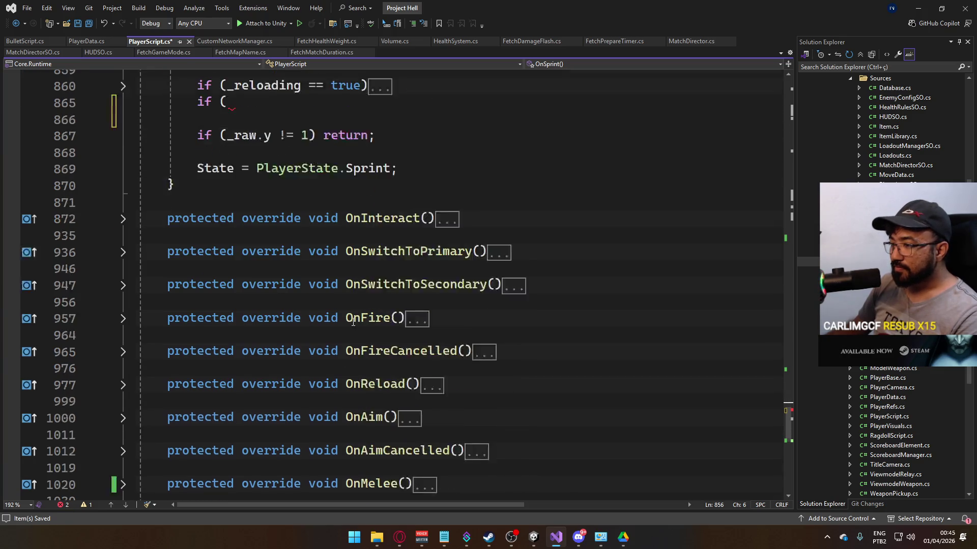
left_click(124, 369)
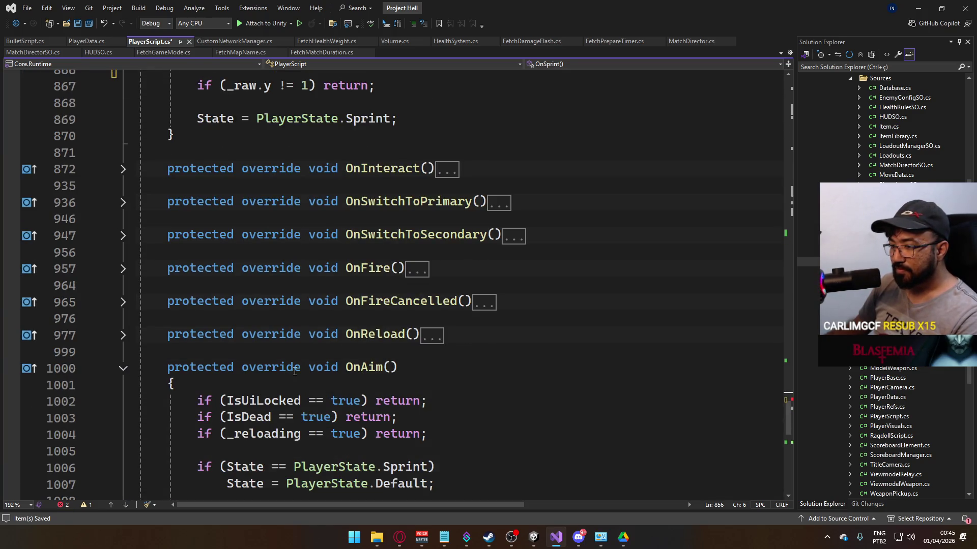
scroll(346, 336, "down", 1)
scroll(346, 336, "up", 5)
left_click(229, 254)
Step: Add 'if (ADSing == true) ADSing = false;' and 'if (_shooting == true) _shooting = false' to OnSprint
type("ADS")
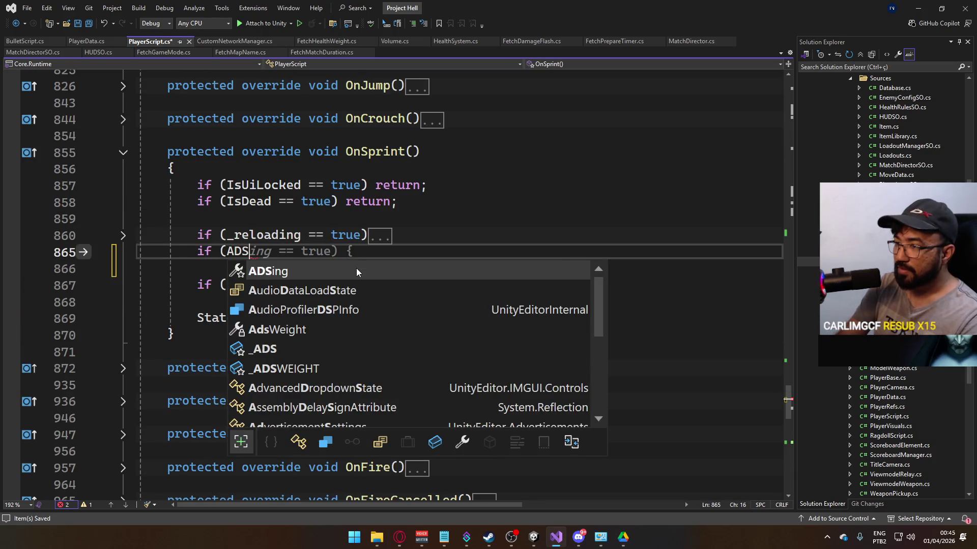
type("ing == true) ADS")
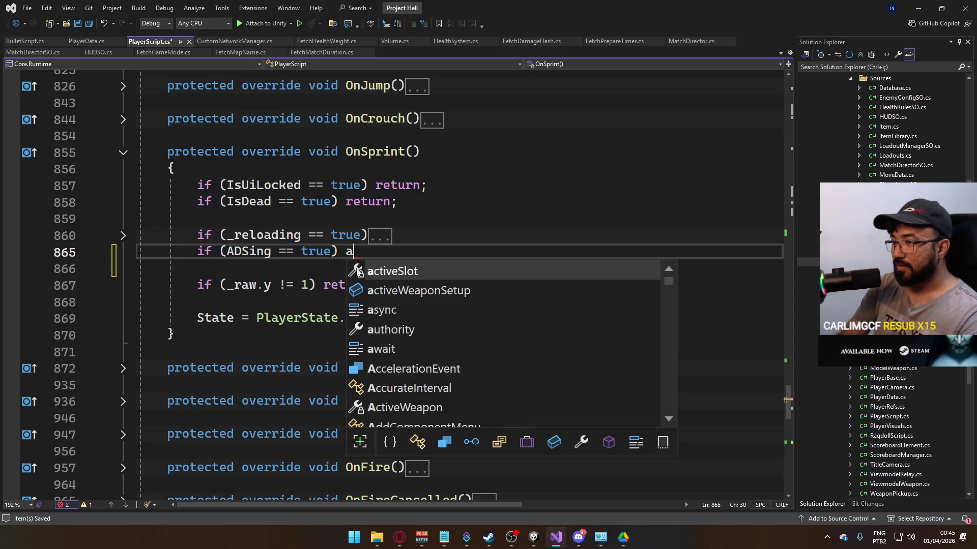
type("ing = false;")
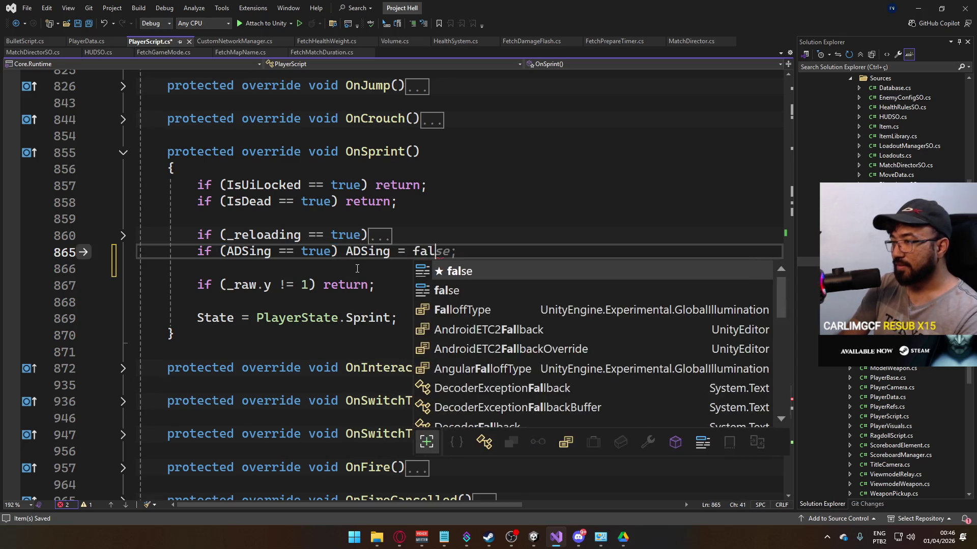
key("Return")
type("if (_shoo")
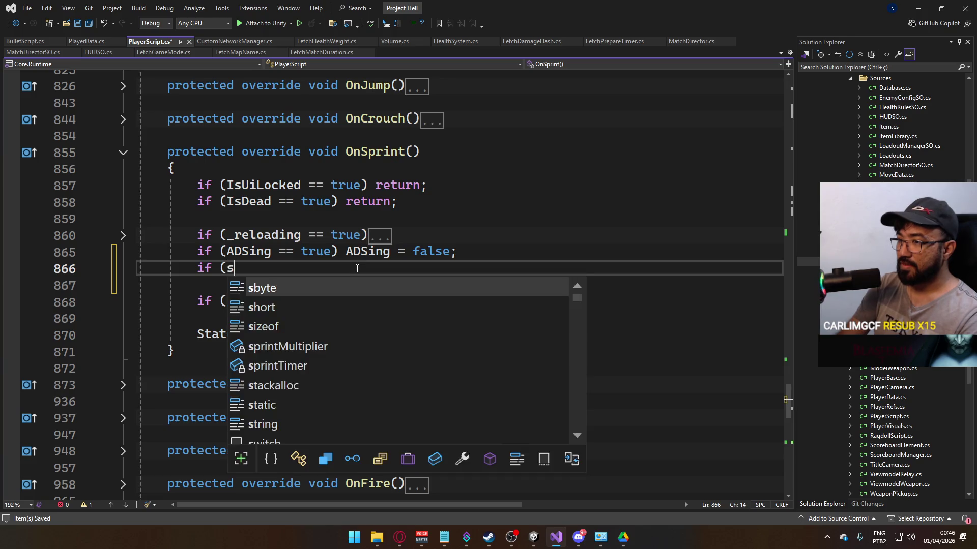
type("t")
key("Down")
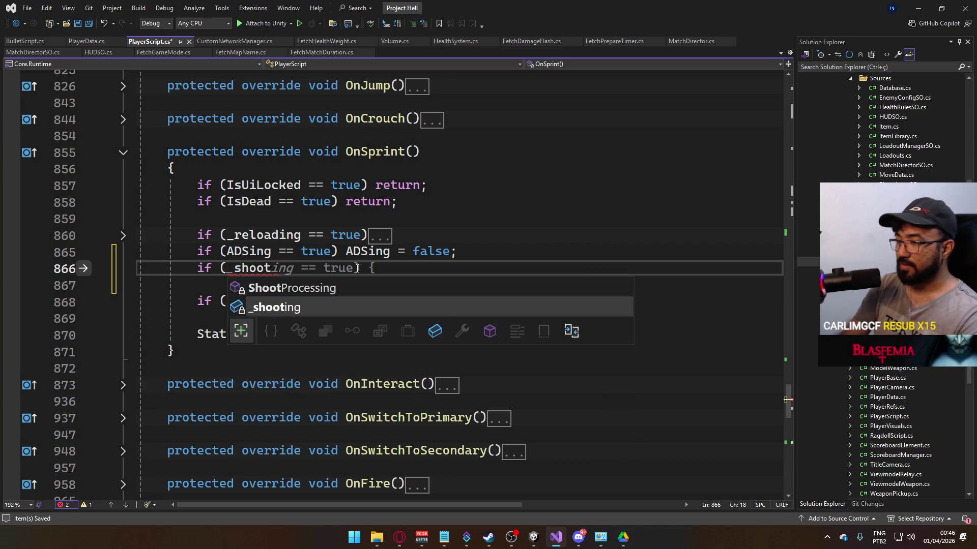
key("Tab")
type("== true) ")
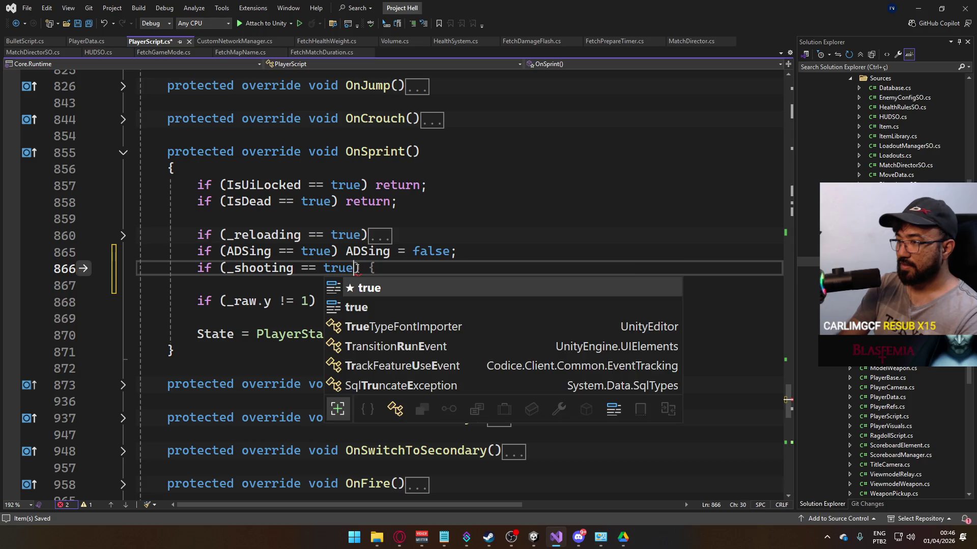
type("_s")
key("Tab")
type("= false")
key("alt+Tab")
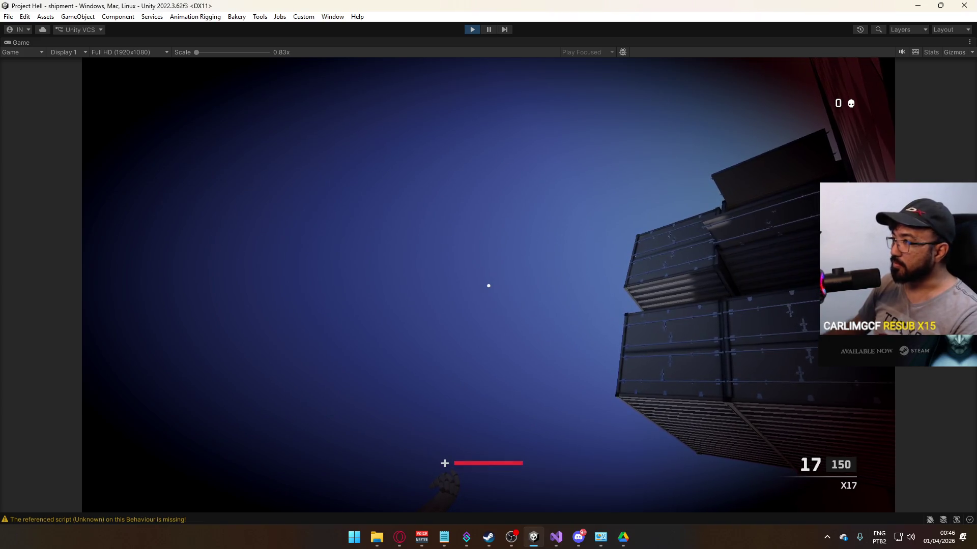
Step: Exit Play mode in Unity with Ctrl+P and return to PlayerScript.cs in Visual Studio
key("super")
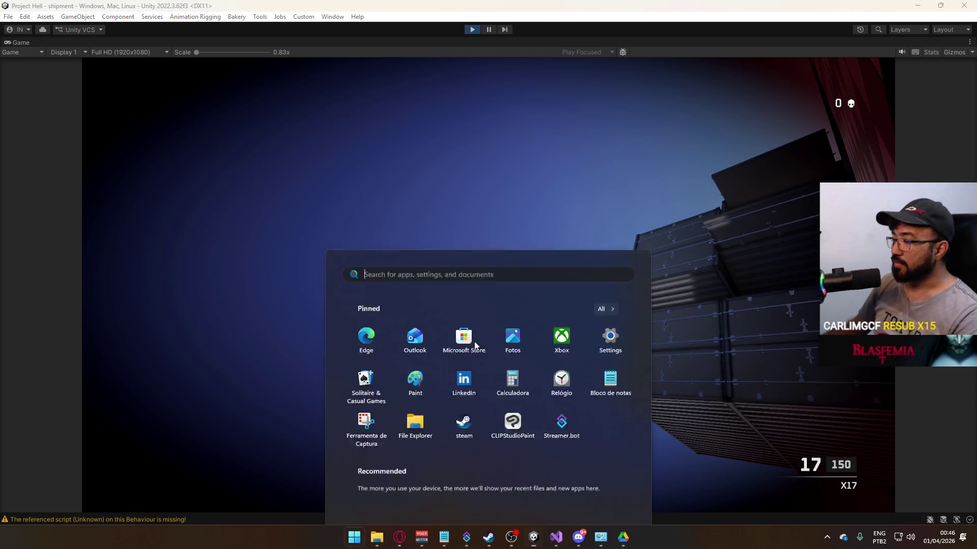
key("Escape")
key("ctrl+p")
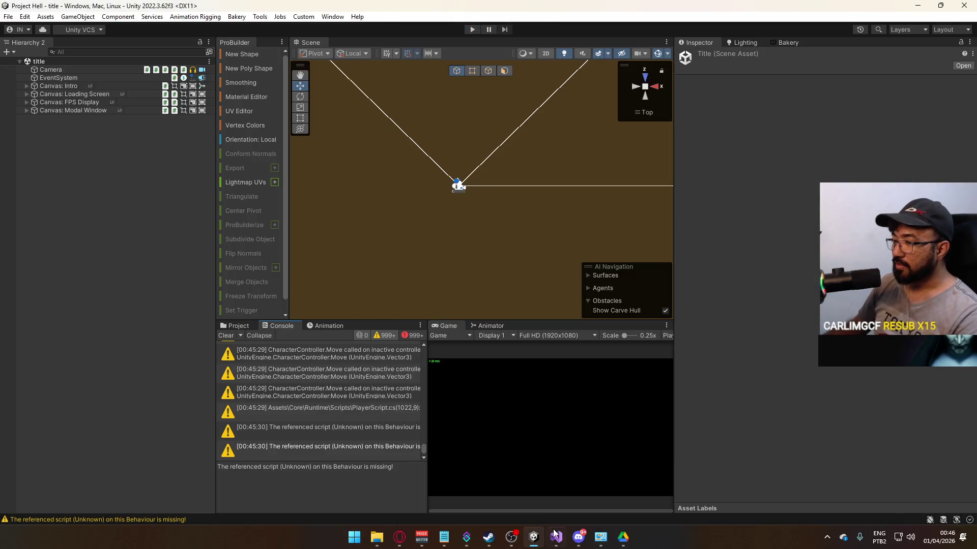
left_click(556, 536)
Step: Expand OnSwitchToSecondary to check its guard conditions, then fold it closed again
left_click(348, 285)
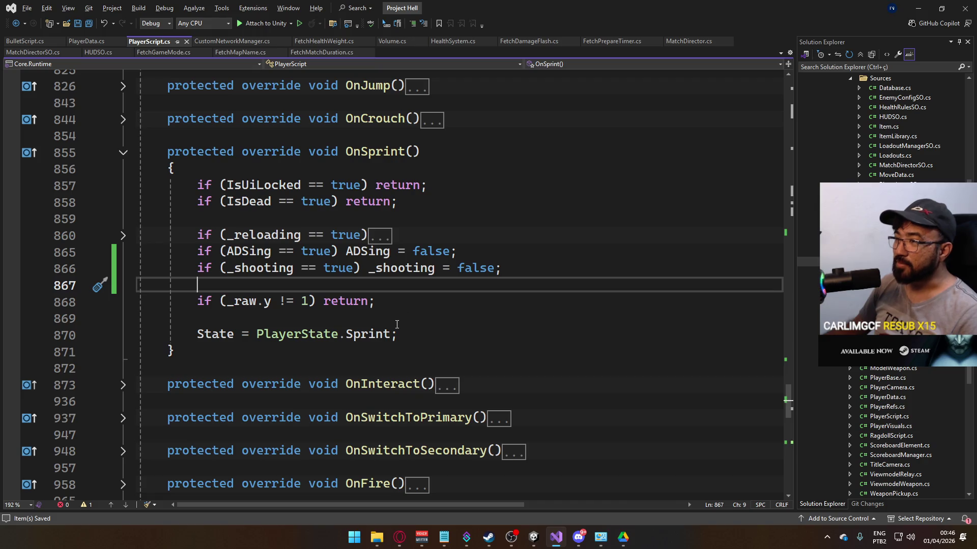
scroll(324, 286, "down", 5)
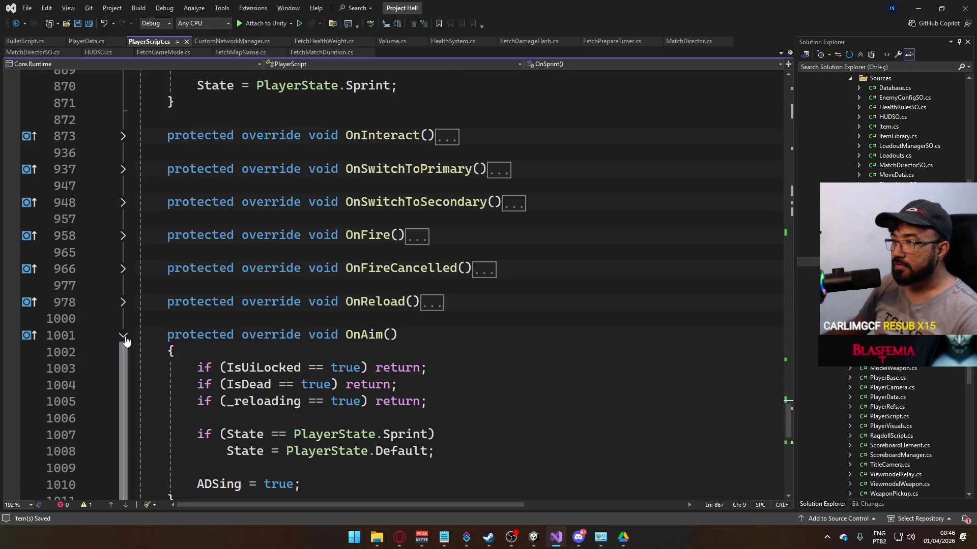
left_click(123, 203)
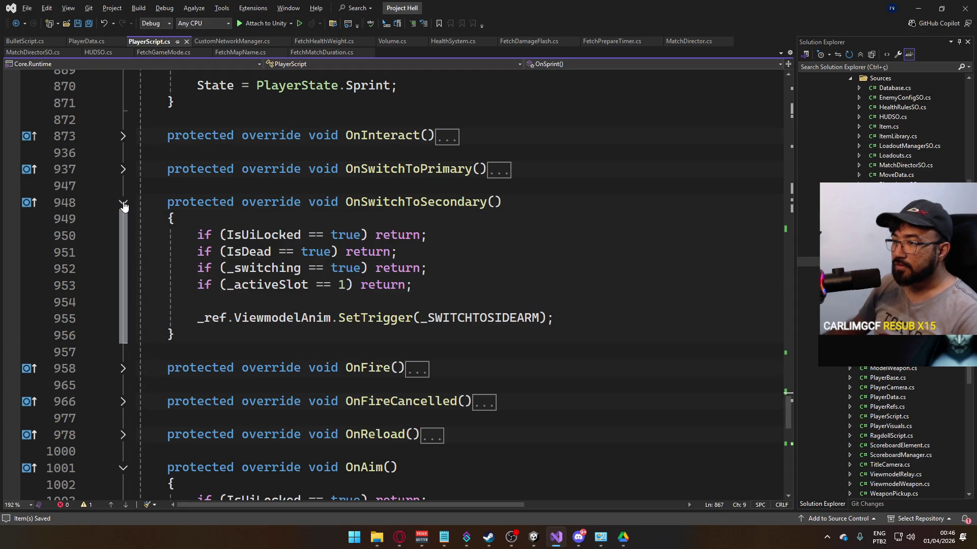
left_click(123, 203)
scroll(397, 171, "up", 5)
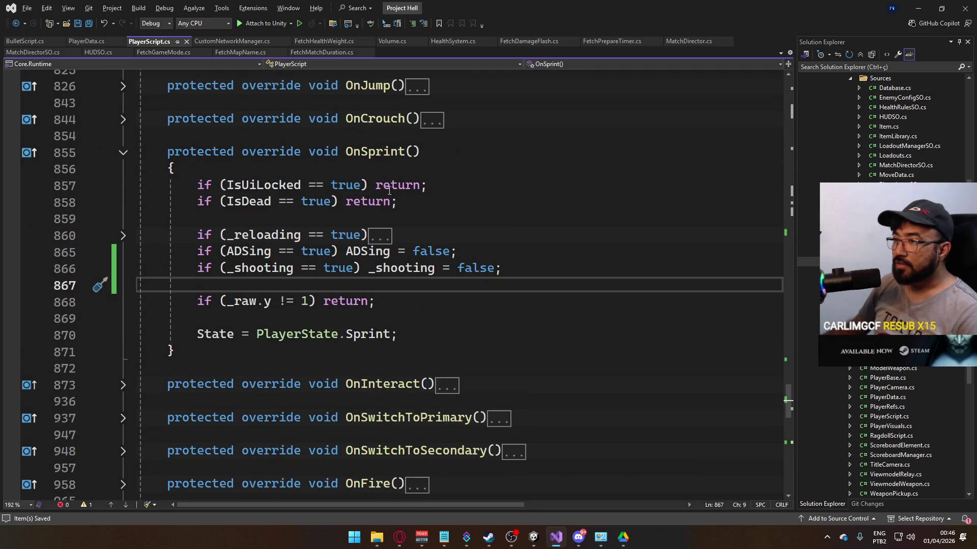
Step: Add 'if (_switching == true) return;' after the IsDead check in OnSprint
left_click(427, 202)
key("Return")
type("i")
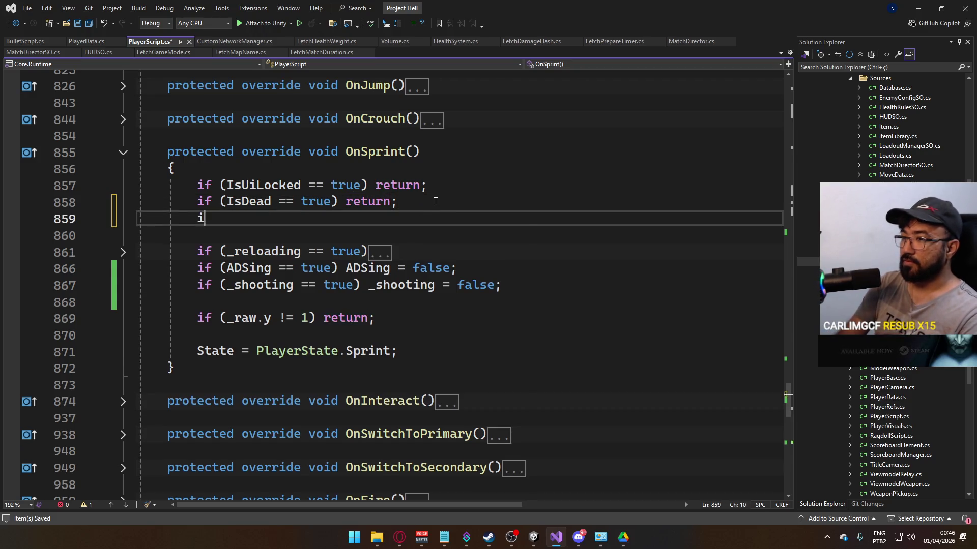
type("f (swi")
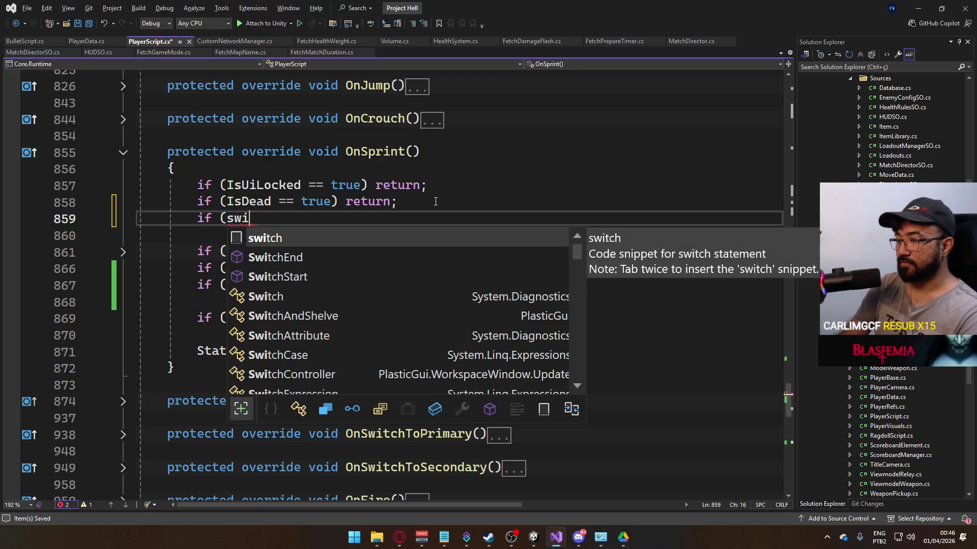
key("BackSpace")
key("BackSpace")
key("BackSpace")
type("_switchin")
key("space")
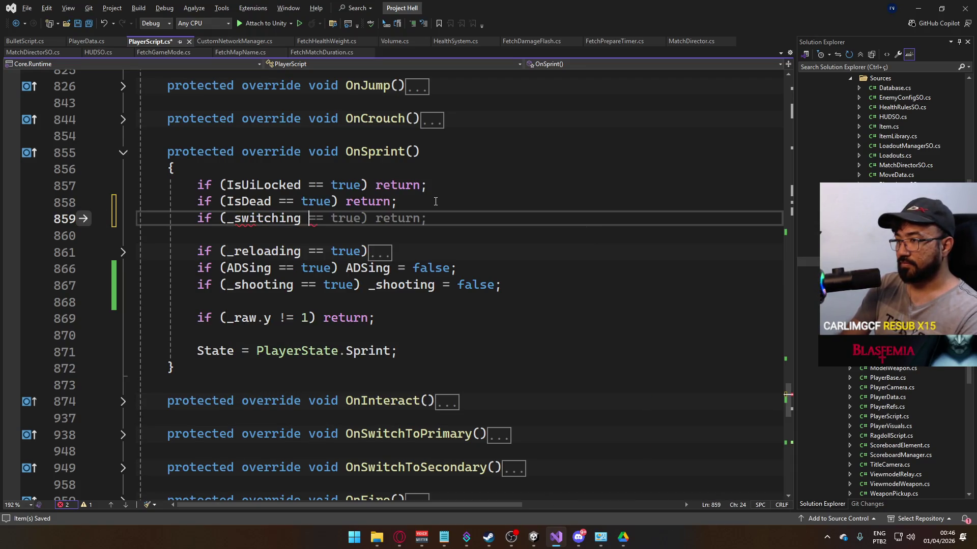
type("rue) return;")
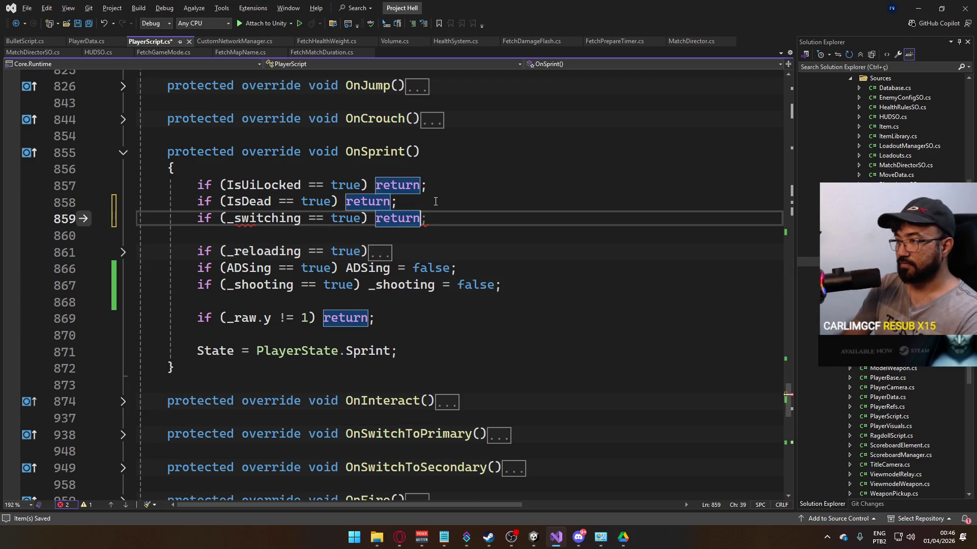
Step: Remove the unfinished extra 'if' line and the blank line, then save PlayerScript.cs
key("Return")
type("if (")
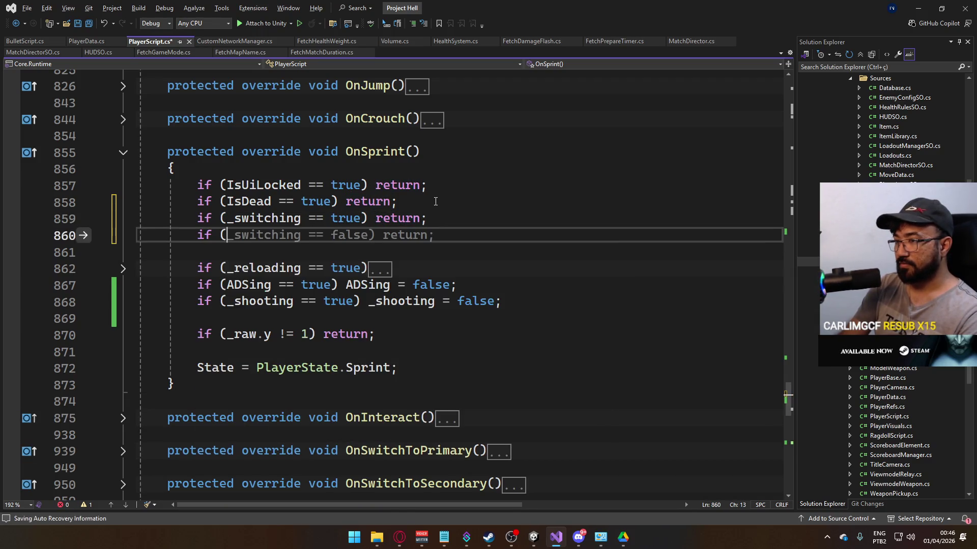
key("BackSpace")
key("BackSpace")
key("BackSpace")
key("Up")
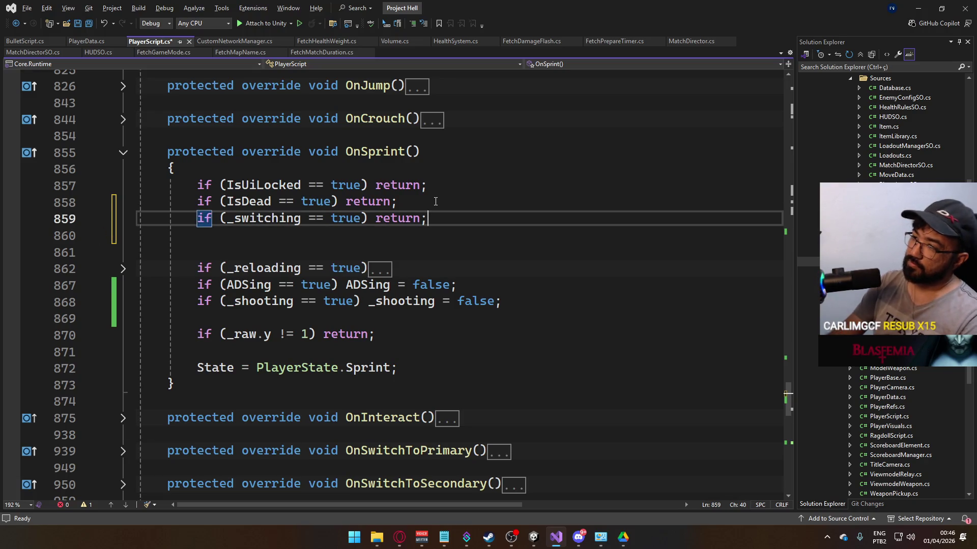
key("Delete")
key("ctrl+s")
scroll(422, 214, "up", 2)
scroll(402, 227, "down", 3)
scroll(402, 227, "down", 5)
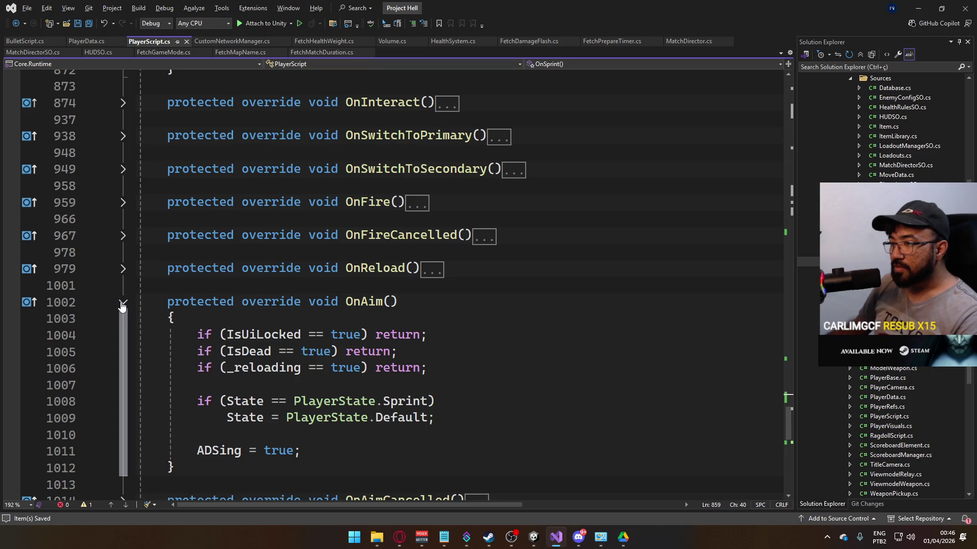
Step: Collapse the OnAim method and expand the Update method
scroll(121, 306, "up", 6)
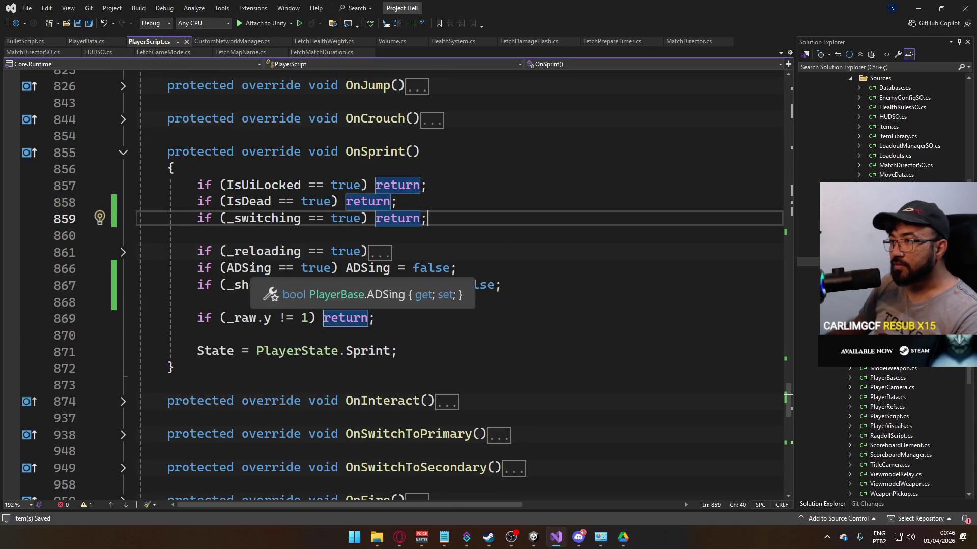
scroll(416, 218, "down", 6)
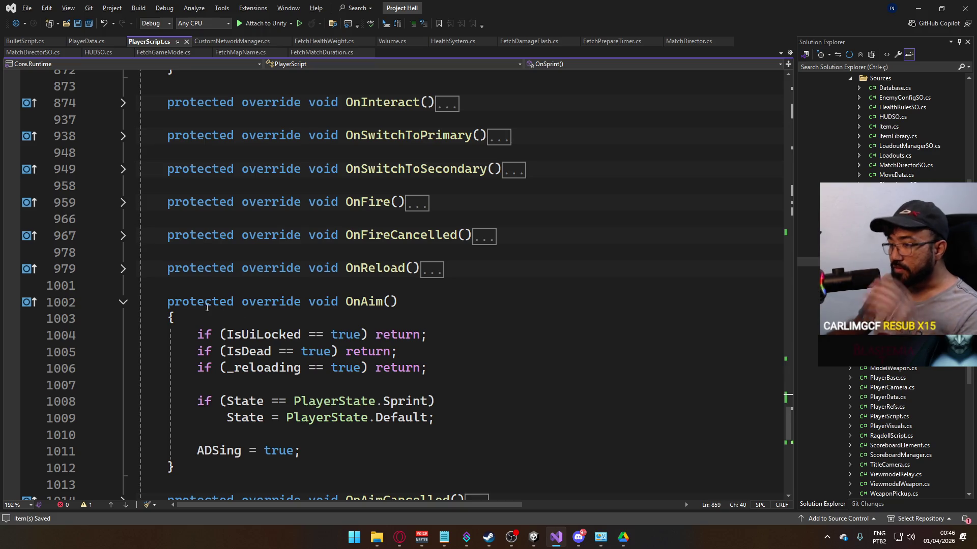
left_click(123, 302)
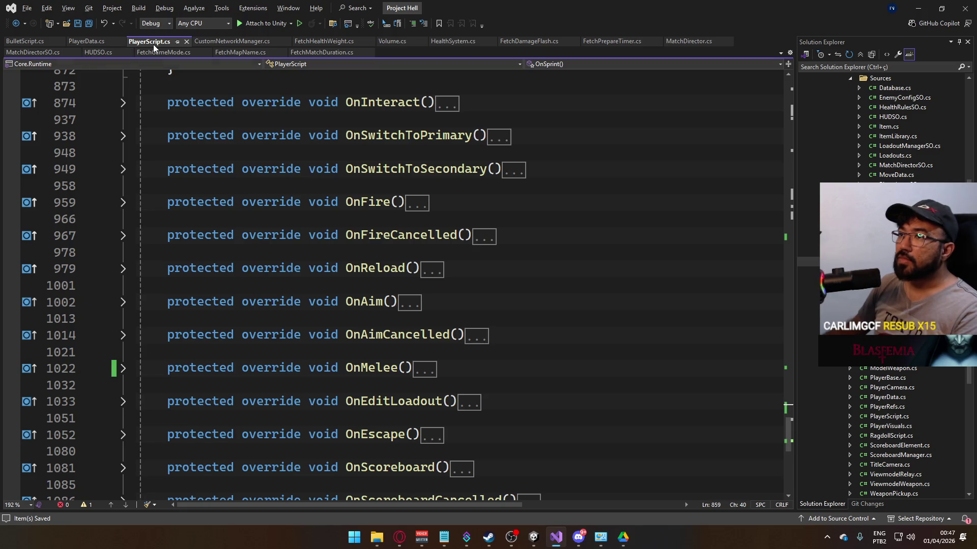
scroll(410, 305, "down", 5)
scroll(410, 305, "up", 20)
scroll(410, 305, "up", 20)
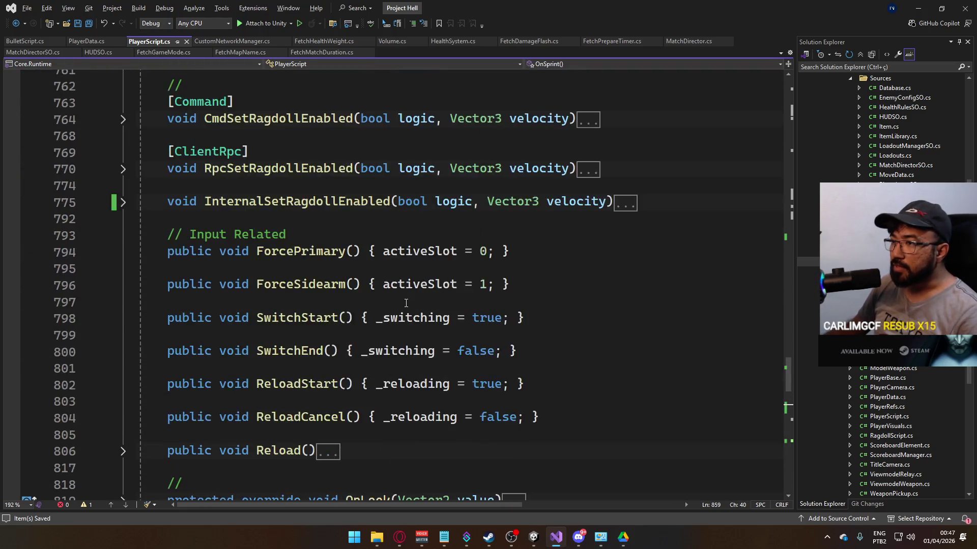
scroll(393, 316, "up", 15)
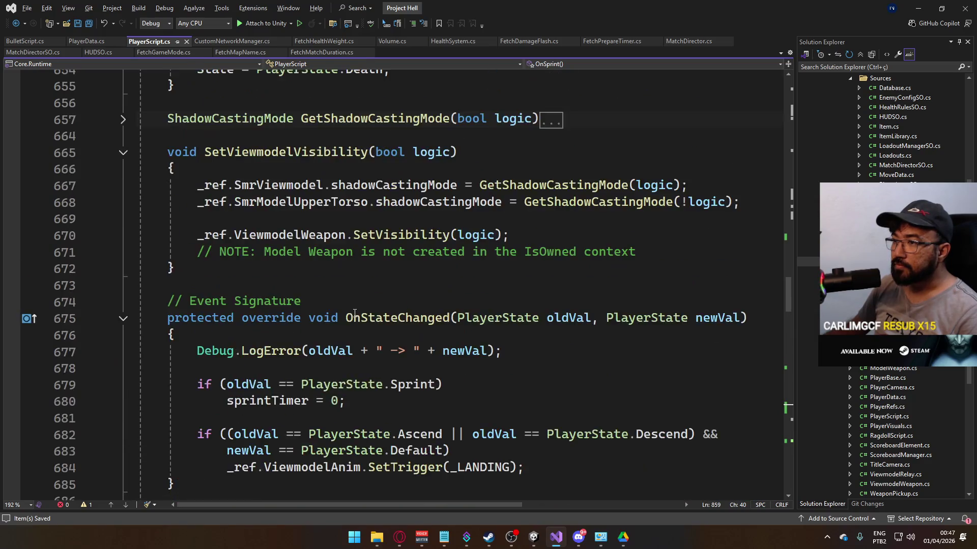
scroll(323, 315, "up", 17)
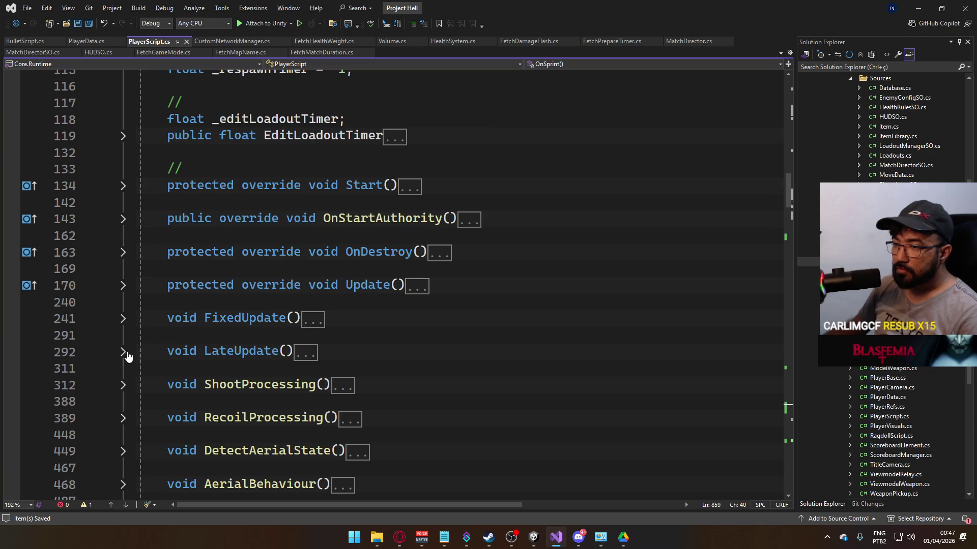
scroll(127, 356, "up", 2)
scroll(209, 270, "down", 3)
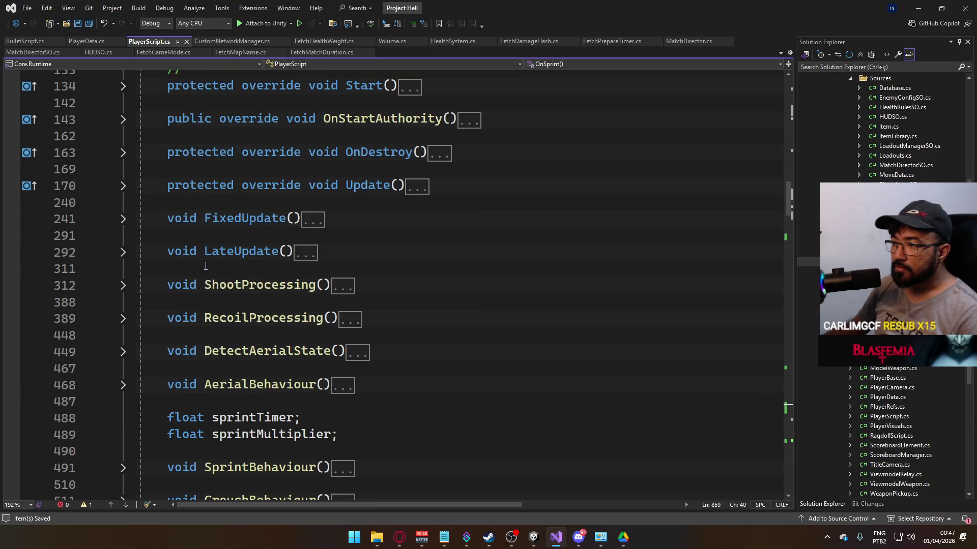
left_click(113, 188)
scroll(335, 279, "down", 19)
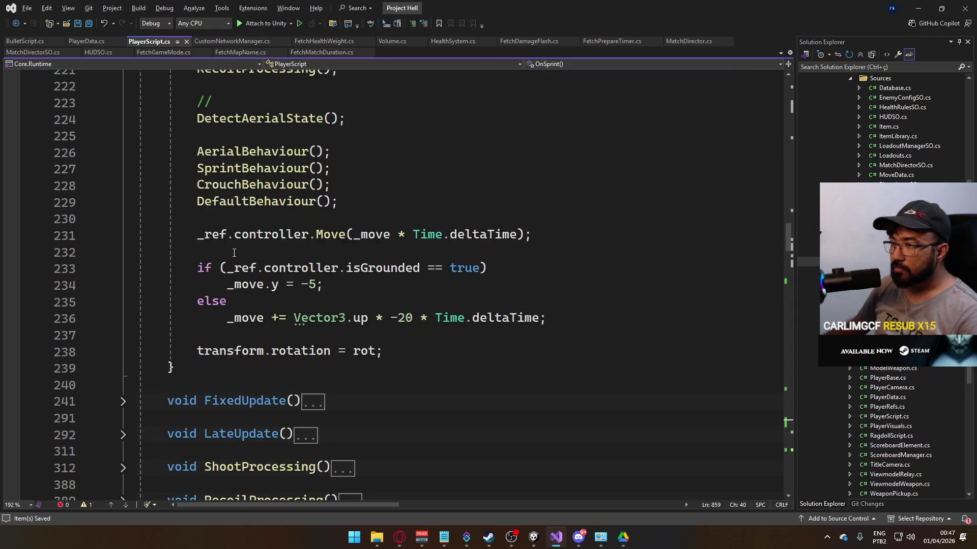
Step: Wrap the _ref.controller.Move call in 'if (_ref.controller.enabled == true)' and save
left_click(387, 224)
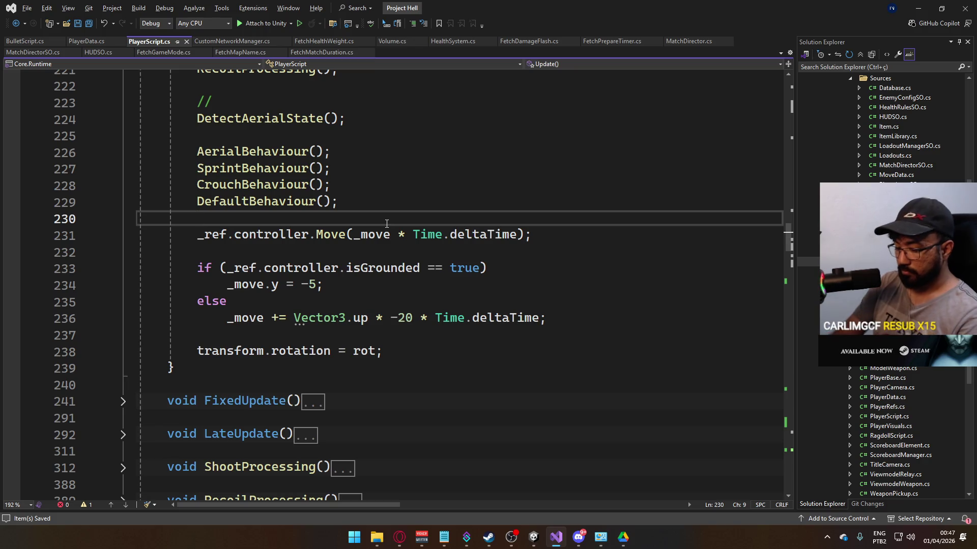
key("Return")
type("if (_ref.co")
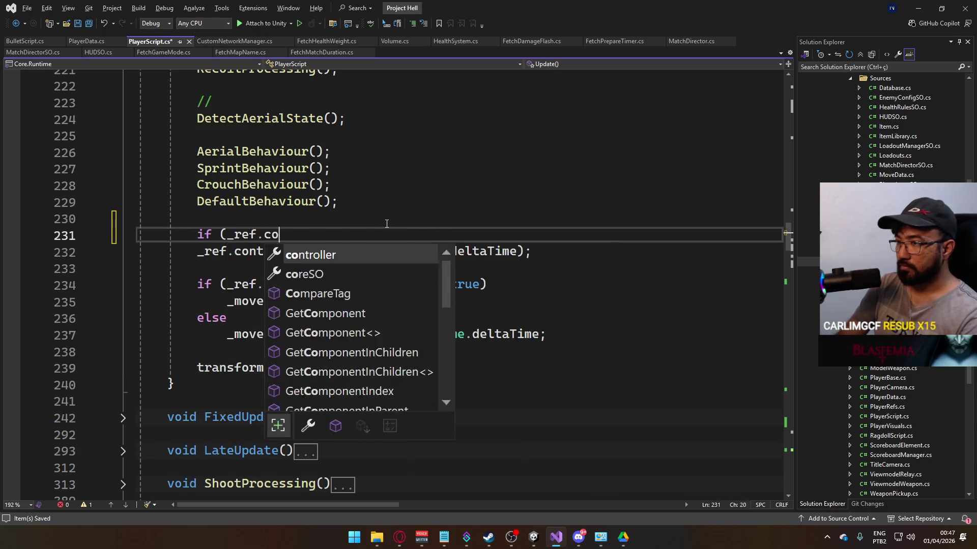
key("Tab")
type(".e")
key("Tab")
type("== ")
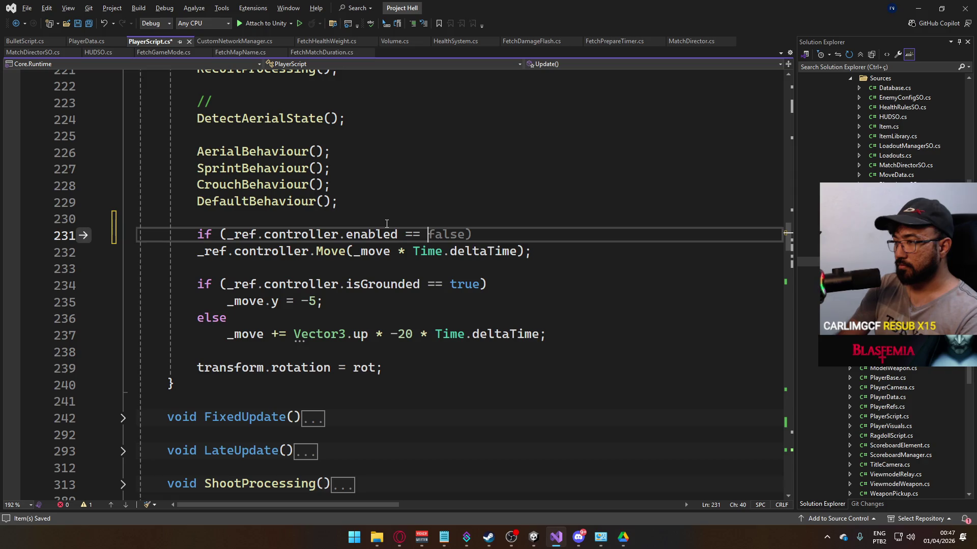
type("true)")
key("Down")
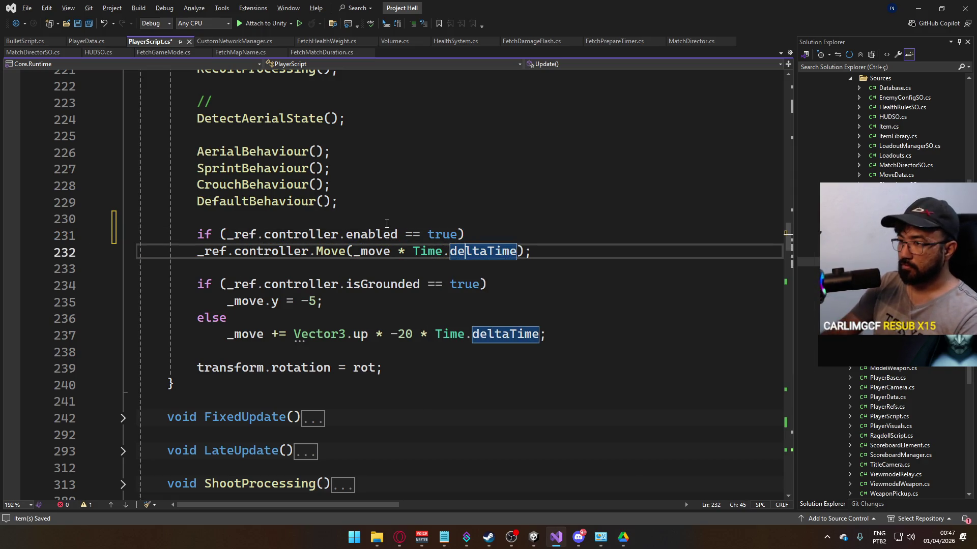
key("Home")
key("Tab")
key("ctrl+s")
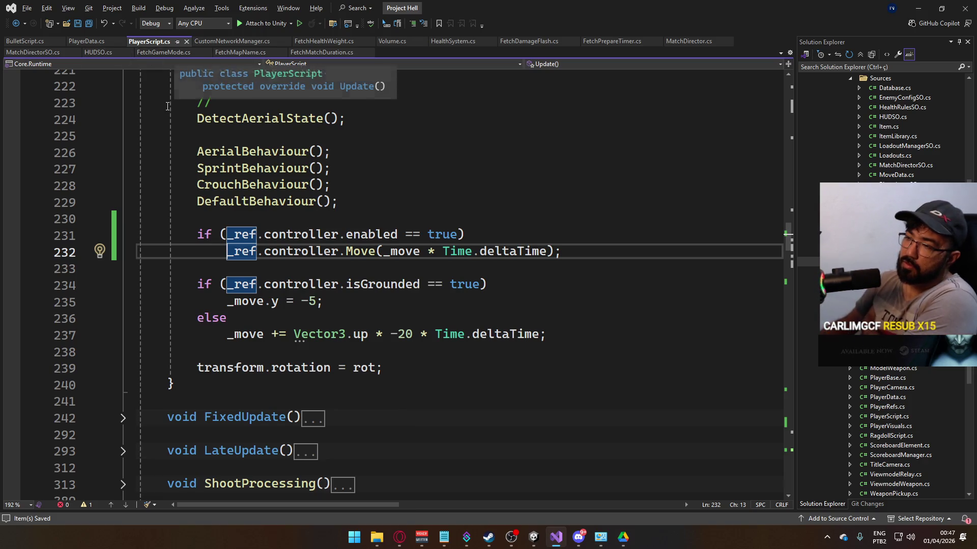
Step: Go to the ShootProcessing definition and inspect its bullet spawn position code
scroll(346, 226, "up", 7)
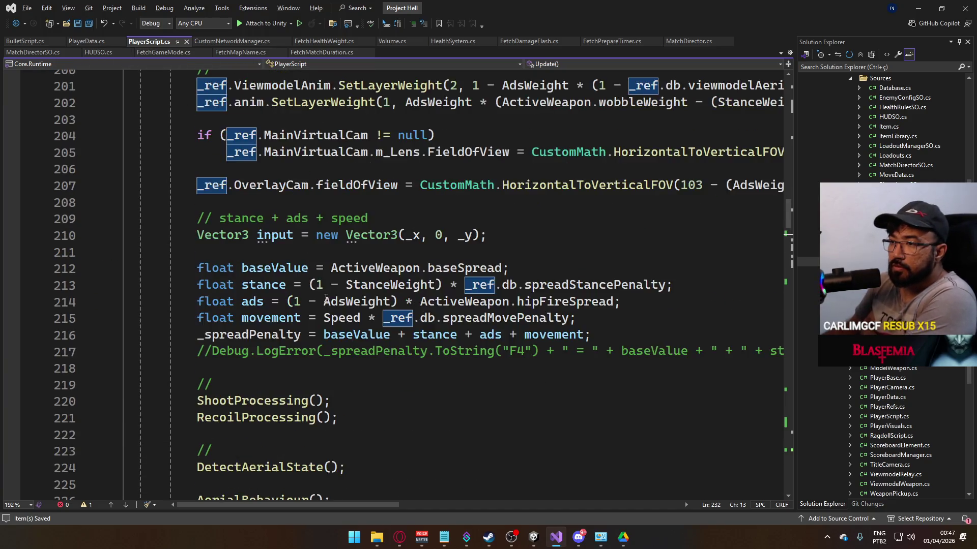
scroll(284, 304, "down", 2)
left_click(284, 303, "ctrl")
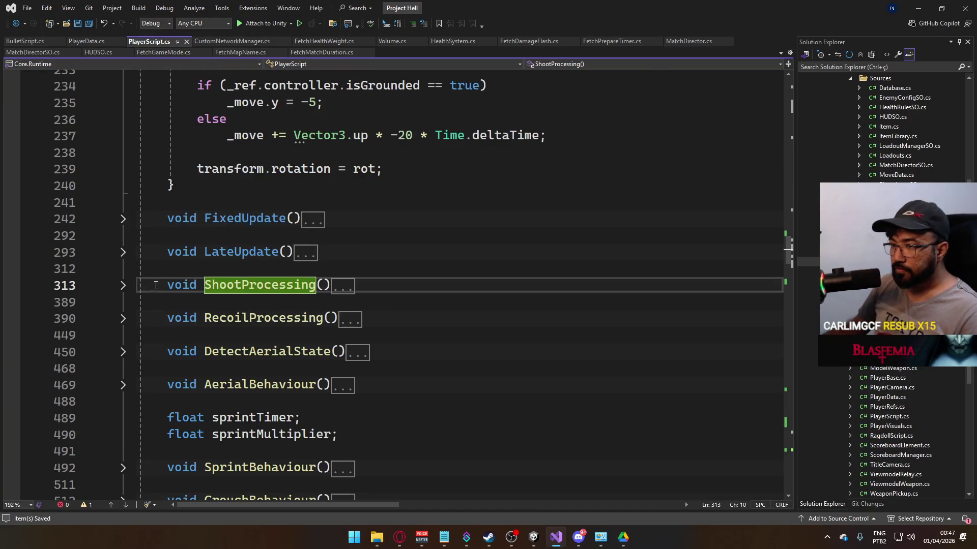
scroll(313, 323, "down", 4)
scroll(312, 323, "down", 14)
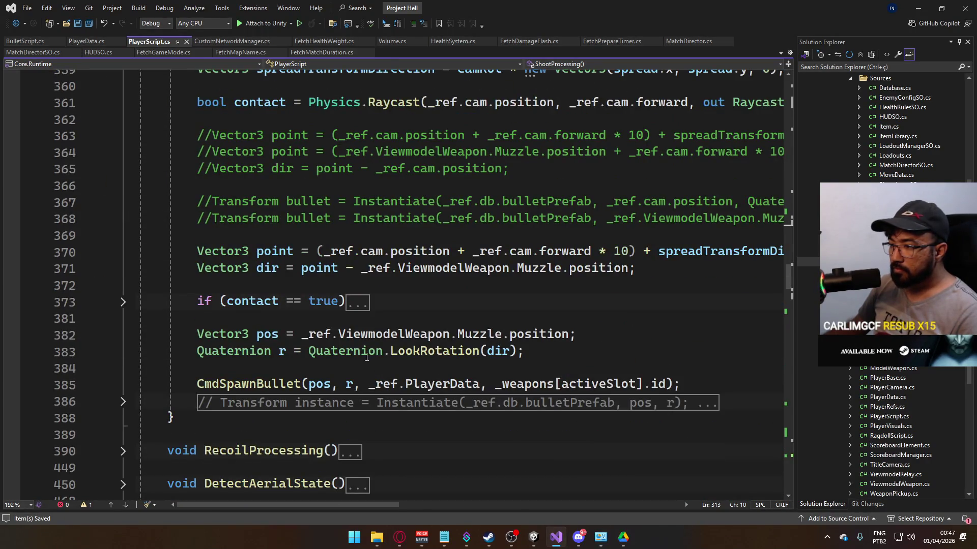
left_click(328, 334)
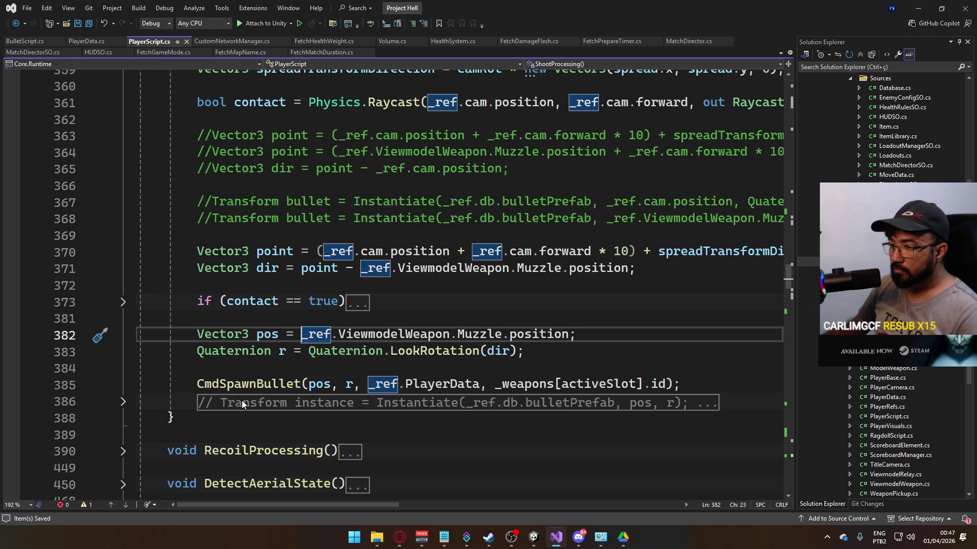
Step: Go to CmdSpawnBullet, expand CmdSpawnBullet and ServerSpawnBullet, then bring BulletScript.cs forward
left_click(285, 384, "ctrl")
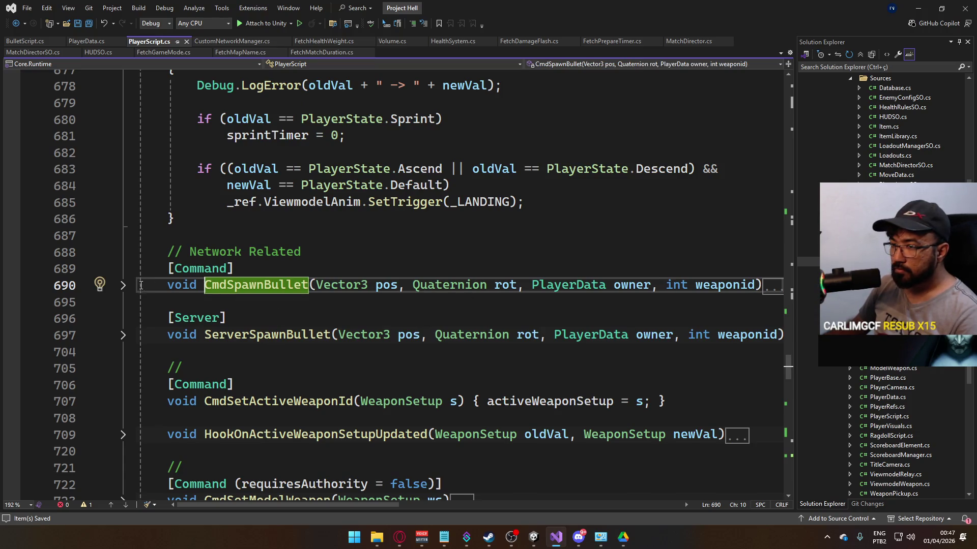
left_click(123, 286)
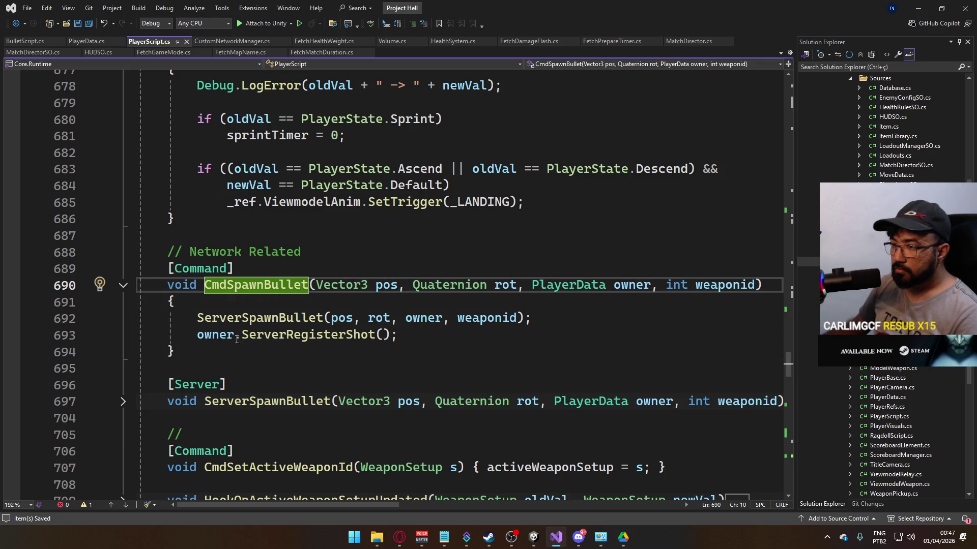
left_click(124, 403)
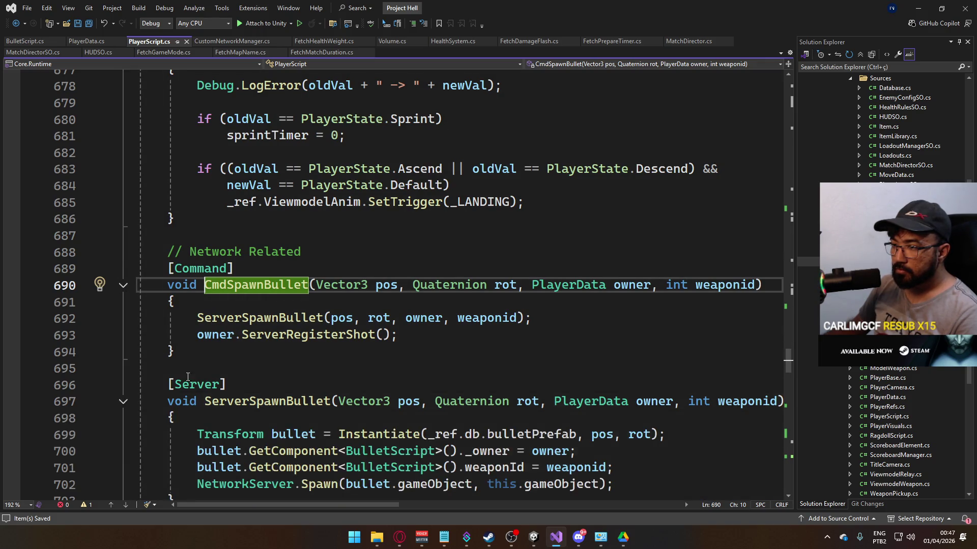
scroll(290, 351, "down", 2)
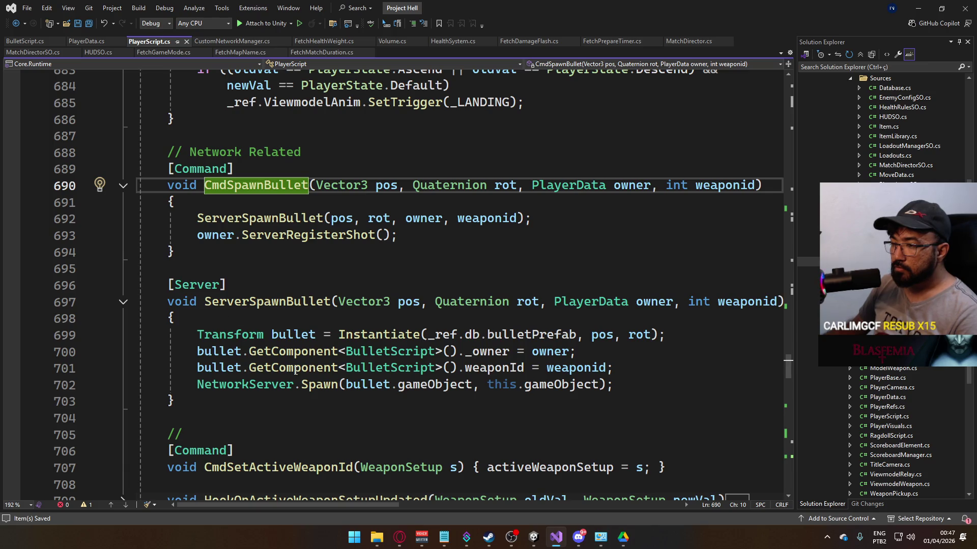
scroll(269, 327, "down", 1)
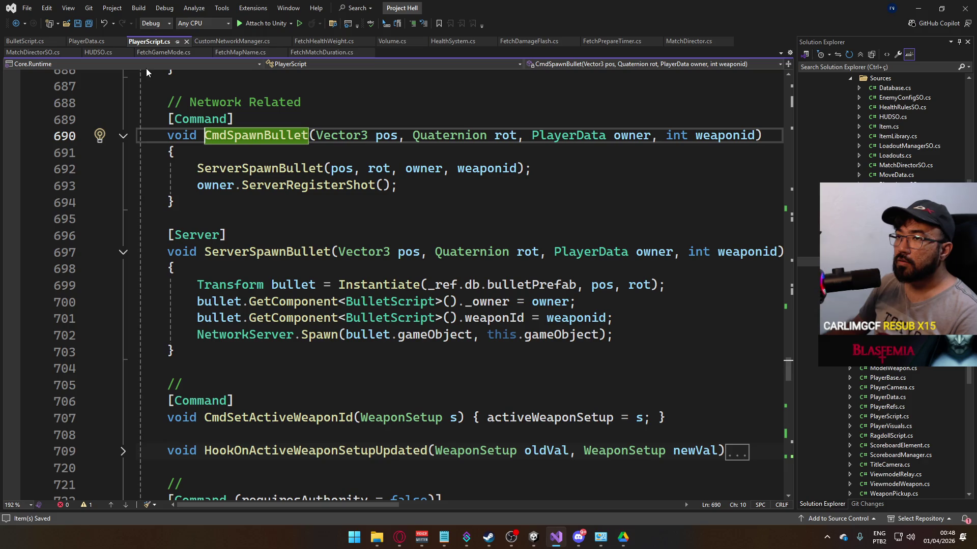
left_click(26, 42)
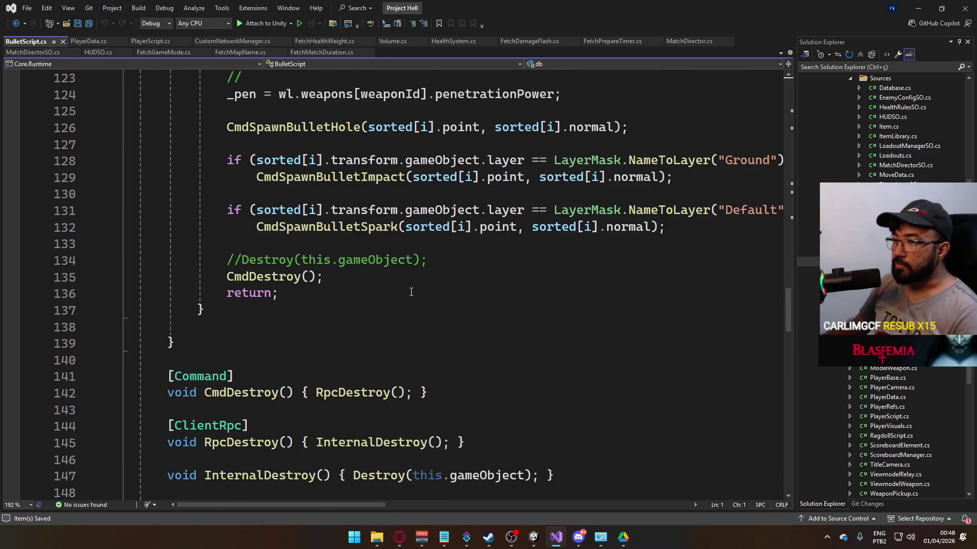
Step: Delete the client-side RpcDestroy and InternalDestroy methods from BulletScript.cs
scroll(411, 292, "up", 1)
scroll(364, 303, "down", 4)
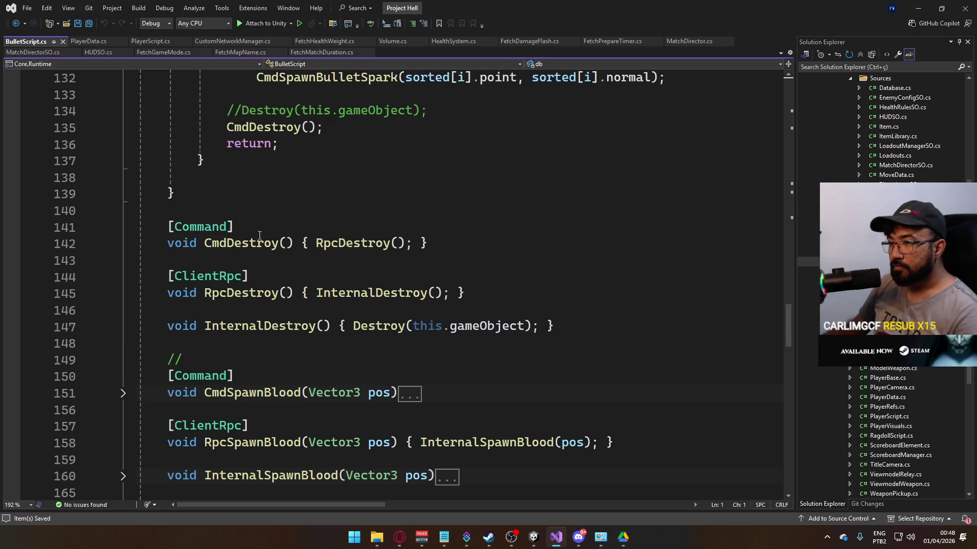
left_click_drag(554, 326, 138, 260)
key("Delete")
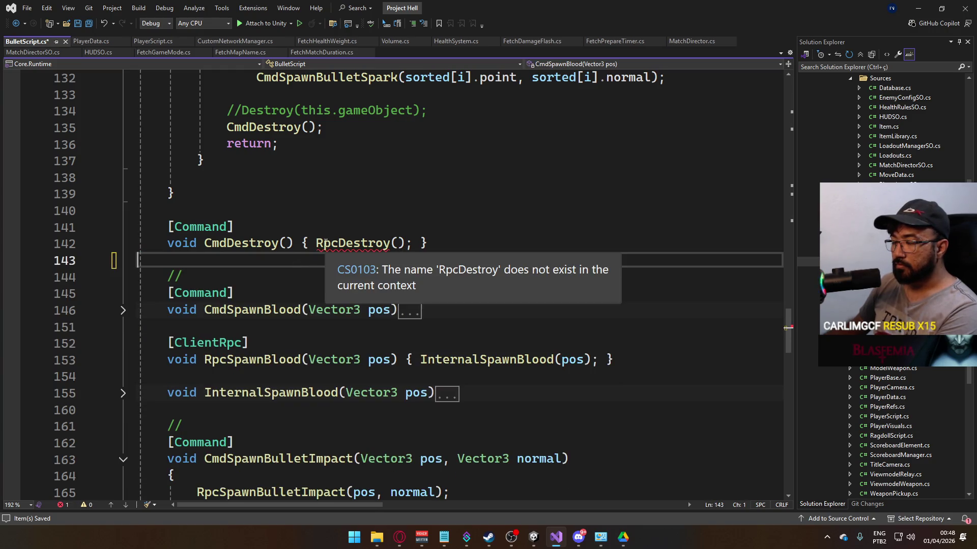
Step: Spread CmdDestroy's one-line body into a multi-line block
left_click(304, 243)
key("Return")
key("Return")
key("End")
key("Left")
key("Return")
Step: Replace CmdDestroy's RpcDestroy call with NetworkServer.UnSpawn(this.gameObject), save, and return to Unity
key("Up")
key("End")
key("shift+Home")
left_click_drag(185, 274, 197, 275)
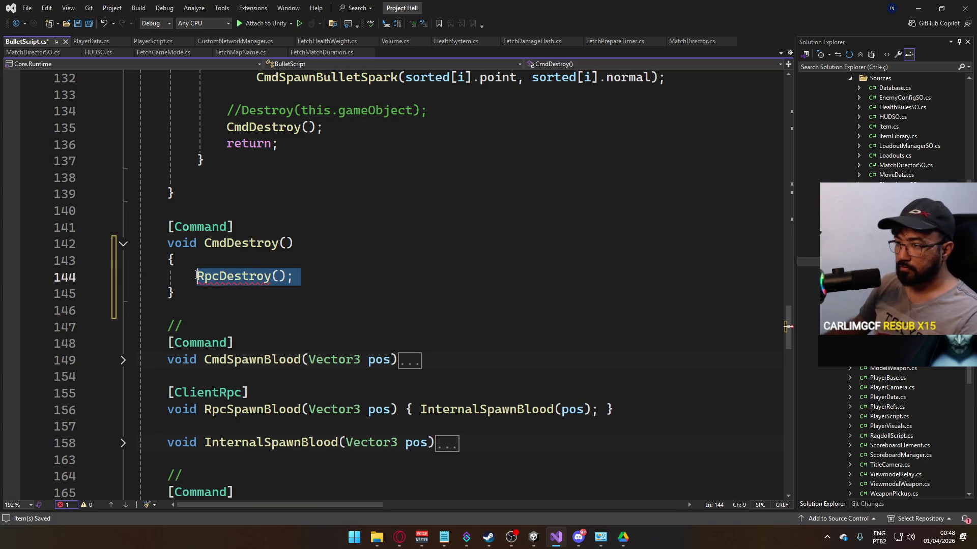
type("NetworkServer.")
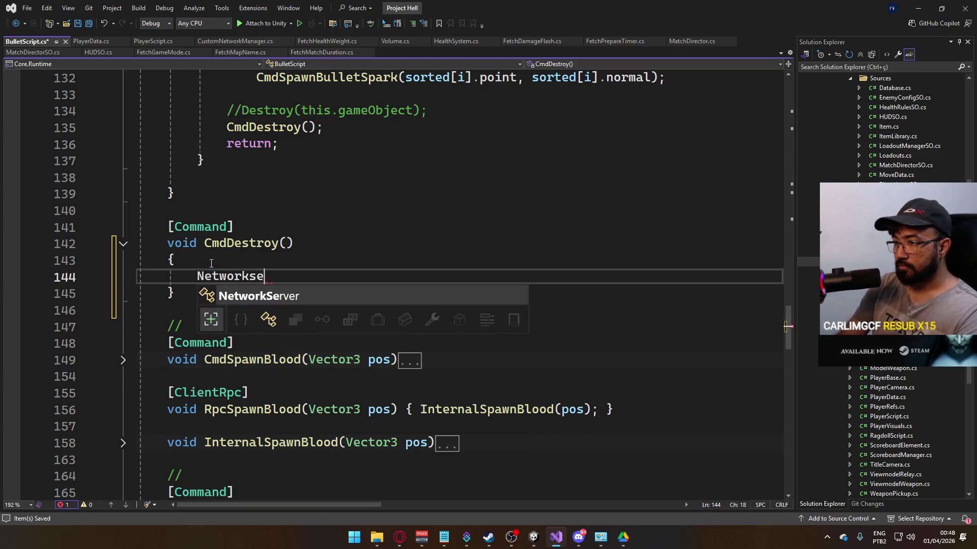
type("un")
key("Tab")
type("(")
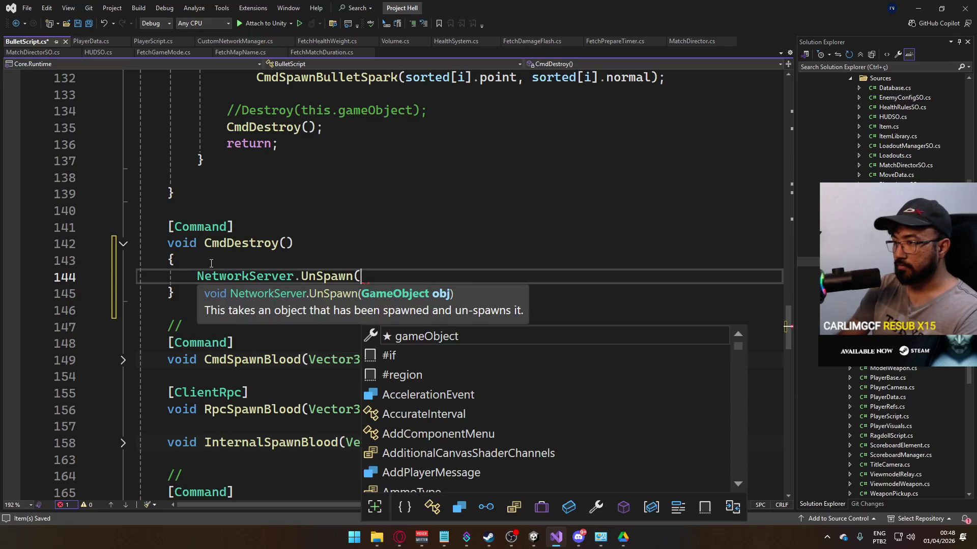
type("this.gameObject);")
key("ctrl+s")
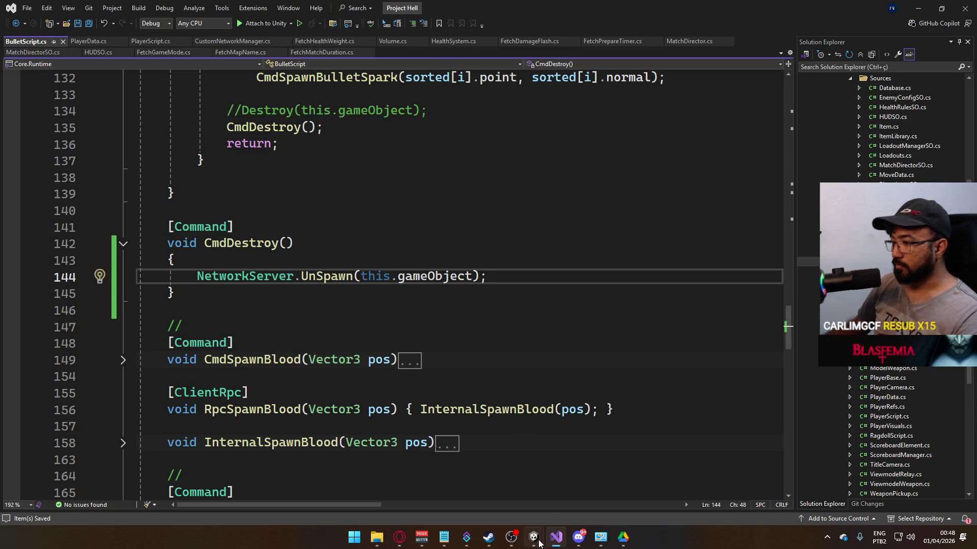
mouse_move(539, 543)
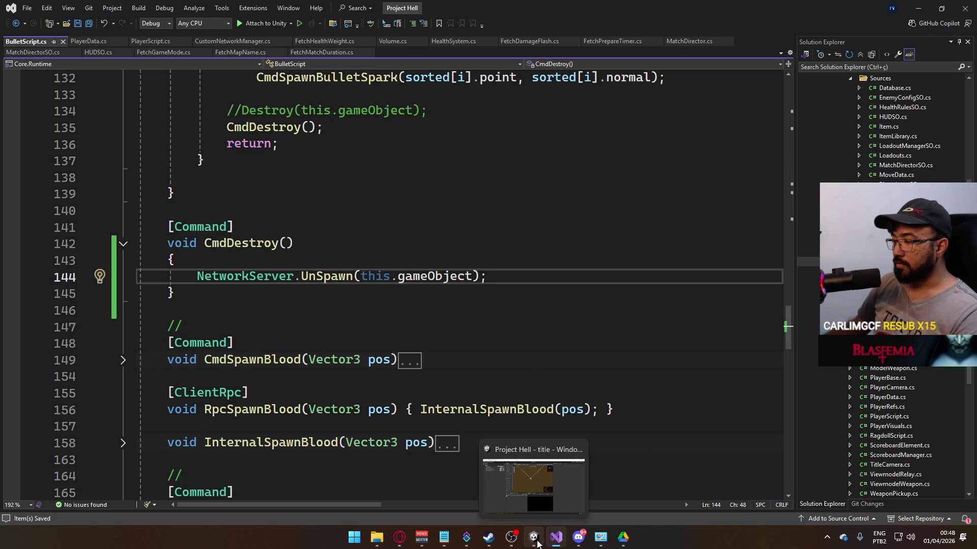
left_click(534, 496)
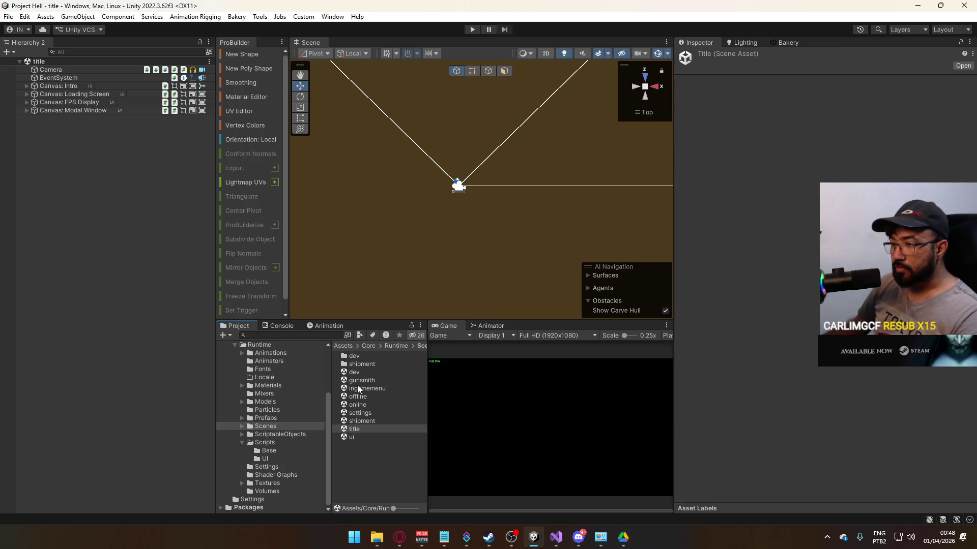
Step: Select the Player prefab in Prefabs and scroll through its components in the Inspector
left_click(270, 418)
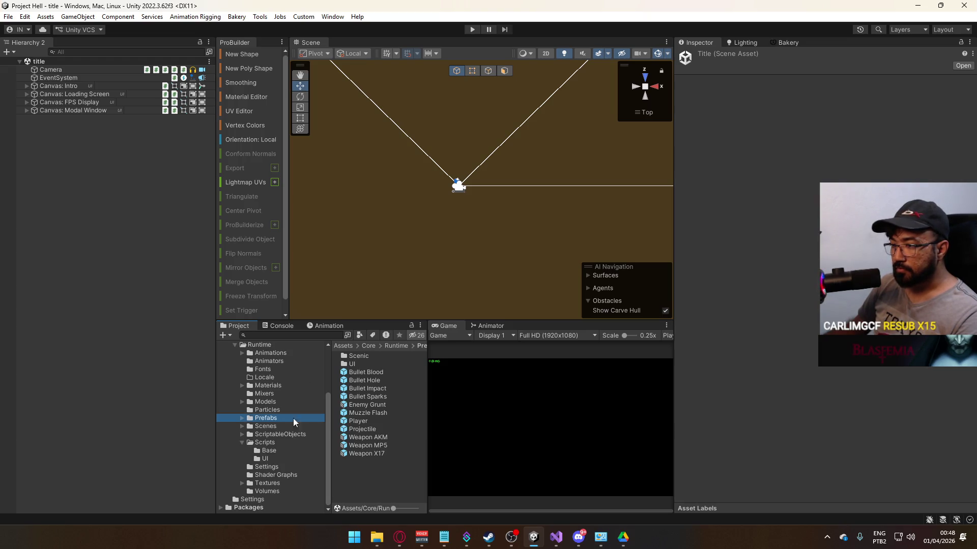
left_click(361, 421)
scroll(813, 439, "down", 10)
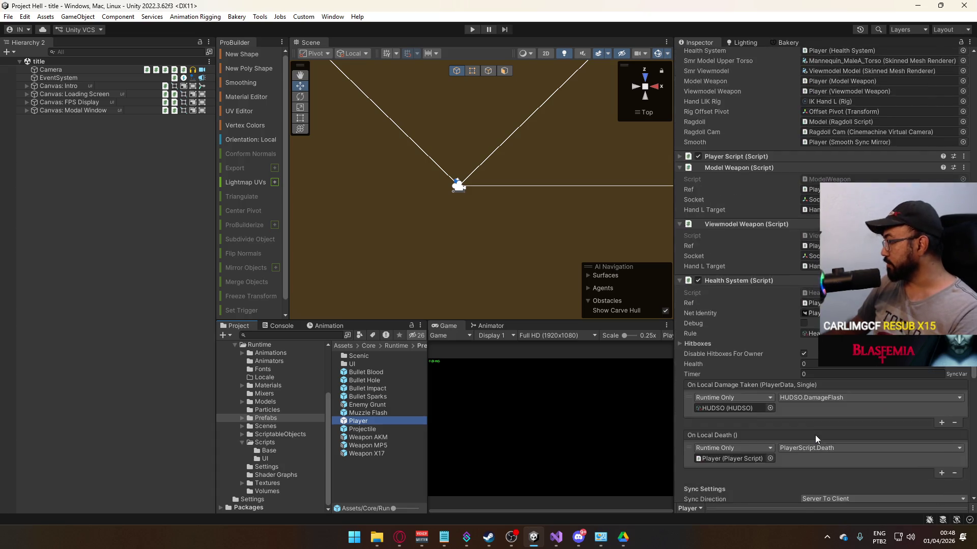
scroll(815, 435, "down", 10)
scroll(890, 433, "down", 4)
Step: Search Add Component for 'versio', then close the search without adding anything
left_click(804, 488)
type("vali")
key("BackSpace")
key("BackSpace")
key("BackSpace")
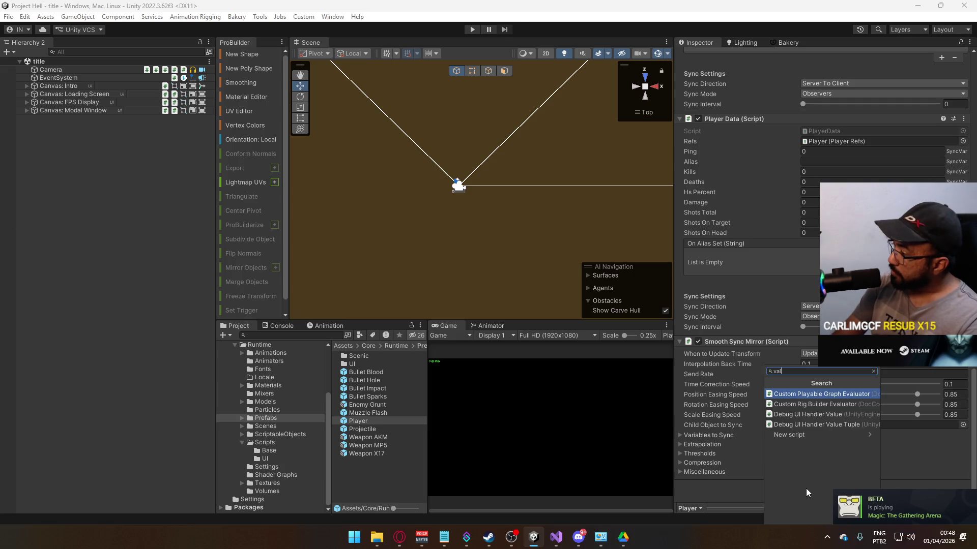
type("ersio")
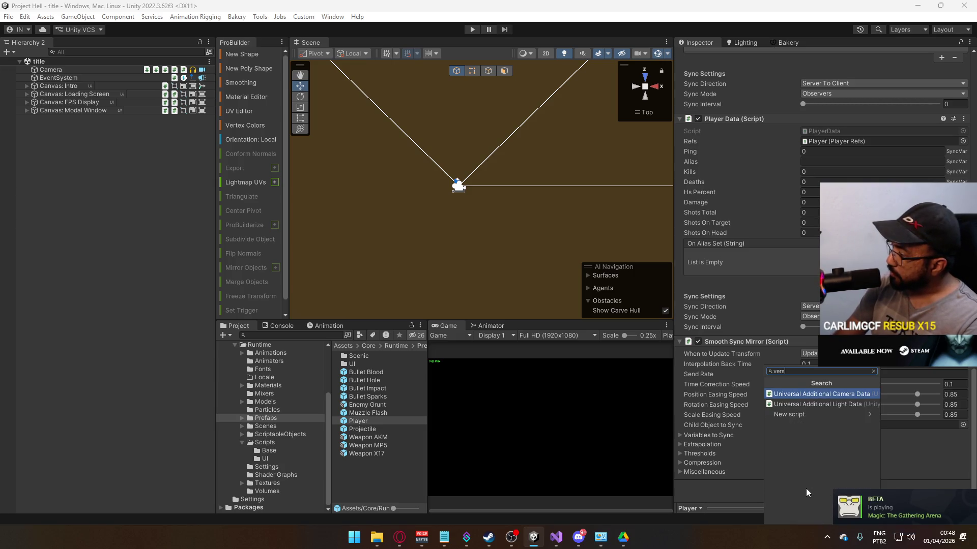
key("BackSpace")
key("BackSpace")
key("BackSpace")
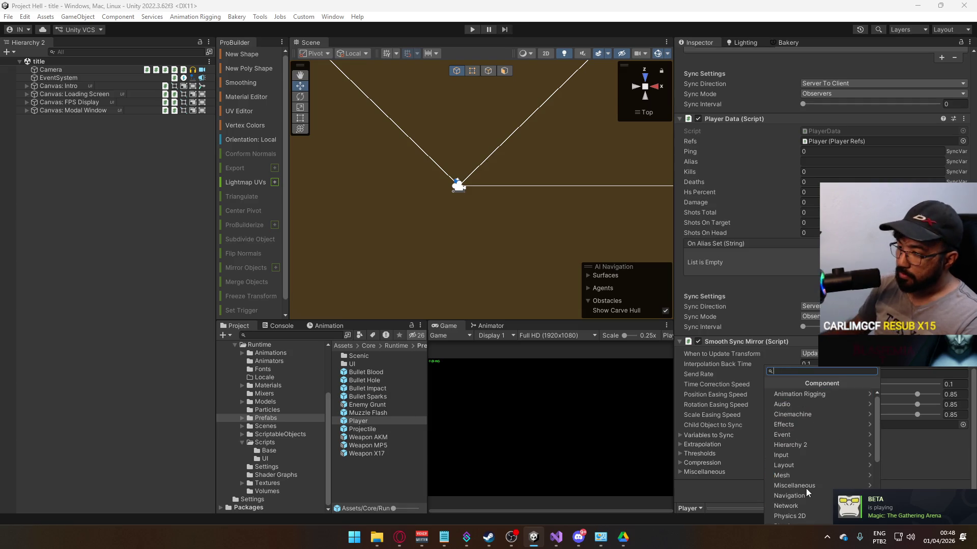
left_click(254, 500)
scroll(256, 448, "up", 3)
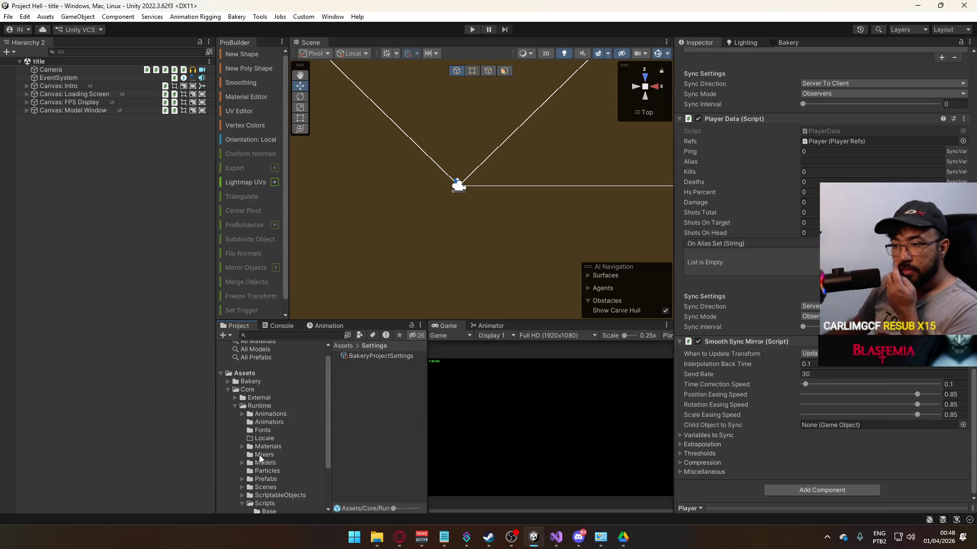
Step: Collapse Runtime and Core, then expand Packages > Base Template > Assets
scroll(256, 443, "down", 3)
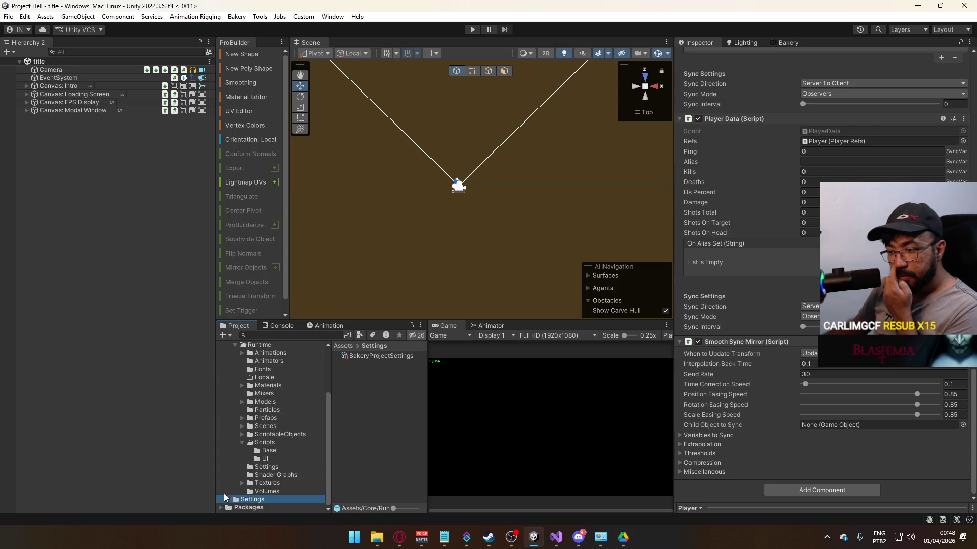
scroll(252, 442, "up", 4)
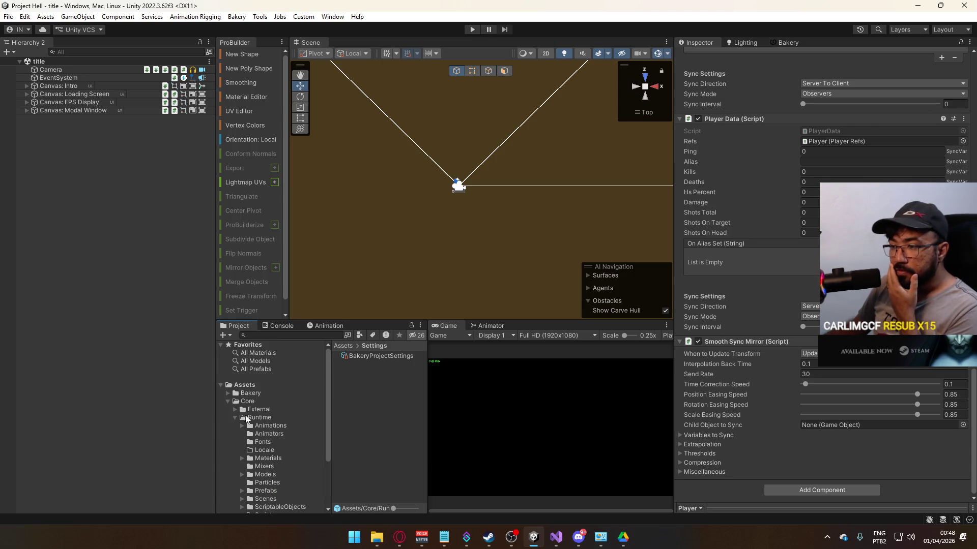
left_click(234, 418)
left_click(227, 401)
left_click(227, 416)
left_click(220, 417)
left_click(258, 434)
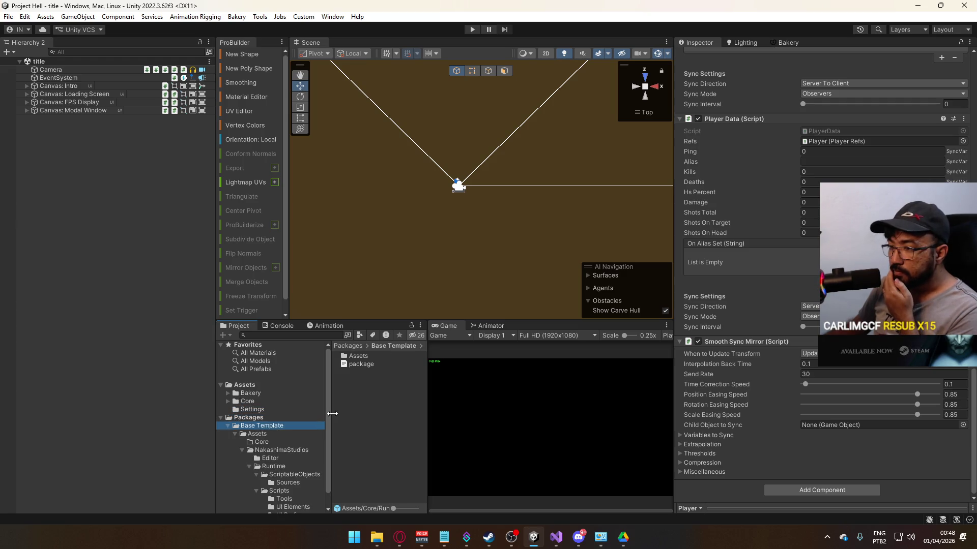
Step: Open NakashimaStudios > Runtime > Scripts > Tools to view its utility scripts
left_click(376, 364)
double_click(377, 366)
double_click(377, 367)
left_click(368, 365)
double_click(368, 365)
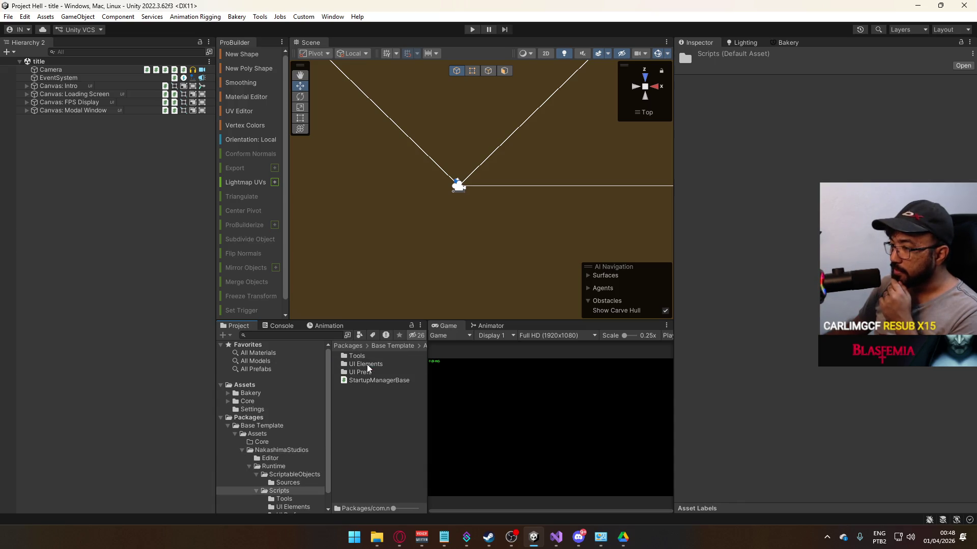
double_click(377, 358)
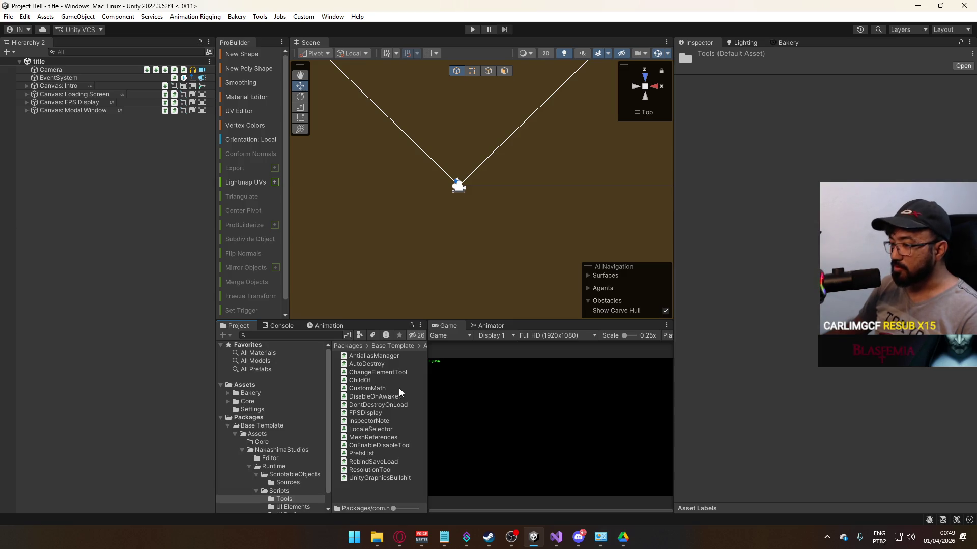
Step: Go back to the Base Template root and reopen Assets > NakashimaStudios > Runtime > Scripts > Tools
left_click(387, 347)
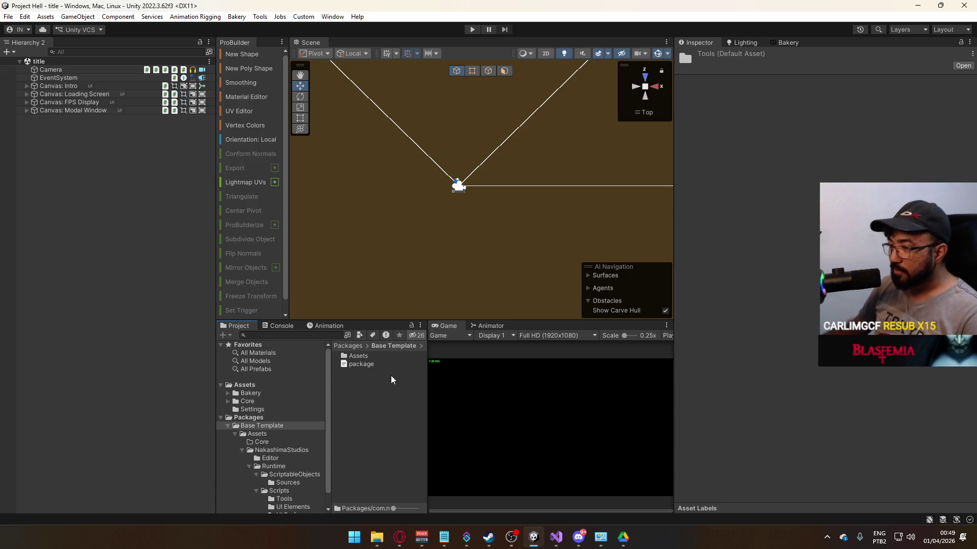
double_click(368, 358)
double_click(379, 364)
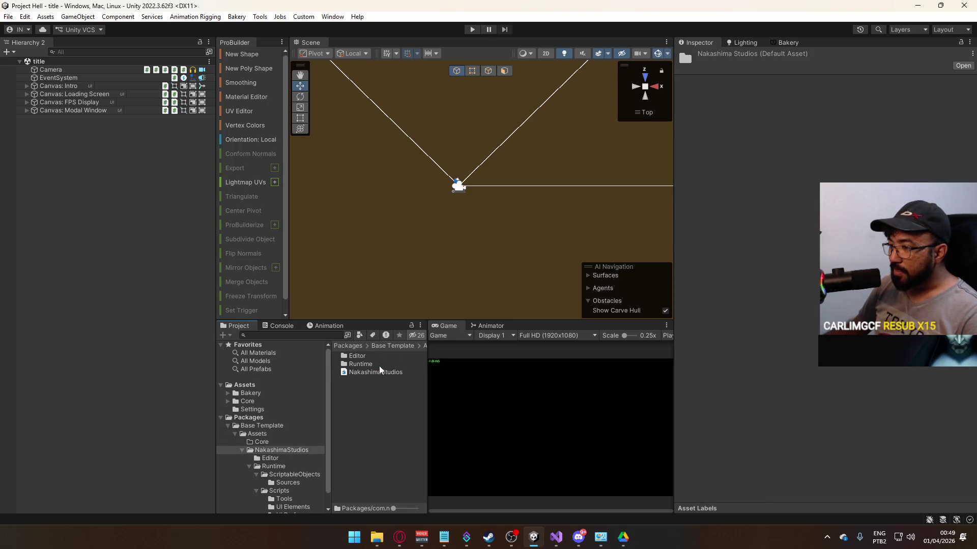
double_click(372, 364)
double_click(379, 364)
key("Down")
double_click(377, 359)
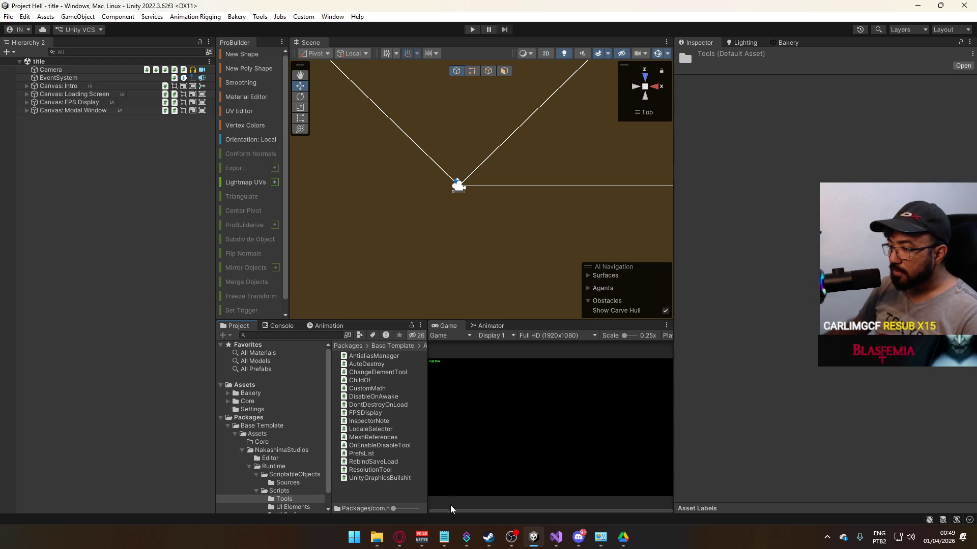
left_click(376, 537)
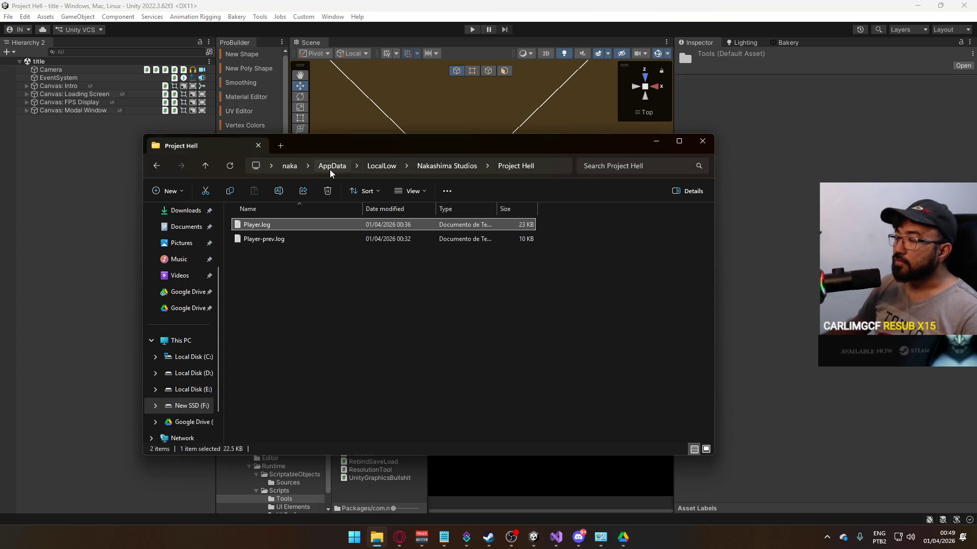
Step: Navigate File Explorer to D:\Unity\Project C\Assets
left_click(191, 373)
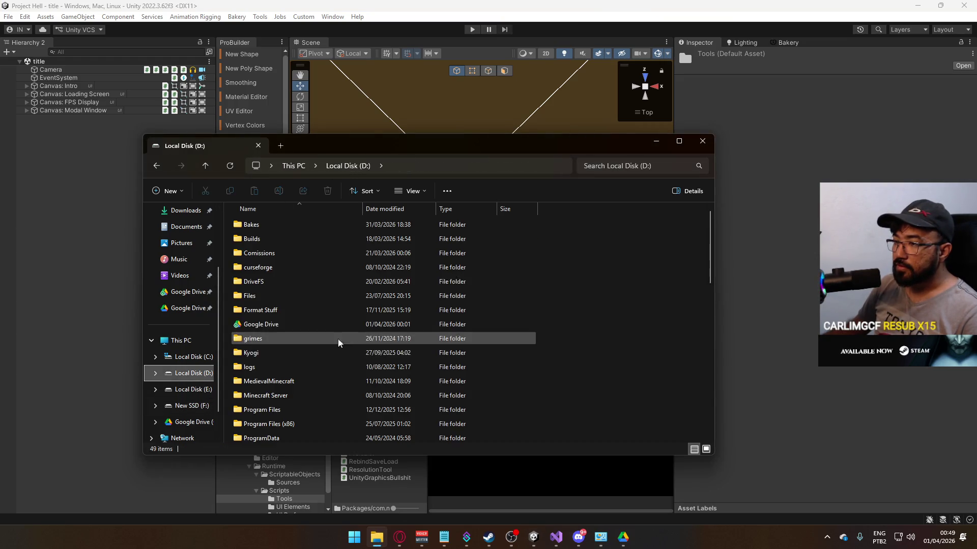
left_click(192, 405)
left_click(190, 373)
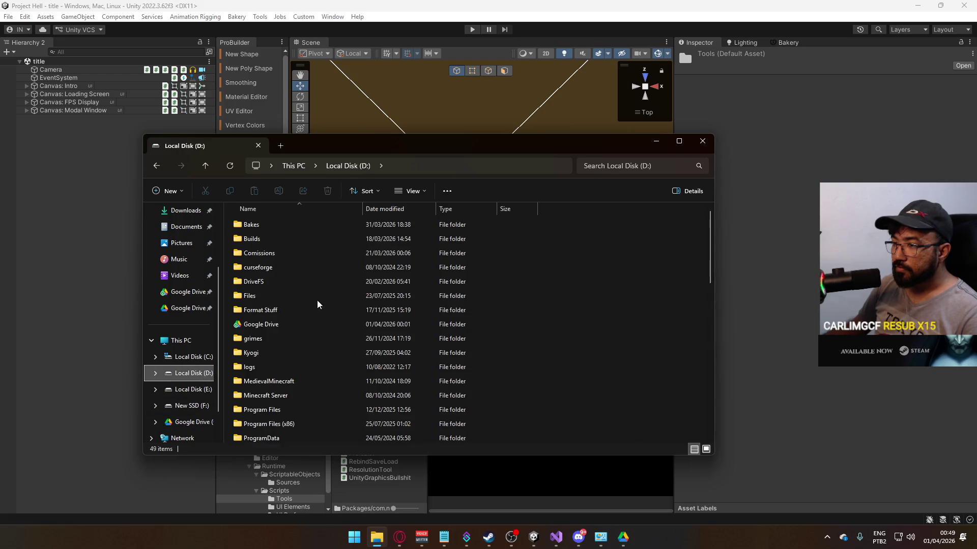
scroll(310, 331, "down", 10)
scroll(301, 357, "up", 3)
double_click(293, 253)
scroll(317, 302, "down", 1)
double_click(299, 292)
double_click(287, 239)
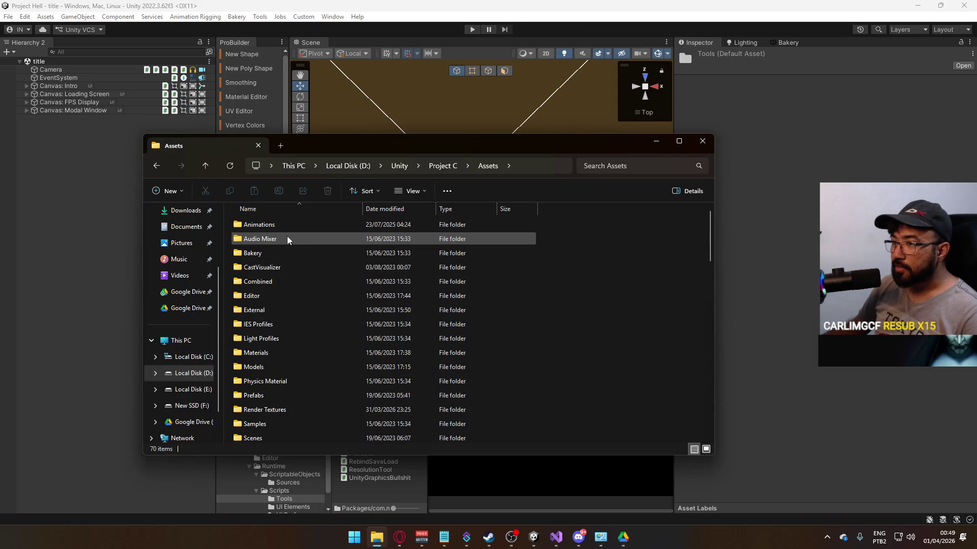
Step: Search the Scripts folder for 'version' and open VersionControl.cs
scroll(331, 317, "down", 8)
scroll(331, 317, "up", 2)
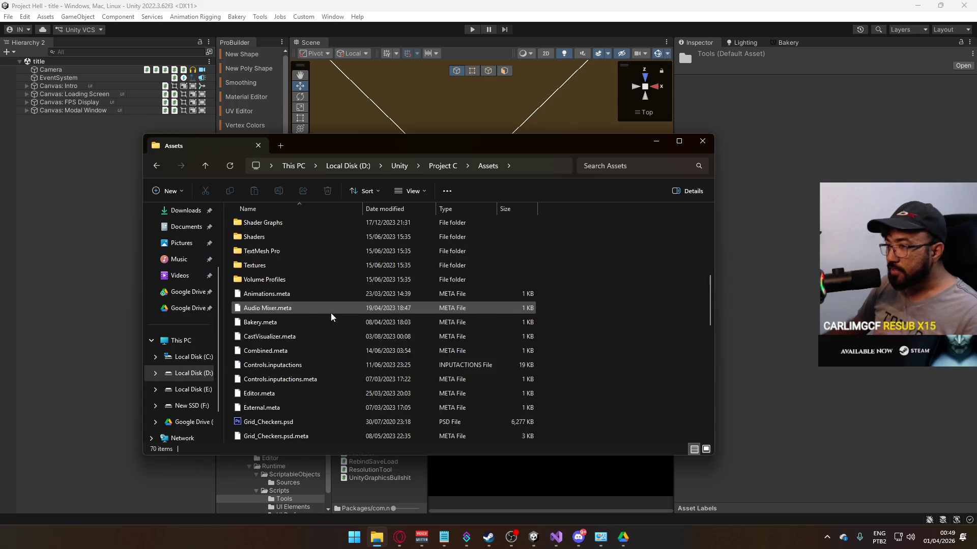
scroll(331, 317, "up", 2)
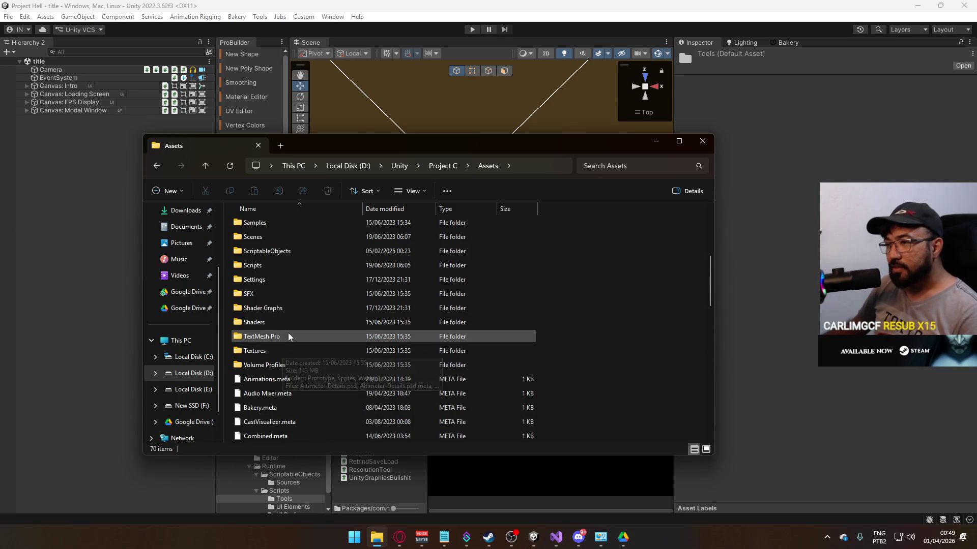
scroll(288, 330, "up", 1)
double_click(288, 308)
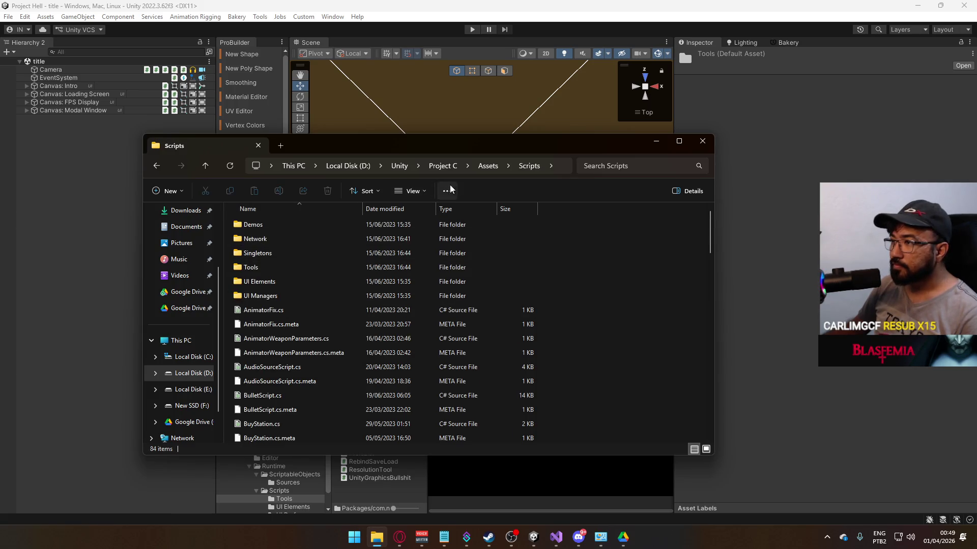
left_click(633, 171)
type("version")
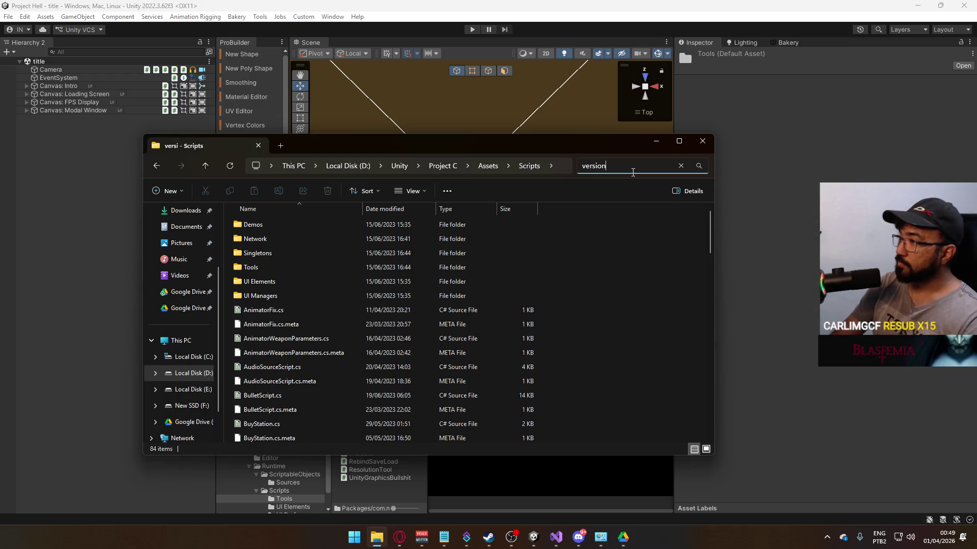
double_click(307, 240)
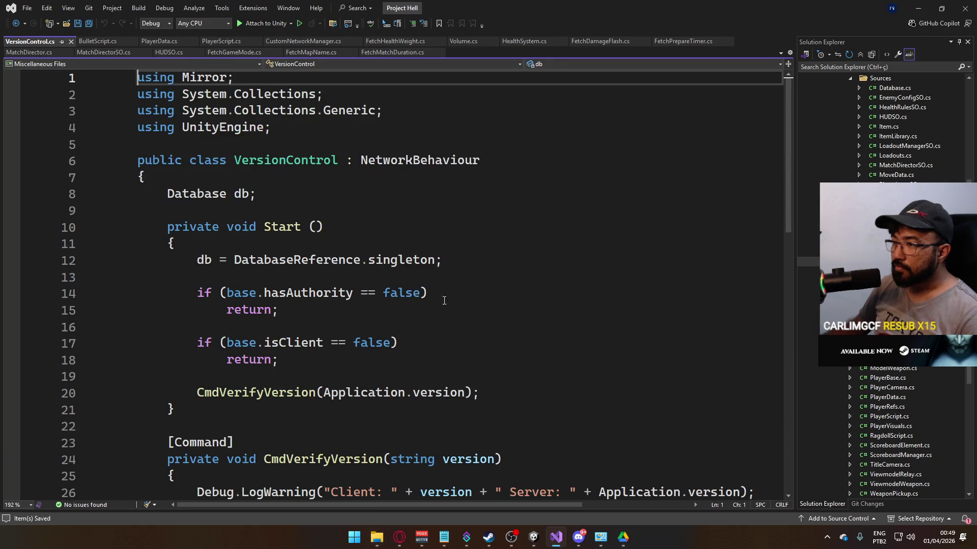
Step: Copy lines 10–40 (Start, CmdVerifyVersion, TargetRejectConnection) from the reference VersionControl.cs, then return to Unity
scroll(433, 305, "down", 4)
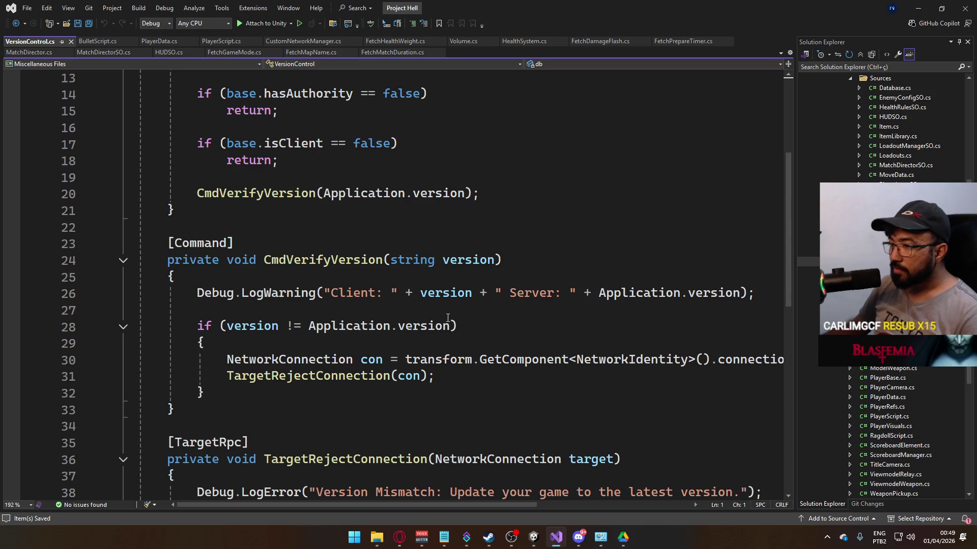
scroll(473, 311, "down", 2)
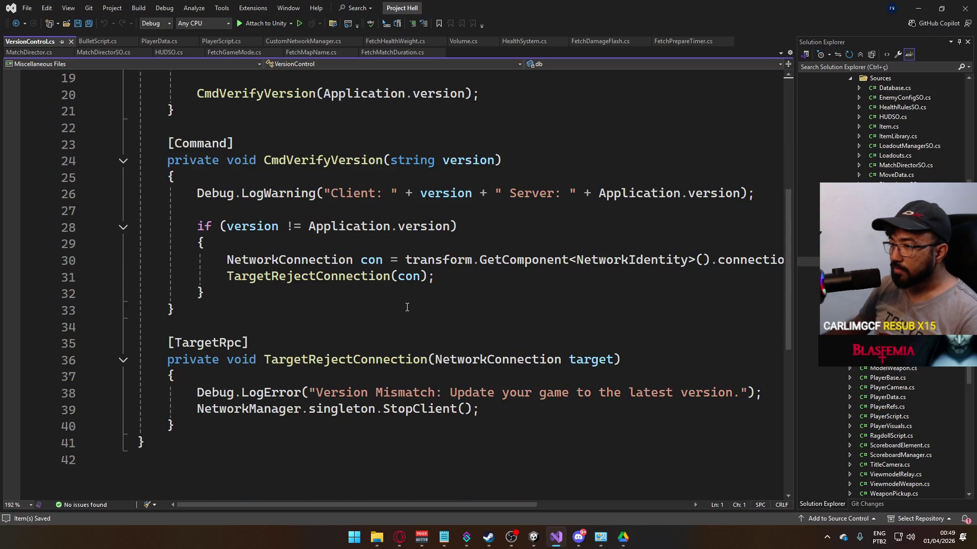
left_click(219, 425)
scroll(422, 408, "up", 3)
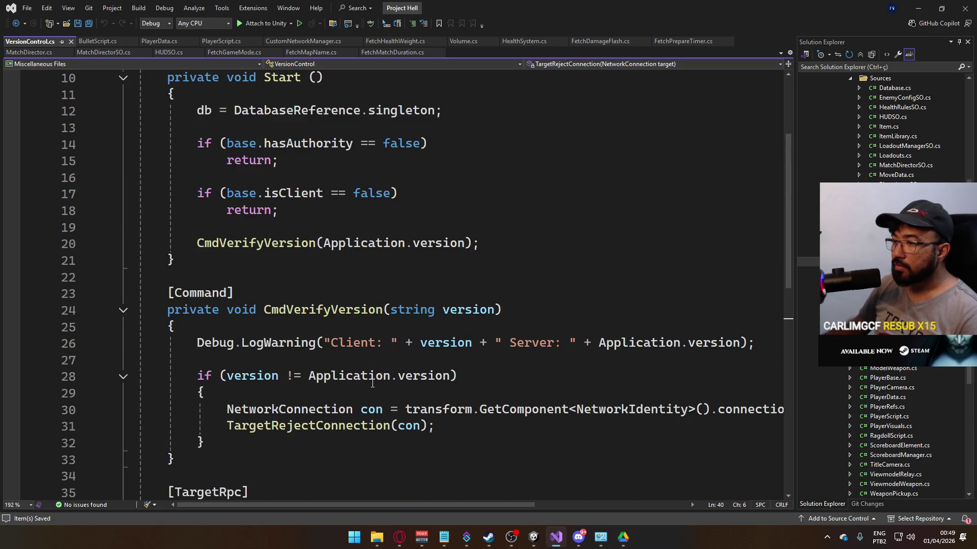
scroll(372, 383, "up", 2)
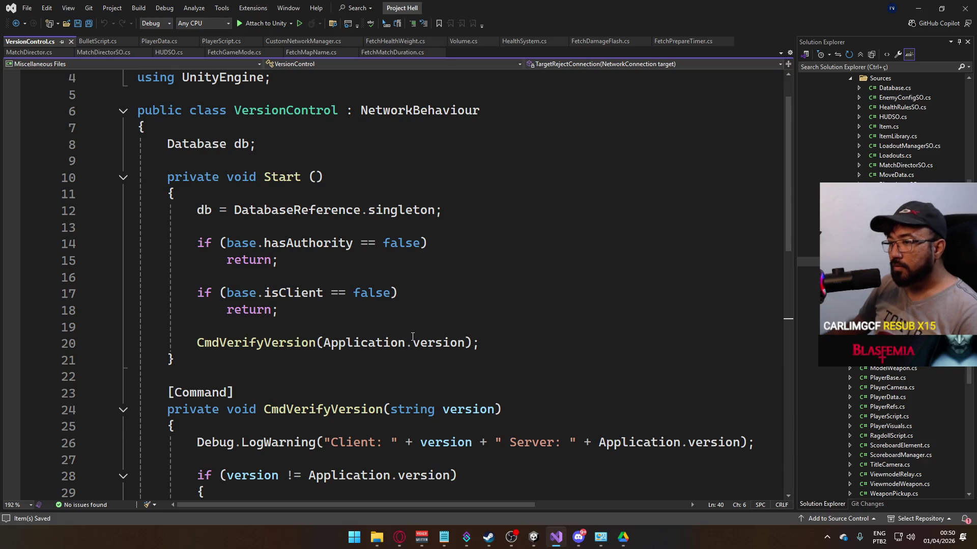
scroll(412, 337, "down", 1)
scroll(368, 331, "down", 1)
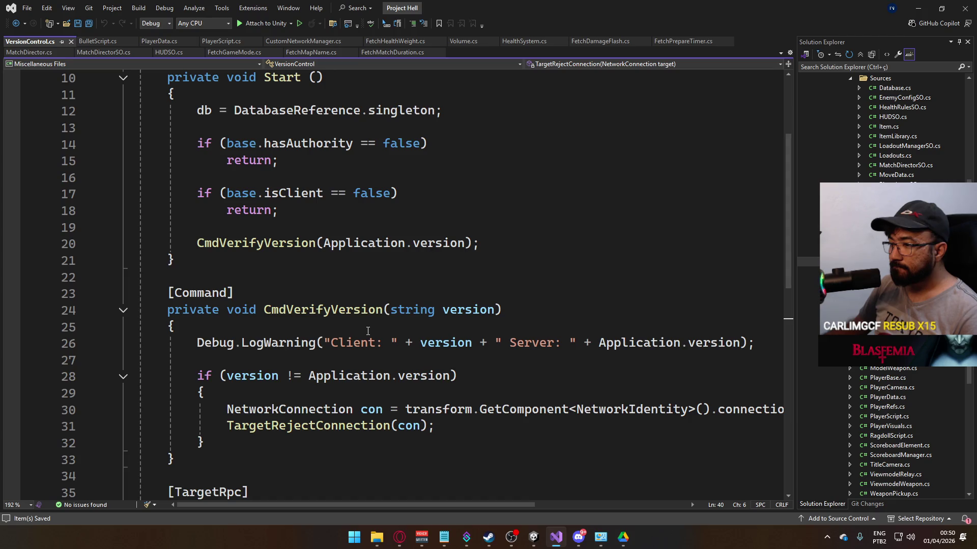
scroll(306, 346, "down", 4)
scroll(233, 359, "up", 6)
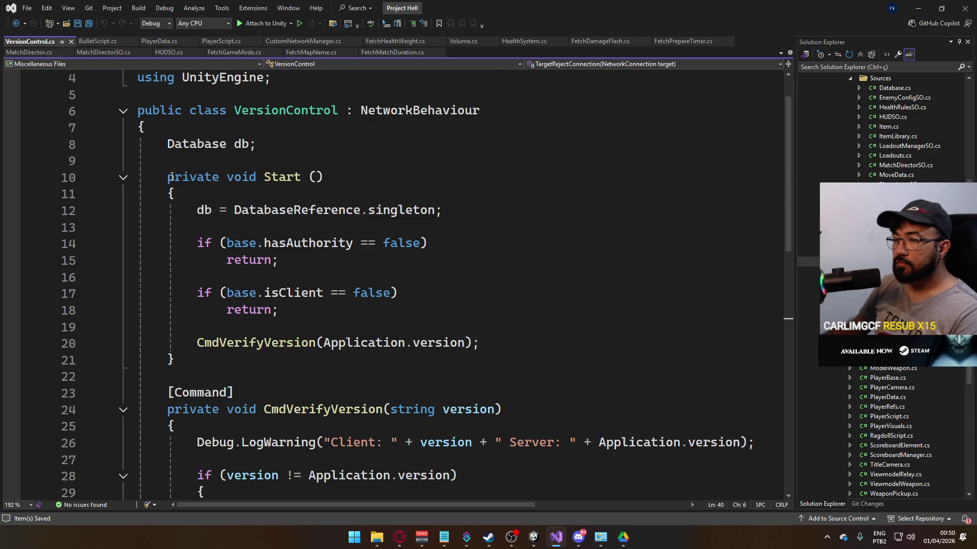
left_click(168, 176, "shift")
left_click(534, 538)
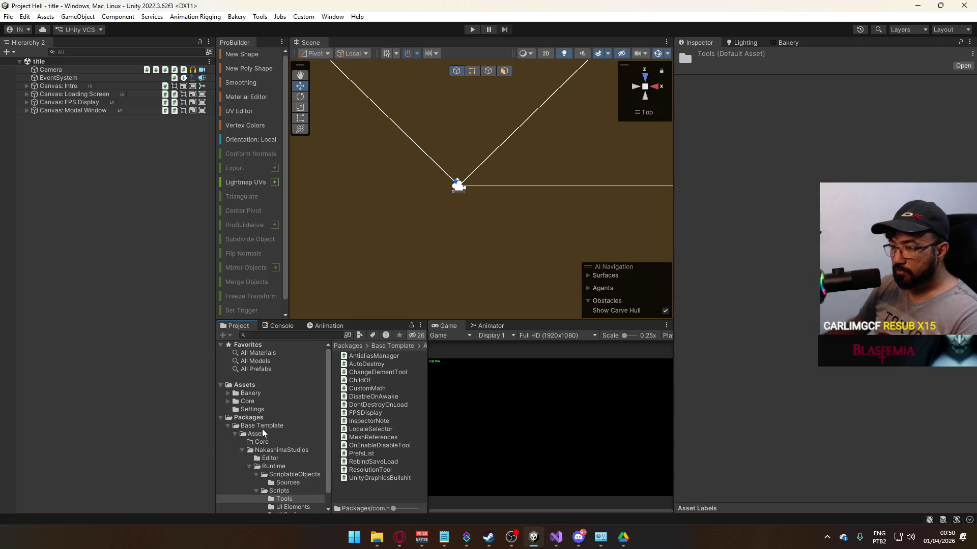
Step: Collapse Packages and open the Assets > Core > Runtime > Scripts folder
left_click(221, 417)
left_click(228, 401)
left_click(236, 419)
left_click(235, 418)
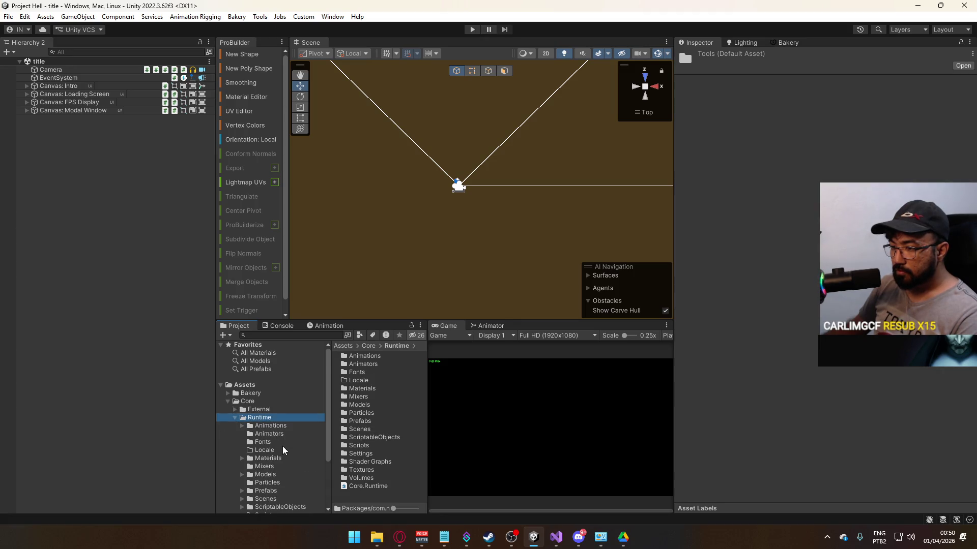
scroll(285, 456, "down", 3)
double_click(394, 446)
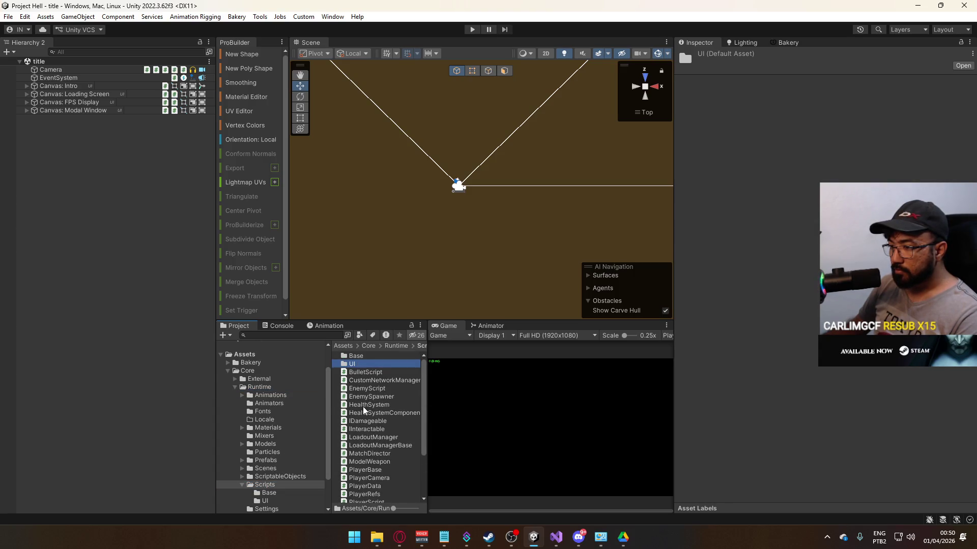
Step: Create a new C# script named VersionControl in Scripts
right_click(364, 405)
mouse_move(407, 96)
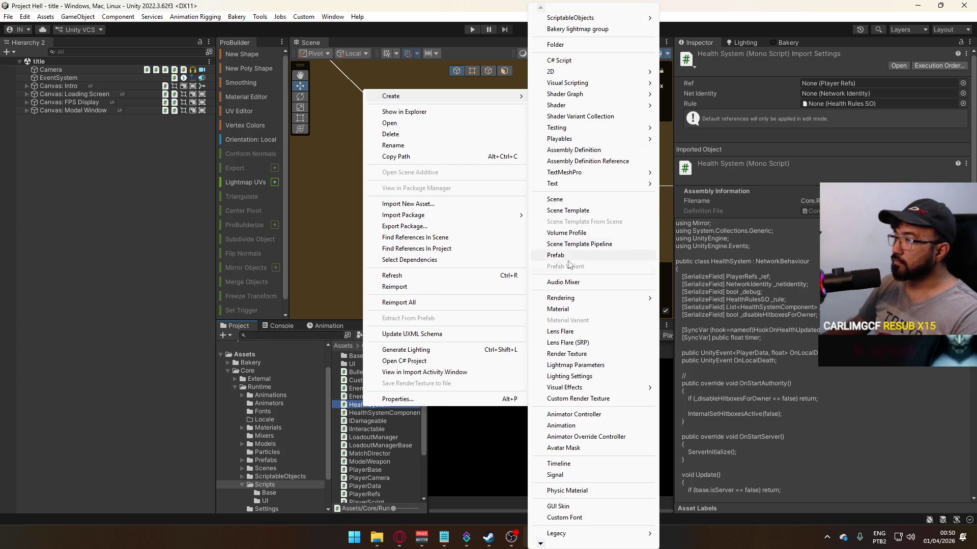
left_click(565, 61)
type("VersionControl")
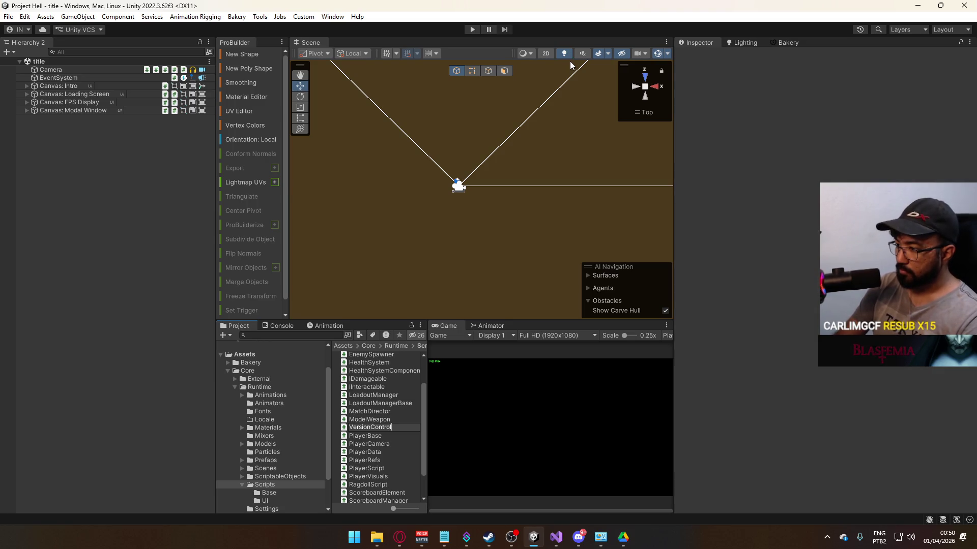
key("Return")
key("Return")
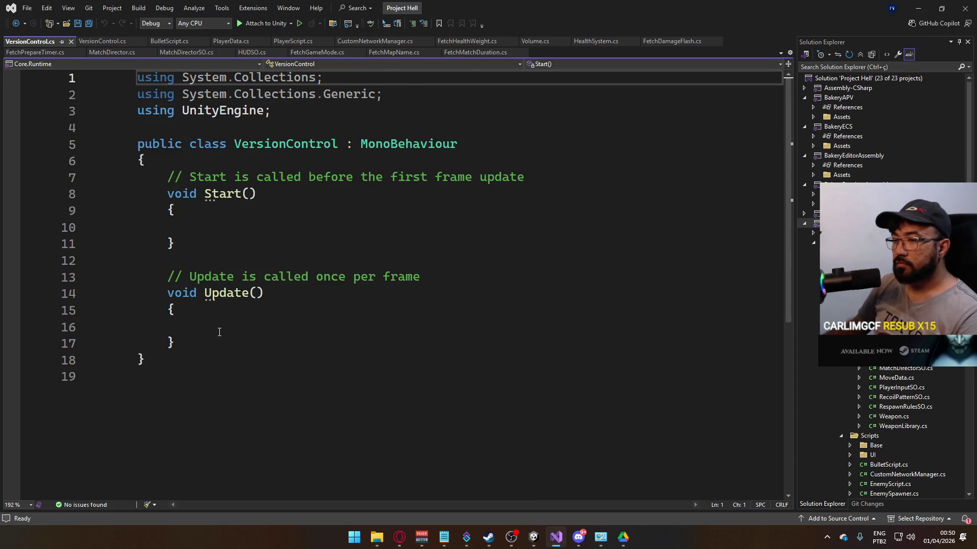
Step: Replace the template Start and Update methods with the copied networking code
left_click_drag(148, 359, 123, 145)
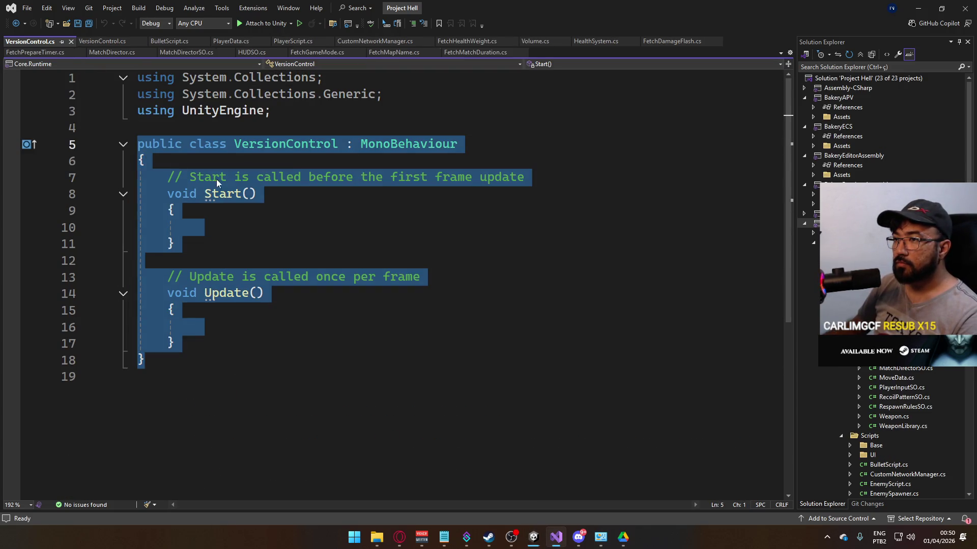
key("ctrl+v")
scroll(268, 196, "up", 4)
key("ctrl+z")
key("ctrl+z")
key("ctrl+z")
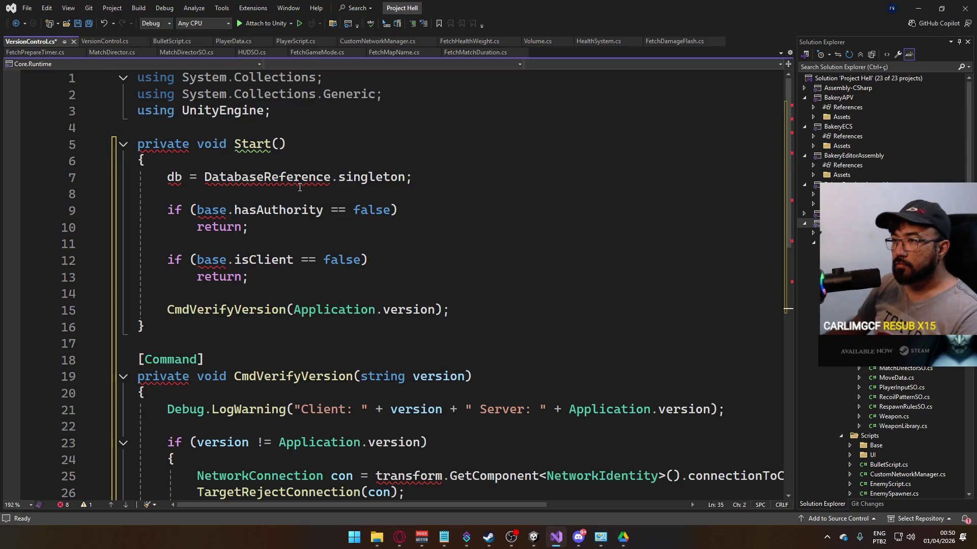
key("ctrl+z")
left_click_drag(262, 294, 167, 177)
key("ctrl+v")
scroll(376, 254, "up", 3)
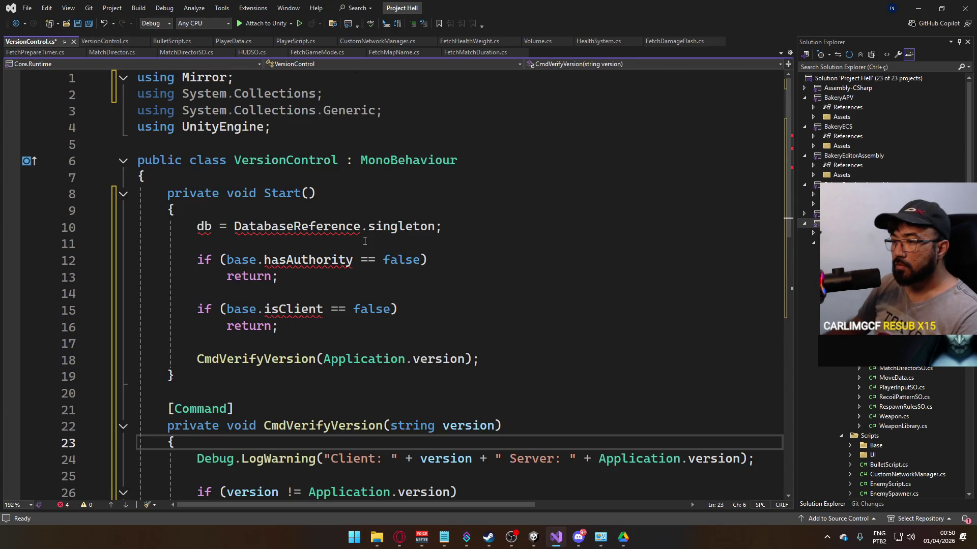
scroll(365, 241, "down", 2)
scroll(364, 241, "up", 2)
Step: Change the class's base from MonoBehaviour to NetworkBehaviour
double_click(386, 160)
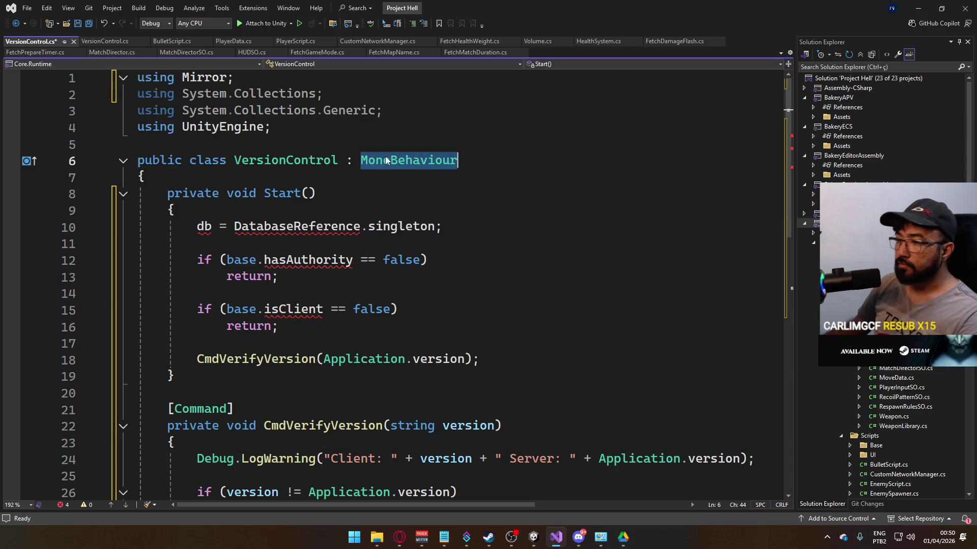
key("BackSpace")
type("Be")
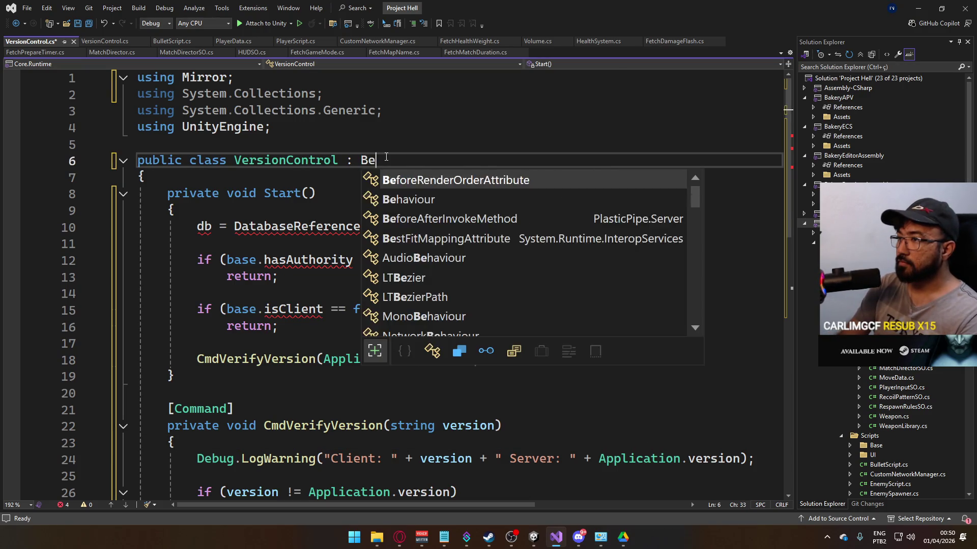
key("BackSpace")
key("BackSpace")
type("NetworkB")
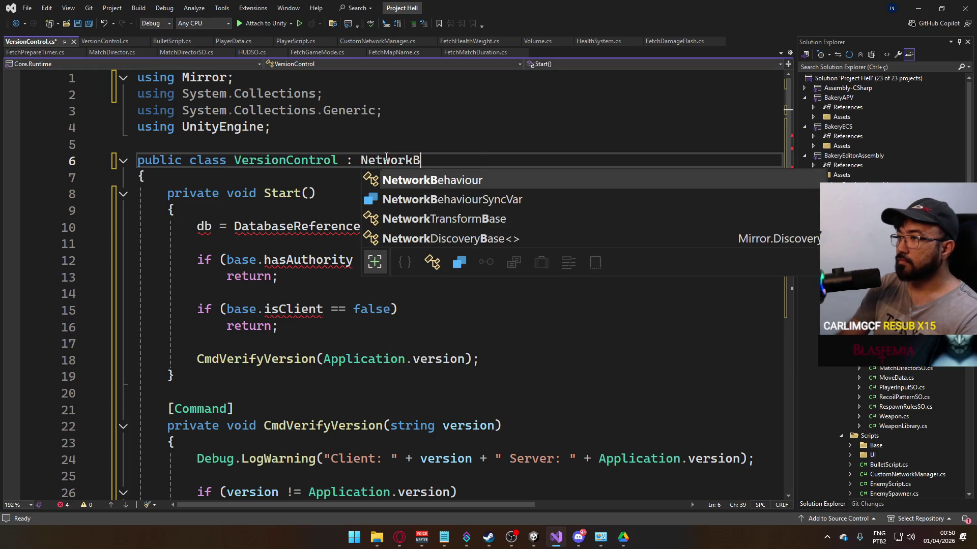
key("Tab")
Step: Close the Miscellaneous Files reference copy of VersionControl.cs
left_click(101, 43)
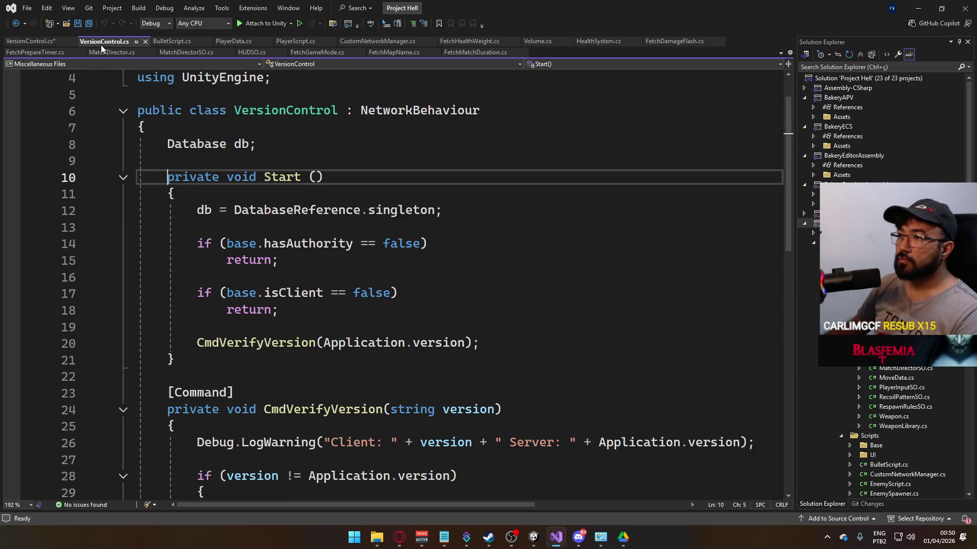
left_click(145, 41)
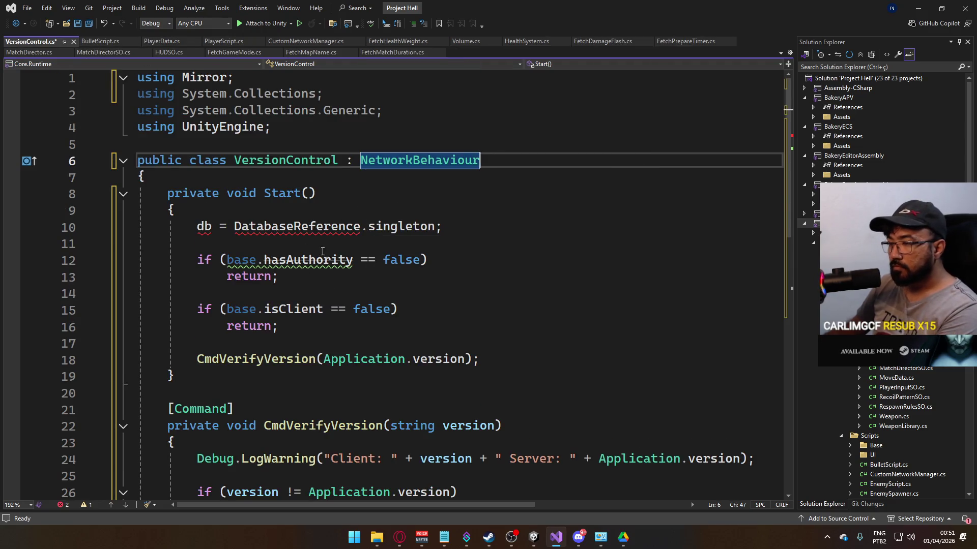
mouse_move(321, 244)
left_mouse_down()
mouse_move(330, 228)
mouse_move(138, 227)
left_mouse_up()
Step: Delete the DatabaseReference line and its leftover blank line
key("BackSpace")
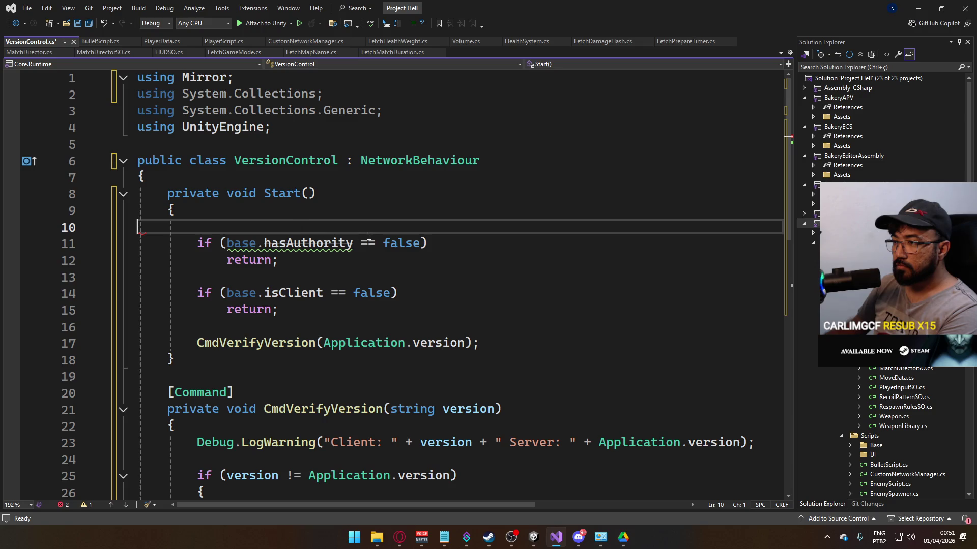
key("BackSpace")
left_click(316, 227)
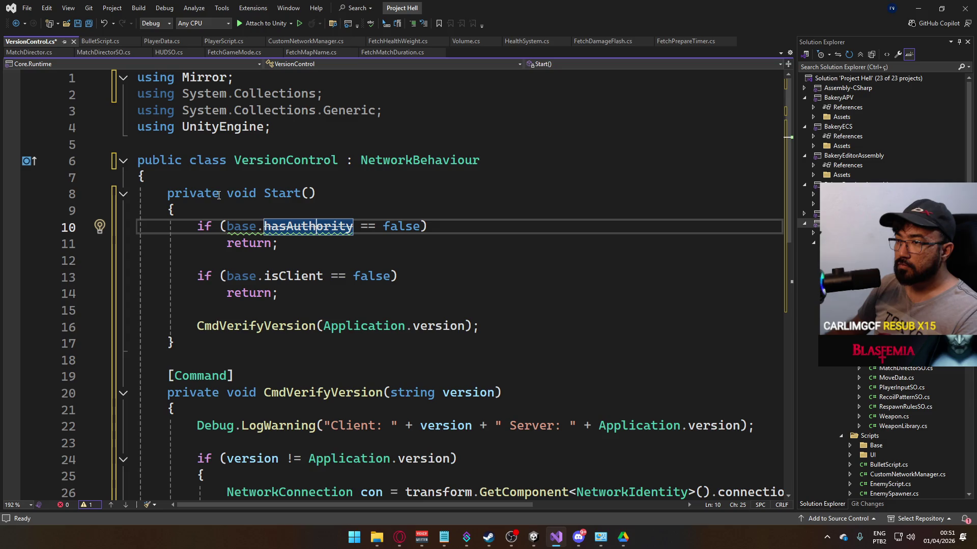
Step: Replace Start() with an OnStartAuthority override, removing its base call
left_click_drag(316, 193, 175, 193)
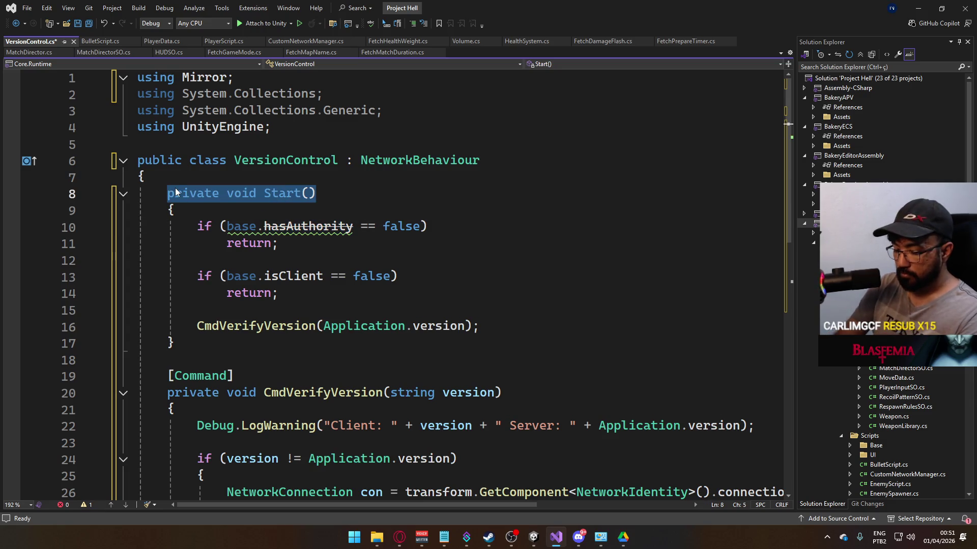
type("override onstart")
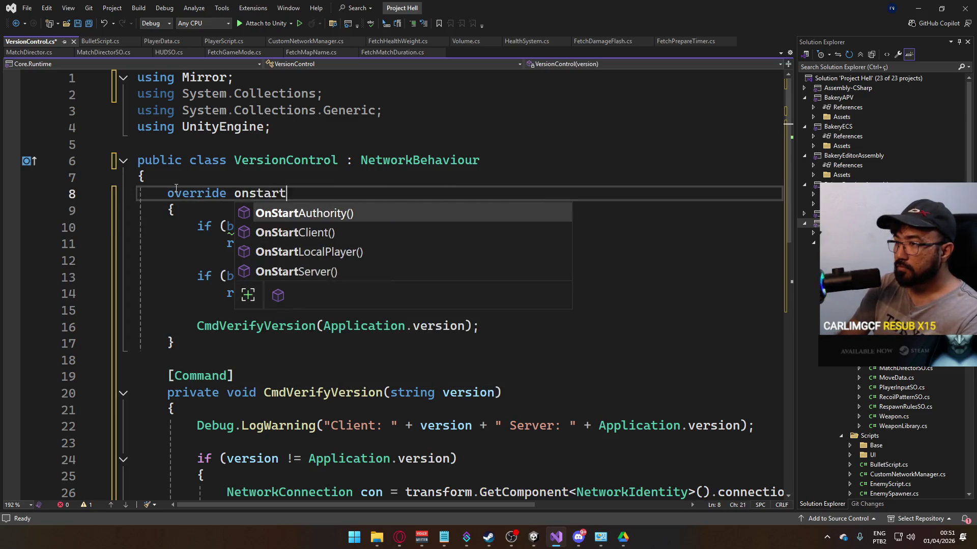
key("Tab")
left_click(217, 260)
left_click(384, 227)
left_click_drag(384, 227, 197, 227)
key("BackSpace")
Step: Move the CmdVerifyVersion(Application.version) call into OnStartAuthority and delete the old checks and braces
left_click(481, 376)
mouse_move(480, 377)
left_mouse_down()
mouse_move(197, 376)
mouse_move(136, 276)
left_mouse_up()
key("ctrl+x")
left_click(314, 227)
key("ctrl+v")
key("BackSpace")
left_click(205, 263)
key("BackSpace")
left_click(234, 244)
key("Delete")
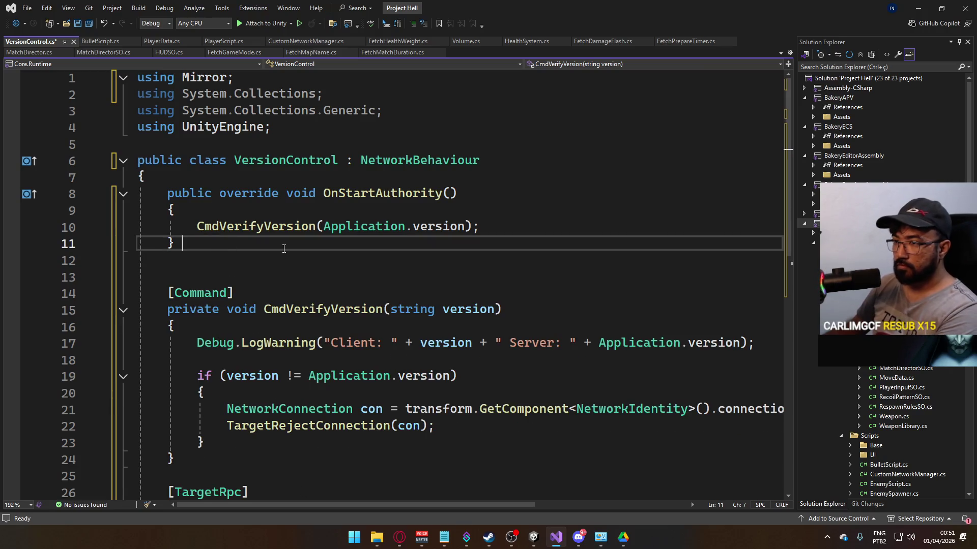
key("Delete")
Step: Save VersionControl.cs and scroll through the finished script
key("ctrl+s")
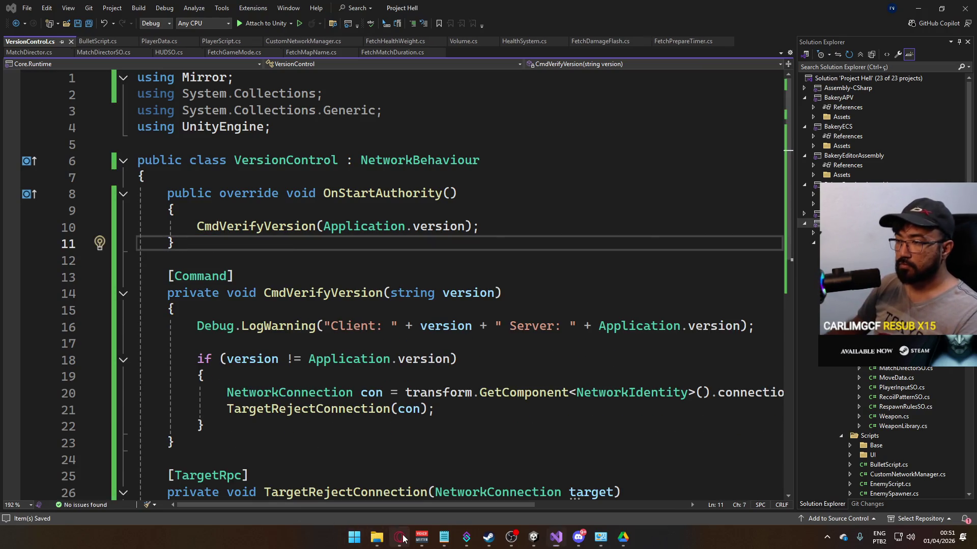
left_click(402, 539)
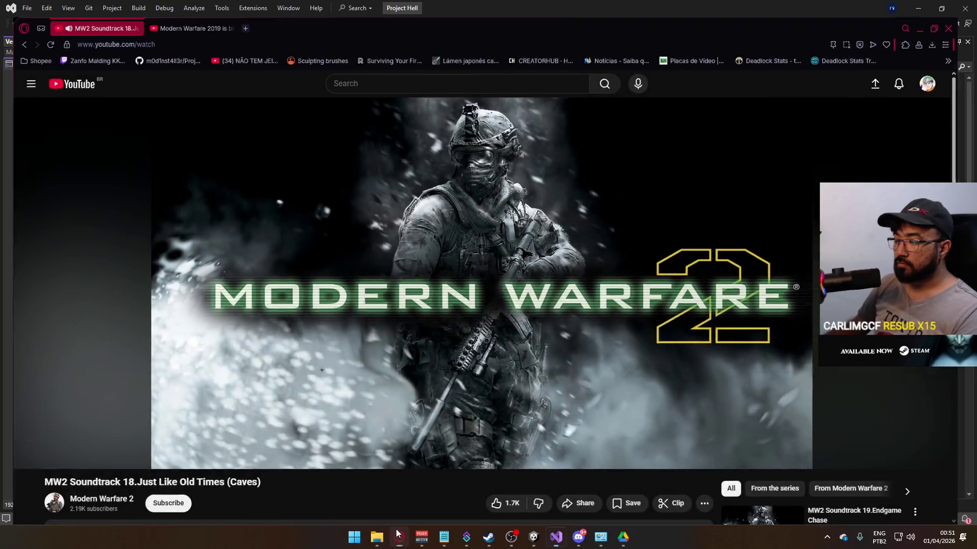
left_click(403, 539)
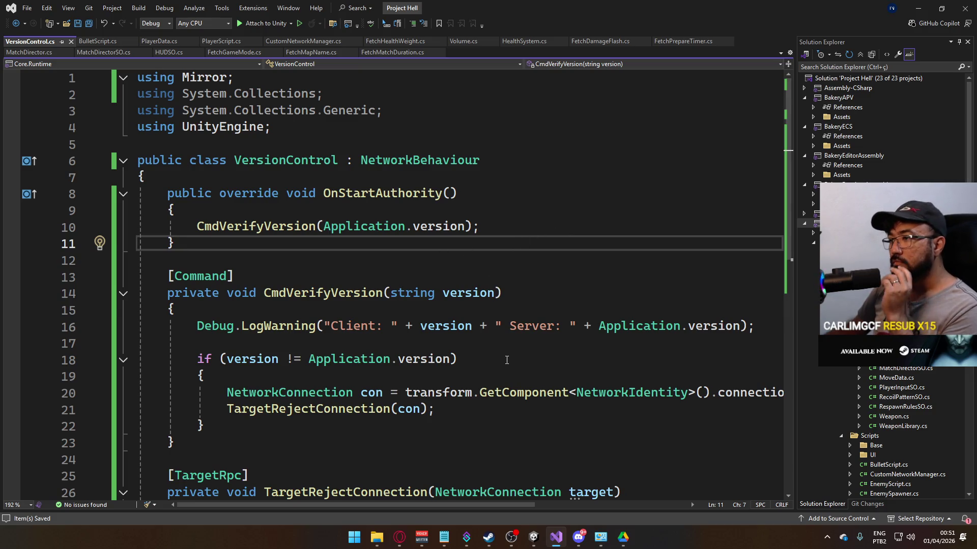
scroll(506, 360, "down", 1)
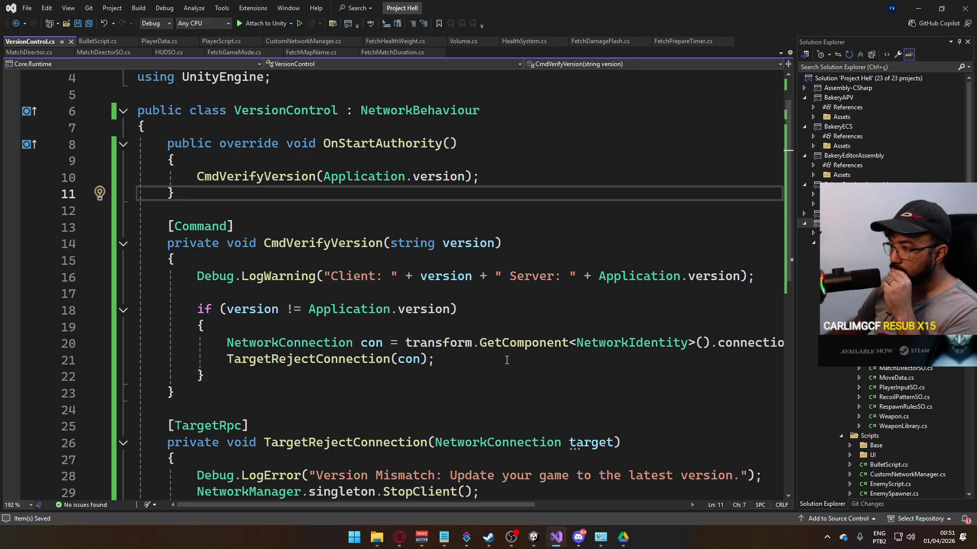
scroll(507, 360, "down", 1)
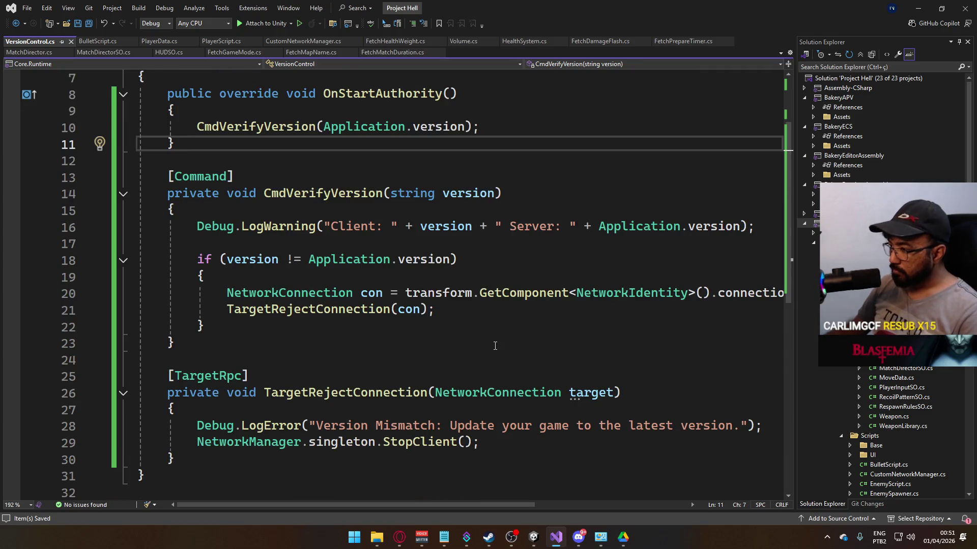
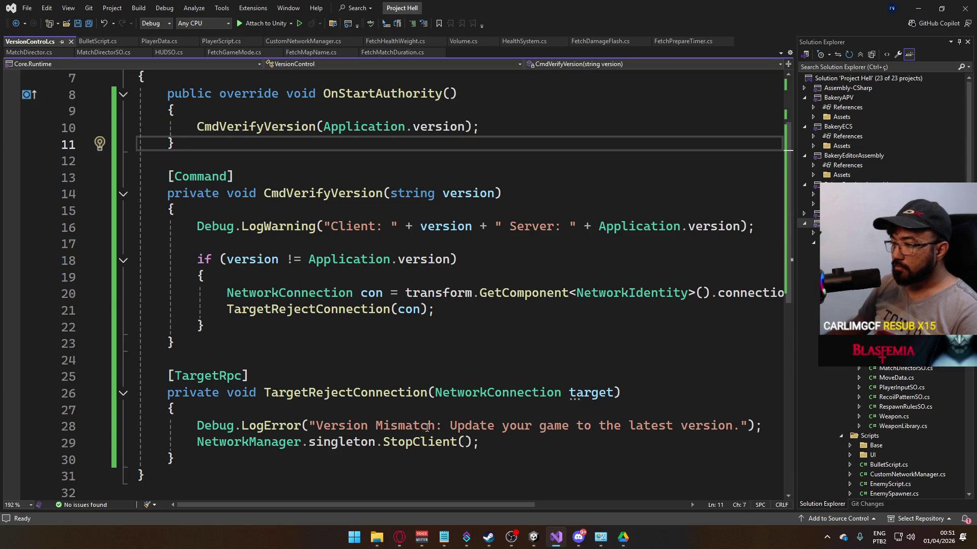
Step: Delete the unused 'using System.Collections;' and 'using System.Collections.Generic;' lines from VersionControl.cs and save
left_click(489, 442)
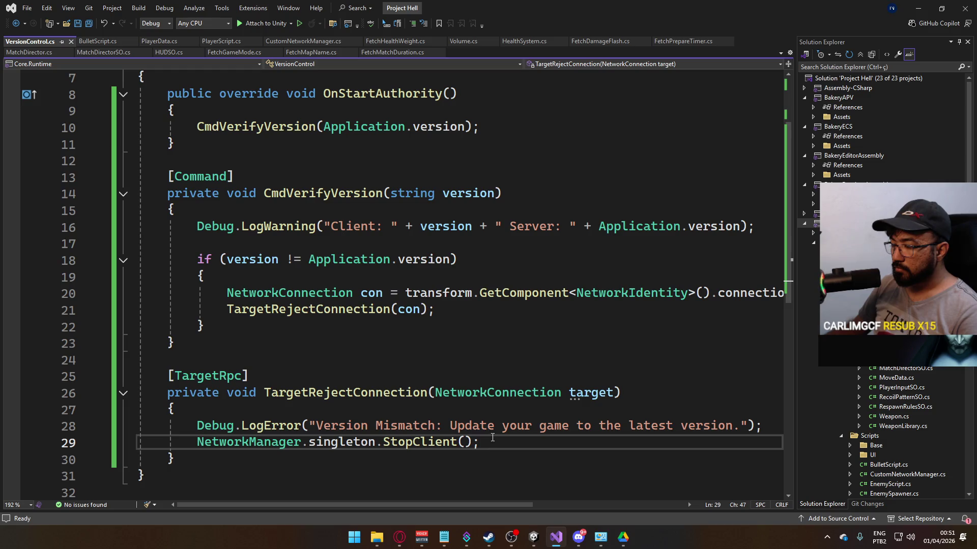
key("ctrl+s")
scroll(412, 335, "up", 2)
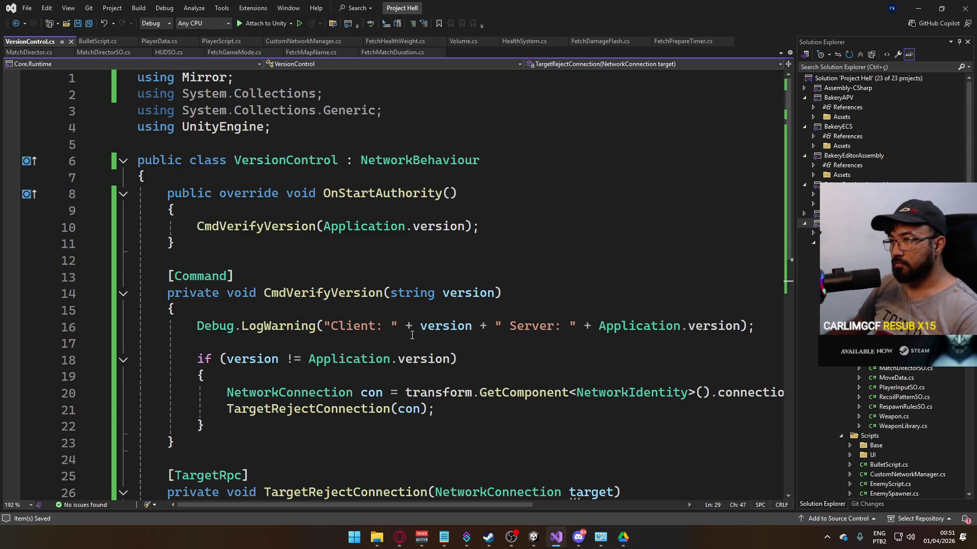
left_click_drag(398, 112, 137, 94)
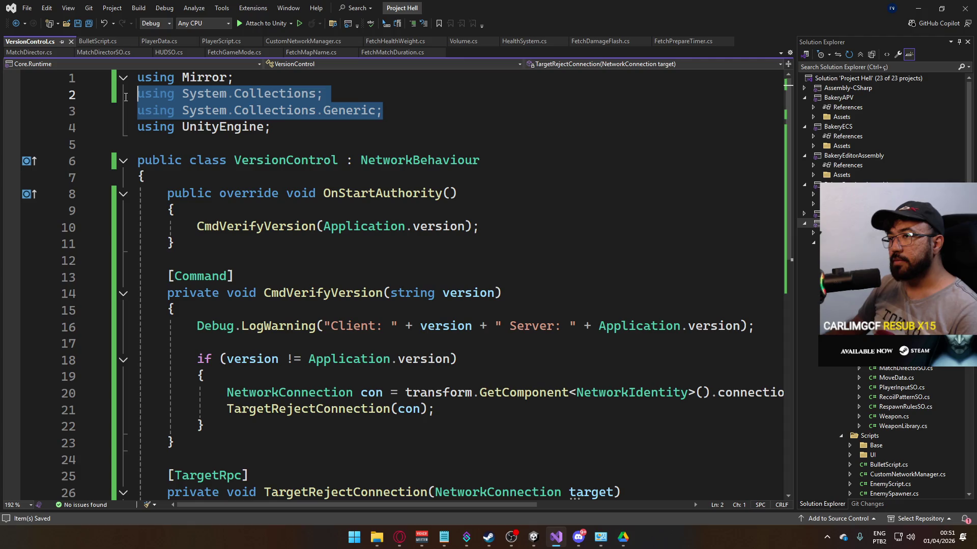
key("Delete")
key("Delete")
key("ctrl+s")
mouse_move(533, 538)
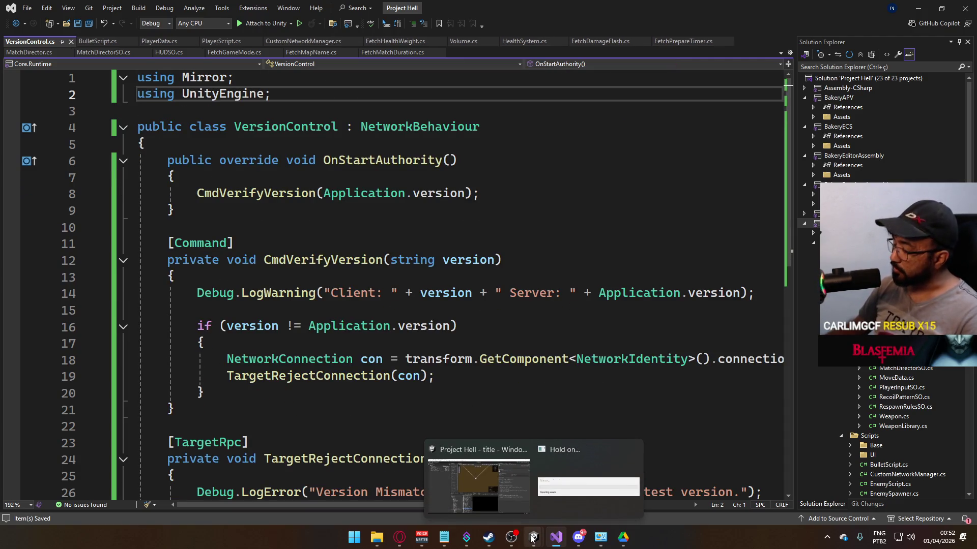
Step: Add the VersionControl script from the Scripts folder to the Player prefab
left_click(521, 475)
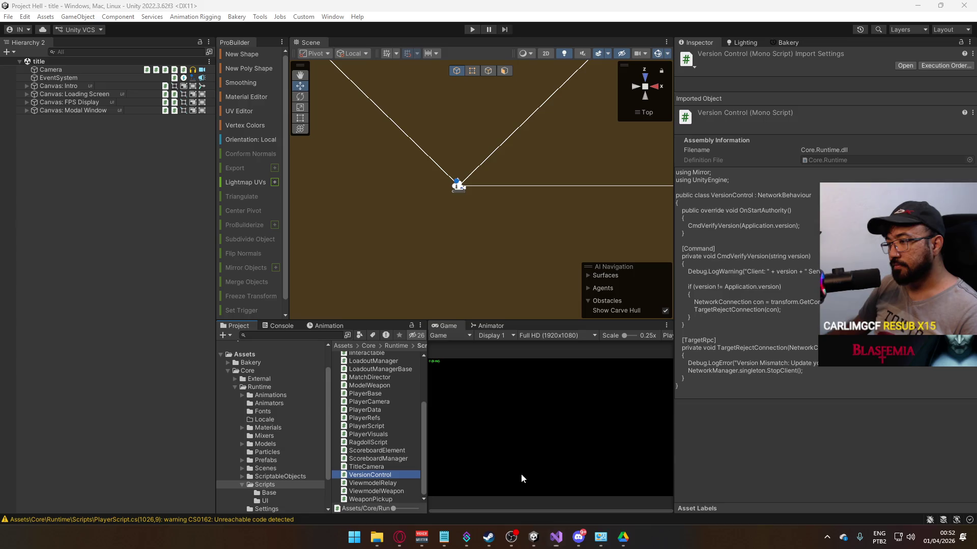
left_click(275, 459)
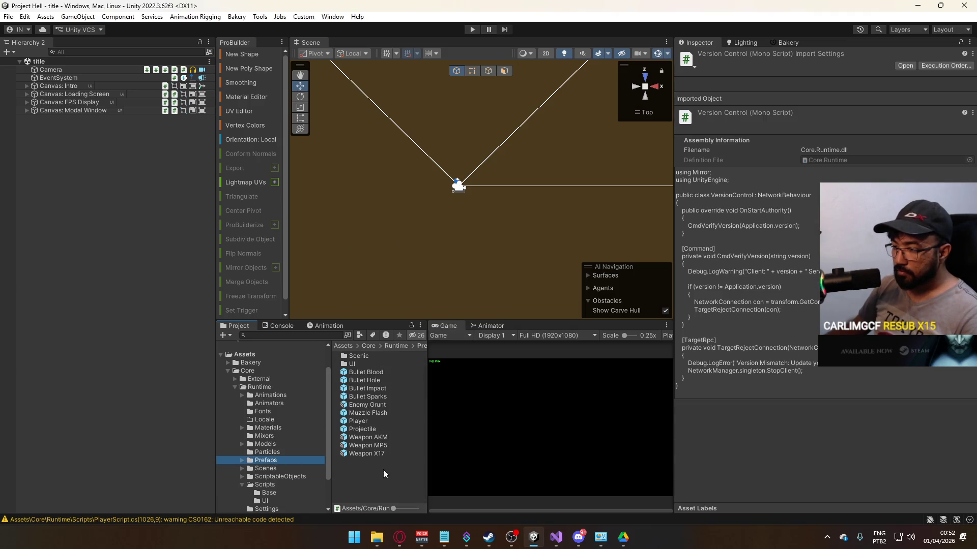
double_click(369, 421)
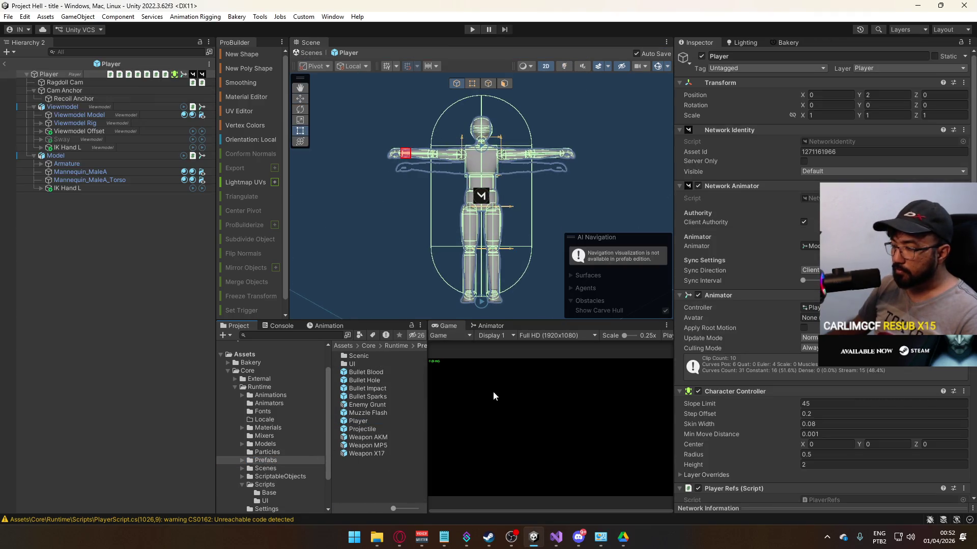
scroll(758, 424, "down", 15)
scroll(770, 445, "down", 10)
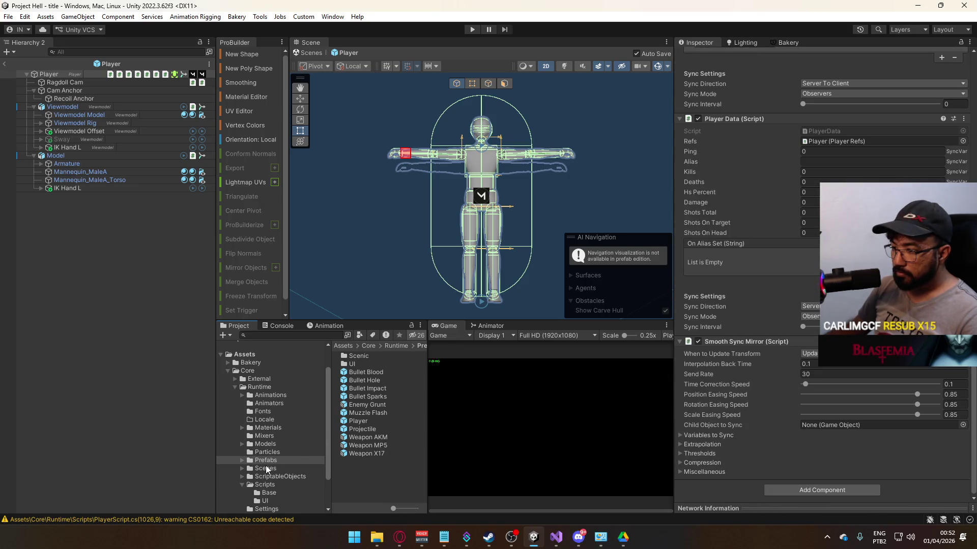
left_click(256, 486)
scroll(385, 459, "down", 5)
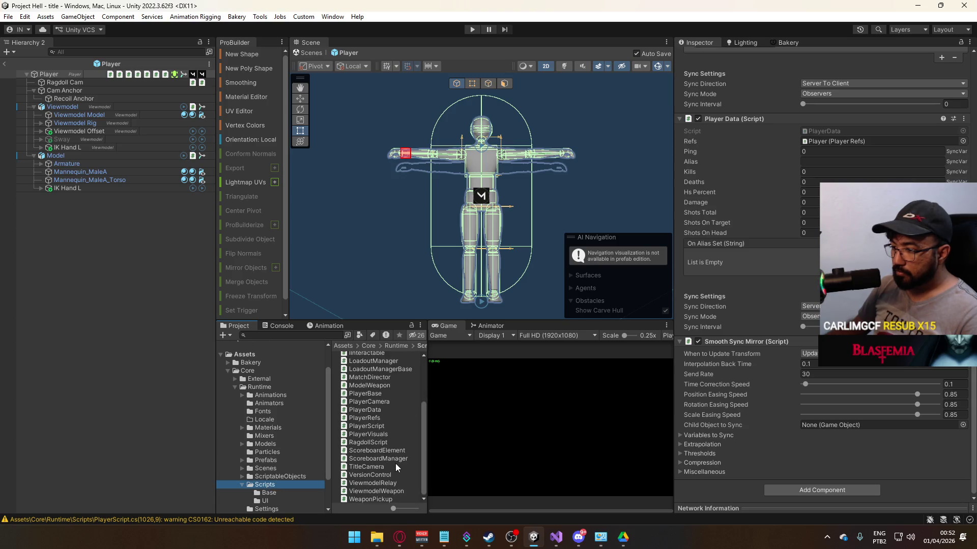
mouse_move(383, 475)
left_mouse_down()
mouse_move(700, 493)
mouse_move(742, 334)
left_mouse_up()
scroll(795, 410, "up", 5)
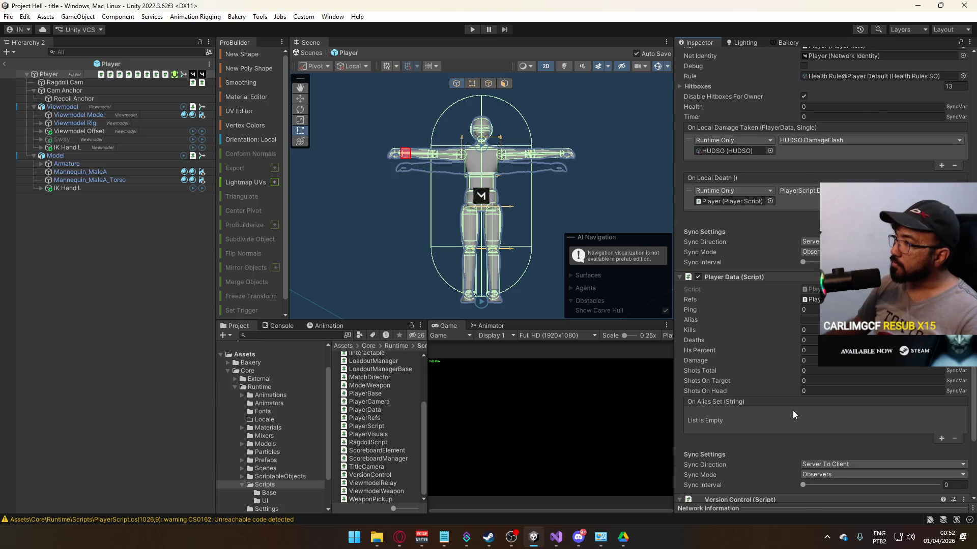
scroll(793, 407, "up", 3)
Step: Start Play mode from the title scene with Ctrl+P and widen the Game view
left_click(267, 466)
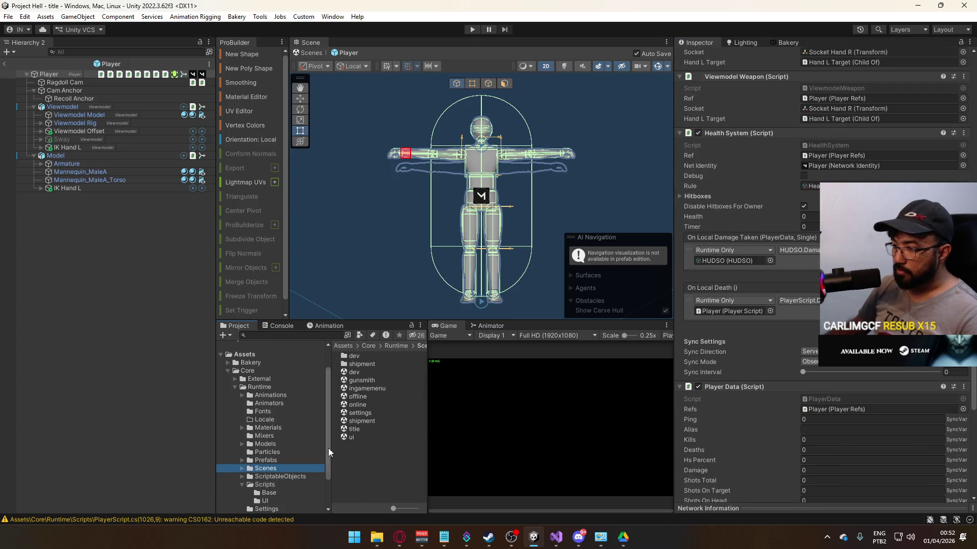
key("ctrl+p")
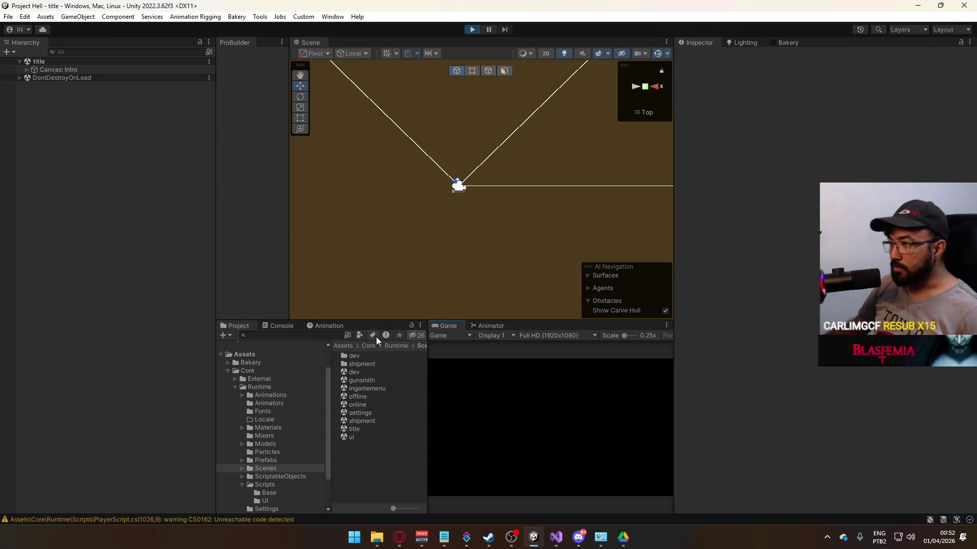
mouse_move(428, 344)
left_mouse_down()
mouse_move(370, 367)
mouse_move(446, 387)
mouse_move(425, 395)
left_mouse_up()
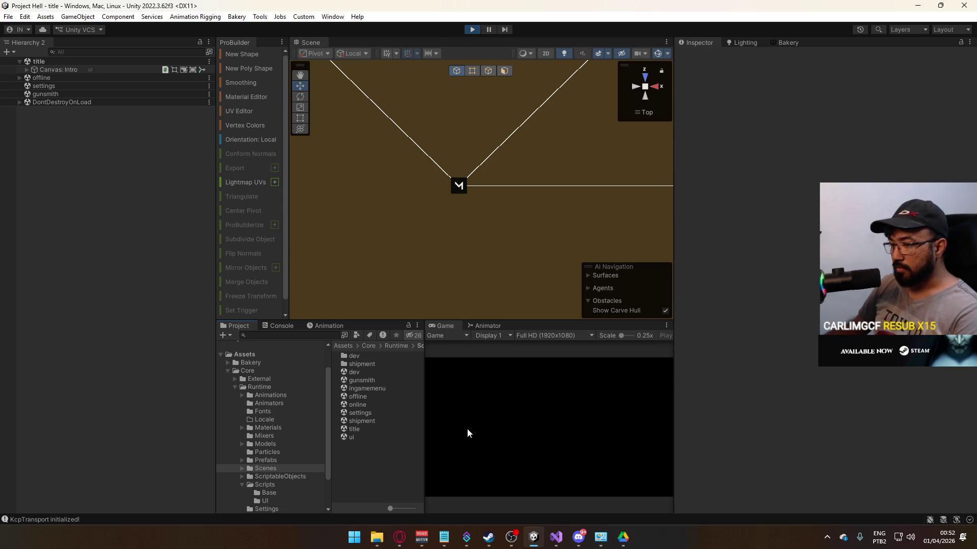
Step: Start a match on the shipment map and maximize the Game view
left_click(446, 464)
key("super")
right_click(456, 326)
left_click(516, 359)
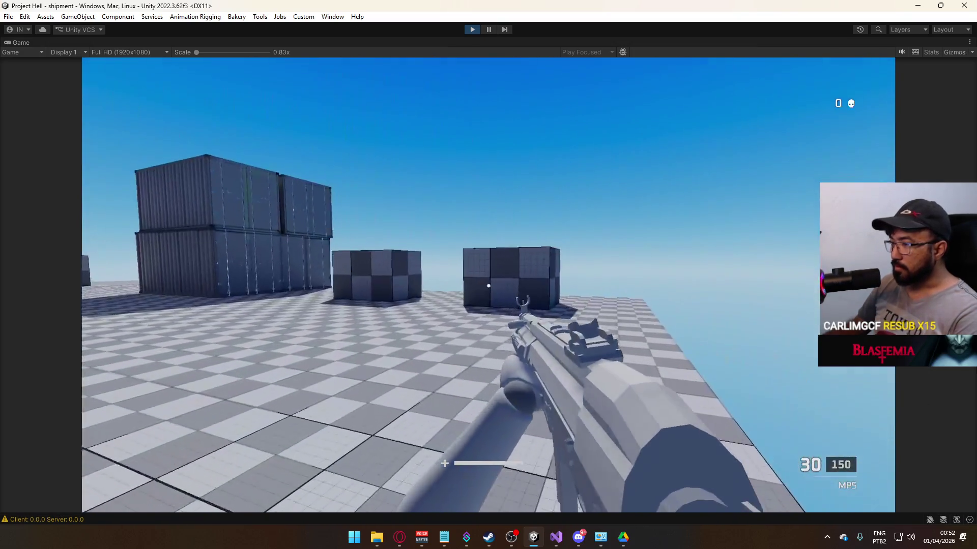
Step: Walk toward the containers while switching back and forth between the X17 pistol and MP5
key("w")
key("2")
key("w")
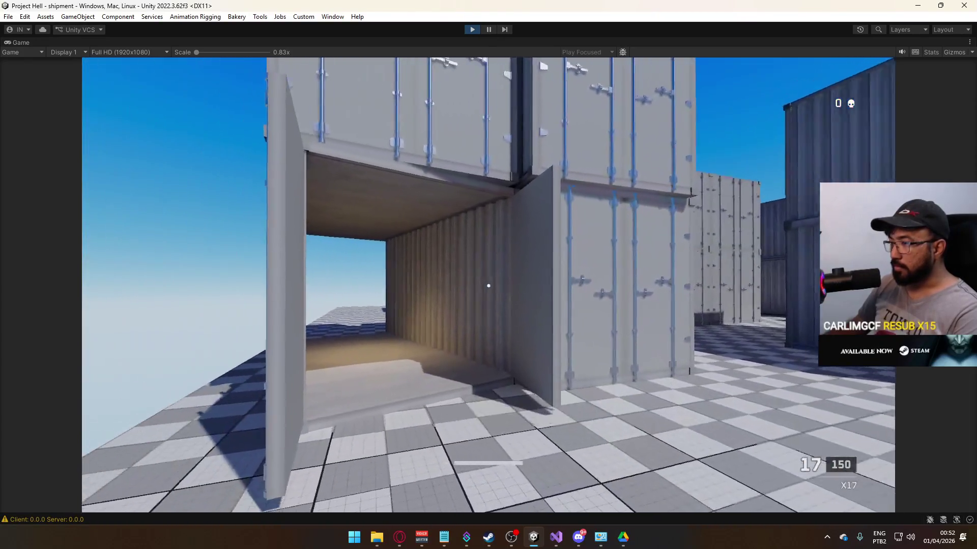
key("1")
key("s")
key("s")
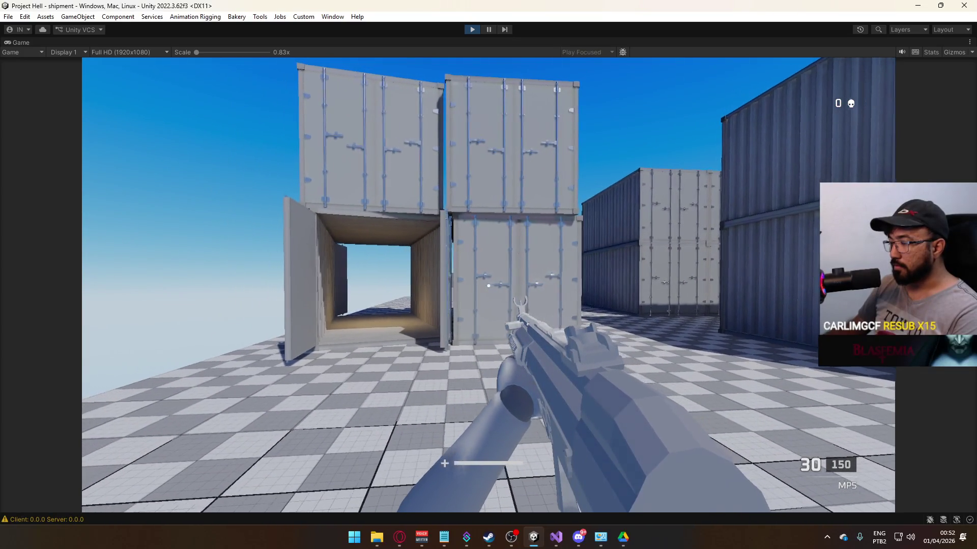
key("2")
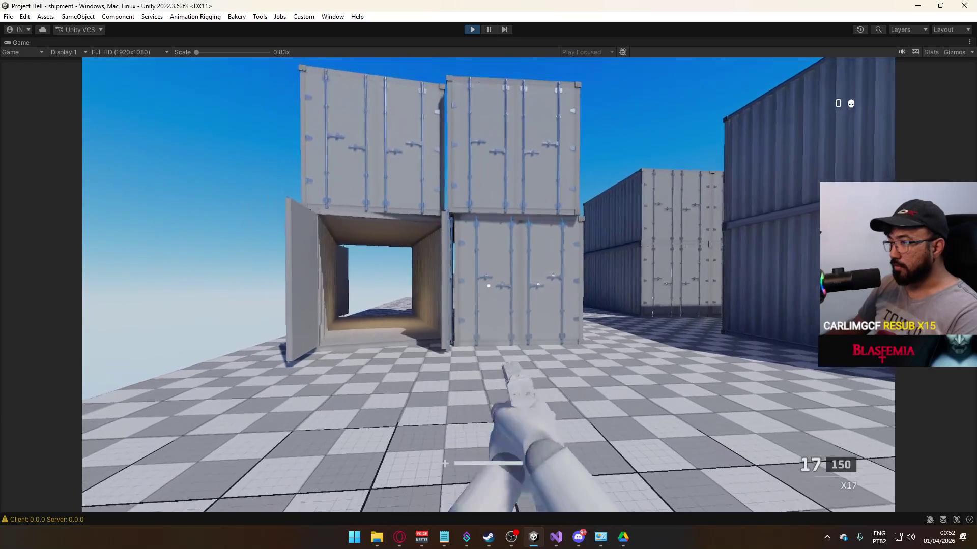
key("1")
key("w")
key("2")
key("w")
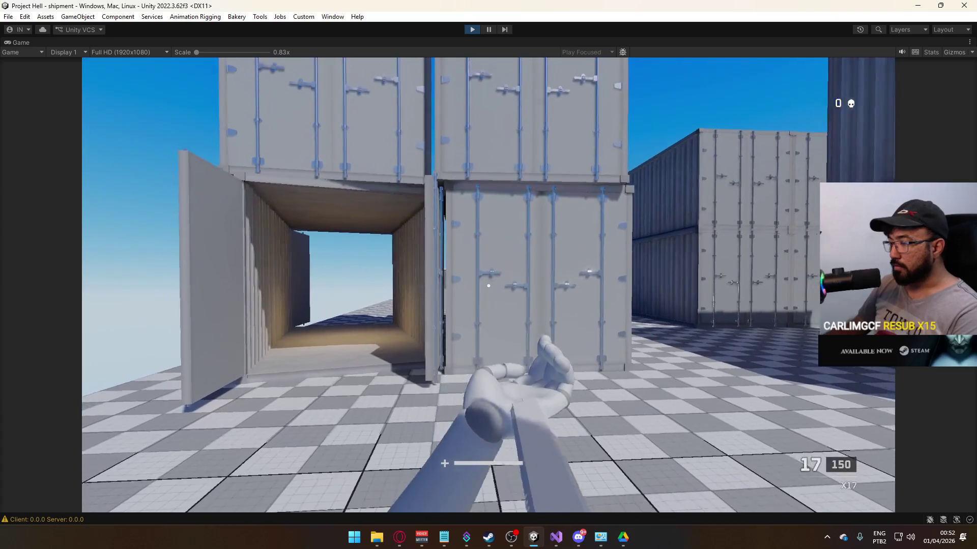
key("1")
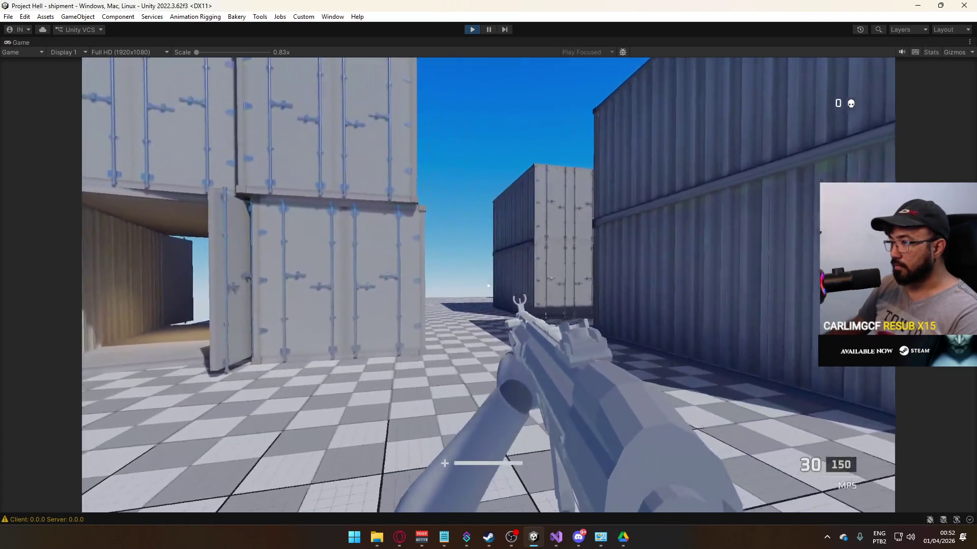
key("w")
Step: Fire the MP5 at the containers and box, reloading between bursts, then return to Visual Studio
key("w")
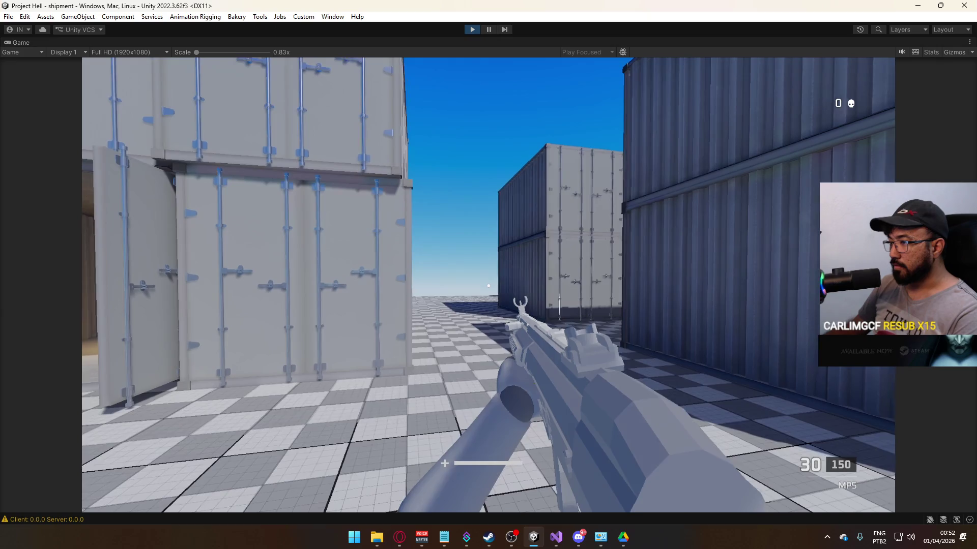
left_click(488, 286)
left_click(488, 286)
key("w")
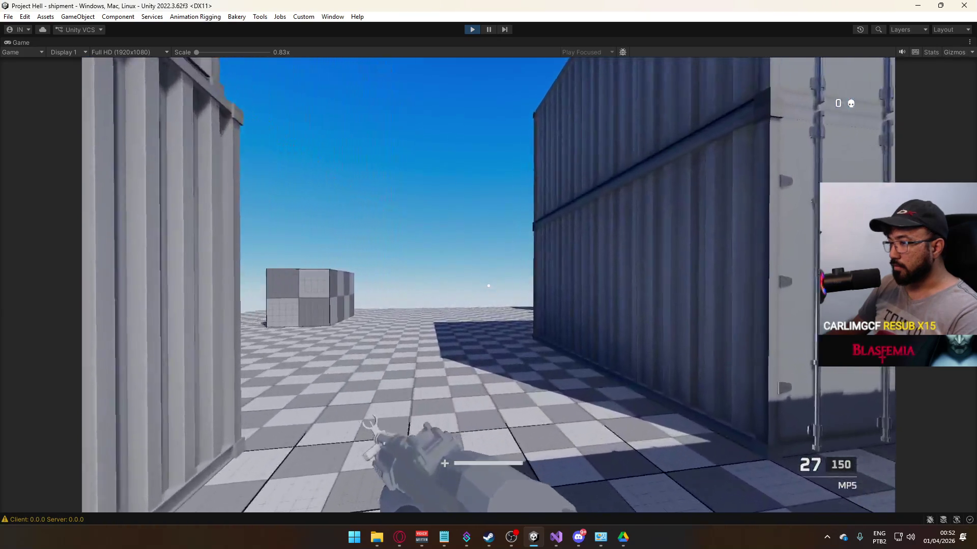
key("w")
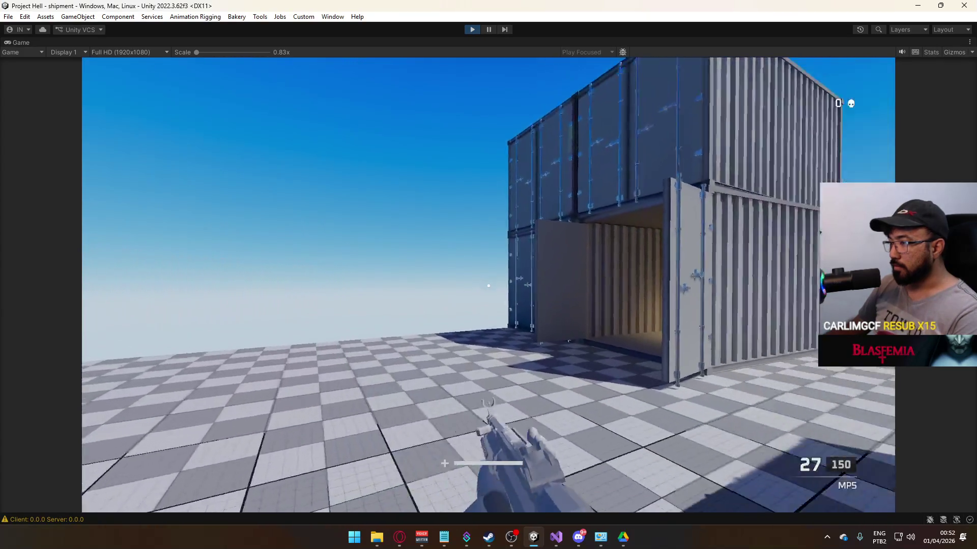
key("r")
left_click(488, 286)
key("w")
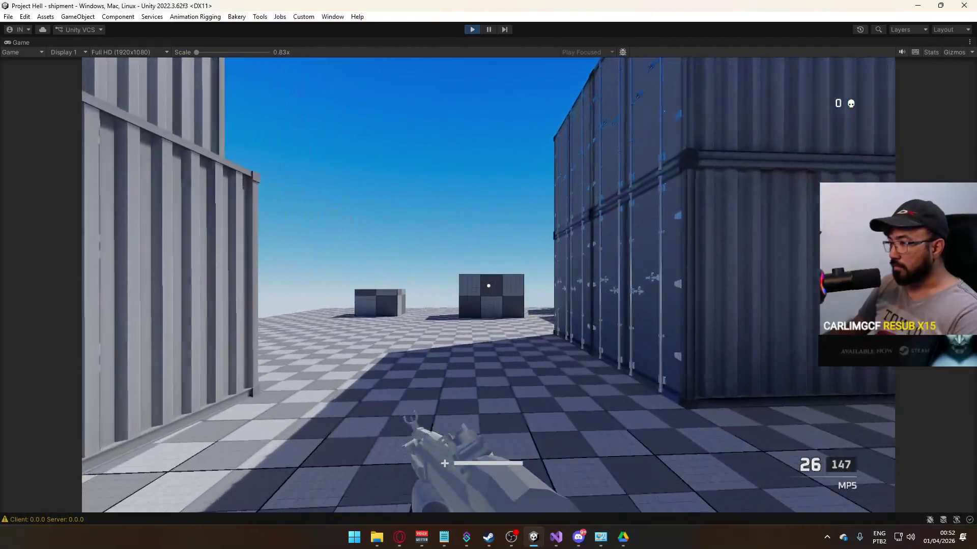
key("r")
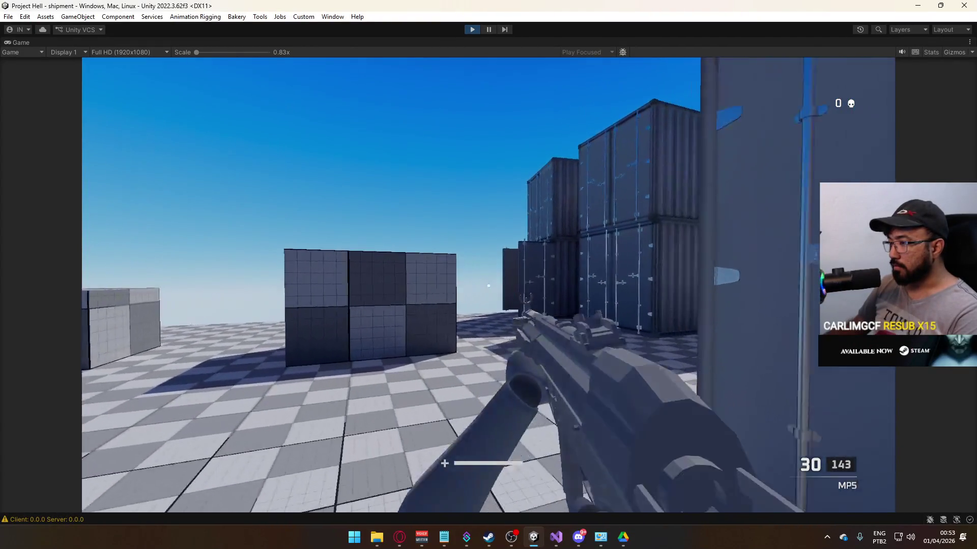
key("w")
key("w")
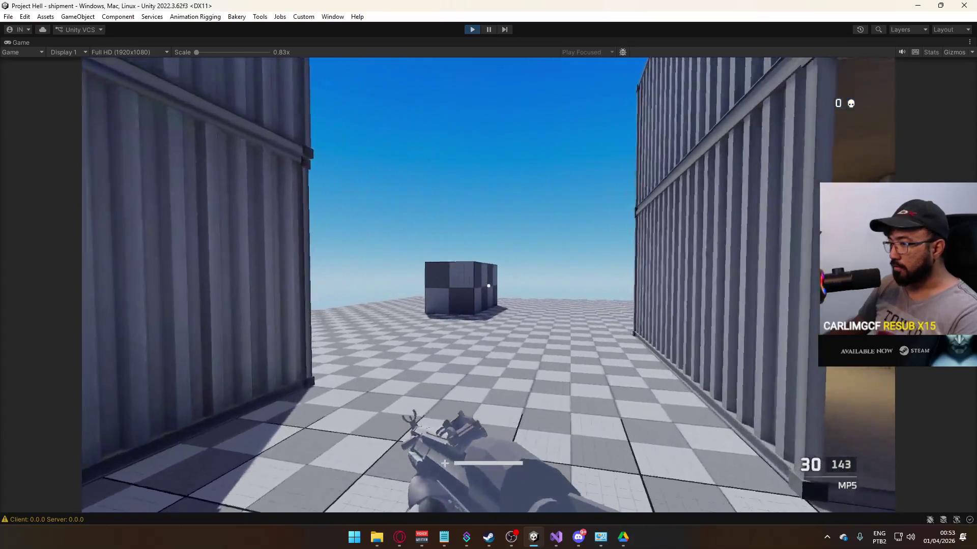
left_click(489, 286)
key("w")
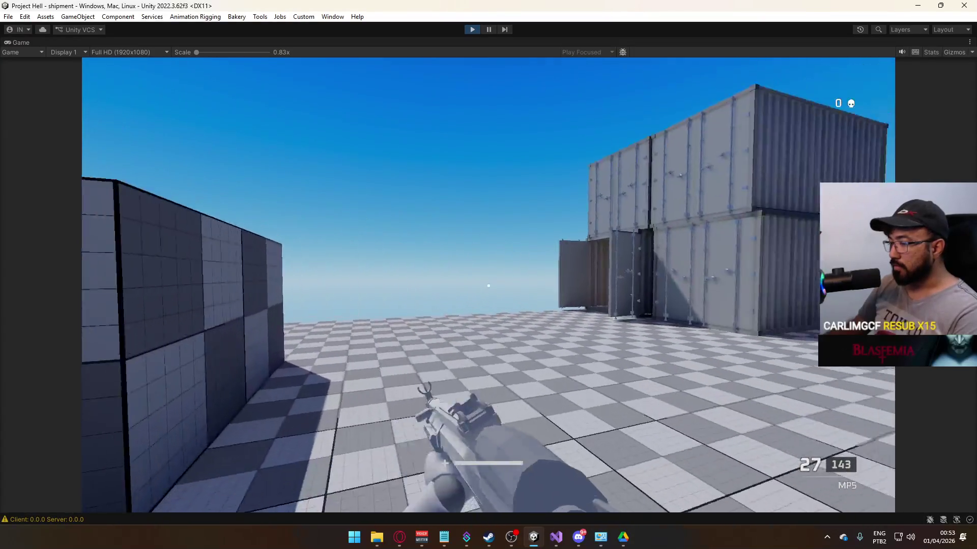
key("r")
key("alt+Tab")
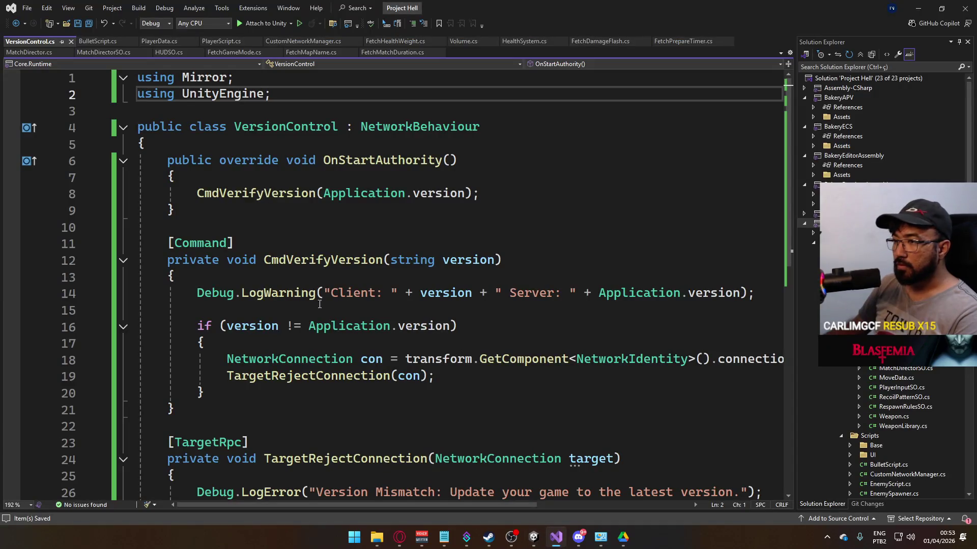
Step: Open PlayerScript.cs, collapse all outlining, and expand the PlayerScript class
scroll(319, 304, "down", 7)
scroll(366, 338, "up", 5)
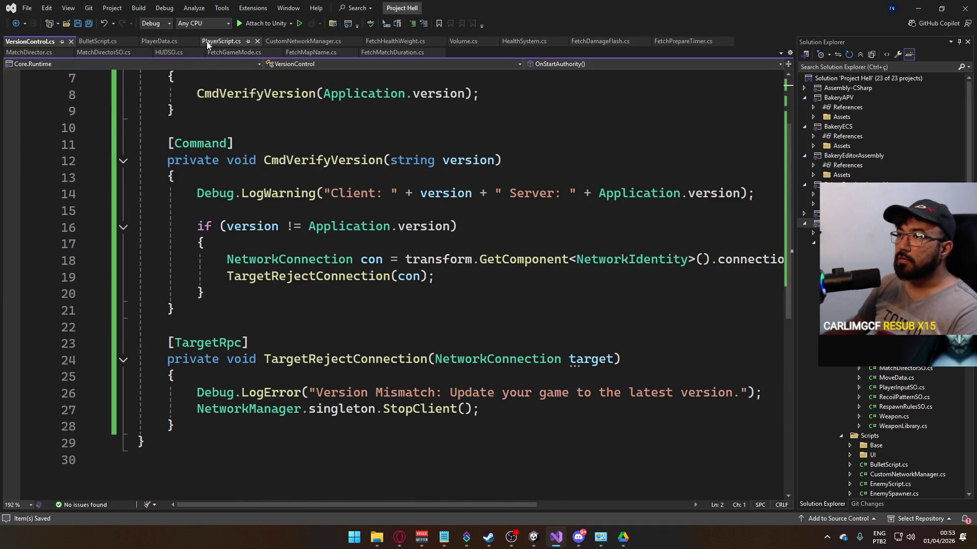
left_click(221, 41)
scroll(381, 296, "down", 7)
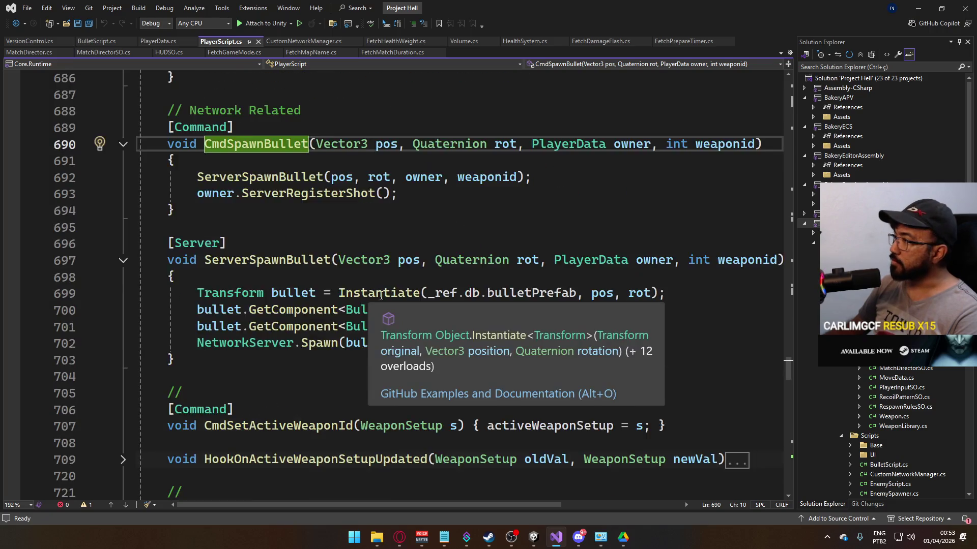
scroll(380, 296, "up", 8)
scroll(372, 294, "down", 3)
scroll(363, 292, "up", 8)
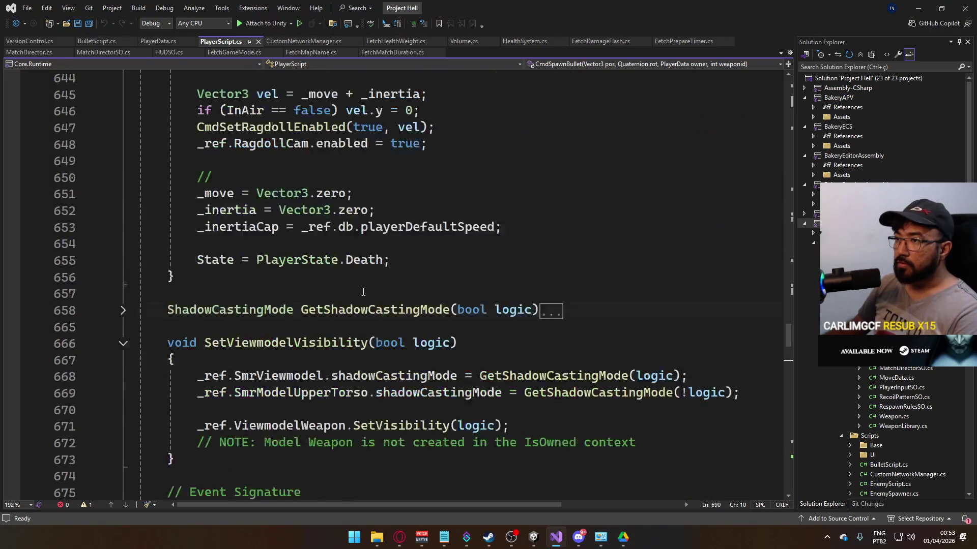
scroll(363, 292, "up", 4)
left_click(435, 245)
key("ctrl+m")
key("ctrl+l")
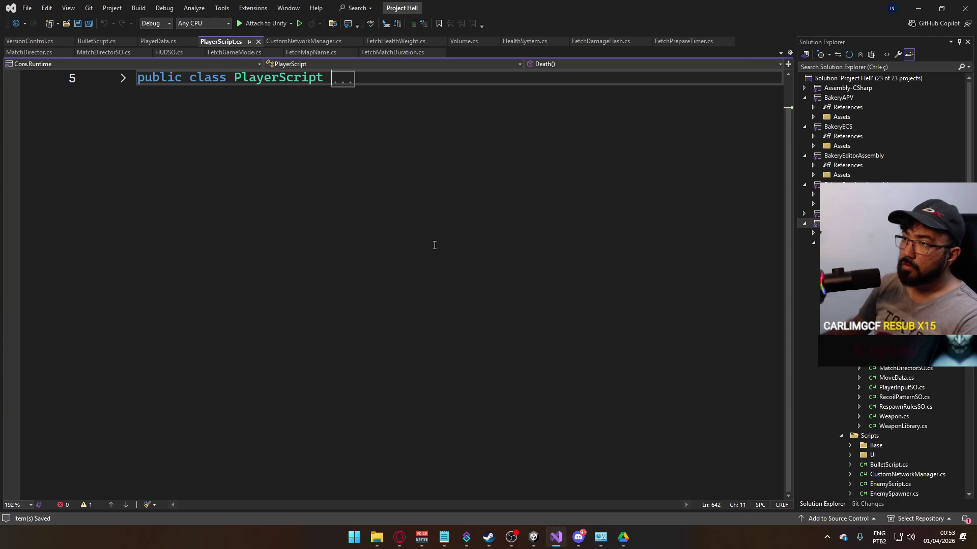
left_click(121, 78)
Step: Expand OnSprint and change the _shooting reference on line 868 to shoot
scroll(335, 295, "down", 20)
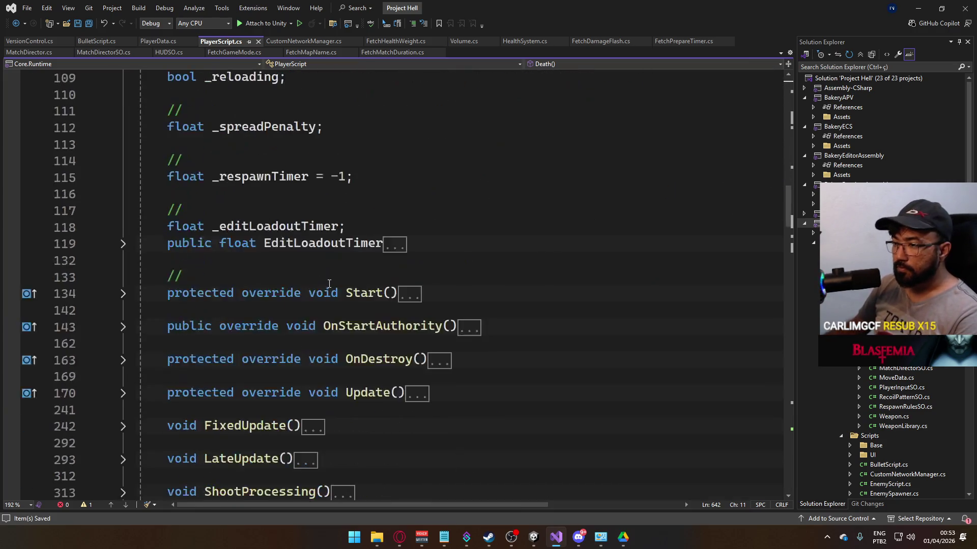
scroll(334, 295, "down", 4)
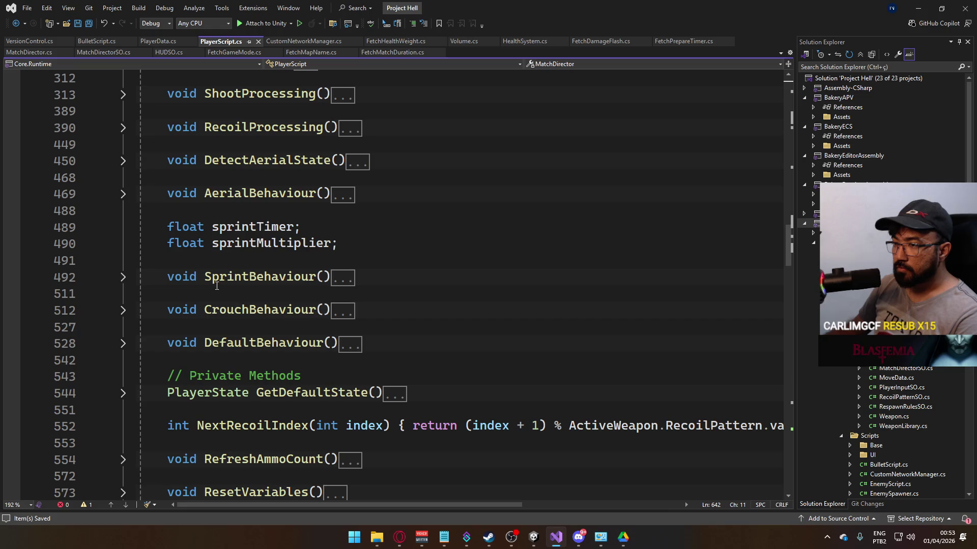
scroll(304, 343, "down", 12)
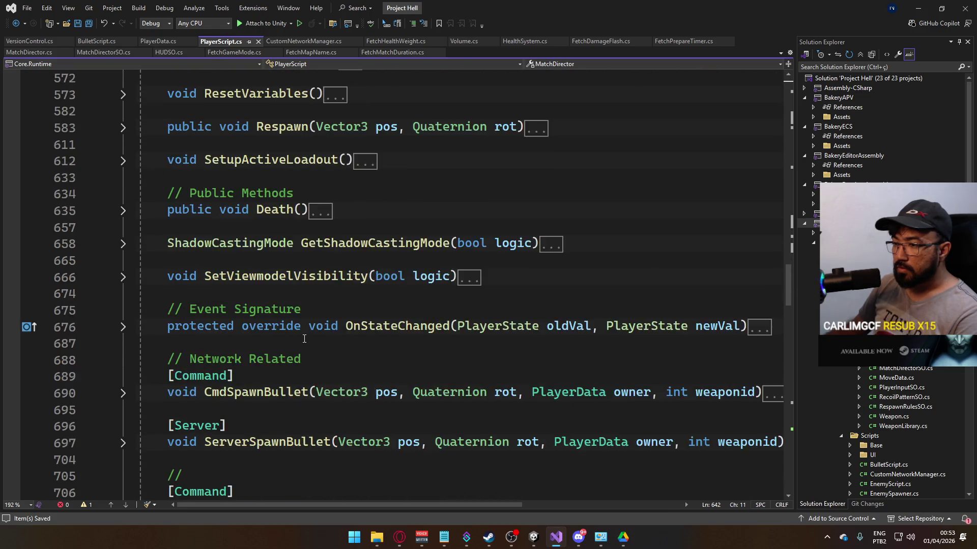
scroll(249, 305, "down", 5)
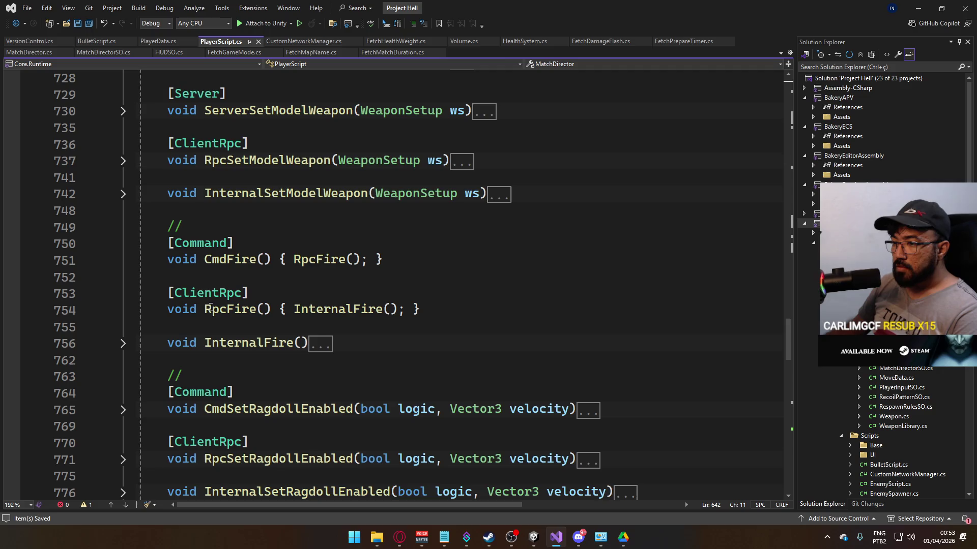
scroll(249, 321, "up", 3)
scroll(249, 321, "down", 10)
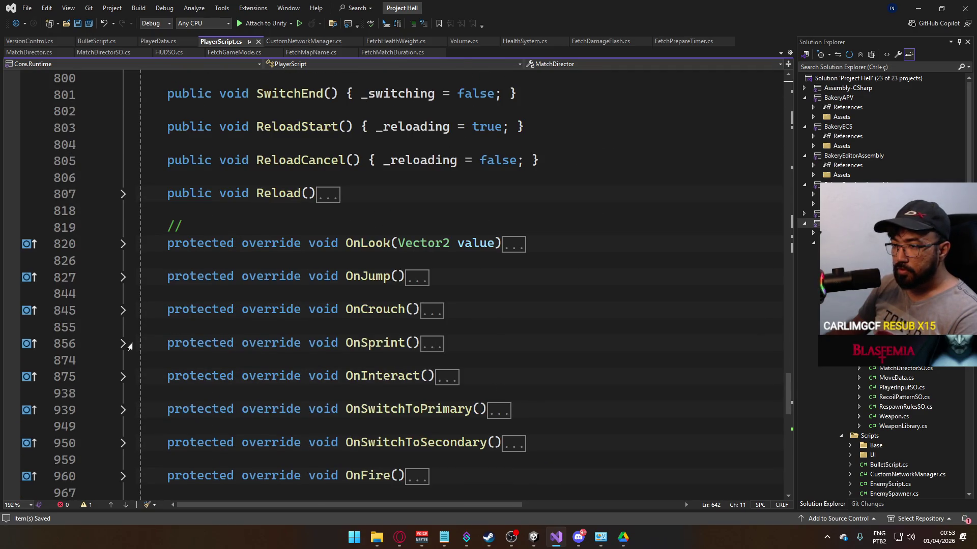
left_click(128, 344)
scroll(312, 342, "down", 2)
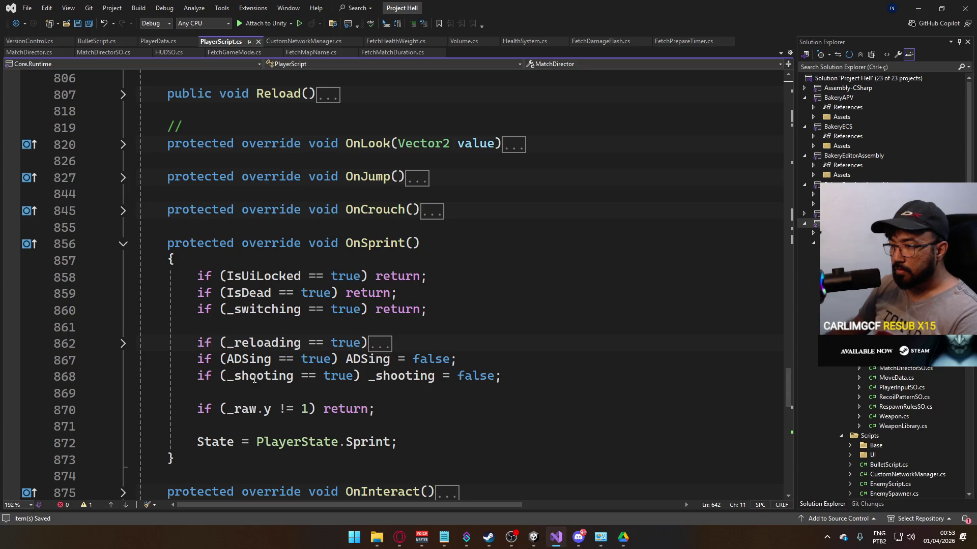
double_click(258, 376)
type("shoot")
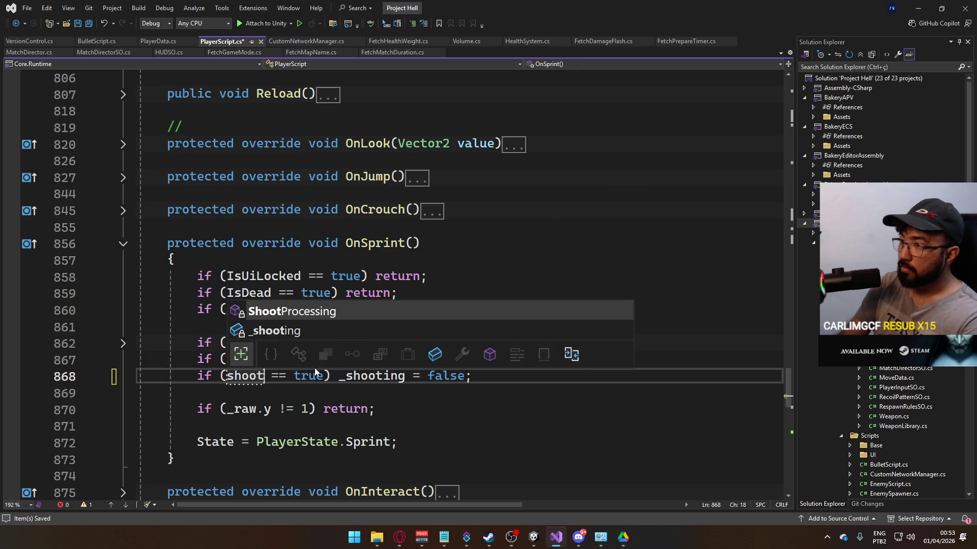
key("Escape")
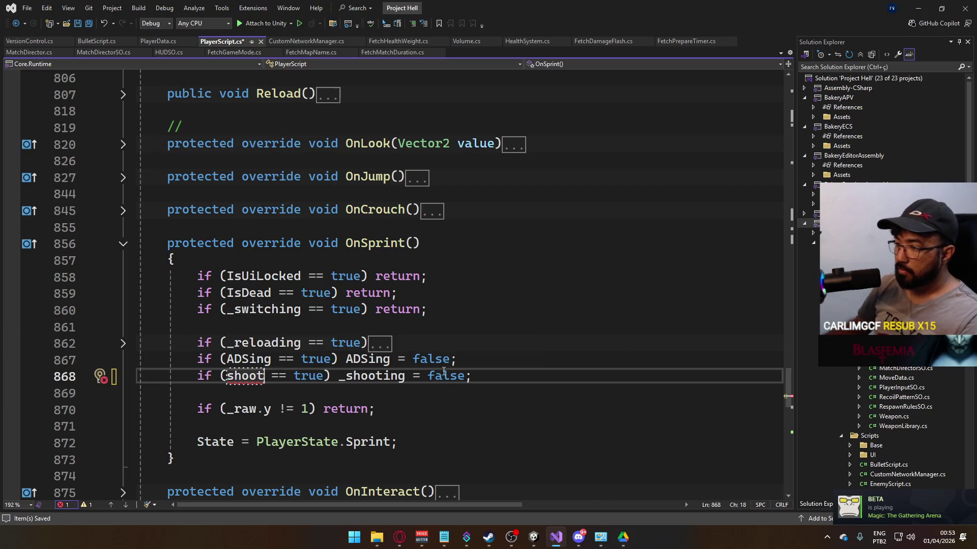
Step: Expand OnFire and jump to the _shooting declaration with F12, revealing its comment
scroll(578, 380, "up", 6)
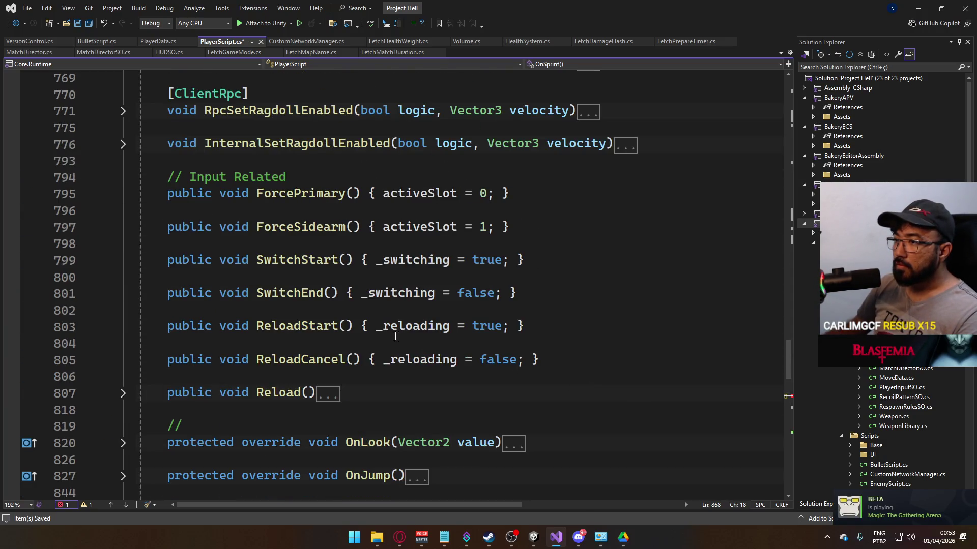
scroll(396, 336, "down", 9)
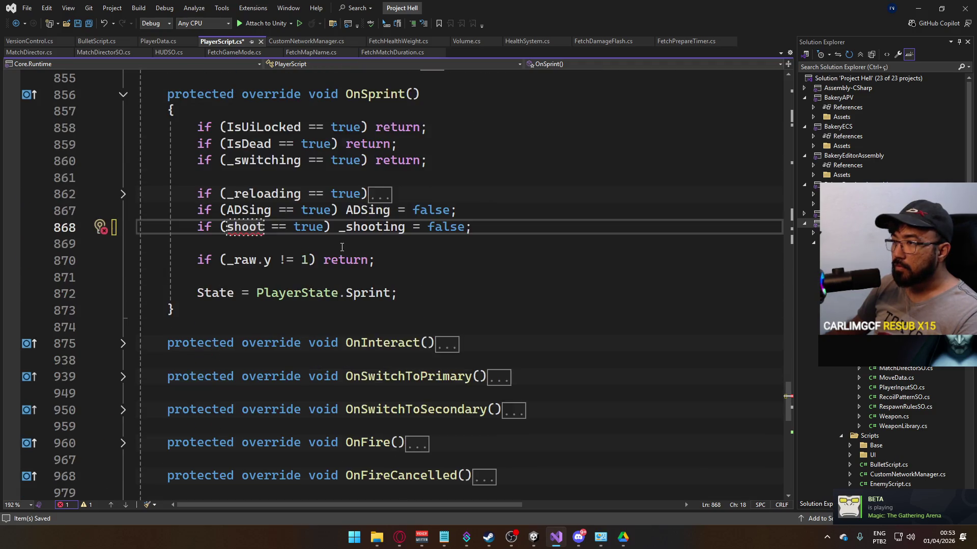
scroll(341, 247, "down", 2)
left_click(123, 342)
scroll(276, 345, "down", 1)
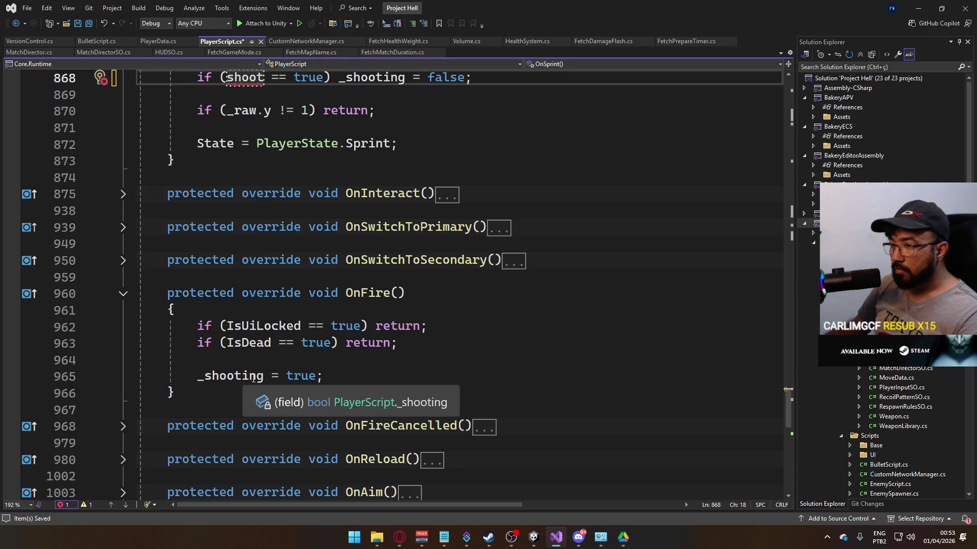
key("F12")
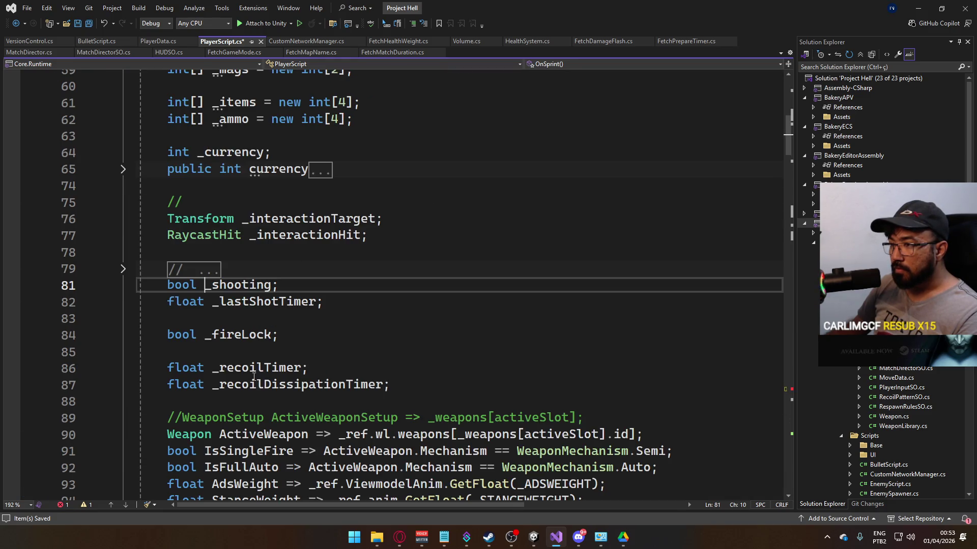
left_click(123, 269)
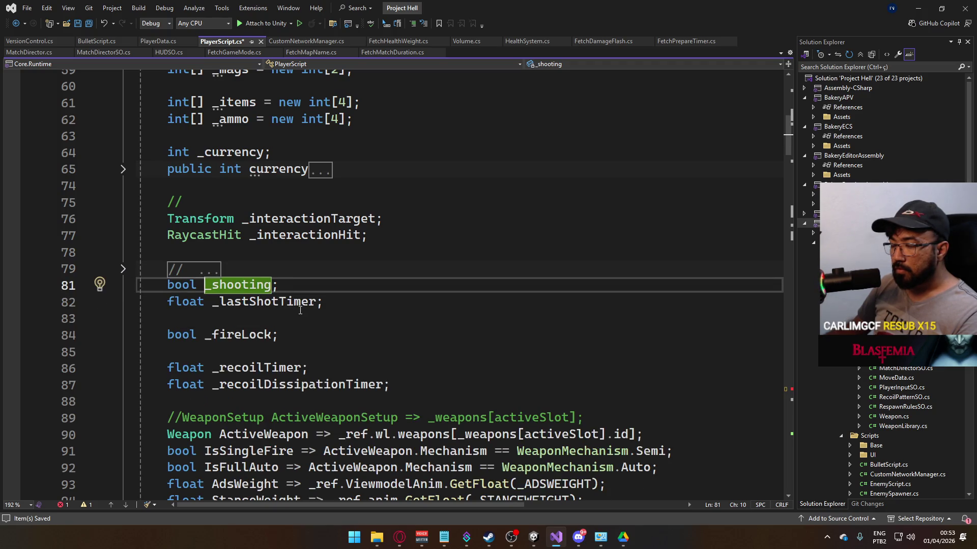
Step: Expand ShootProcessing and select its _shooting and sprint checks on lines 315–317
scroll(346, 331, "down", 8)
scroll(345, 331, "down", 19)
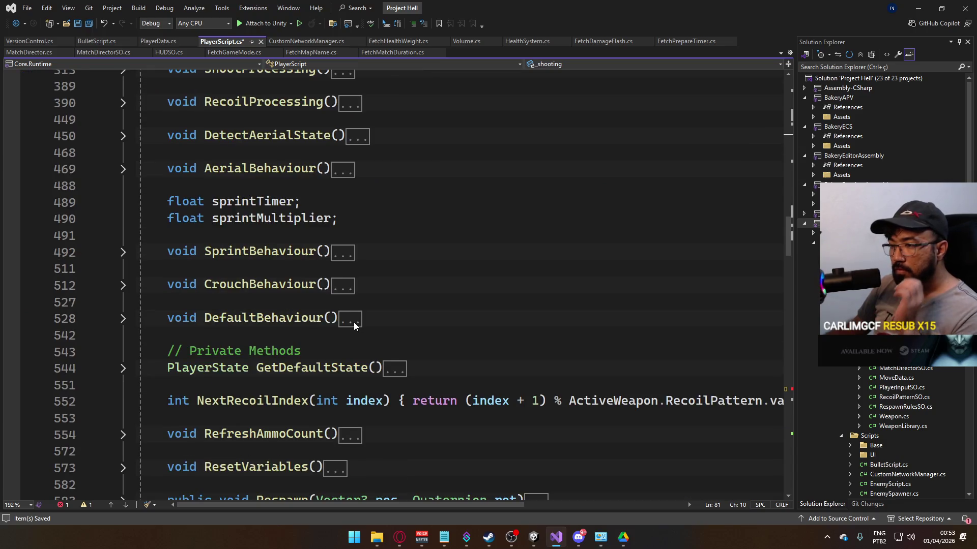
scroll(352, 322, "down", 4)
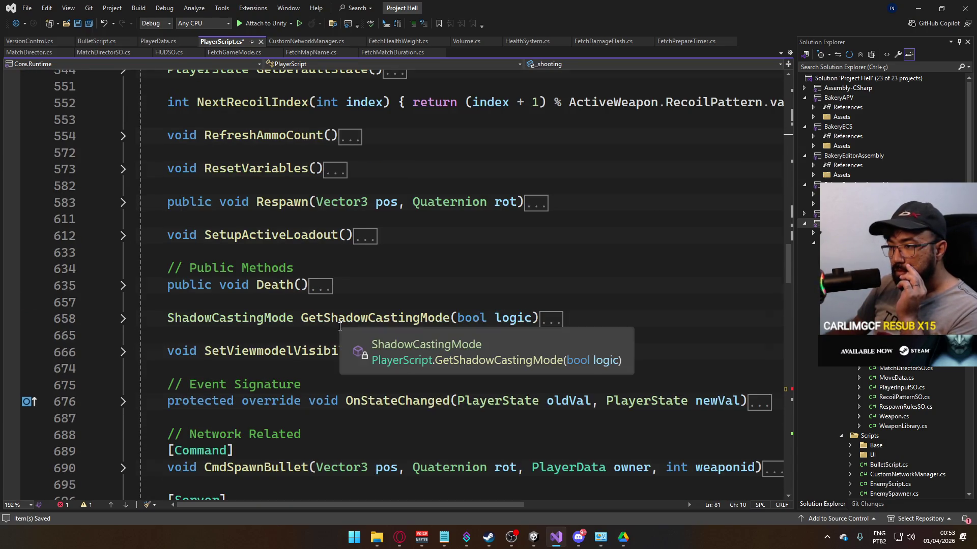
scroll(338, 328, "down", 3)
scroll(311, 326, "up", 4)
scroll(283, 319, "up", 1)
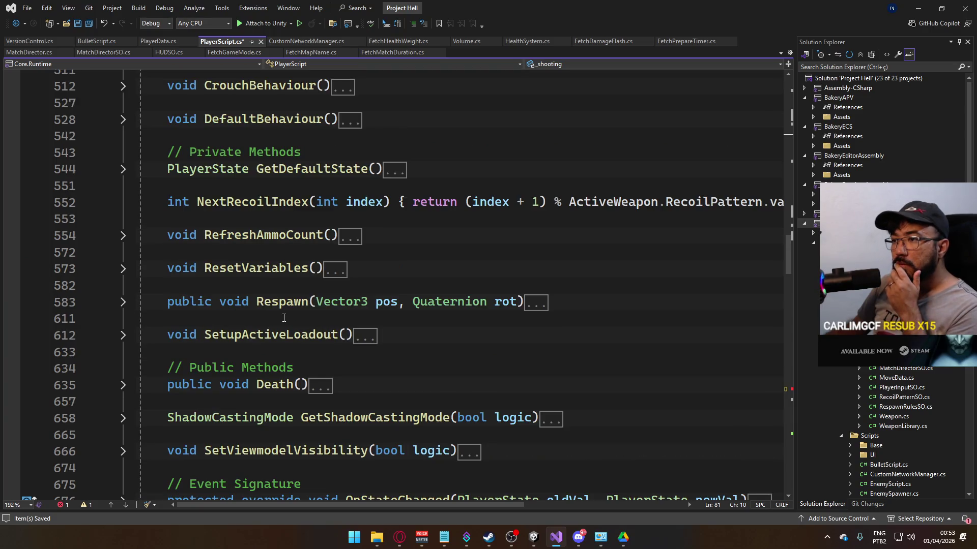
scroll(275, 310, "up", 5)
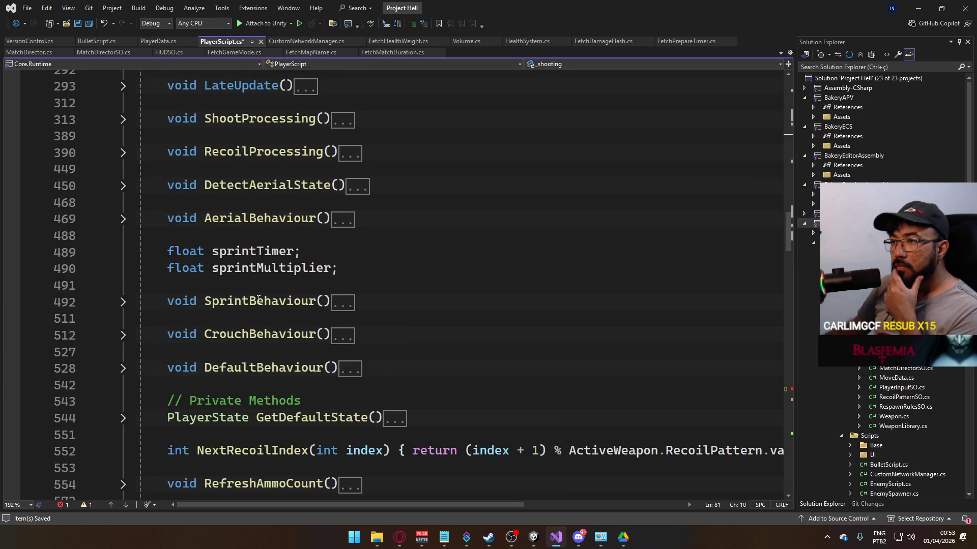
left_click(122, 121)
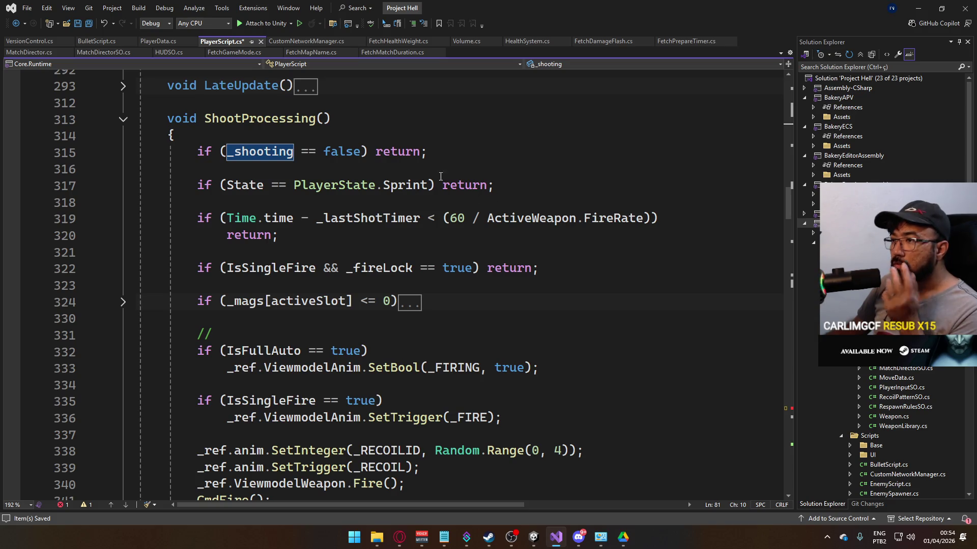
left_click_drag(512, 185, 202, 159)
left_click(327, 199)
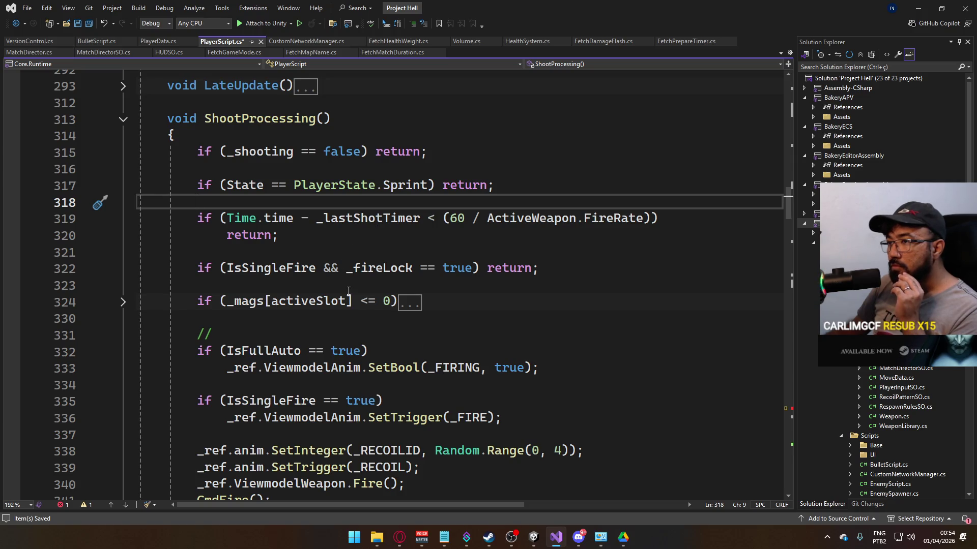
Step: Playtest shooting in Unity, walking between containers and firing the MP5 down to 25/140 ammo
key("alt+Tab")
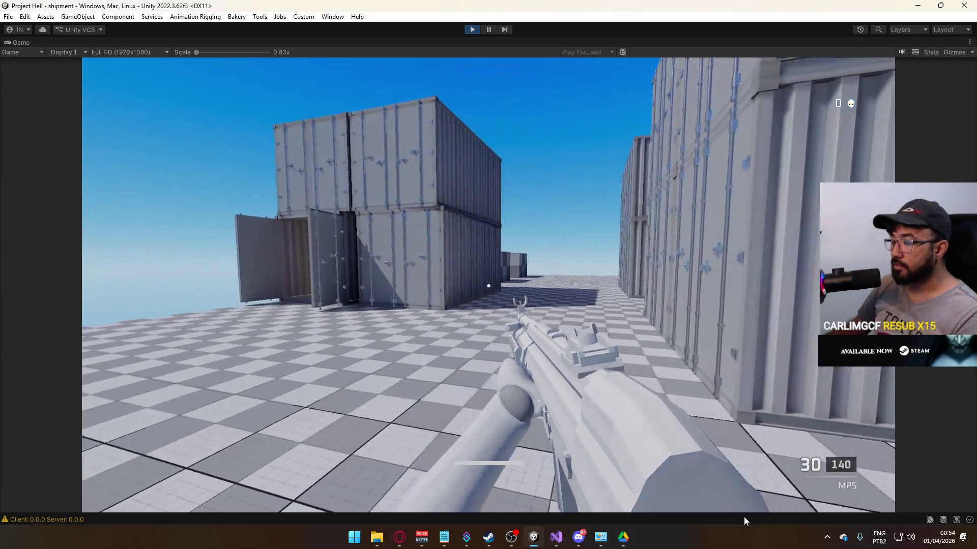
key("w")
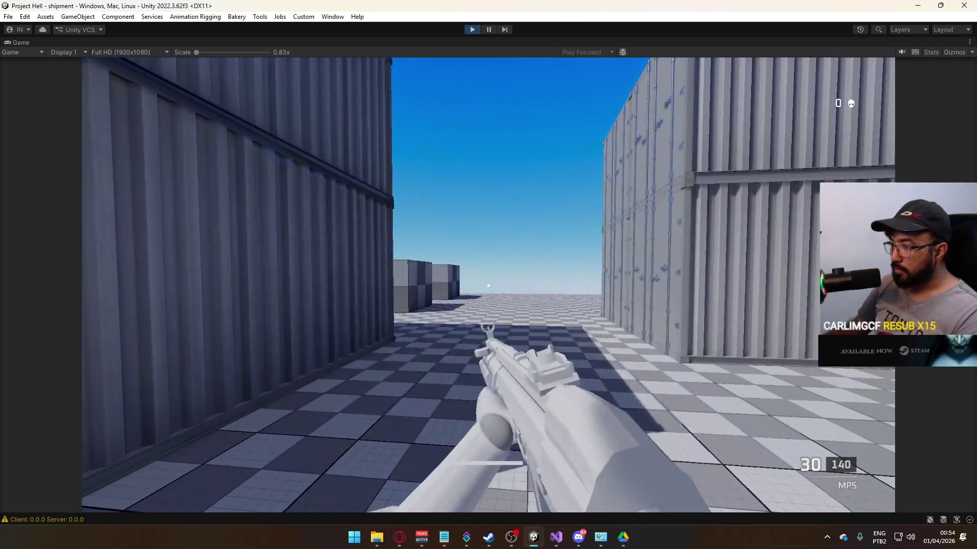
left_click(489, 285)
key("w")
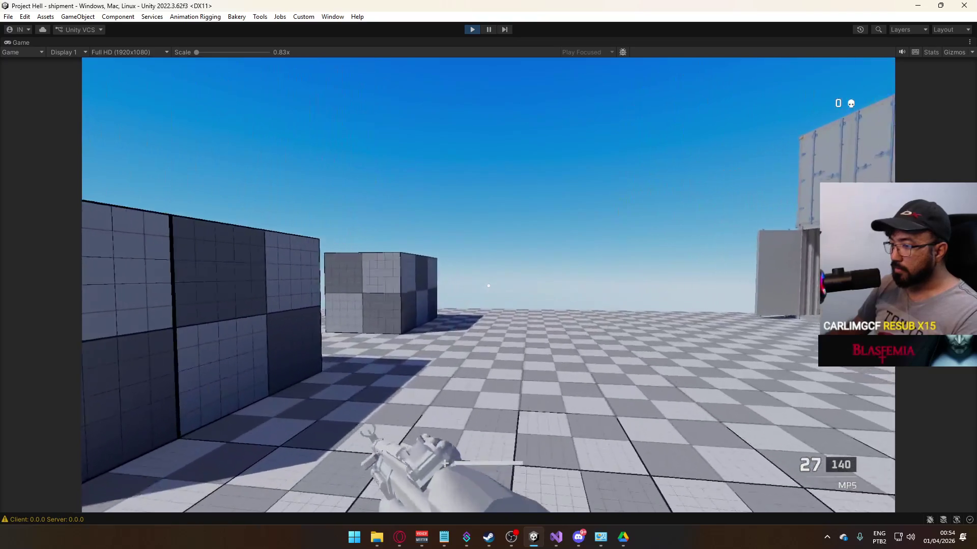
key("w")
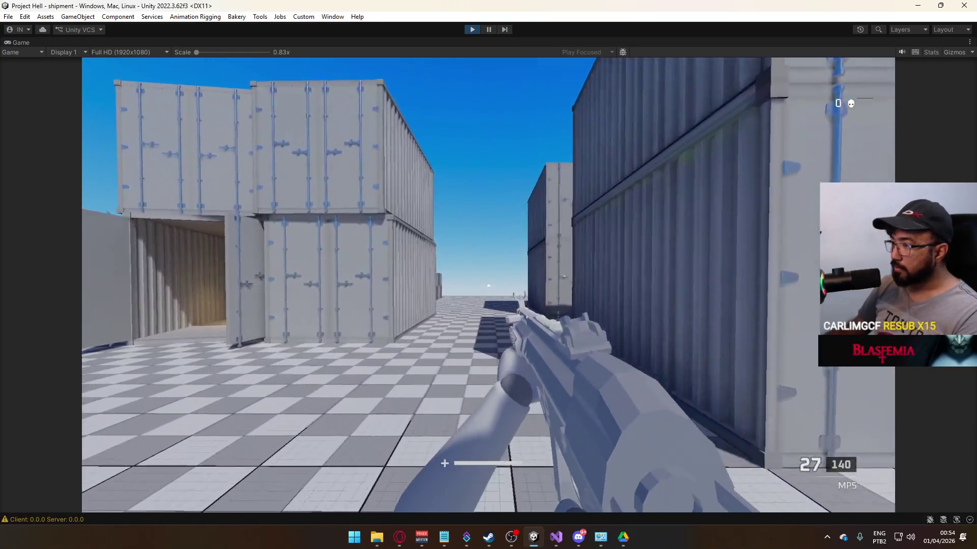
left_click(488, 285)
key("w")
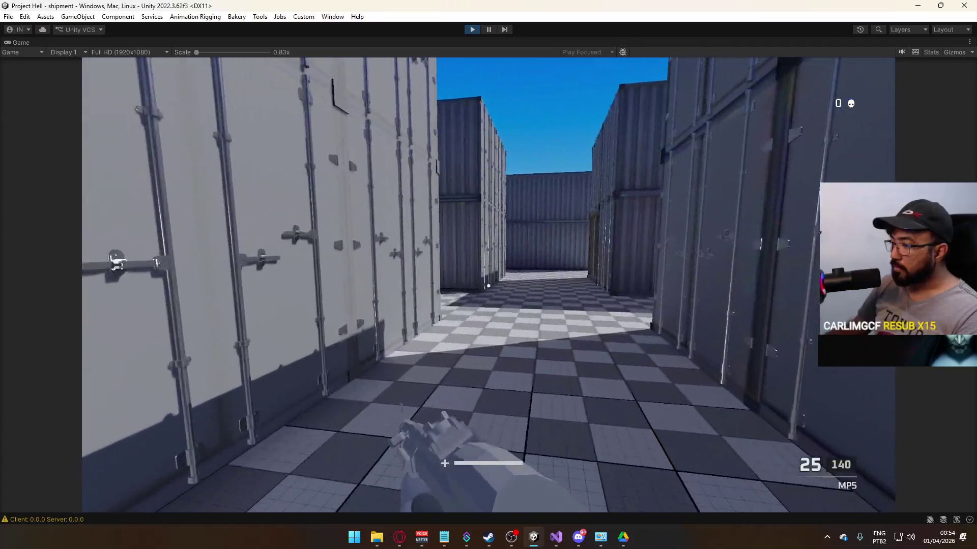
key("w")
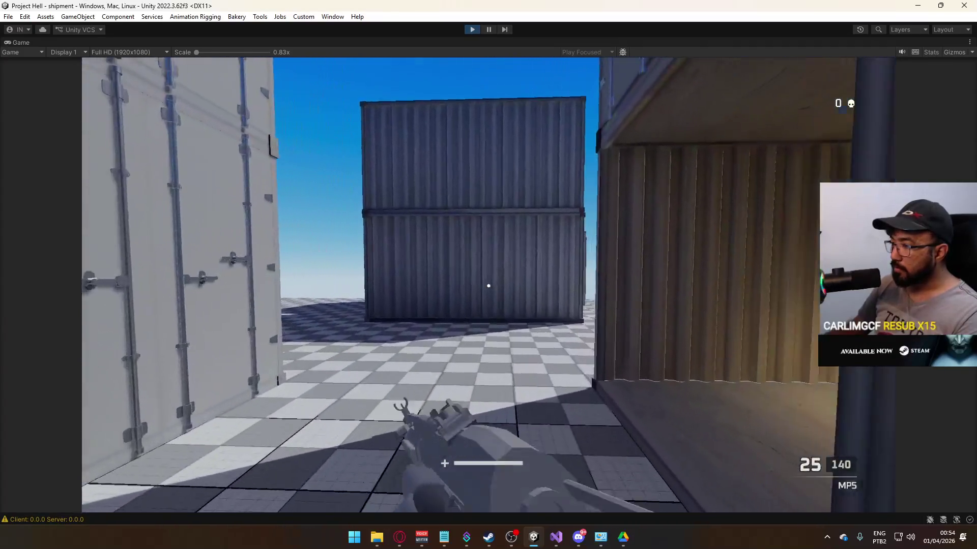
key("w")
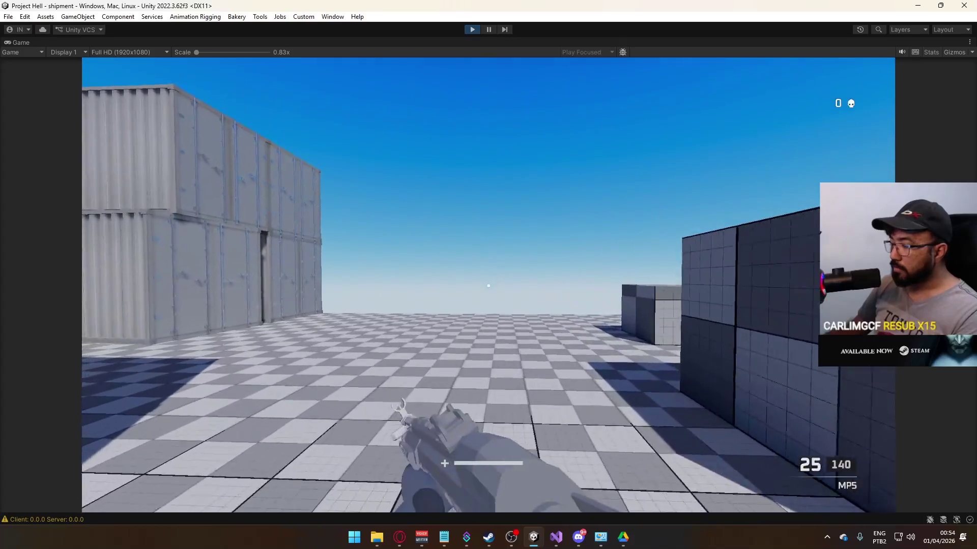
key("w")
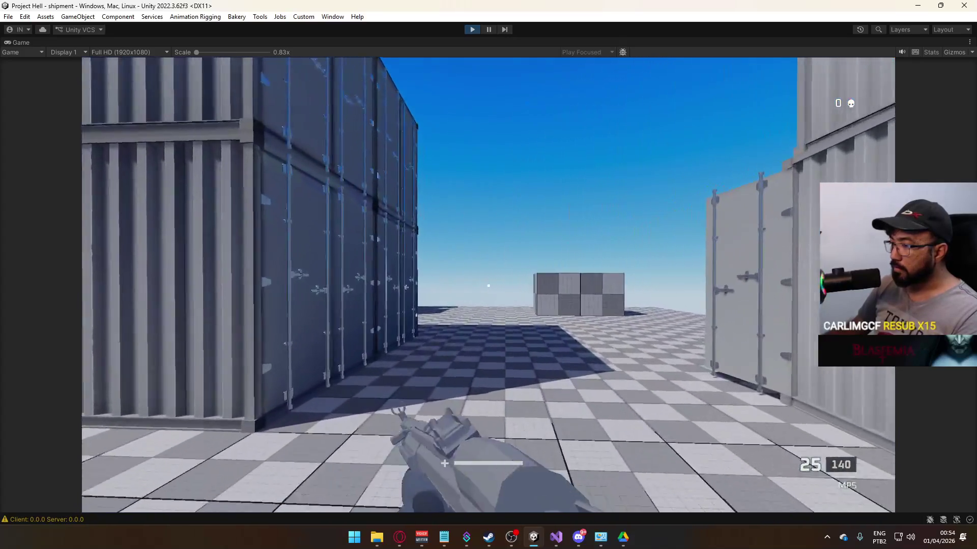
key("w")
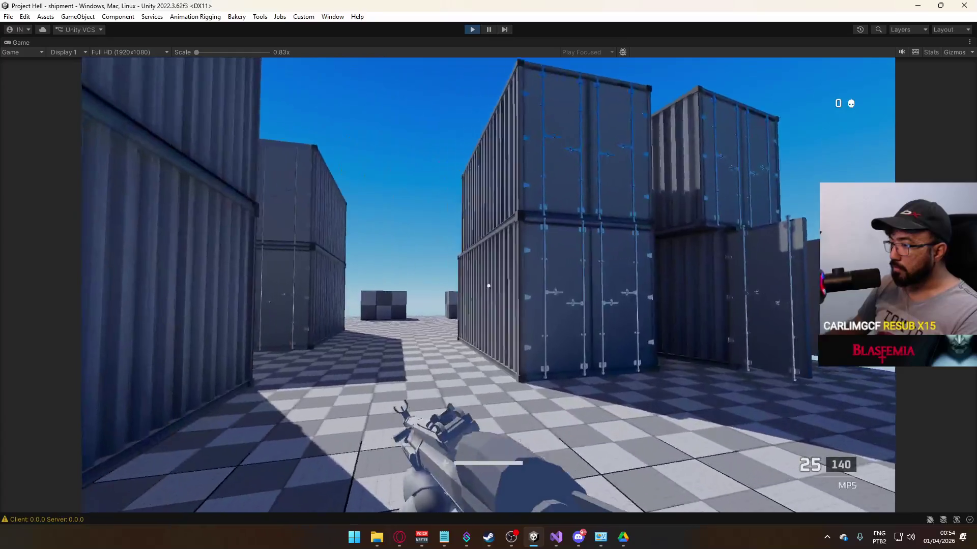
Step: Leave the game and bring Visual Studio back to the front
key("w")
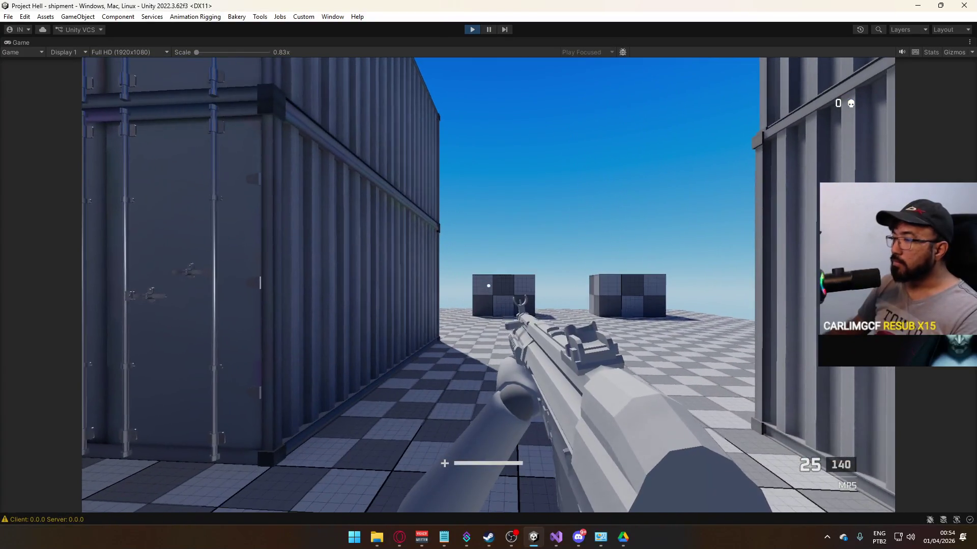
key("super")
left_click(556, 537)
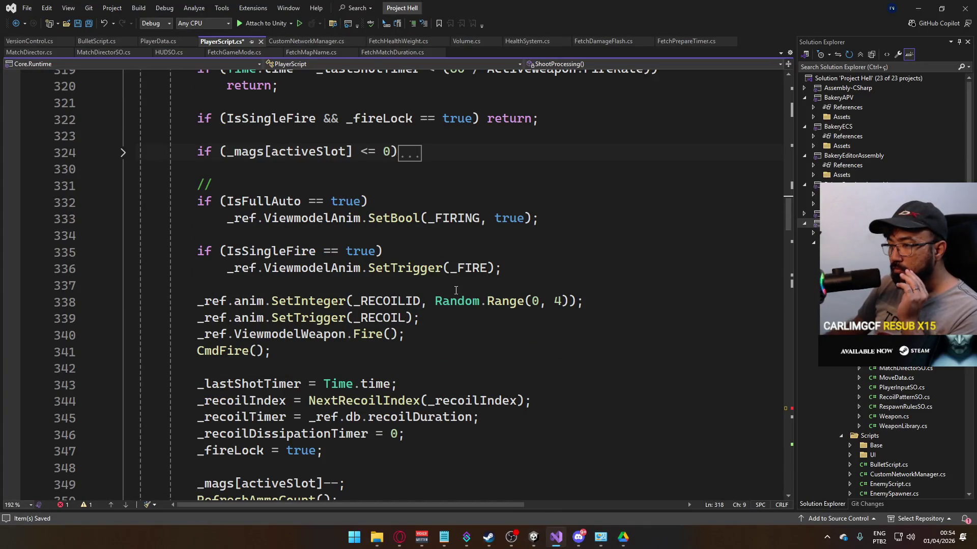
Step: Review the ShootProcessing code, save PlayerScript.cs, and switch back to Unity
scroll(450, 292, "down", 1)
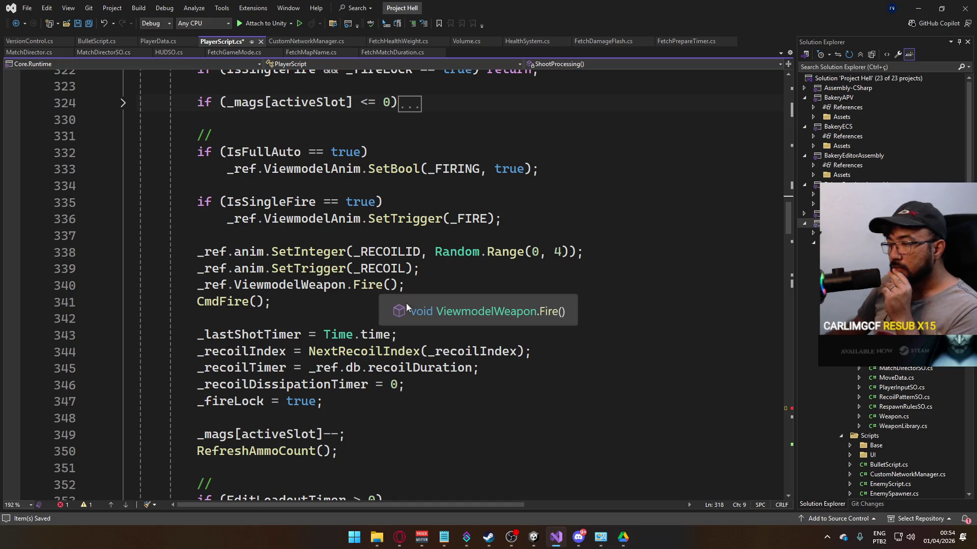
scroll(378, 305, "down", 1)
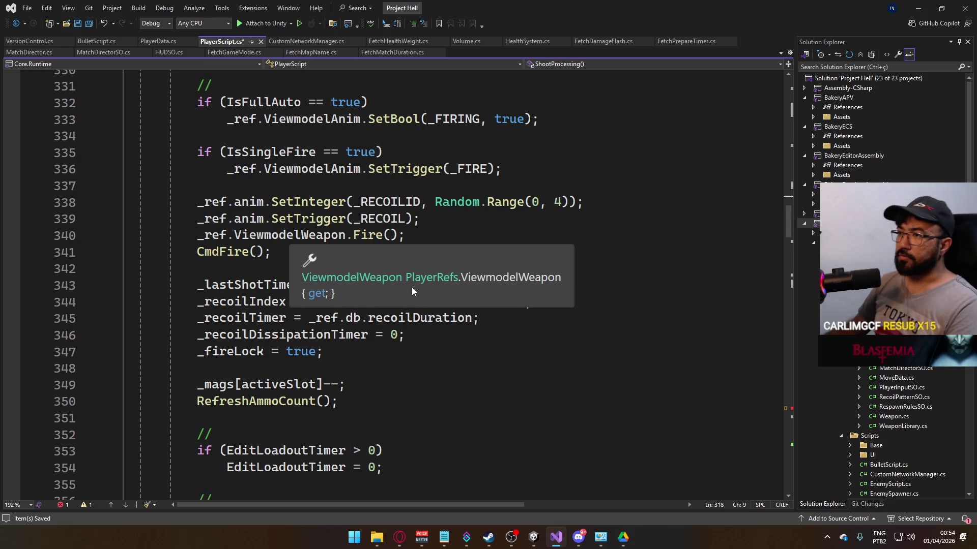
scroll(411, 286, "up", 4)
scroll(360, 236, "up", 2)
key("ctrl+s")
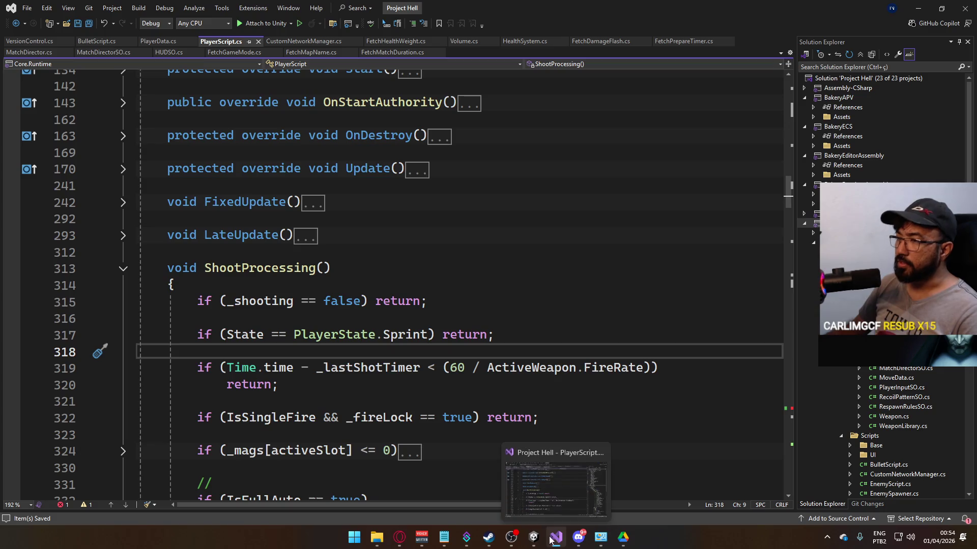
left_click(533, 537)
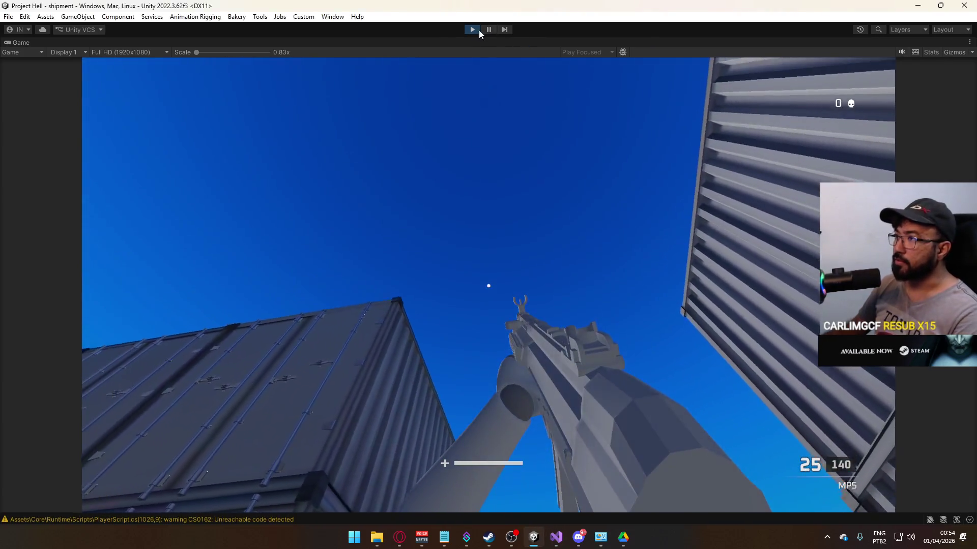
Step: Stop Play mode, clear the old console warnings, and open the ScriptableObjects folder
left_click(477, 30)
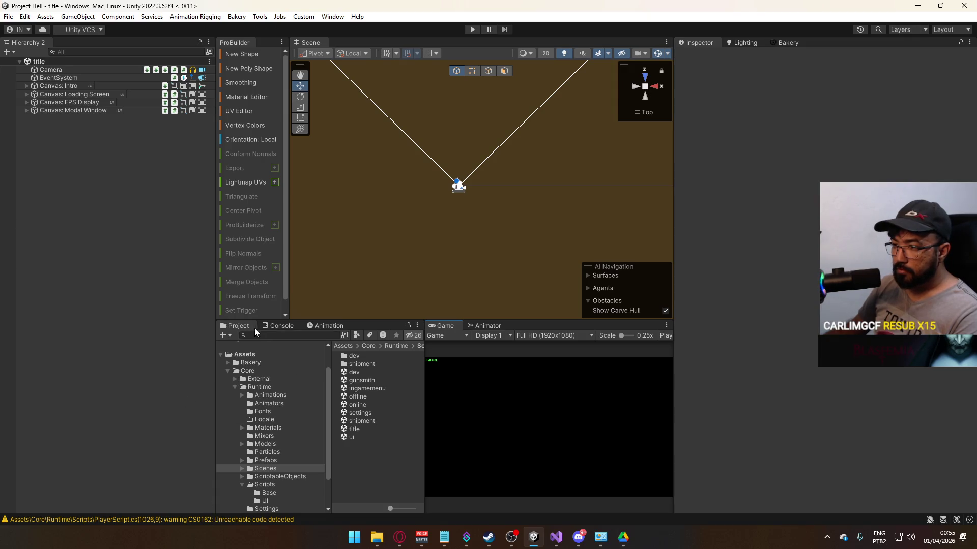
left_click(227, 337)
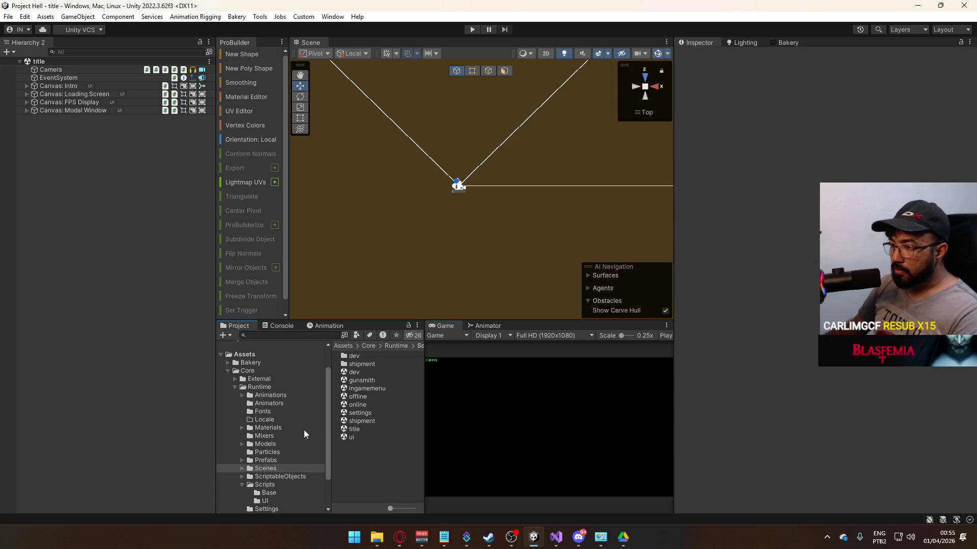
scroll(289, 461, "down", 3)
left_click(283, 447)
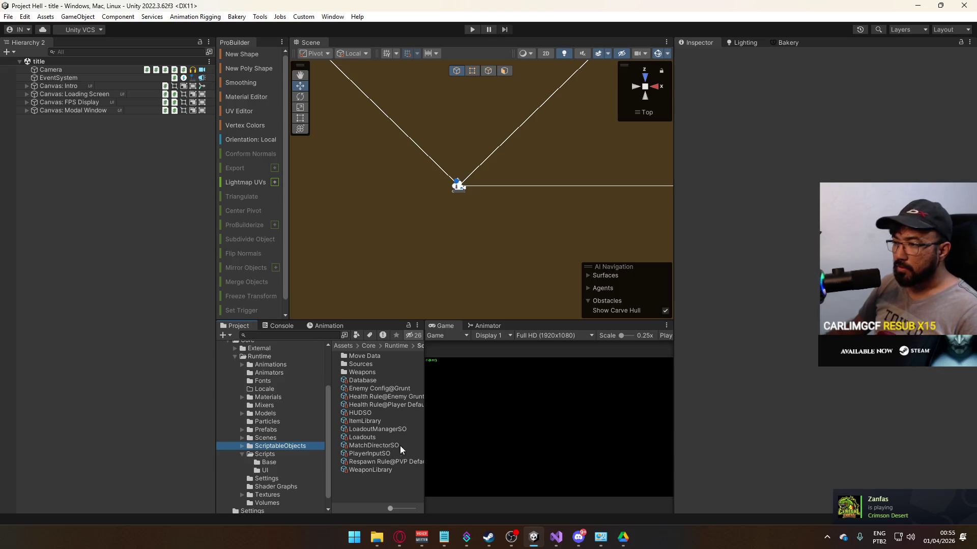
Step: Change the player Version to 0.0.1 in Player Settings via Build Settings
left_click(8, 18)
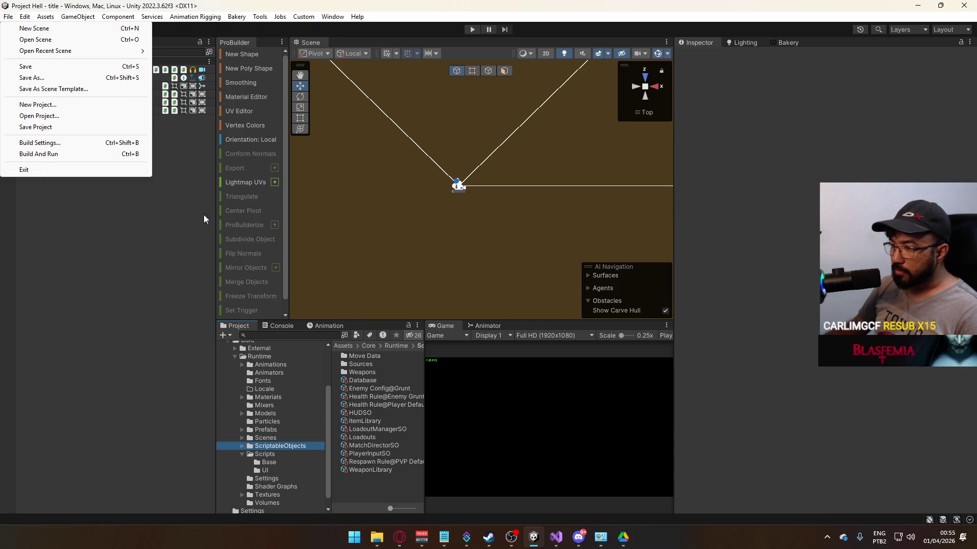
left_click(40, 143)
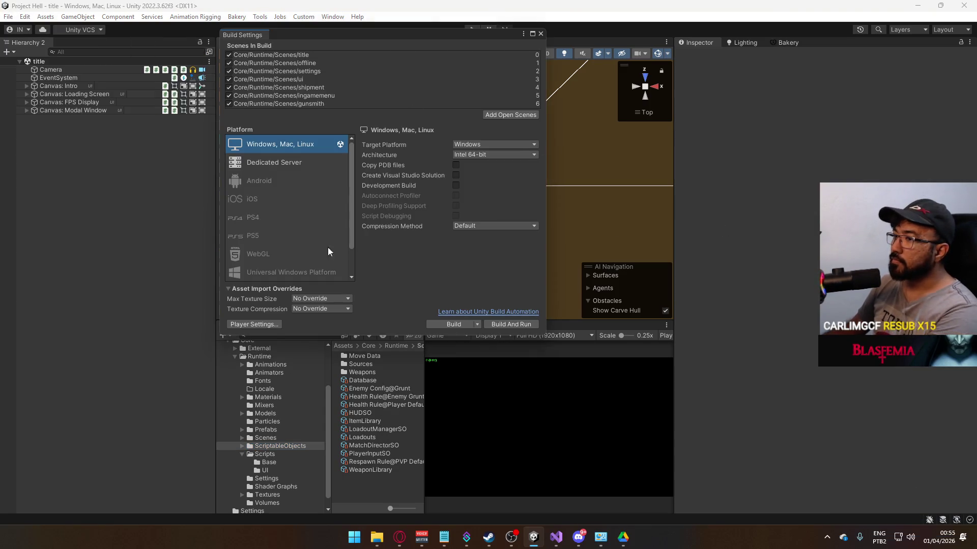
left_click(265, 324)
left_click(555, 152)
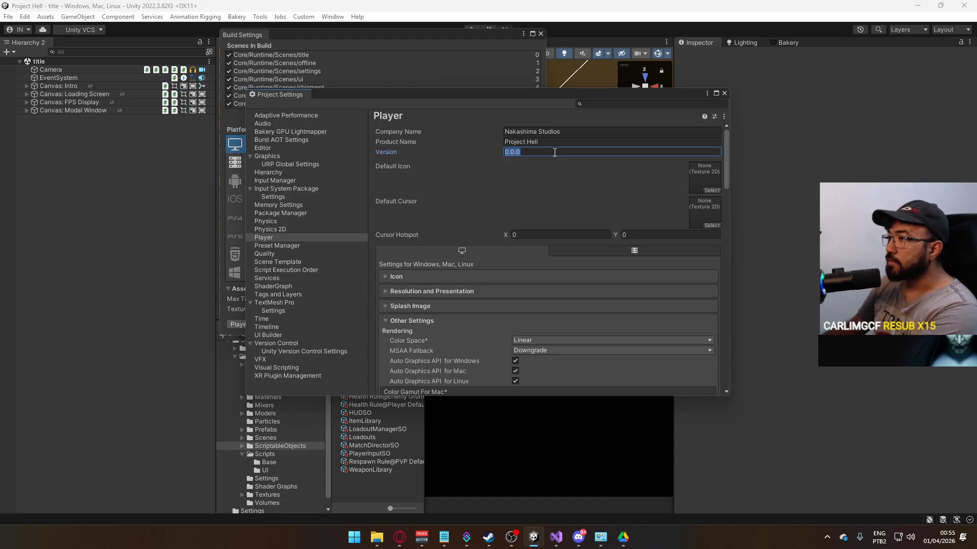
left_click(516, 152)
type("1")
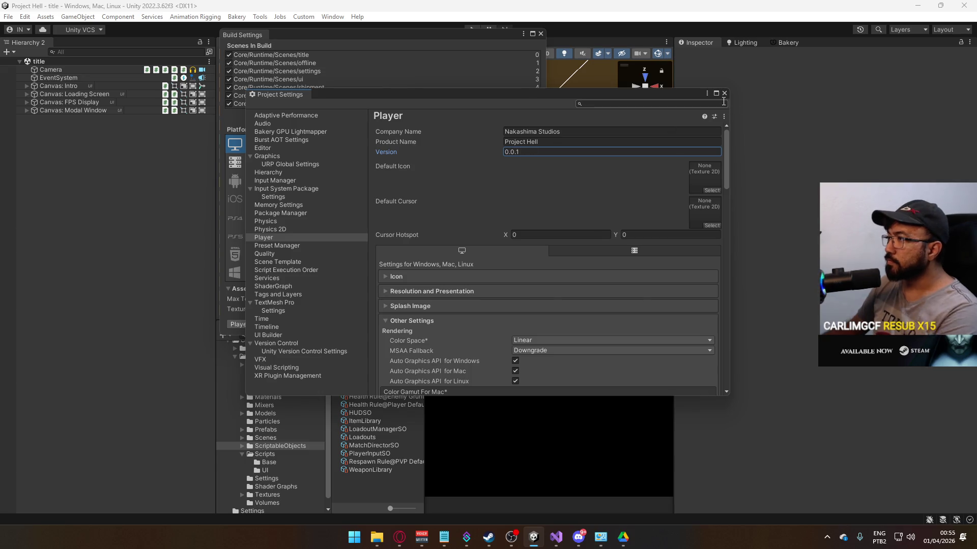
left_click(724, 93)
left_click(541, 34)
Step: Build and run the game, inspect the build warning in the Console, rebuild, then return to Visual Studio
left_click(8, 16)
left_click(83, 154)
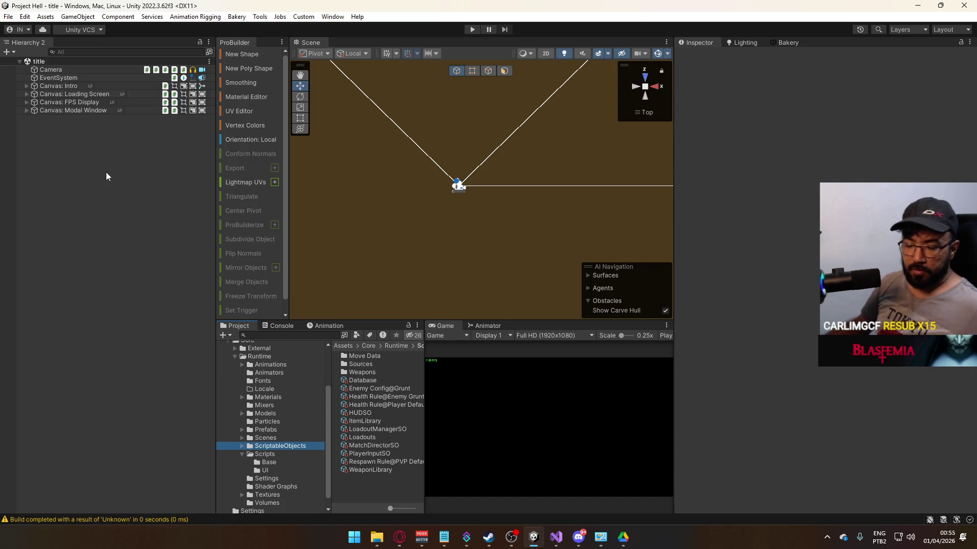
left_click(281, 326)
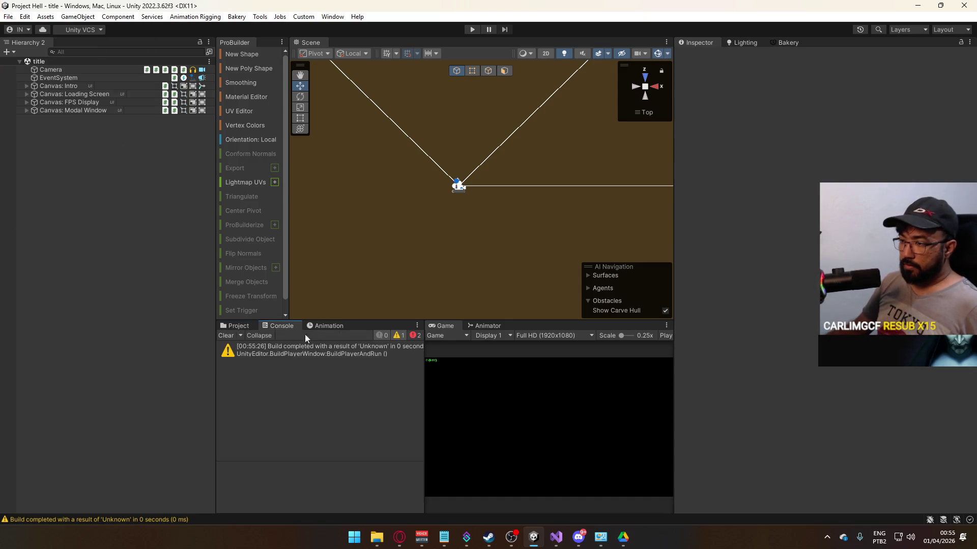
left_click(343, 354)
left_click(8, 17)
left_click(71, 153)
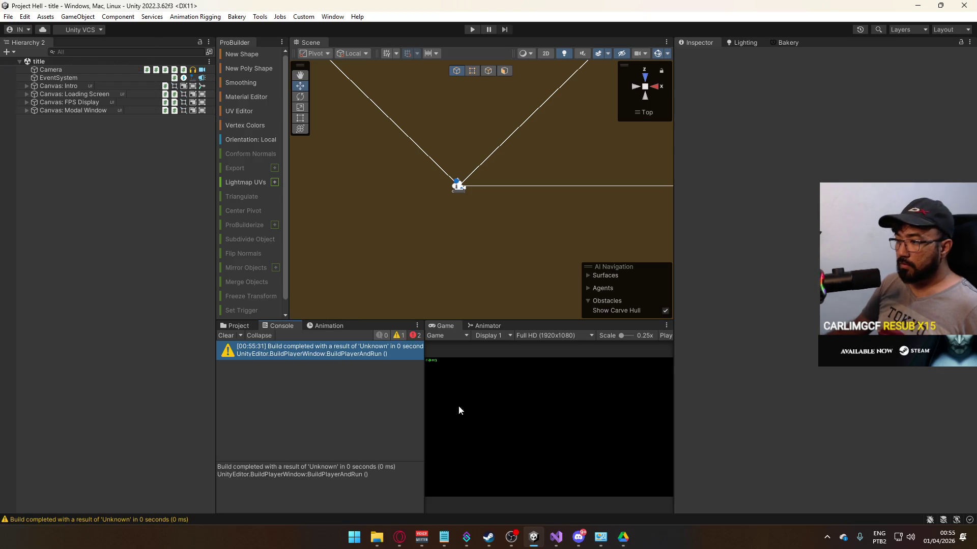
left_click(556, 538)
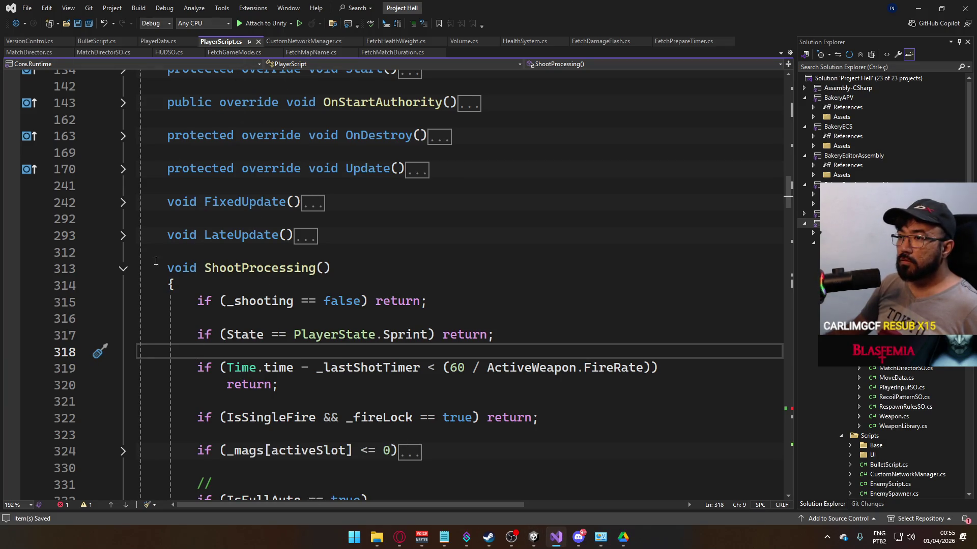
Step: Collapse ShootProcessing and correct the misspelled shoot variable to _shooting
left_click(141, 272)
key("ctrl+m")
key("ctrl+m")
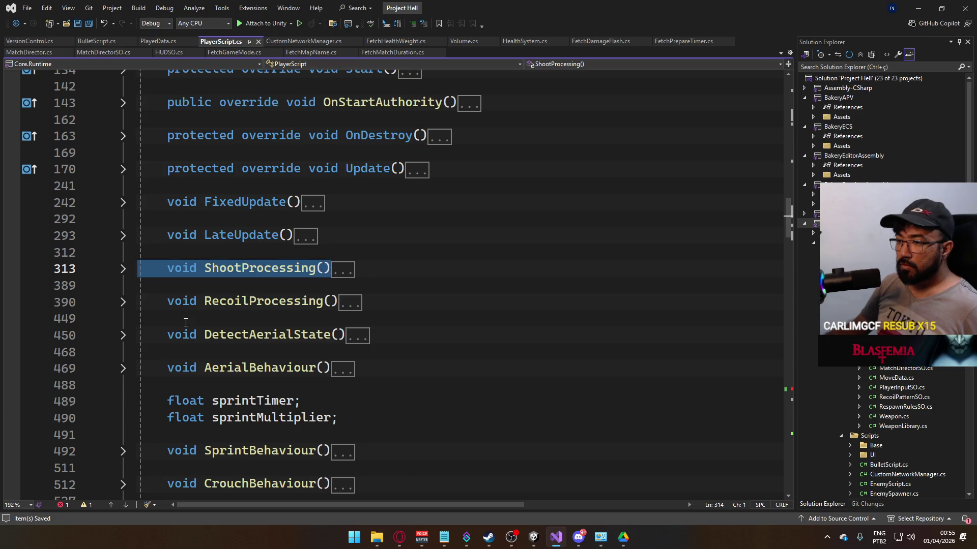
scroll(185, 322, "down", 6)
scroll(178, 289, "down", 6)
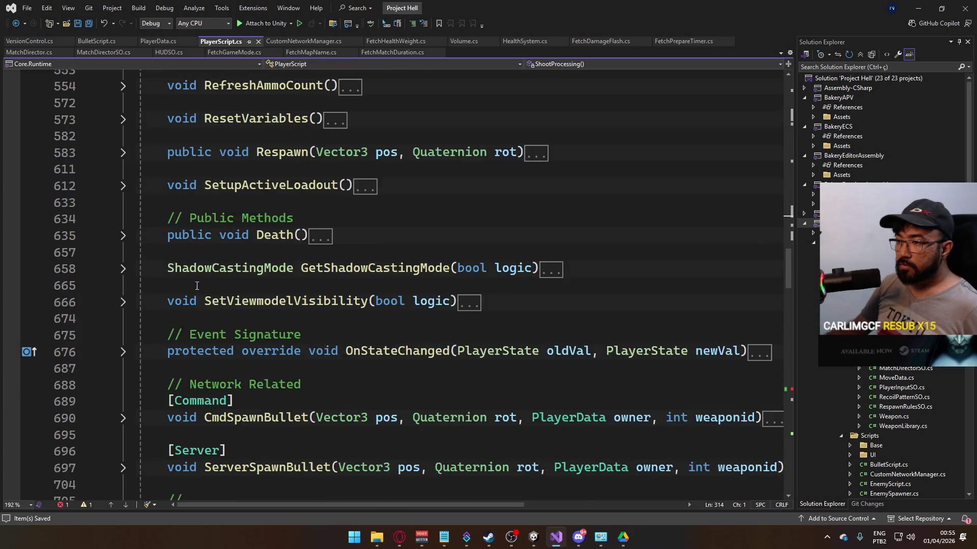
scroll(197, 288, "up", 5)
scroll(198, 288, "up", 7)
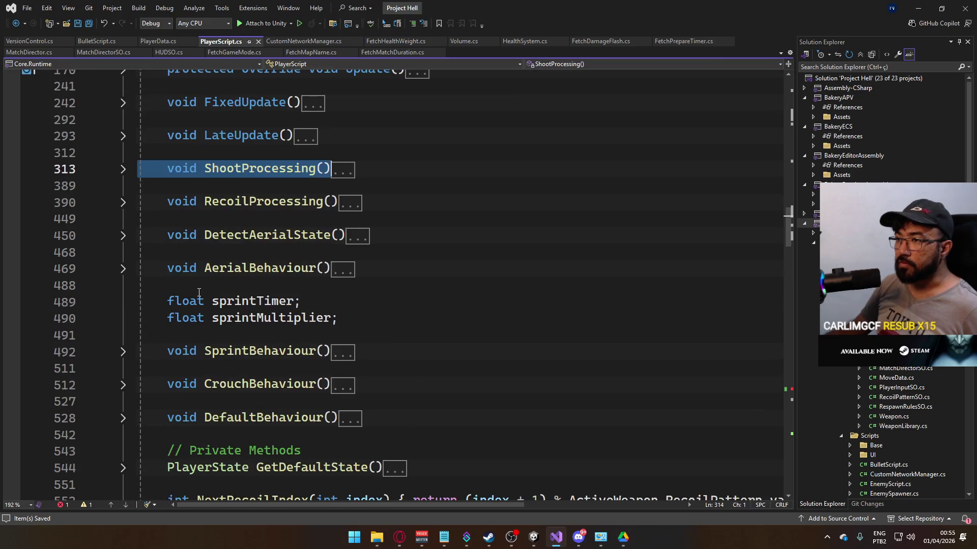
scroll(199, 293, "down", 3)
scroll(199, 293, "down", 20)
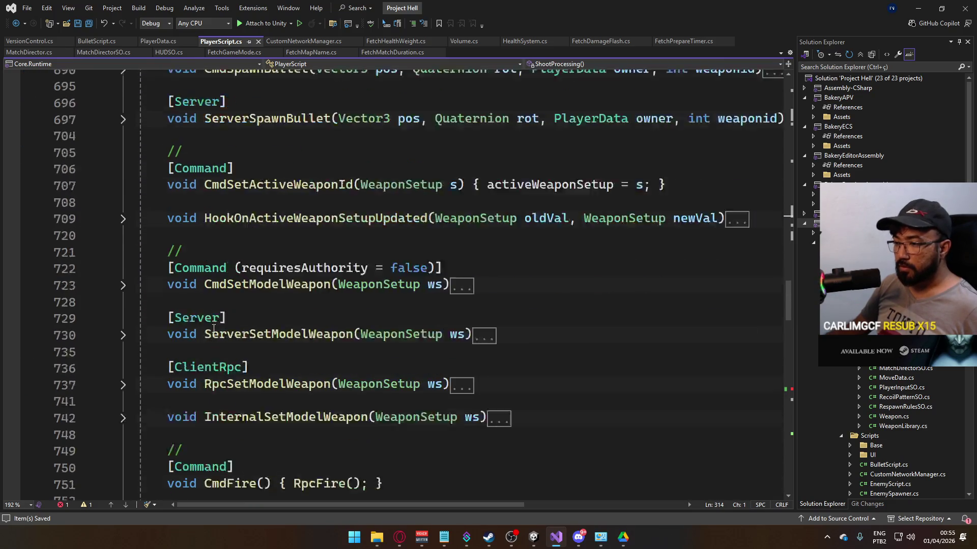
scroll(215, 321, "down", 6)
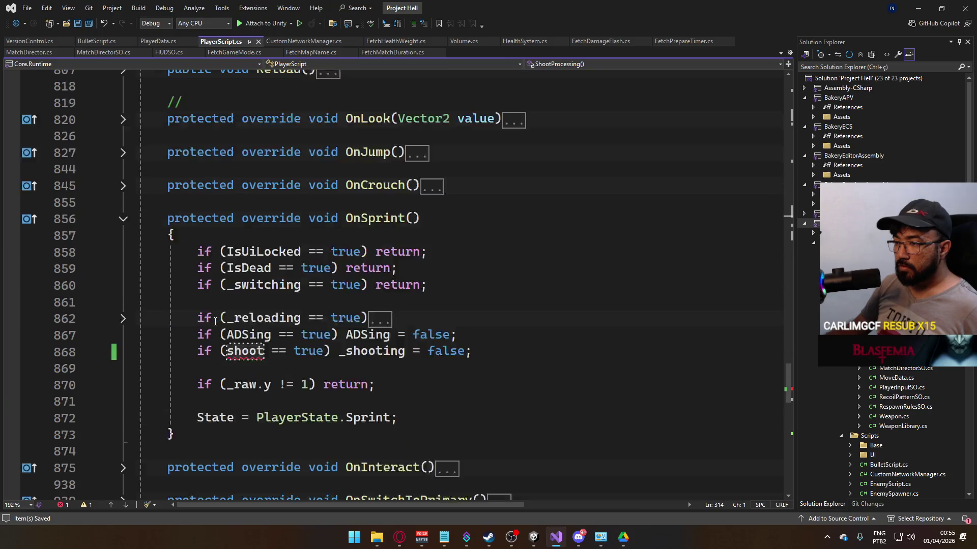
double_click(252, 303)
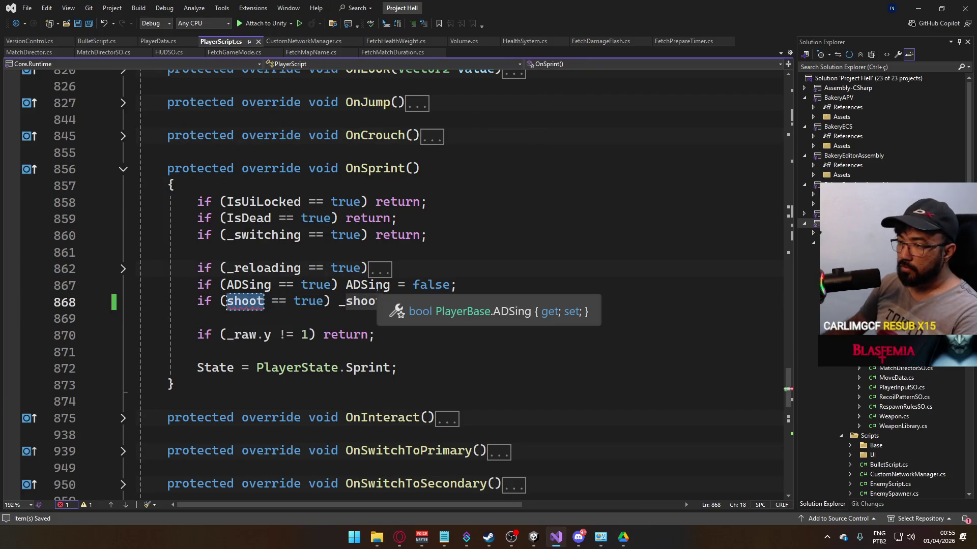
type("_shoot")
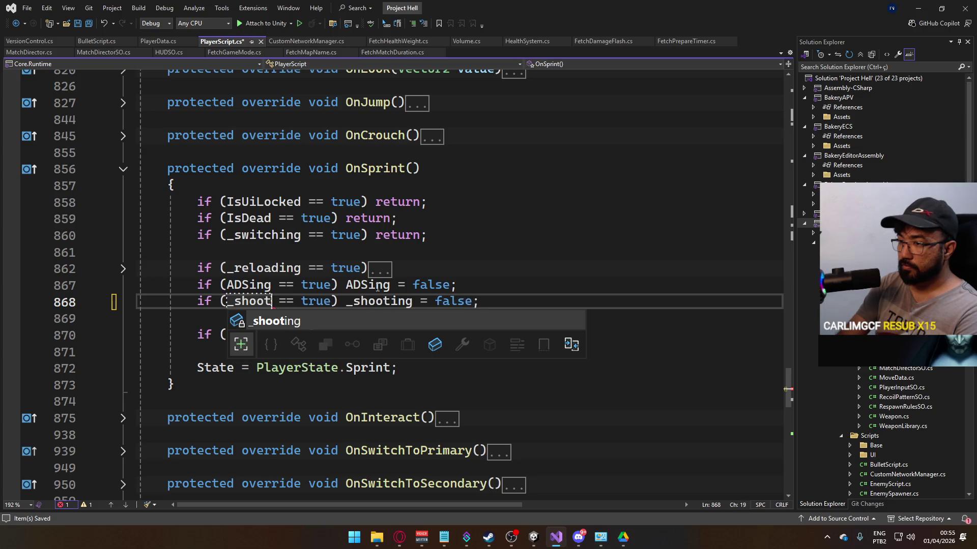
key("Tab")
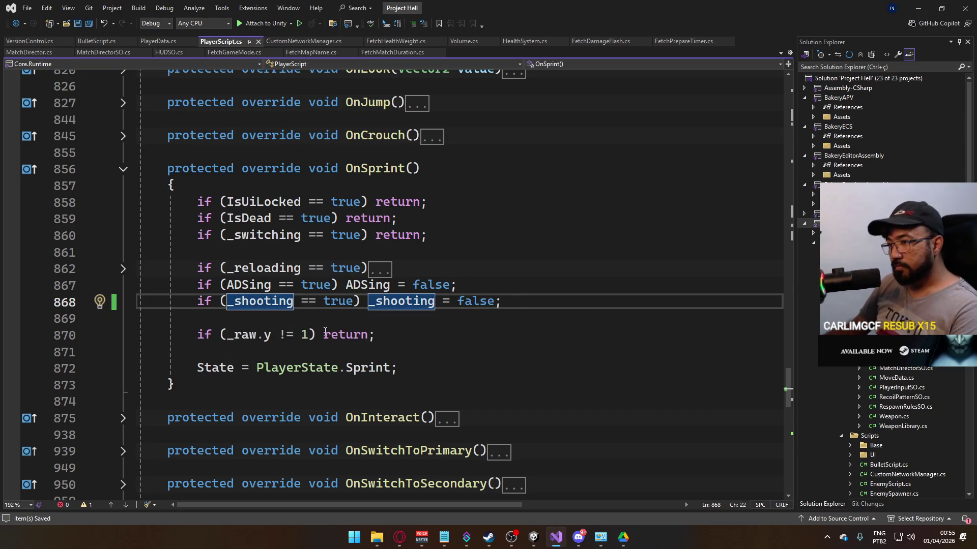
Step: Wrap the early return under the _shooting check in a braced block
key("ctrl+f")
key("Return")
left_click(376, 184)
key("Return")
type("{ return;")
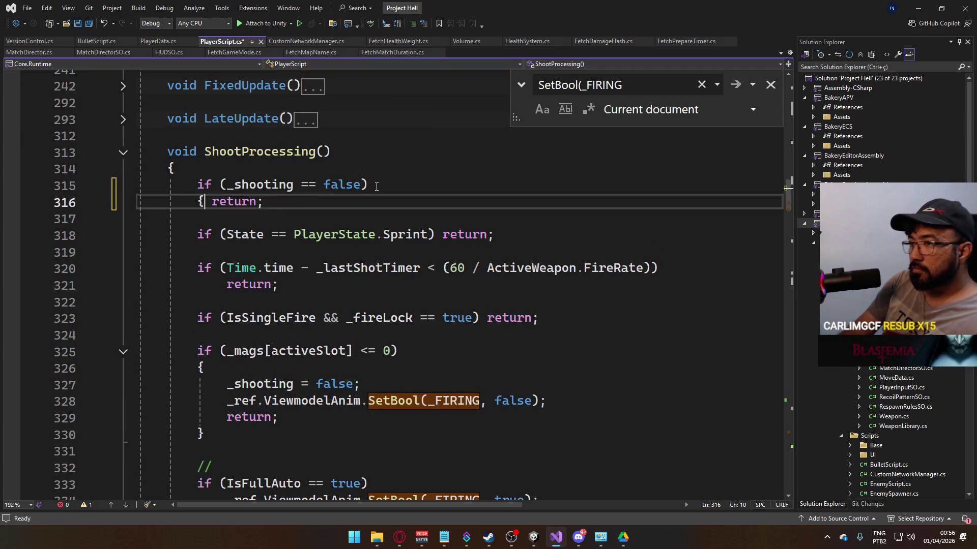
key("Return")
key("Return")
key("Right")
key("Right")
key("Right")
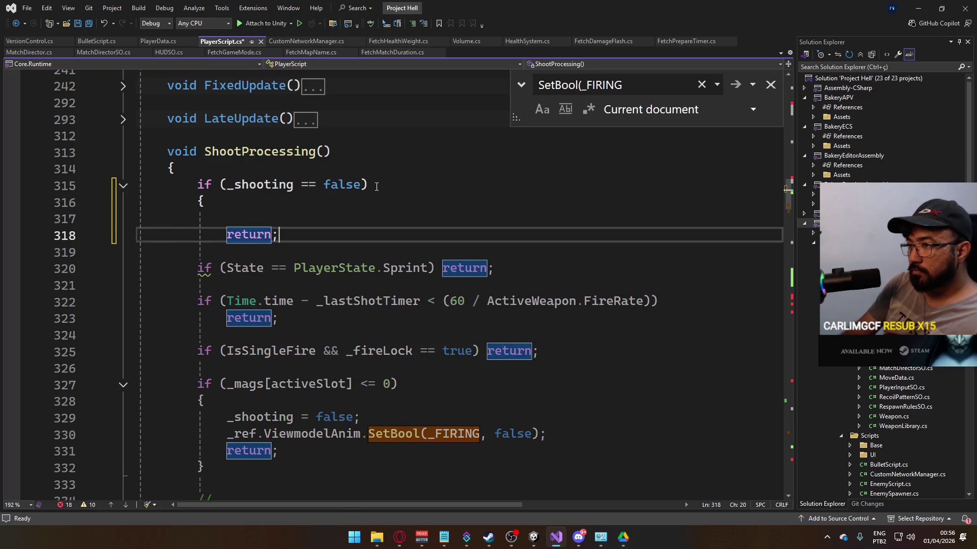
key("Return")
type("}")
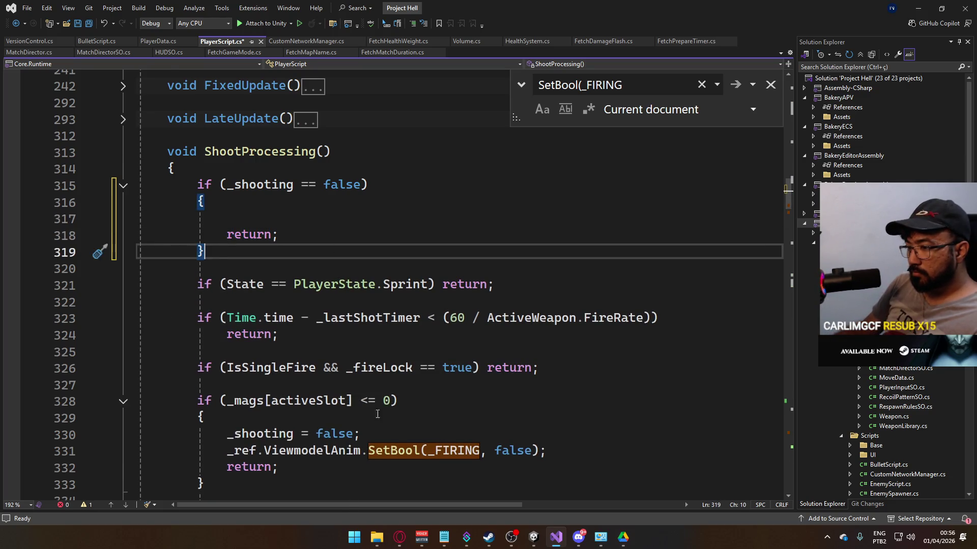
scroll(378, 414, "down", 2)
Step: Copy the IsFullAuto firing lines into the new block, change true to false, and save
mouse_move(549, 452)
left_mouse_down()
mouse_move(180, 434)
mouse_move(197, 434)
left_mouse_up()
key("ctrl+c")
left_click(278, 127)
key("ctrl+v")
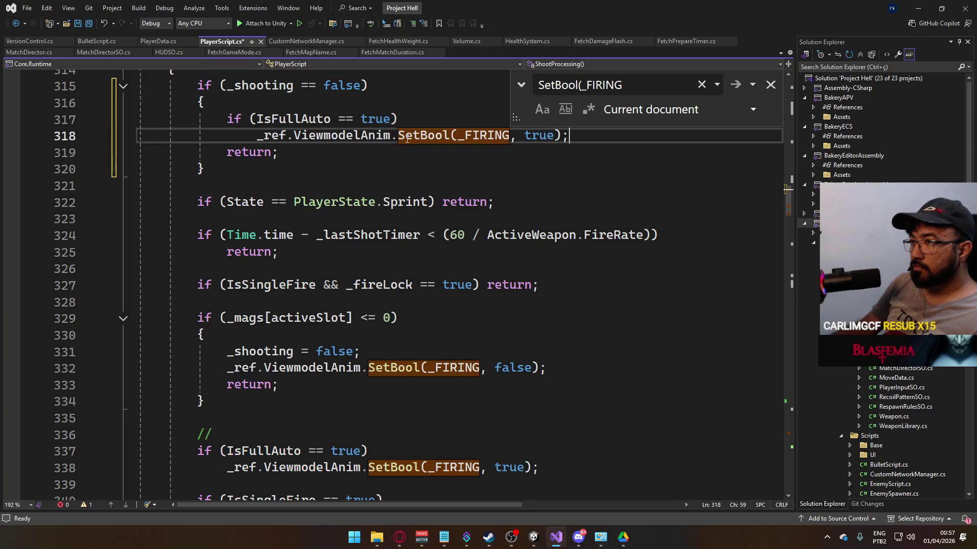
double_click(539, 136)
key("BackSpace")
type("false")
key("Escape")
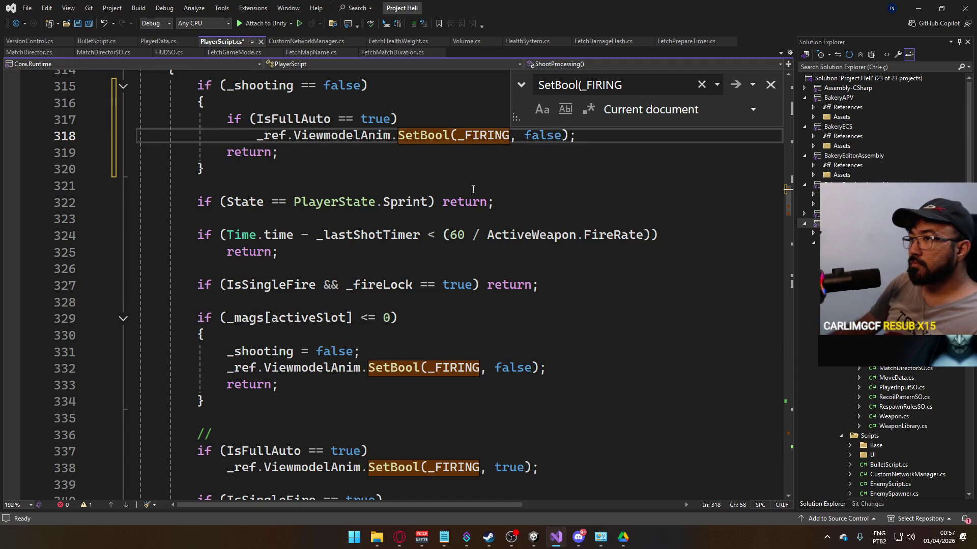
scroll(458, 193, "up", 2)
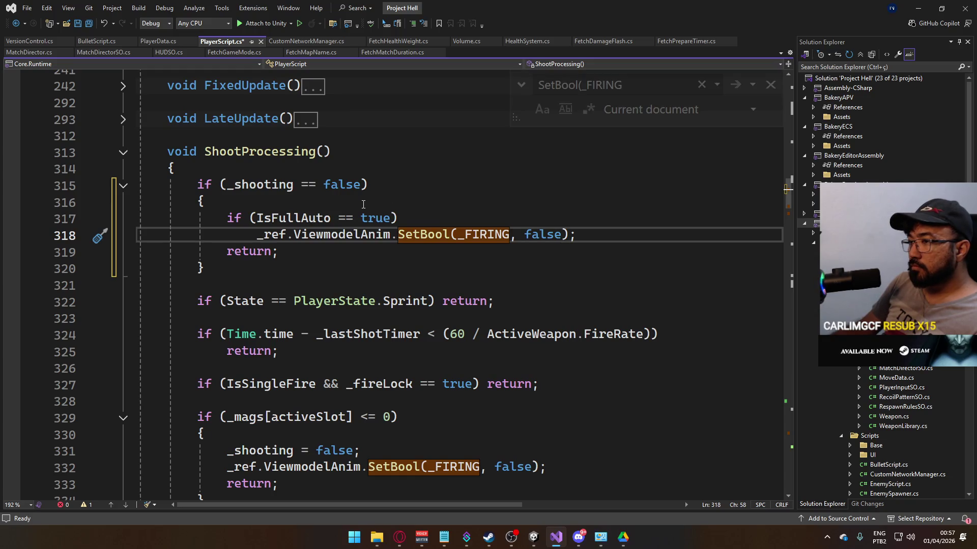
key("ctrl+s")
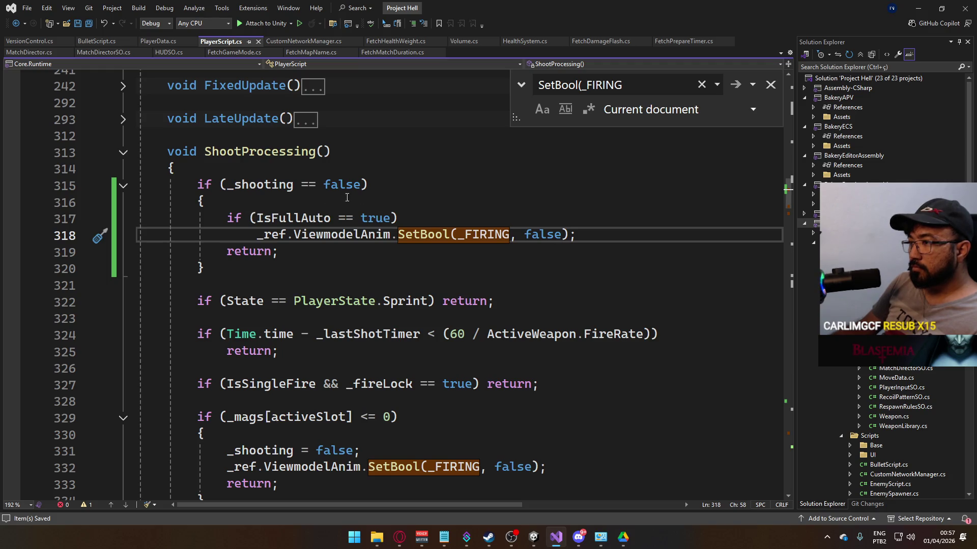
Step: Delete the pasted IsFullAuto lines and the leftover blank line
left_click(434, 207)
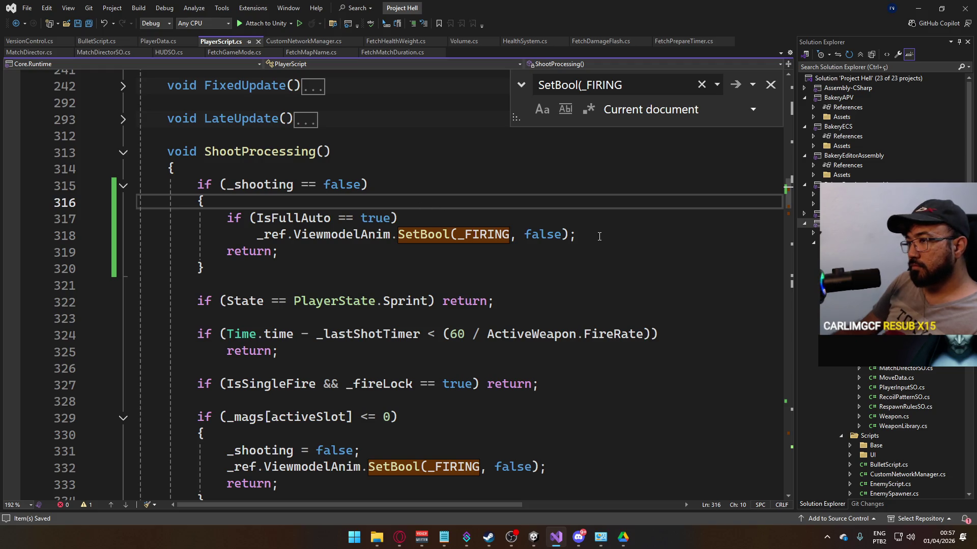
mouse_move(600, 236)
left_mouse_down()
mouse_move(359, 235)
mouse_move(227, 220)
left_mouse_up()
key("Delete")
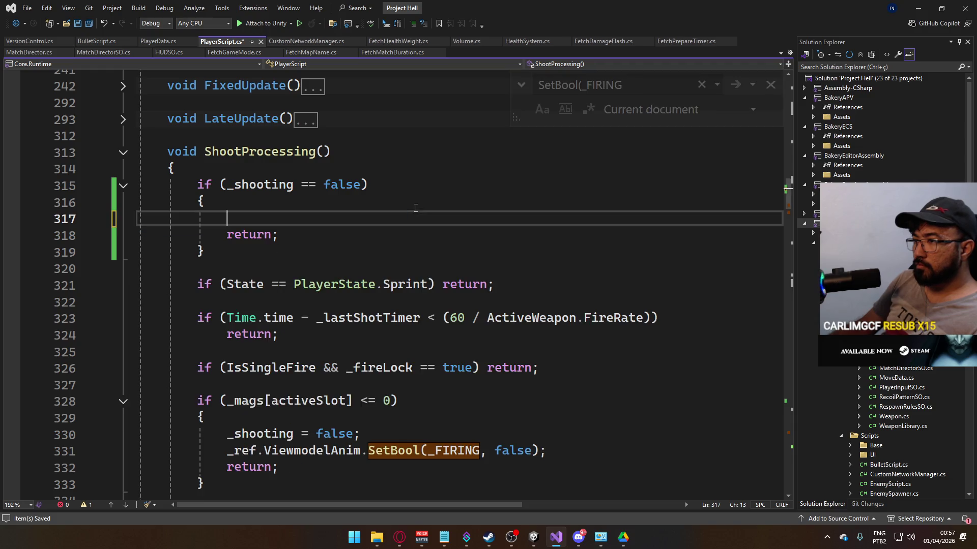
left_click(356, 184)
left_click(338, 204)
key("Delete")
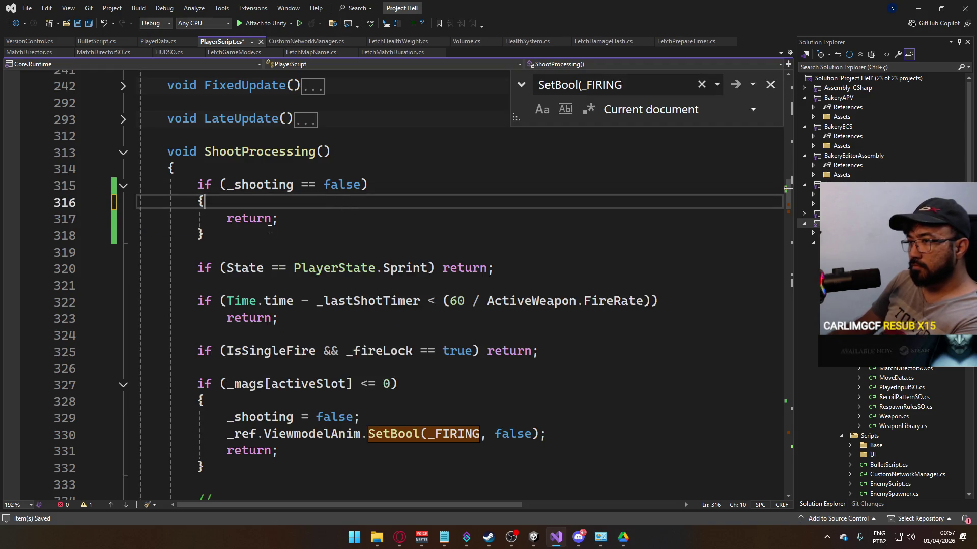
Step: Join return onto the if line, remove the stray closing brace, and save PlayerScript.cs
key("BackSpace")
key("BackSpace")
key("BackSpace")
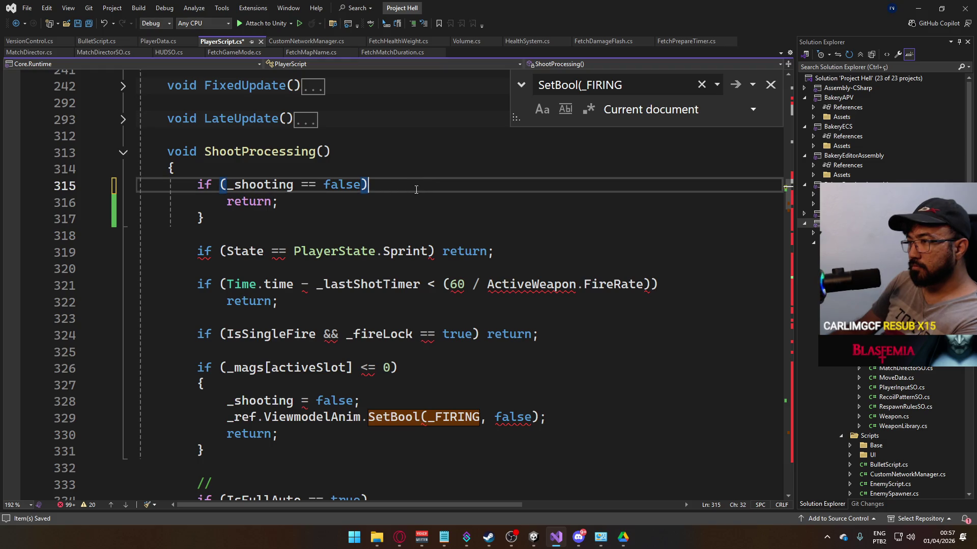
key("Delete")
key("ctrl+shift+Right")
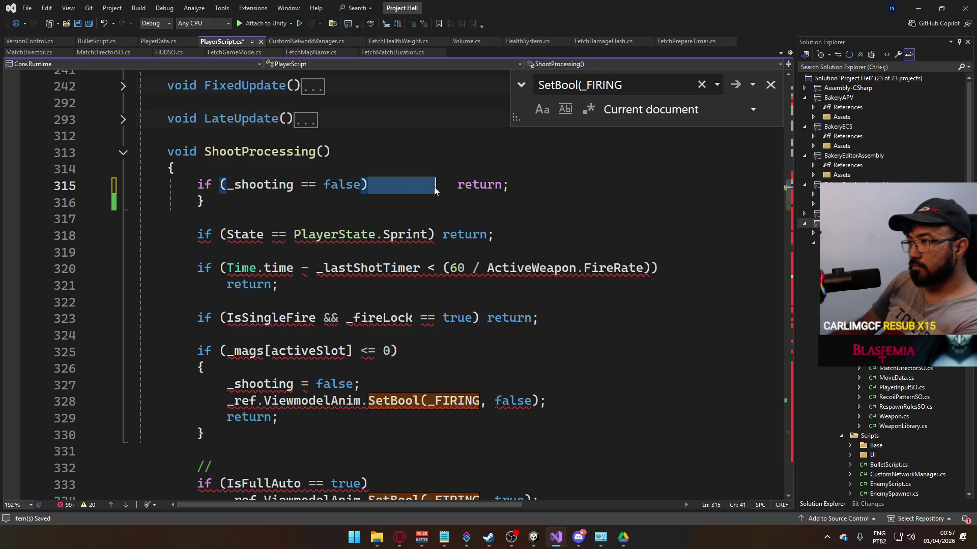
left_click(439, 186)
key("shift+Down")
key("Delete")
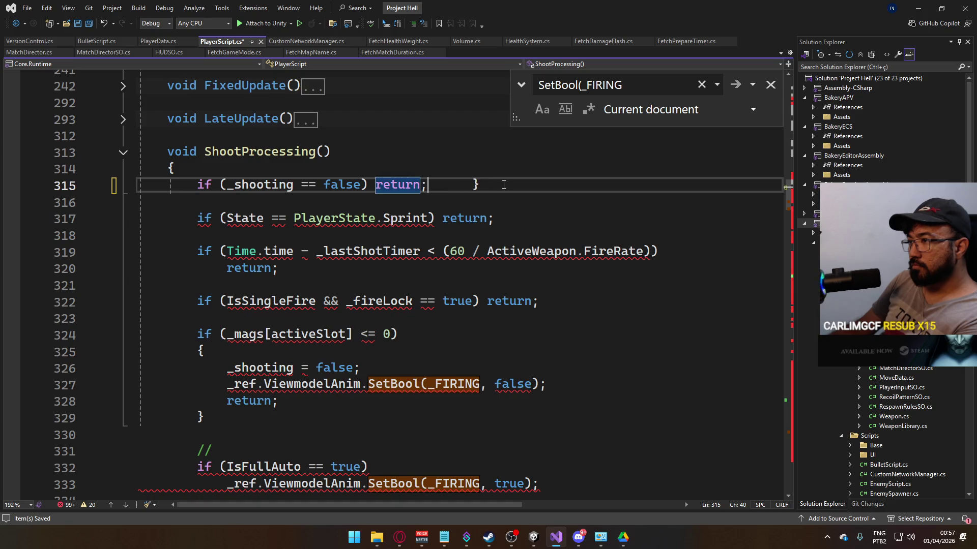
key("ctrl+s")
scroll(326, 228, "up", 2)
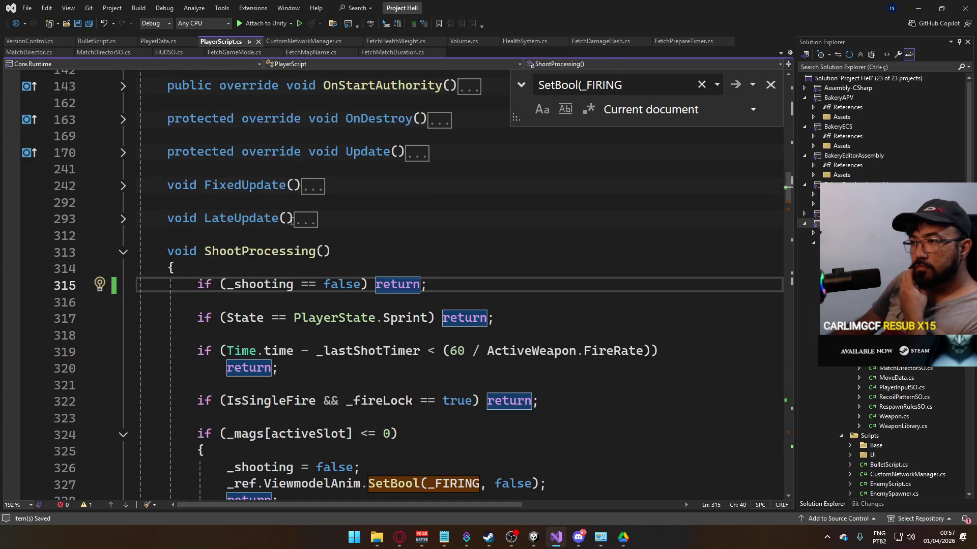
Step: Rename the _shooting field to shooting throughout the script
left_click(271, 282, "ctrl")
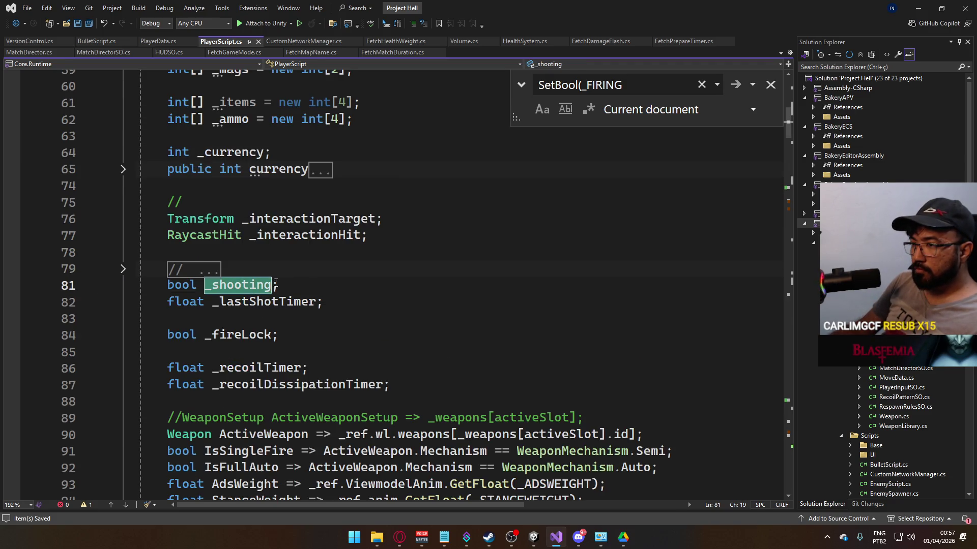
key("ctrl+r")
key("ctrl+r")
type("shooting")
key("Return")
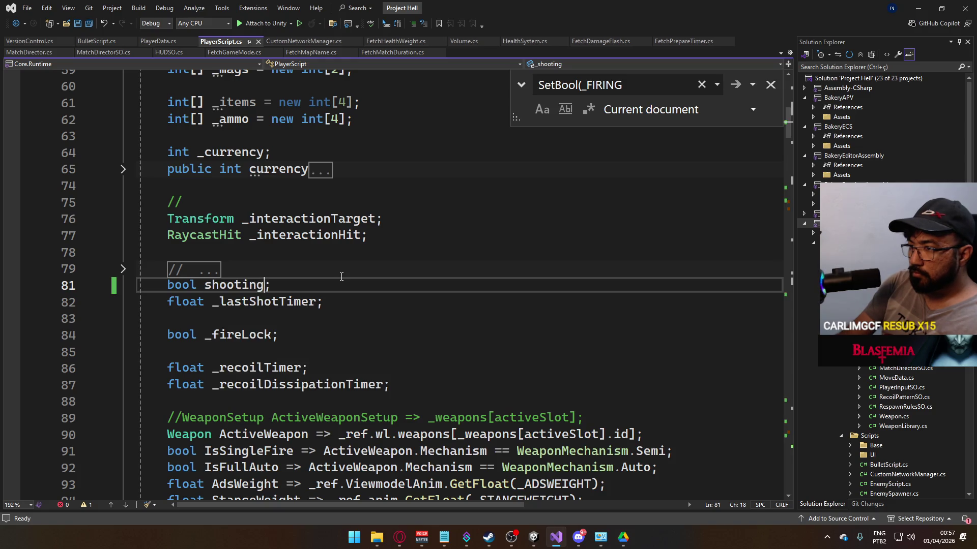
Step: Add a braced bool _shooting declaration below the shooting field and save
double_click(211, 281)
left_click(316, 288)
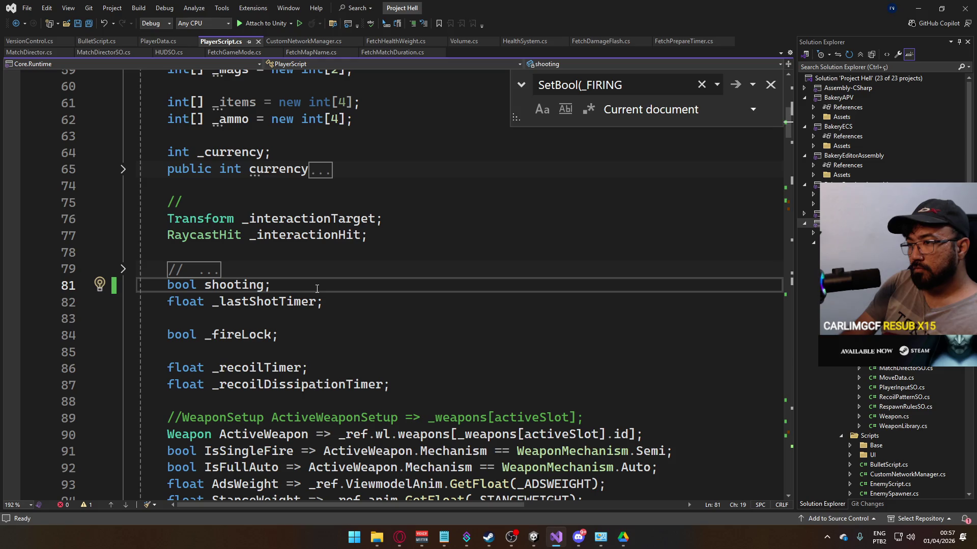
key("Return")
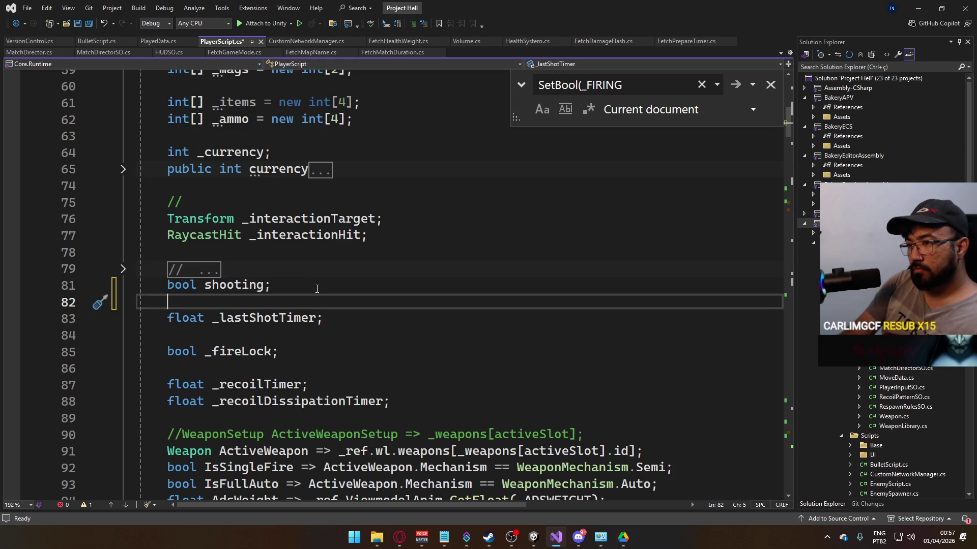
type("boo")
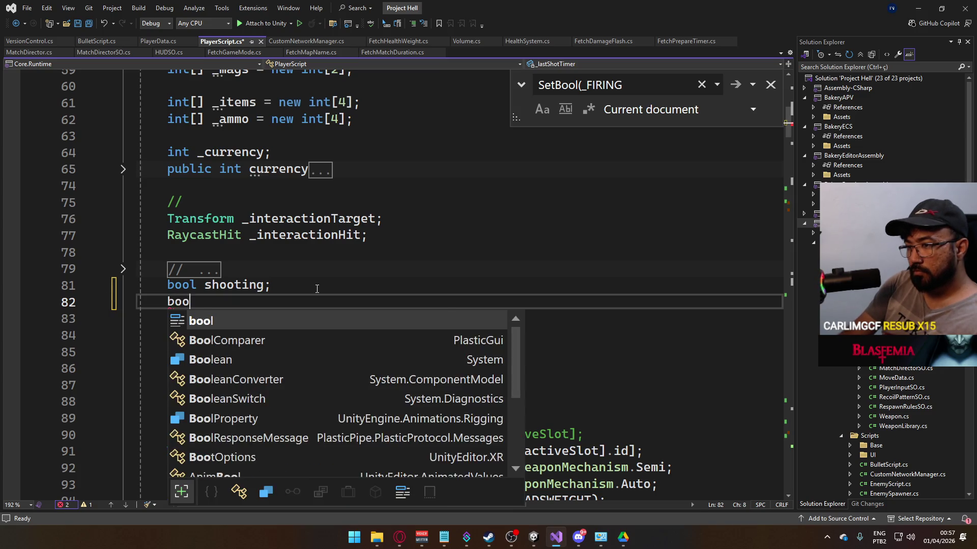
type("l _shooting")
key("Return")
type("{")
key("Return")
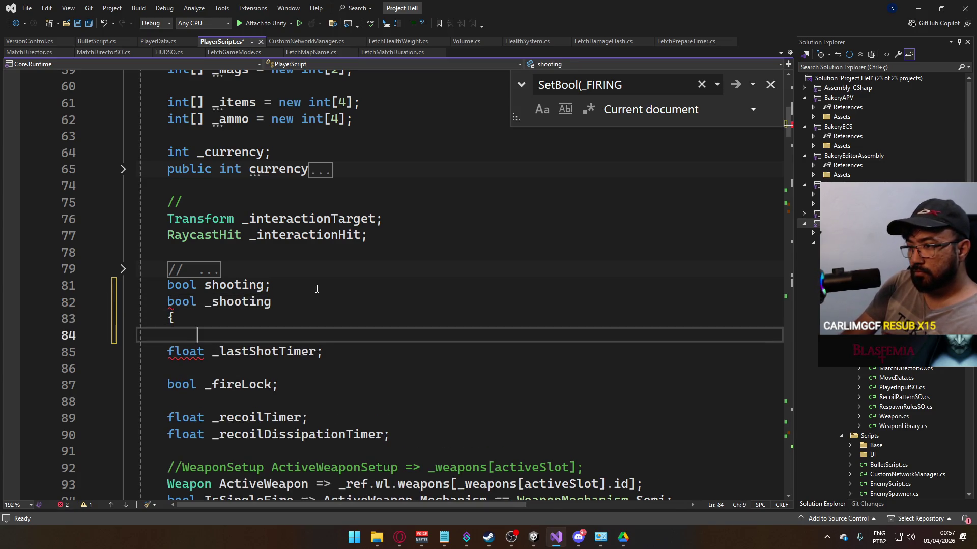
key("Down")
key("ctrl+s")
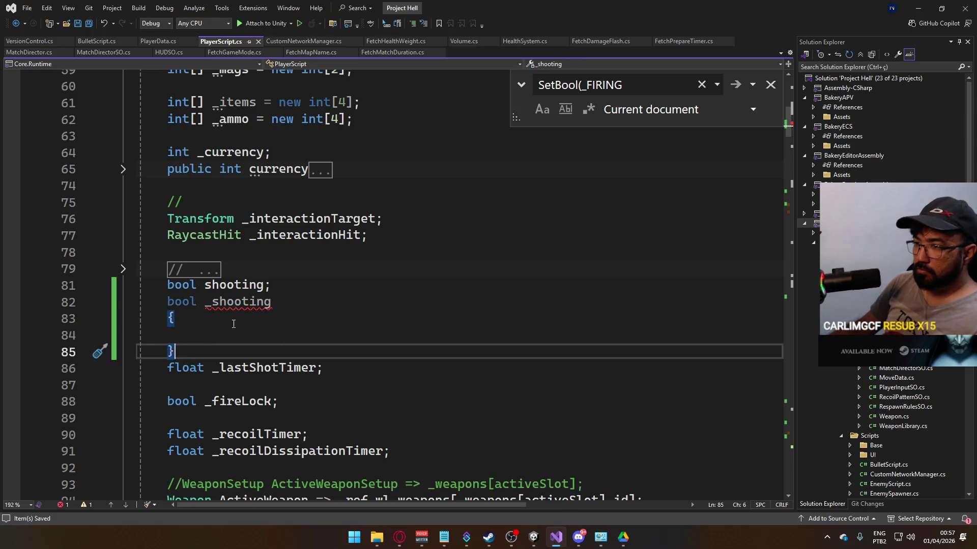
mouse_move(224, 305)
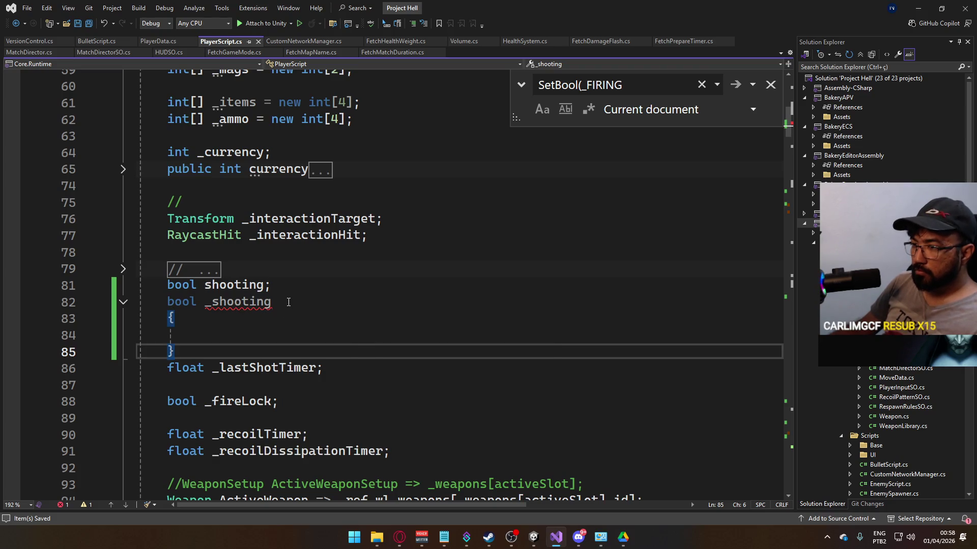
Step: Write a get => _shooting; getter and place it under bool shooting
left_click(251, 323)
left_click(247, 337)
type("get =>")
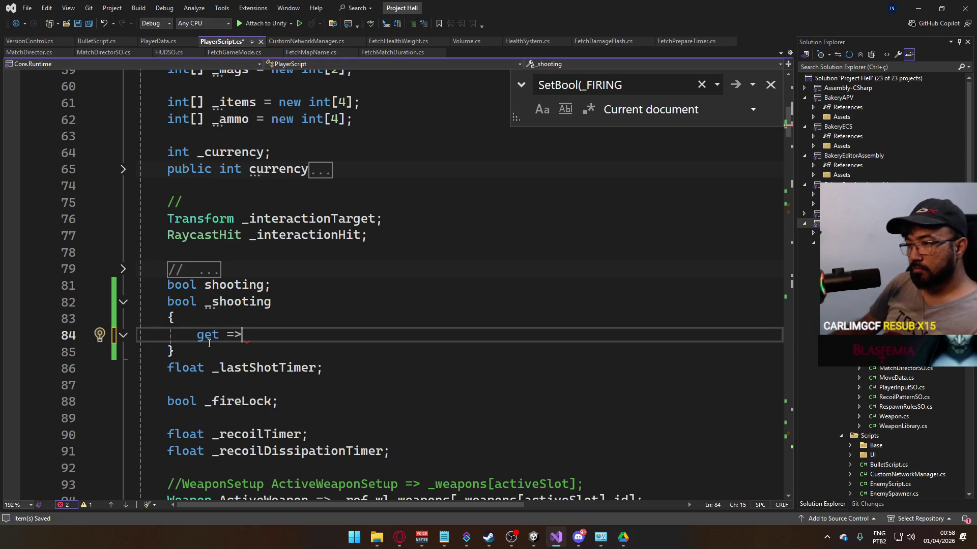
mouse_move(209, 350)
left_mouse_down()
mouse_move(171, 334)
mouse_move(168, 318)
left_mouse_up()
key("ctrl+c")
key("BackSpace")
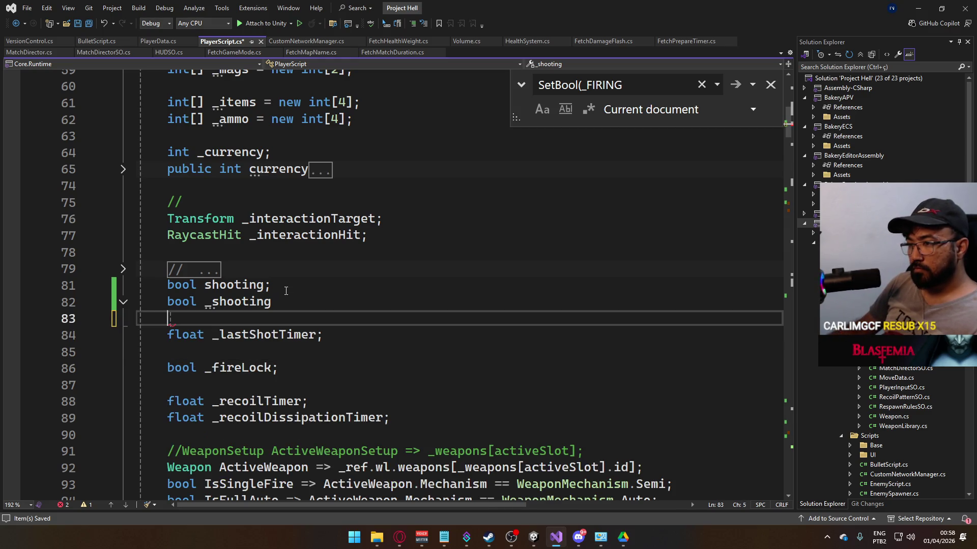
left_click(295, 289)
key("Return")
key("ctrl+v")
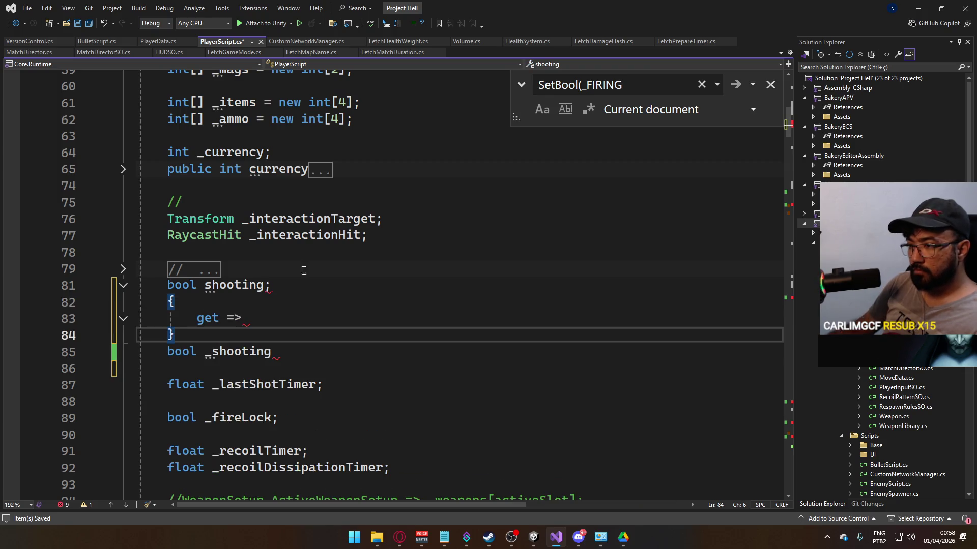
left_click(305, 319)
type("_shooting;")
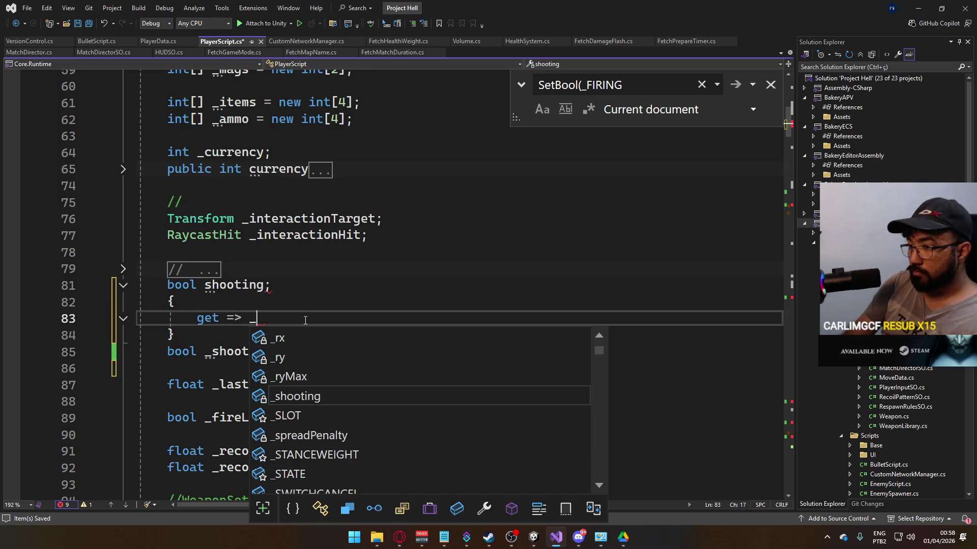
Step: Move the shooting property below a semicolon-terminated bool _shooting field
left_click(176, 334)
left_click(168, 285, "shift")
key("Delete")
left_click(275, 270)
key("Delete")
left_click(301, 304)
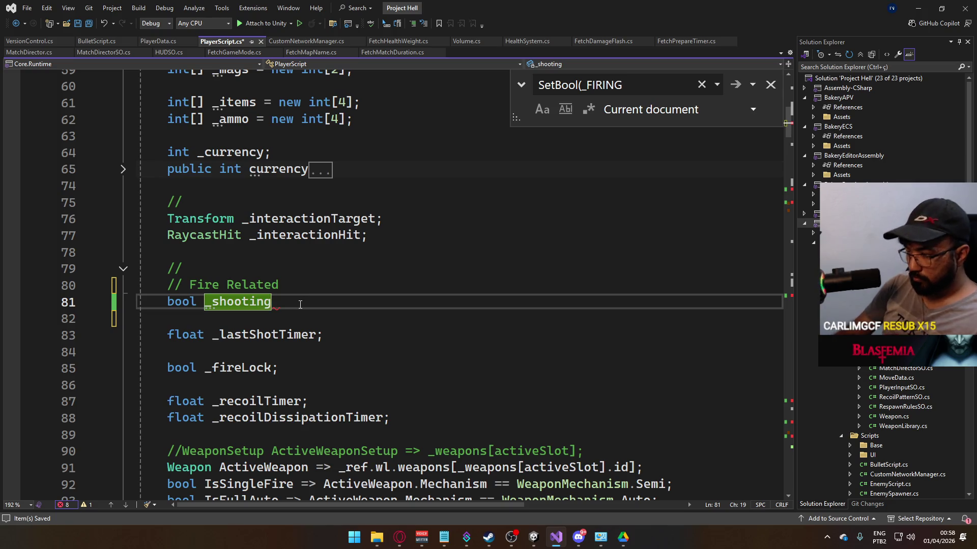
type(";")
key("Return")
type("bool shooting; {     get => _shooting; }")
Step: Add a setter with if (_shooting == value) return; and _shooting = value, then save
left_click(336, 343)
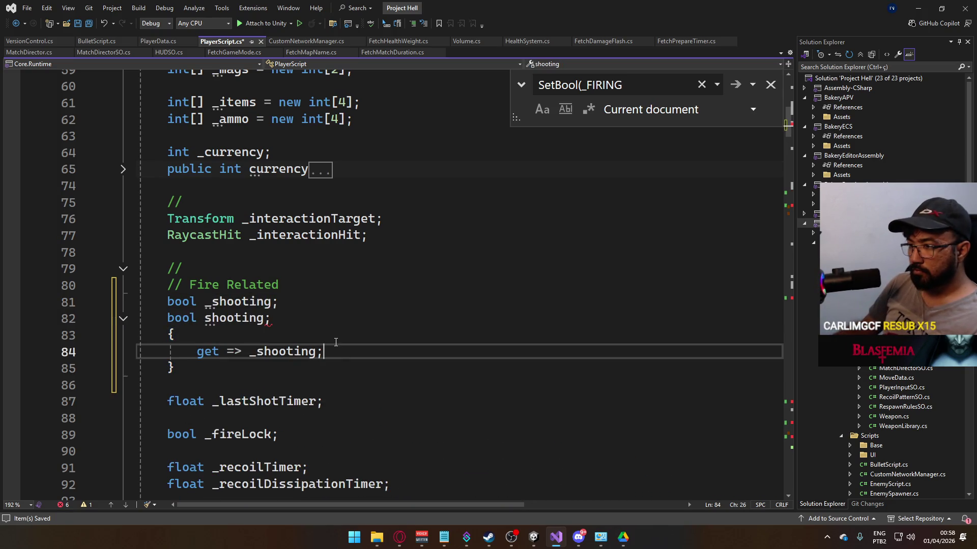
left_click(302, 326)
left_click(340, 354)
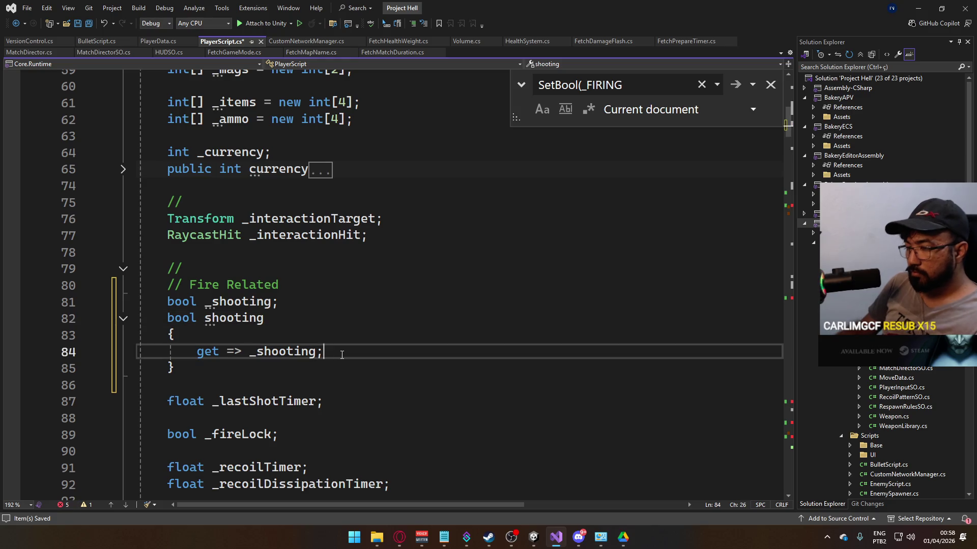
key("Return")
type("set {")
key("Left")
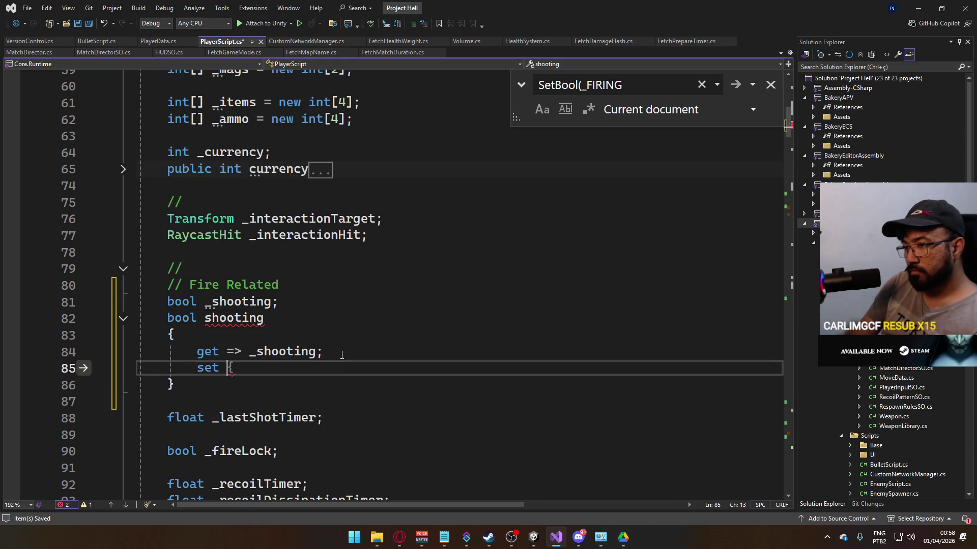
key("Return")
type("if (vaue")
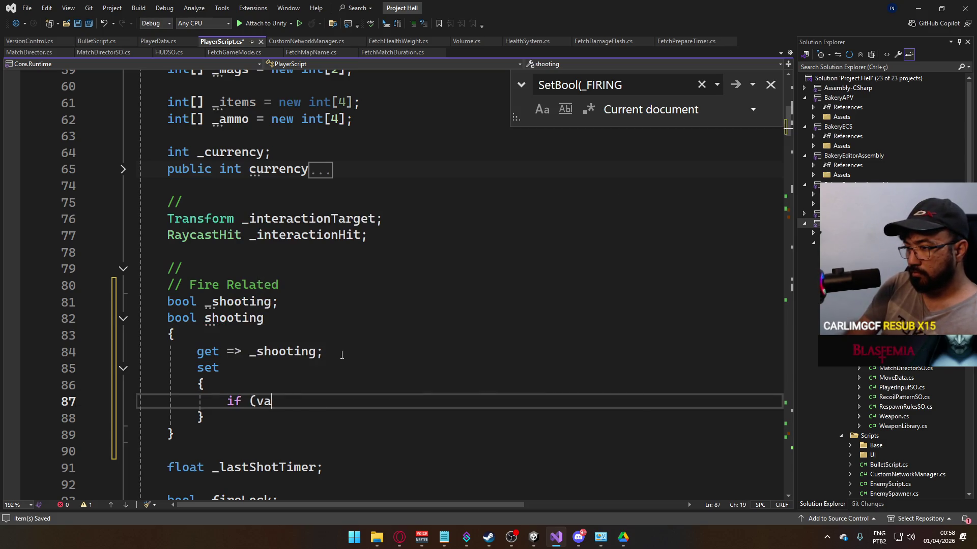
key("BackSpace")
key("BackSpace")
type("_shooting == ")
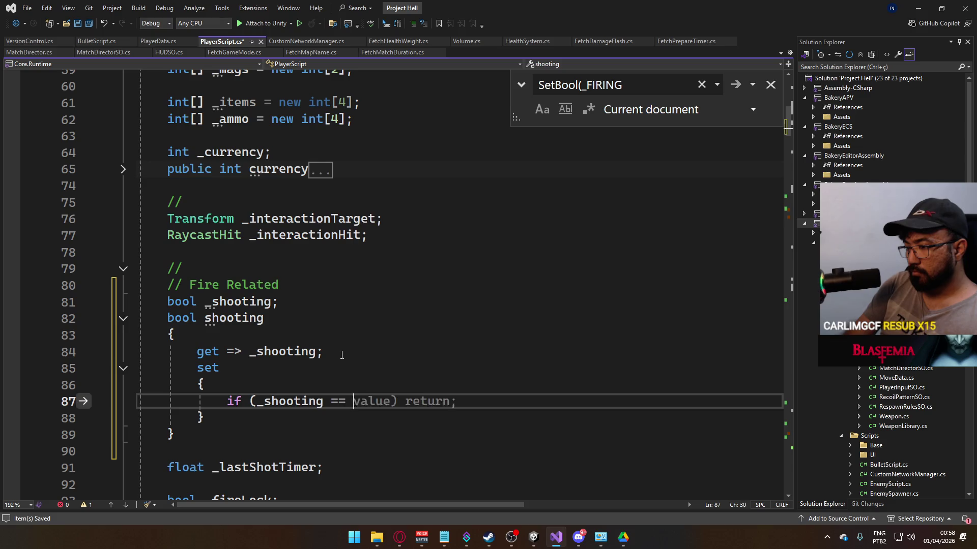
type("value) return;")
key("Return")
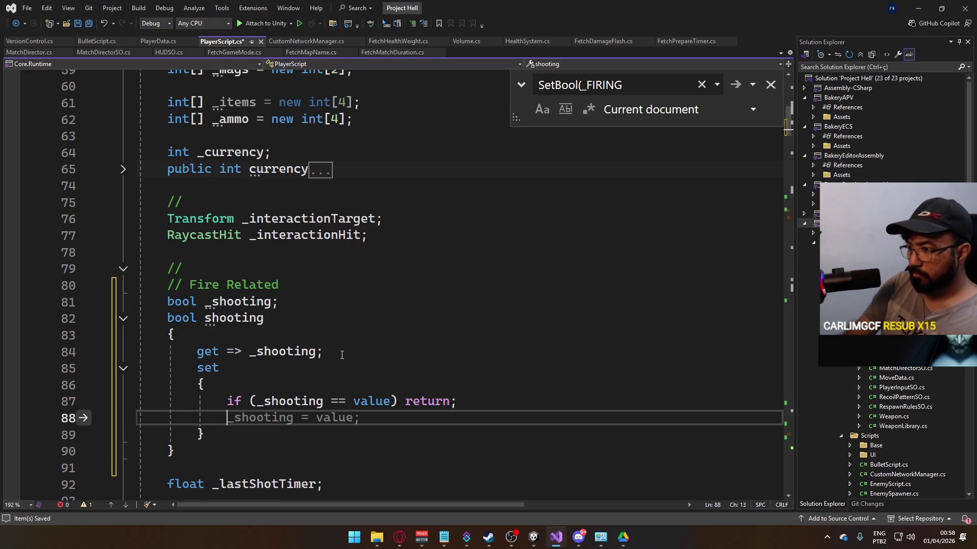
key("Tab")
key("ctrl+s")
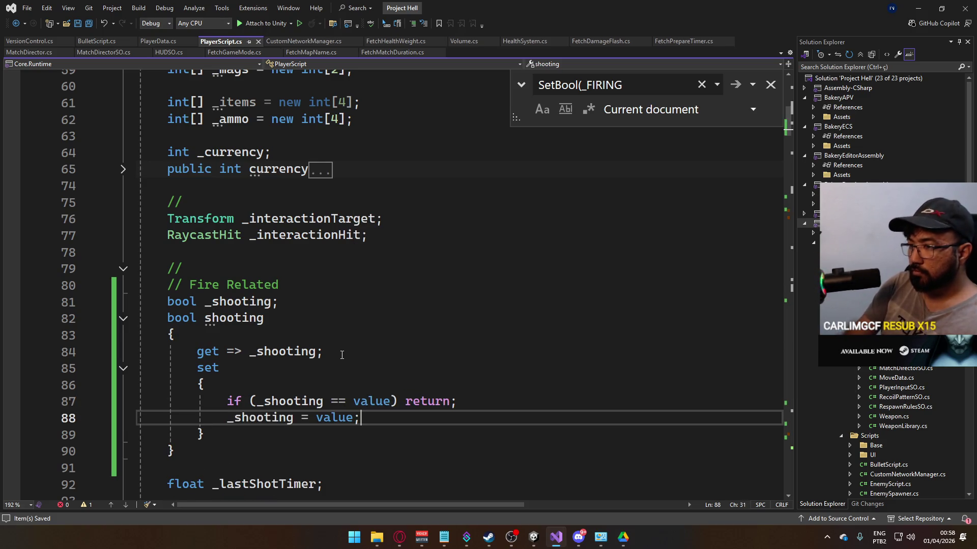
Step: Begin an if (IsFullAuto) check inside the setter
key("Return")
key("Return")
type("(IsFu")
key("Tab")
type(")")
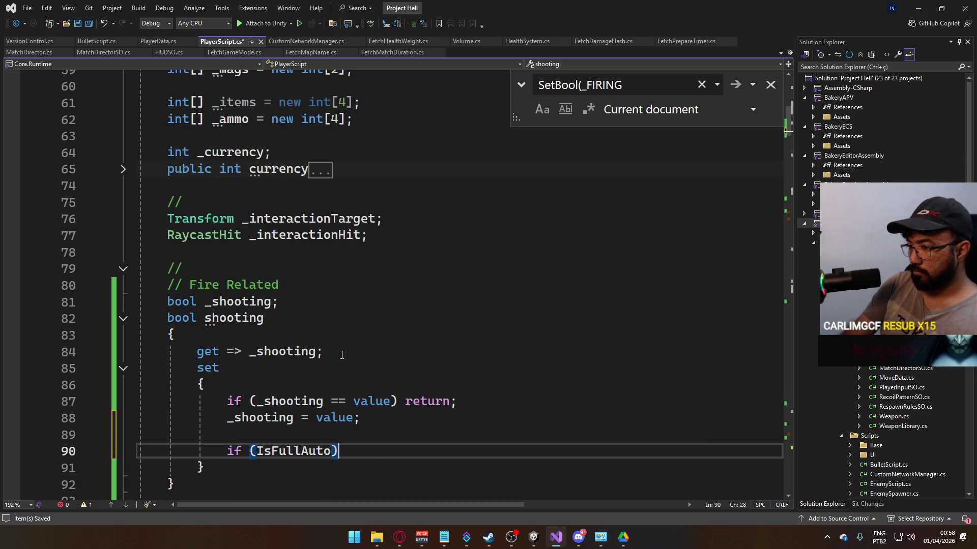
scroll(342, 355, "down", 20)
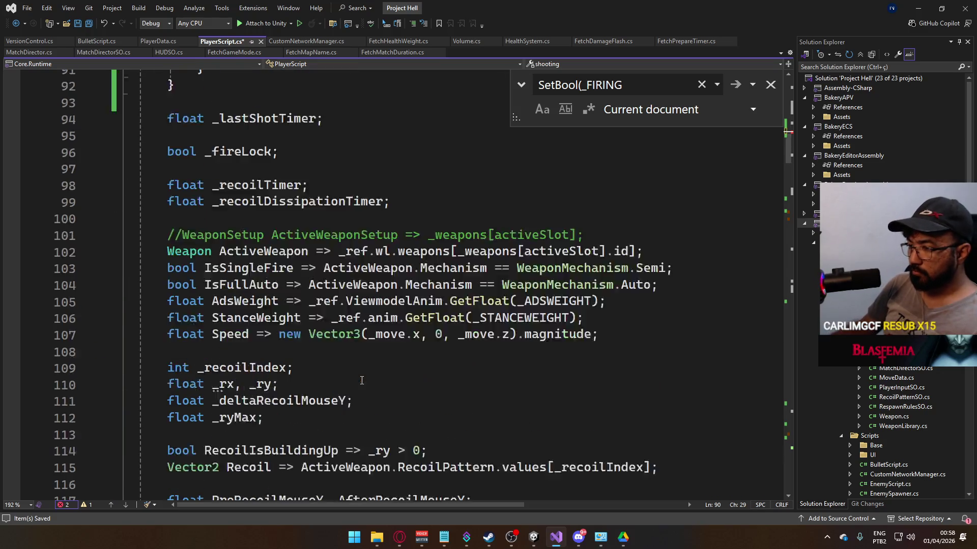
Step: Select the SetBool(_FIRING, true) line in ShootProcessing
scroll(379, 378, "up", 2)
left_click_drag(540, 318, 227, 320)
key("ctrl+c")
scroll(332, 280, "up", 4)
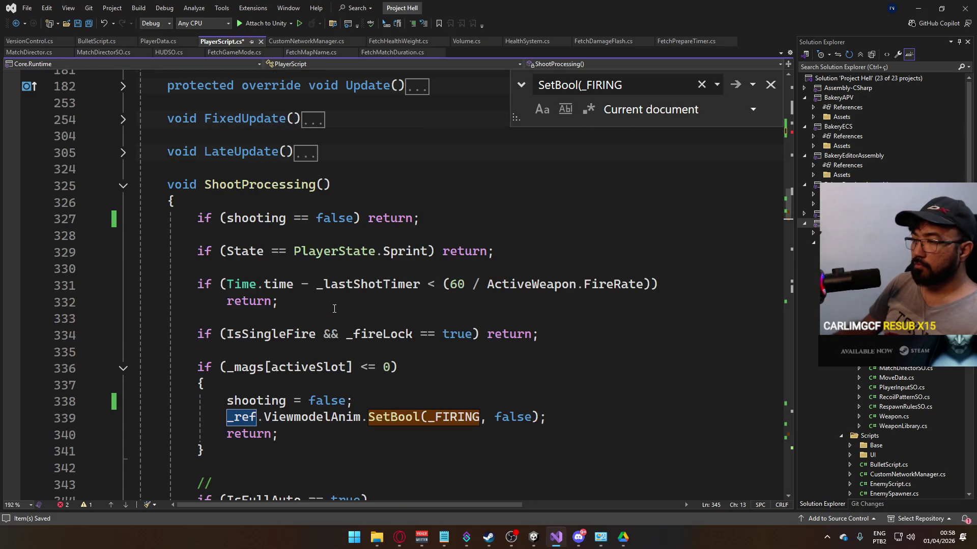
scroll(332, 280, "up", 3)
scroll(331, 280, "up", 8)
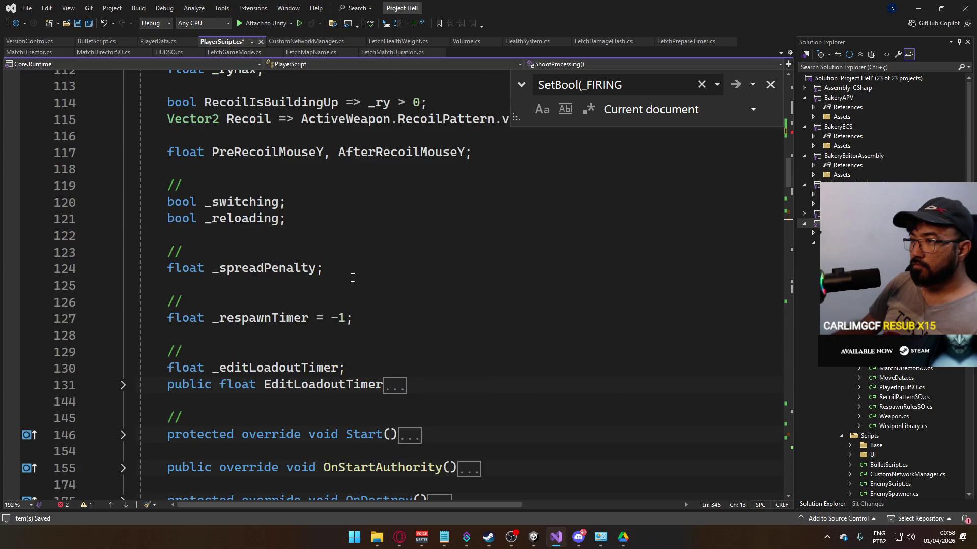
scroll(361, 291, "down", 7)
scroll(362, 290, "down", 7)
scroll(334, 287, "up", 7)
scroll(333, 286, "down", 7)
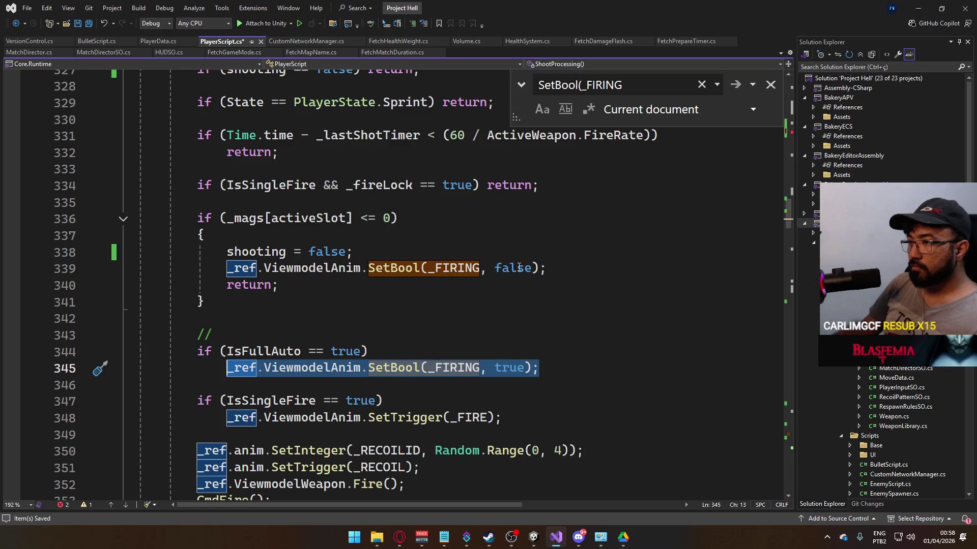
scroll(409, 255, "up", 9)
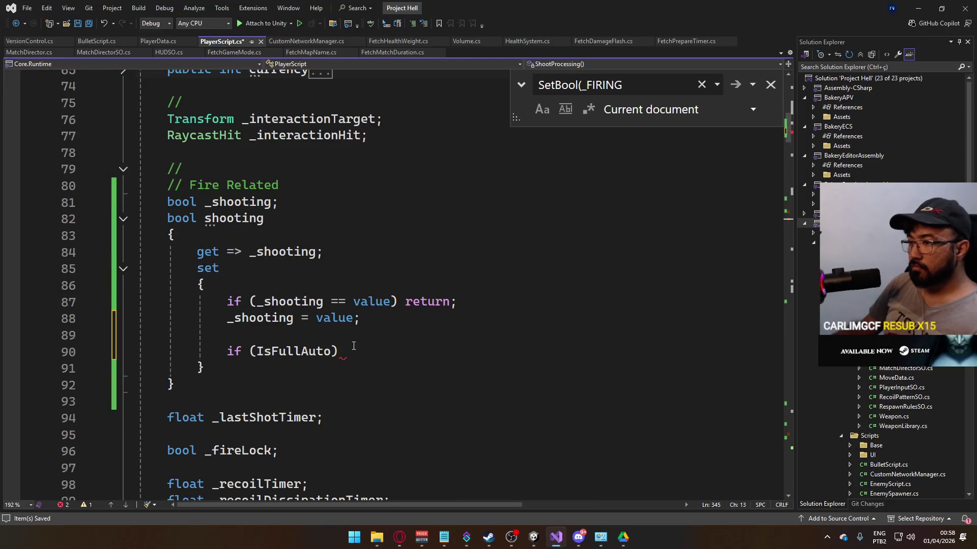
Step: Paste the line under the IsFullAuto check as SetBool(_FIRING, false) and save
left_click(353, 346)
key("Return")
key("ctrl+v")
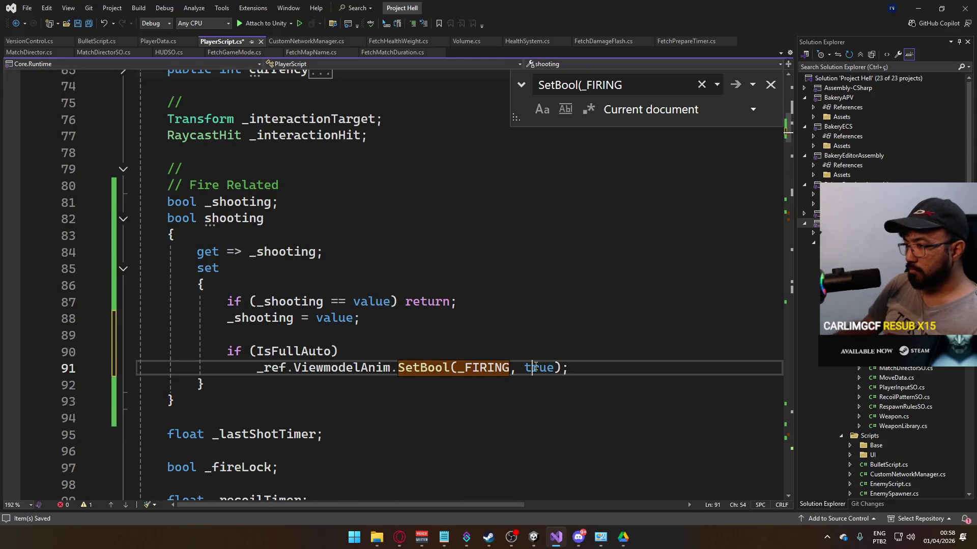
double_click(535, 367)
type("false")
key("ctrl+s")
left_click(310, 293)
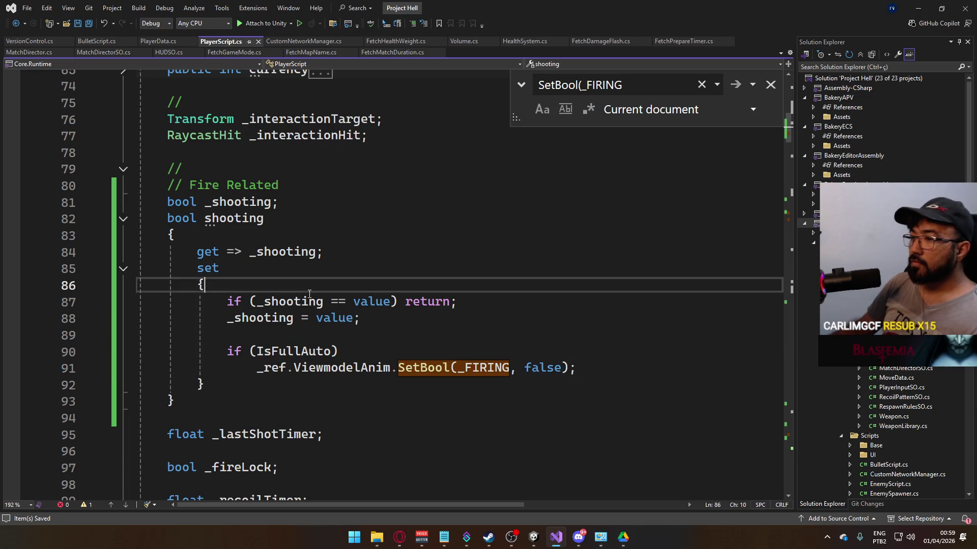
mouse_move(533, 542)
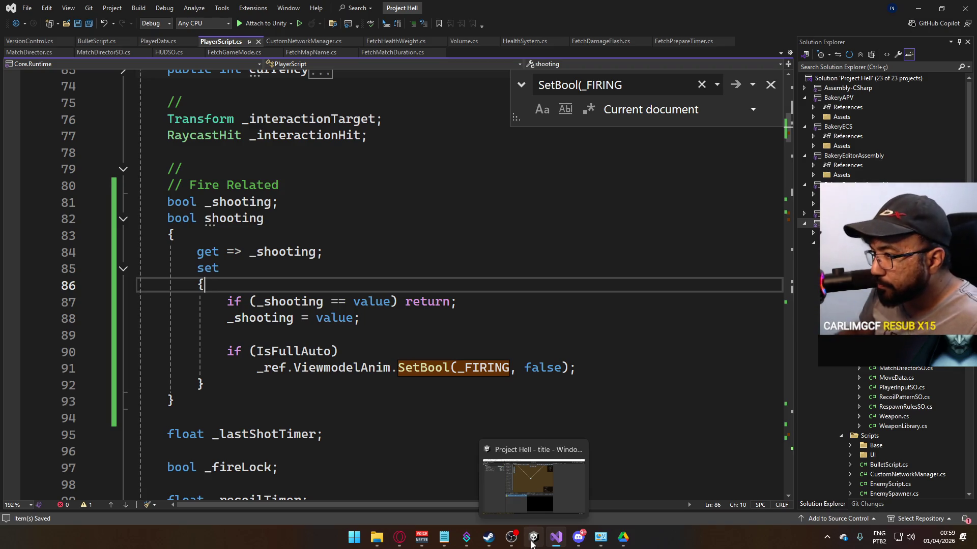
Step: Switch to Unity and run File > Build And Run for the game
left_click(532, 541)
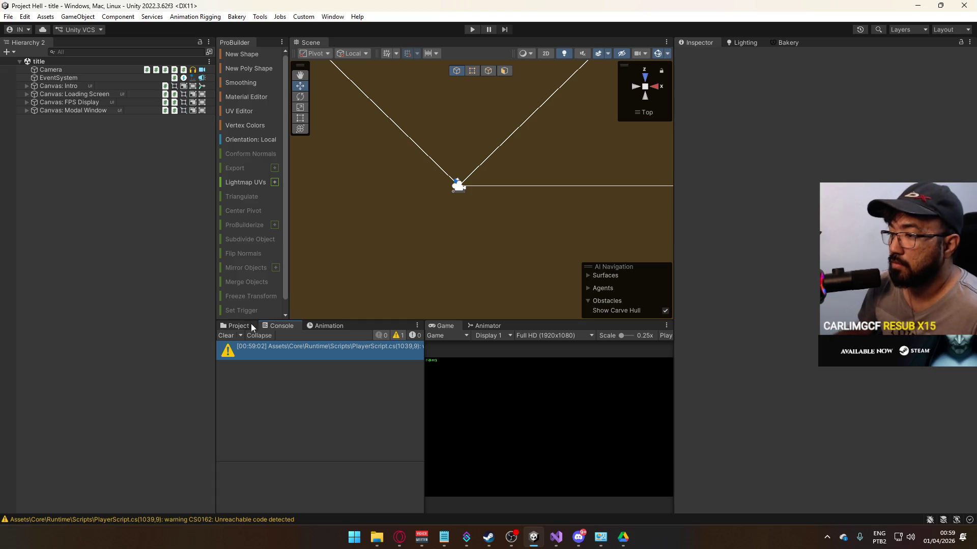
left_click(8, 17)
left_click(20, 153)
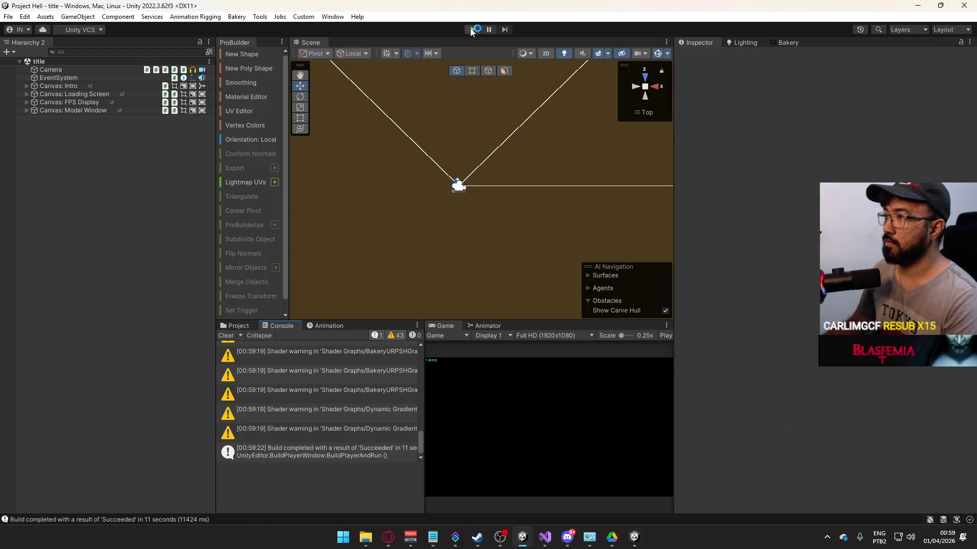
Step: Enter play mode, widen the Game view, and host a match in the editor
left_click(472, 29)
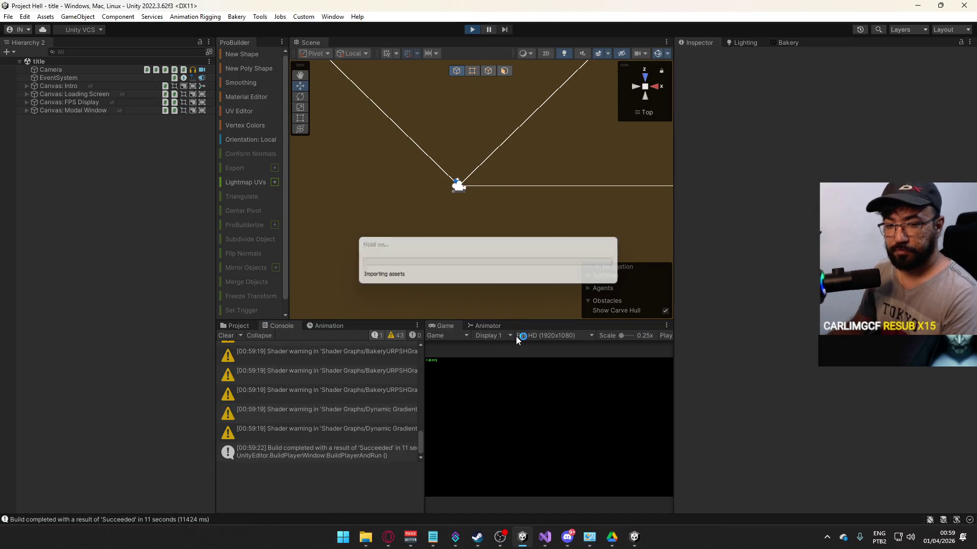
left_click_drag(424, 356, 369, 368)
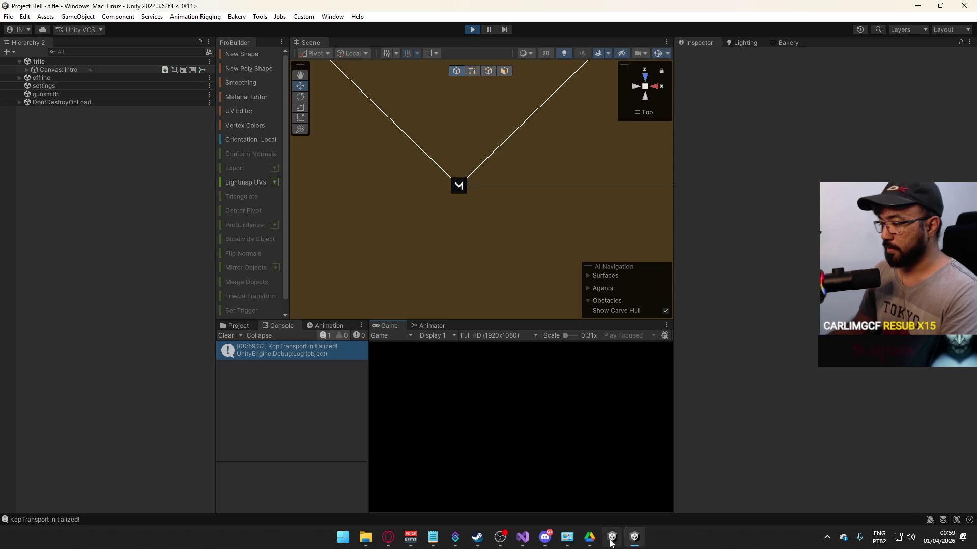
left_click(634, 537)
key("alt+Tab")
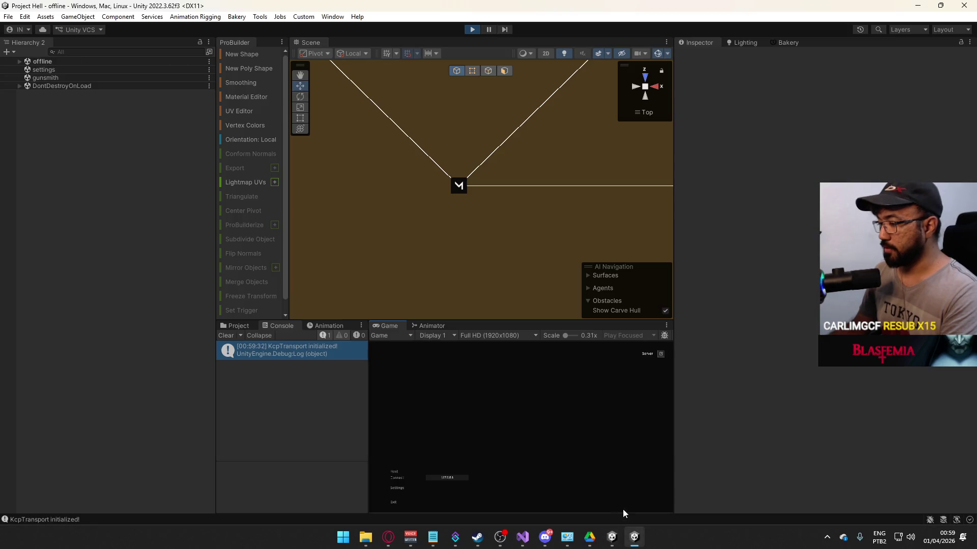
left_click(396, 474)
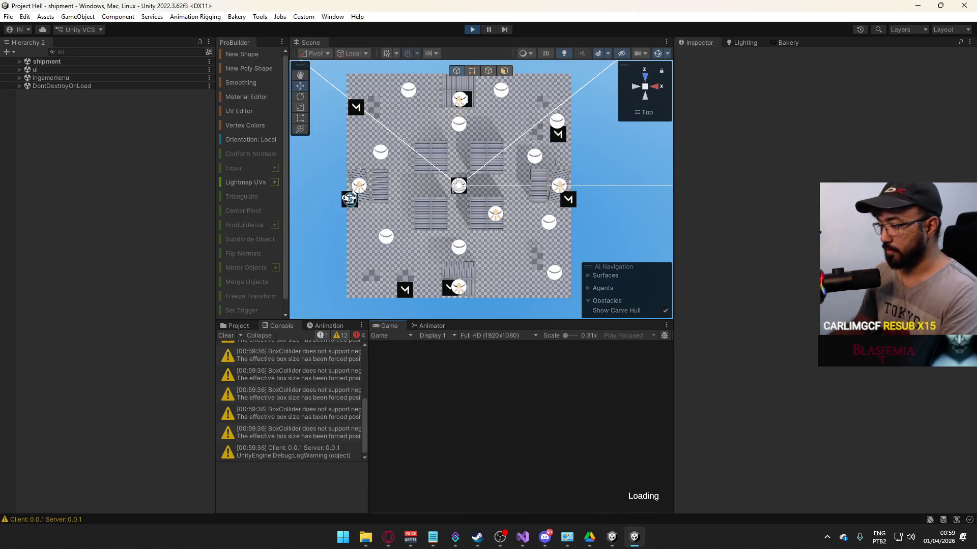
Step: Check the built game window and clear the editor Console
key("super")
key("Escape")
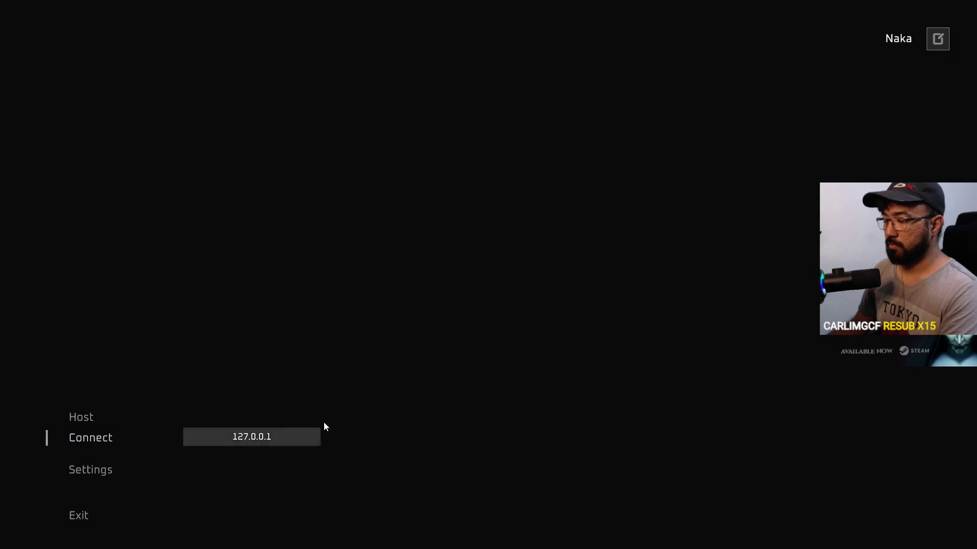
key("alt+Tab")
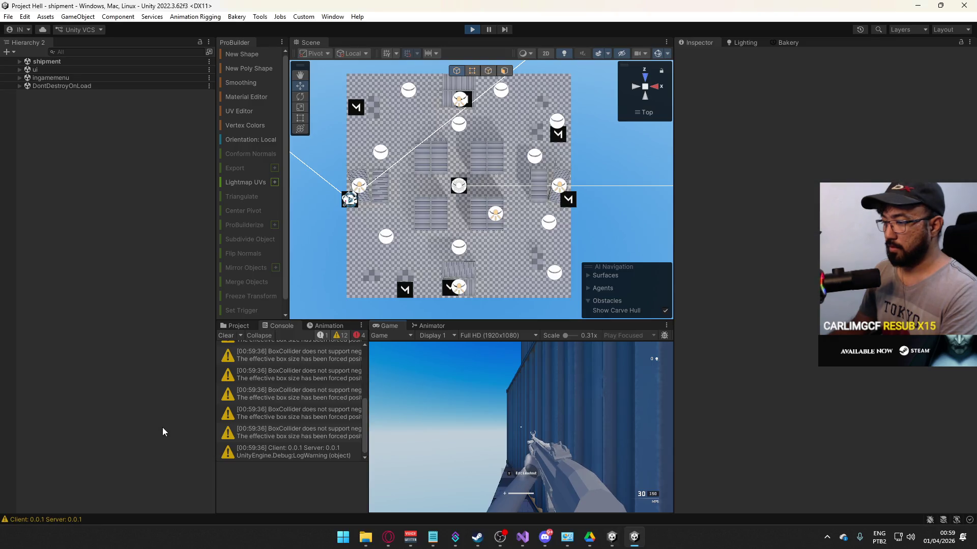
key("alt+Tab")
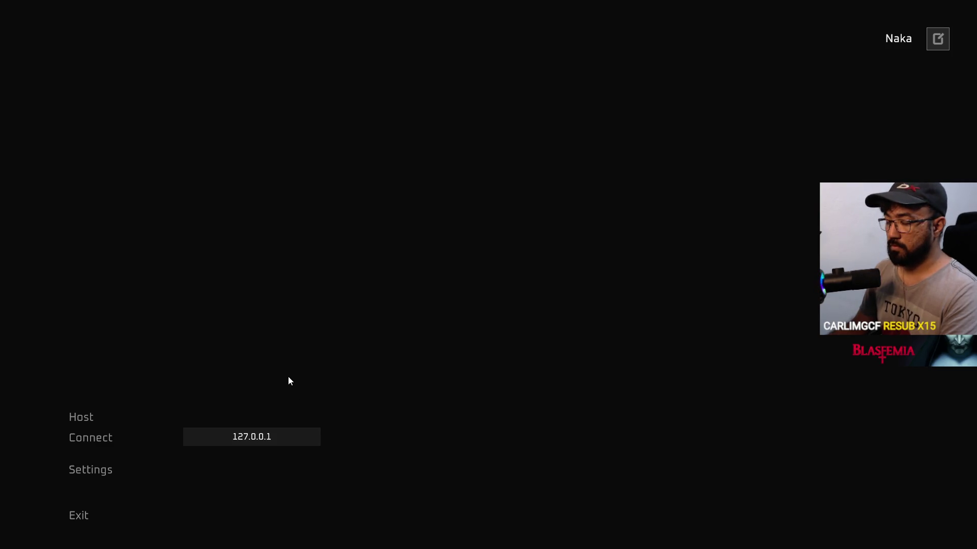
key("alt+Tab")
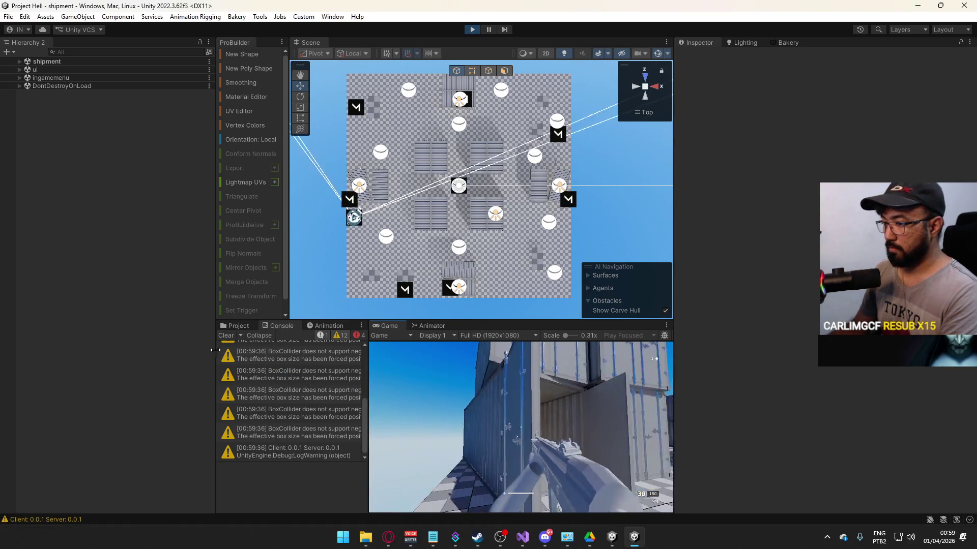
left_click(225, 335)
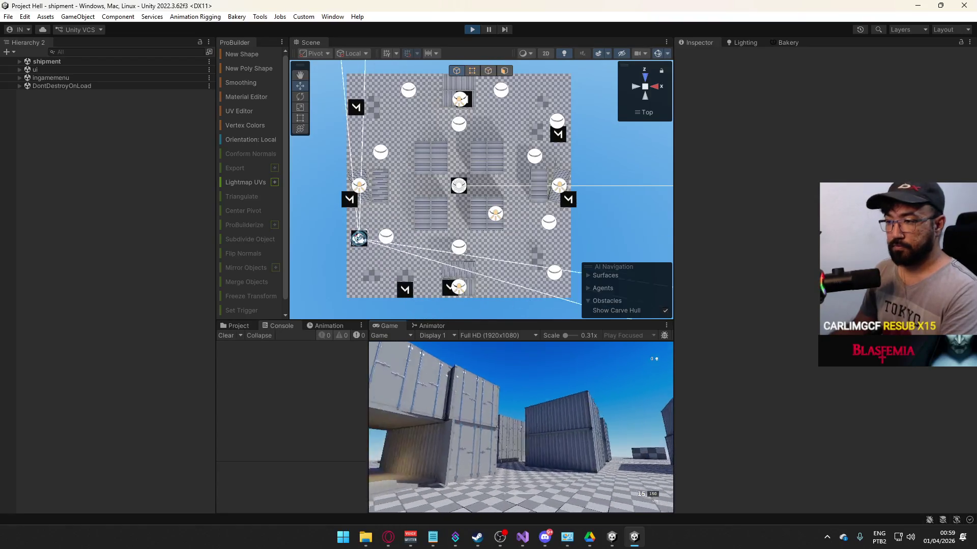
key("alt+Tab")
Step: Connect the built client to the host at 127.0.0.1 and fire at the containers
left_click(254, 441)
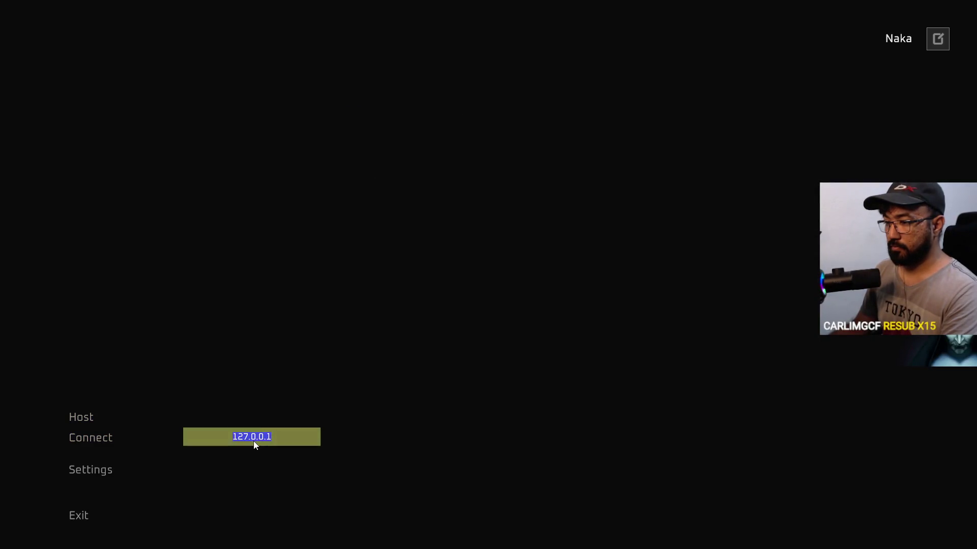
type("127.0.0.1")
left_click(114, 441)
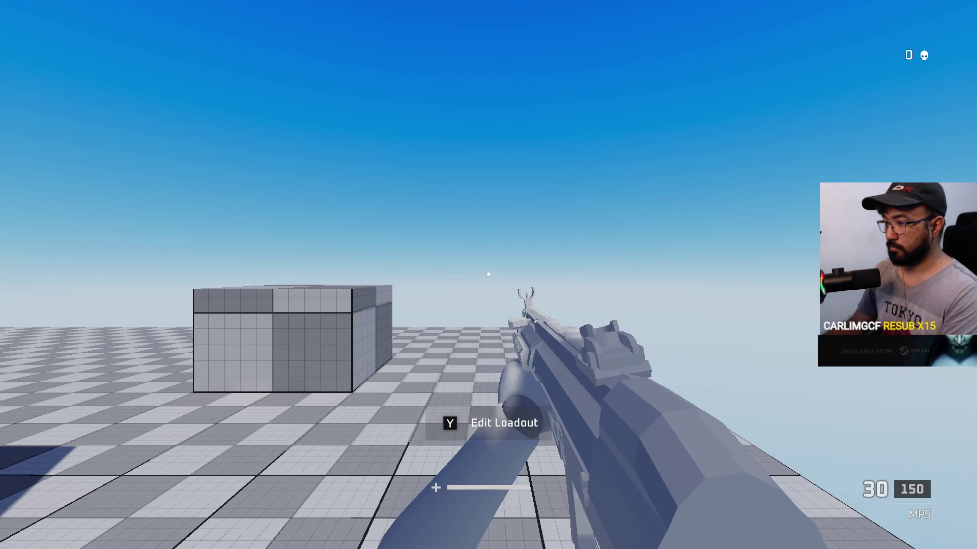
left_click(488, 274)
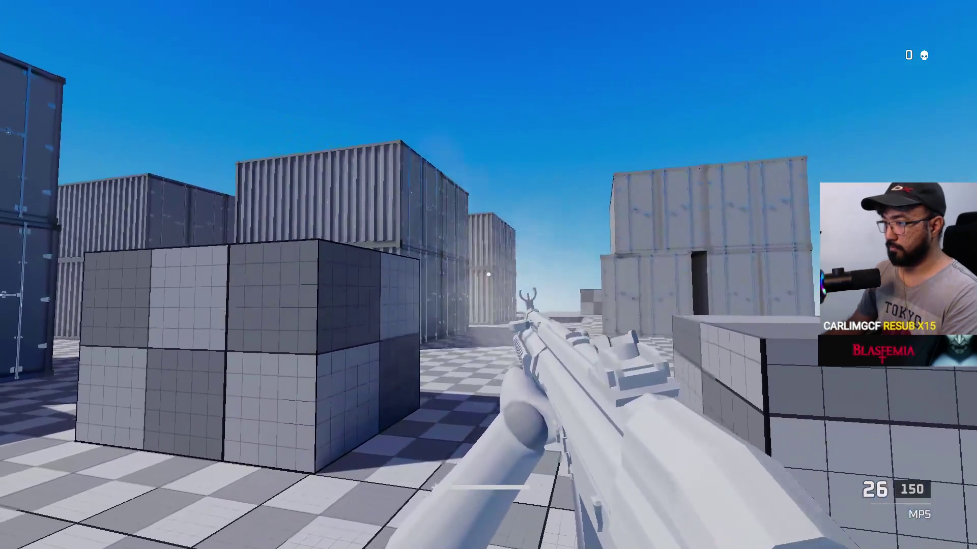
Step: Widen the editor Console to read the 'Spawned object not found' warnings
key("alt+Tab")
mouse_move(367, 383)
left_mouse_down()
mouse_move(513, 395)
mouse_move(484, 402)
mouse_move(482, 347)
left_mouse_up()
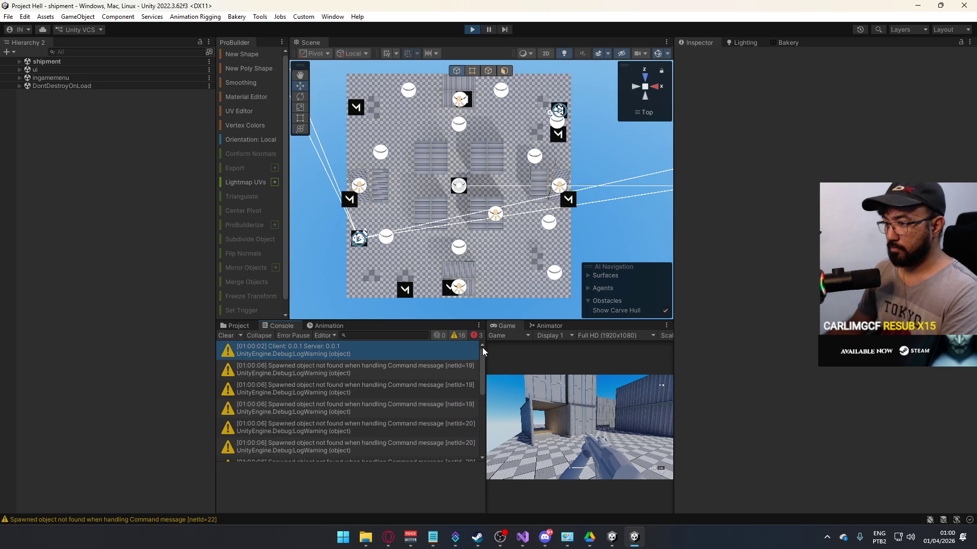
key("alt+Tab")
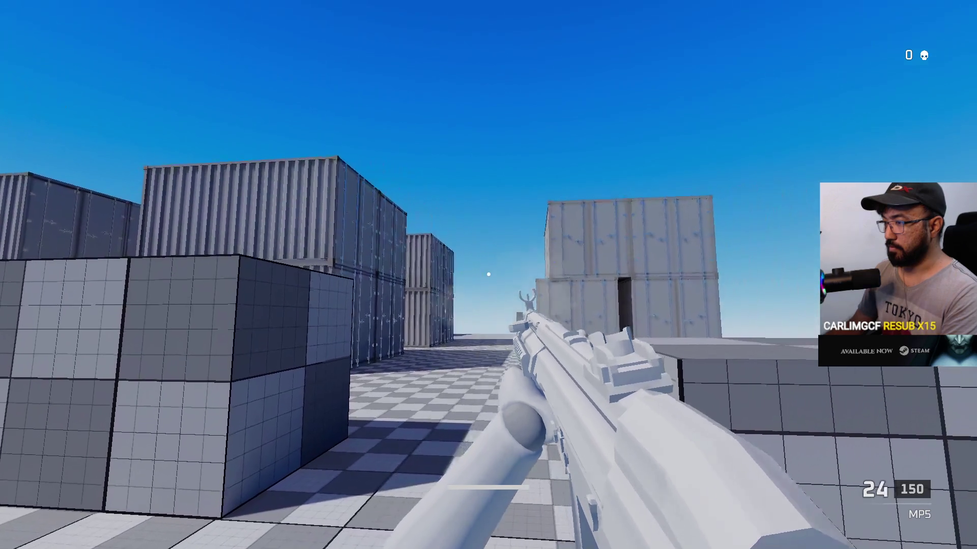
key("alt+Tab")
Step: Fire a few more shots in the built game, then stop play mode in the editor
key("super")
key("super")
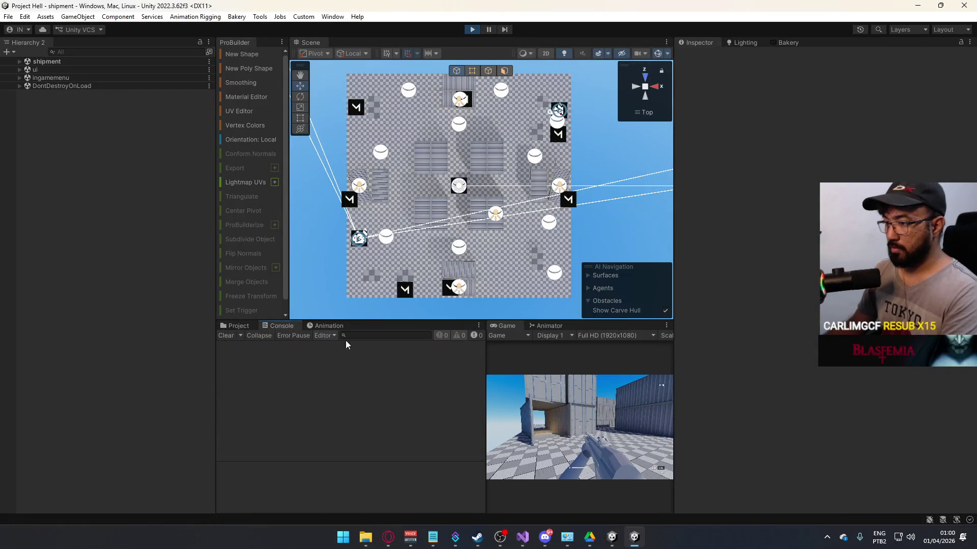
key("alt+Tab")
left_click(489, 275)
key("alt+Tab")
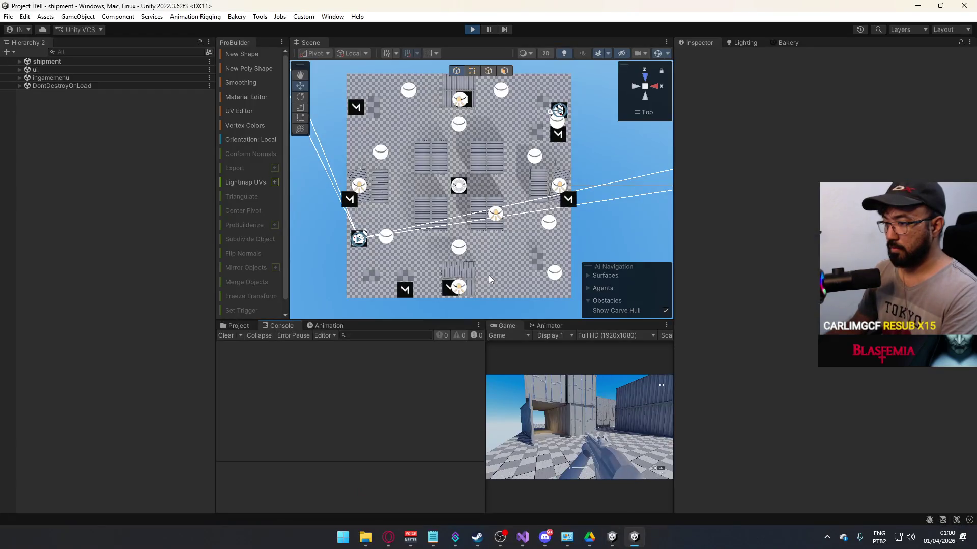
key("alt+Tab")
left_click(488, 275)
key("alt+Tab")
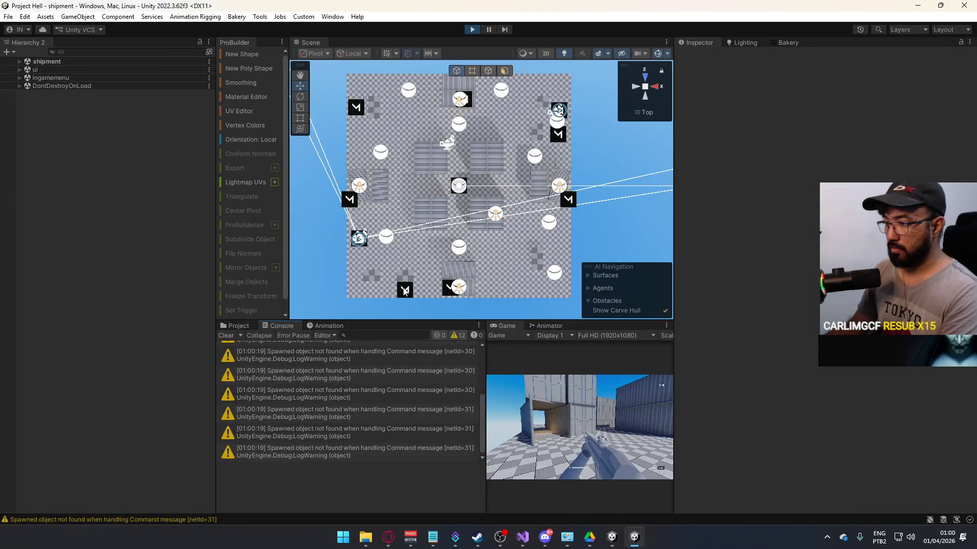
left_click(472, 29)
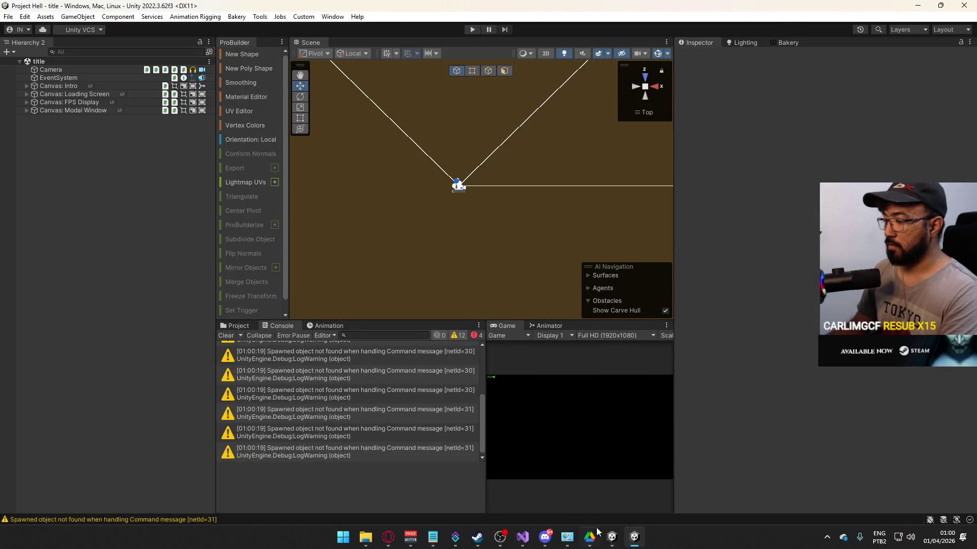
Step: Exit the built game with Confirm, then return to PlayerScript.cs in Visual Studio
mouse_move(620, 538)
right_click(635, 537)
left_click(635, 536)
left_click(117, 506)
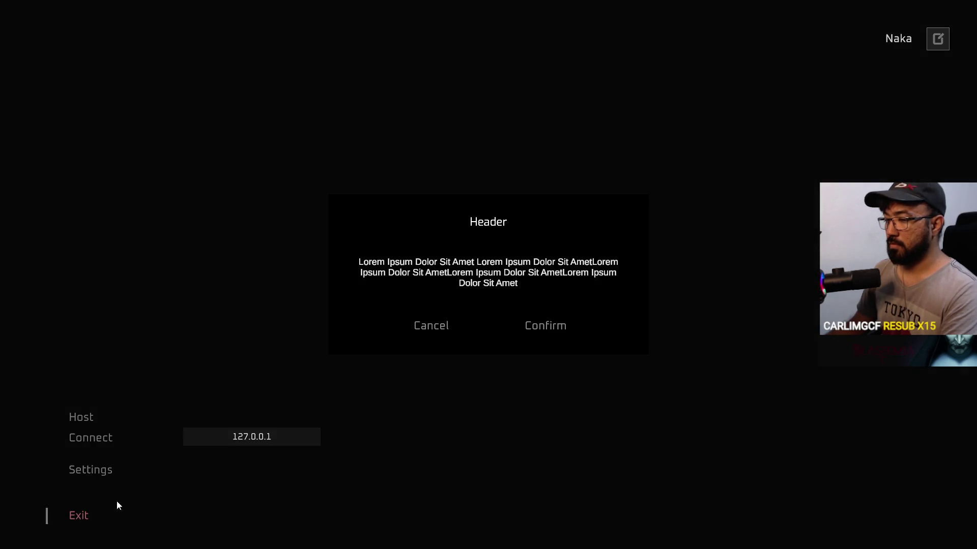
left_click(558, 332)
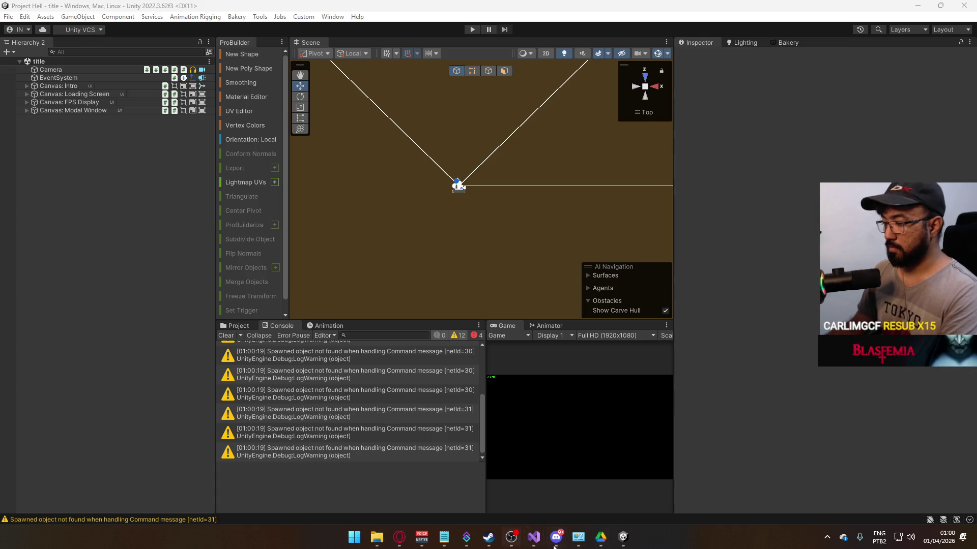
left_click(534, 541)
left_click(283, 202)
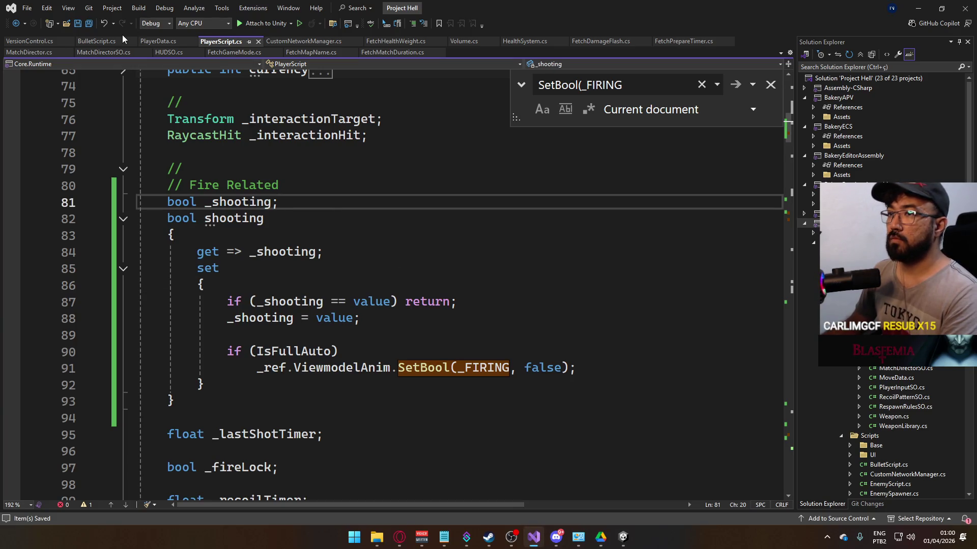
Step: Switch to BulletScript.cs and select the CmdDestroy call on line 135
left_click(96, 41)
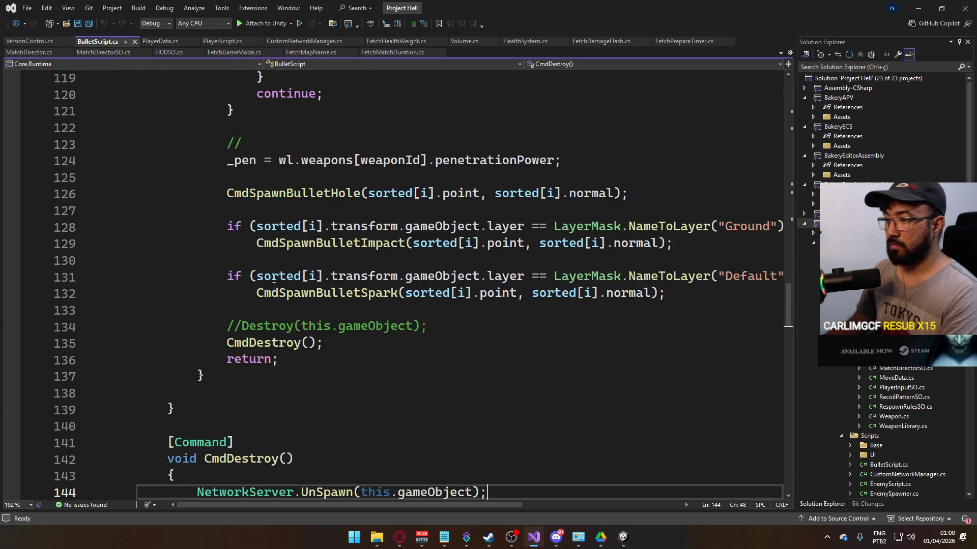
scroll(369, 331, "down", 2)
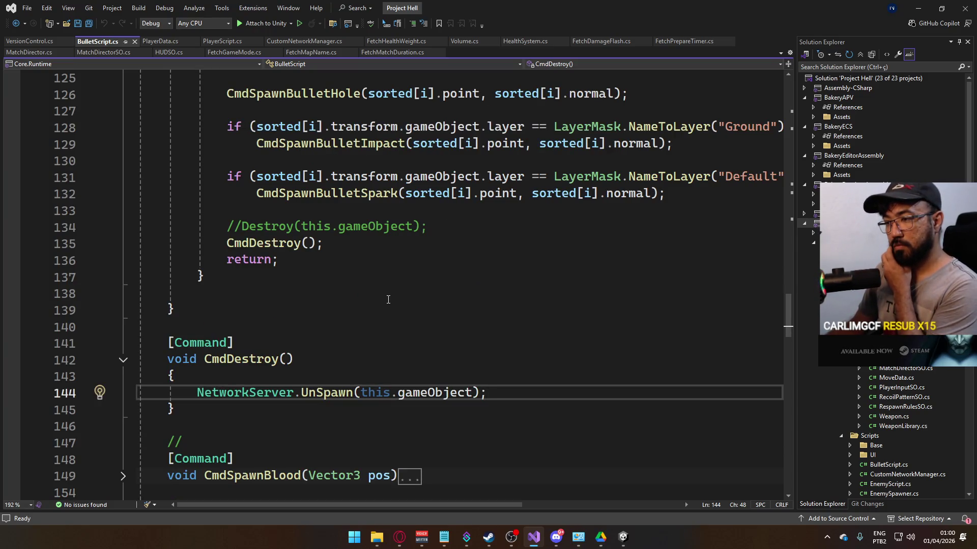
scroll(391, 300, "up", 2)
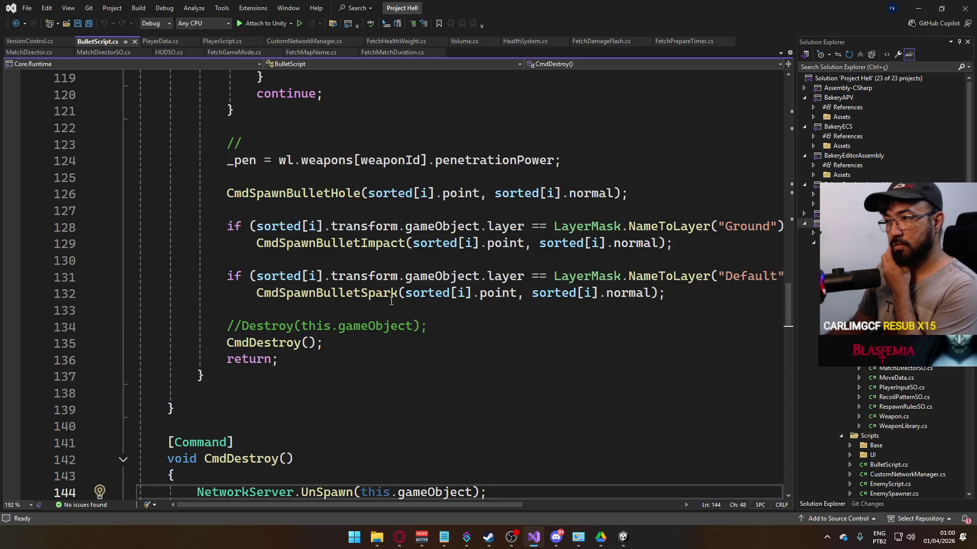
left_click(234, 344)
double_click(258, 344)
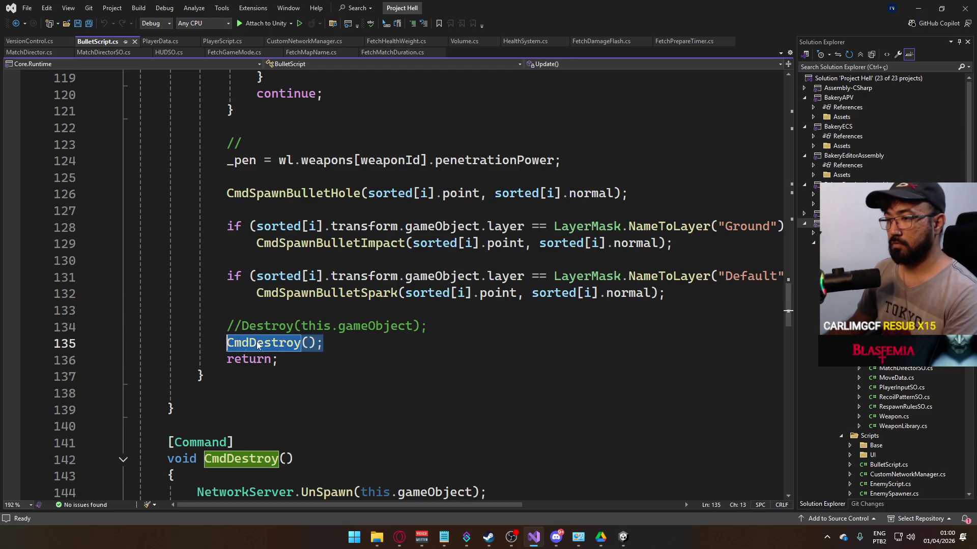
Step: Review BulletScript's Update() hit handling, the isOwned check and the CmdDestroy() method
scroll(370, 339, "up", 4)
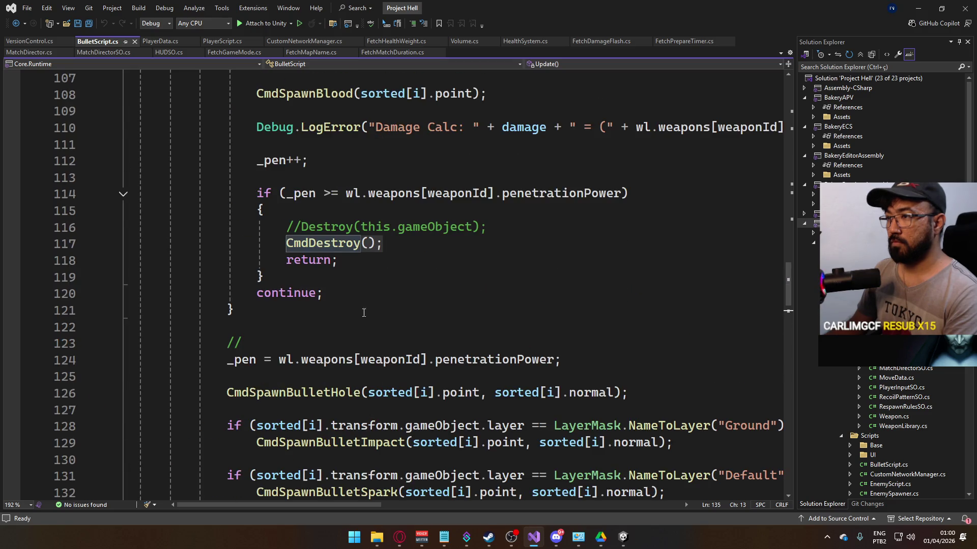
scroll(402, 290, "up", 2)
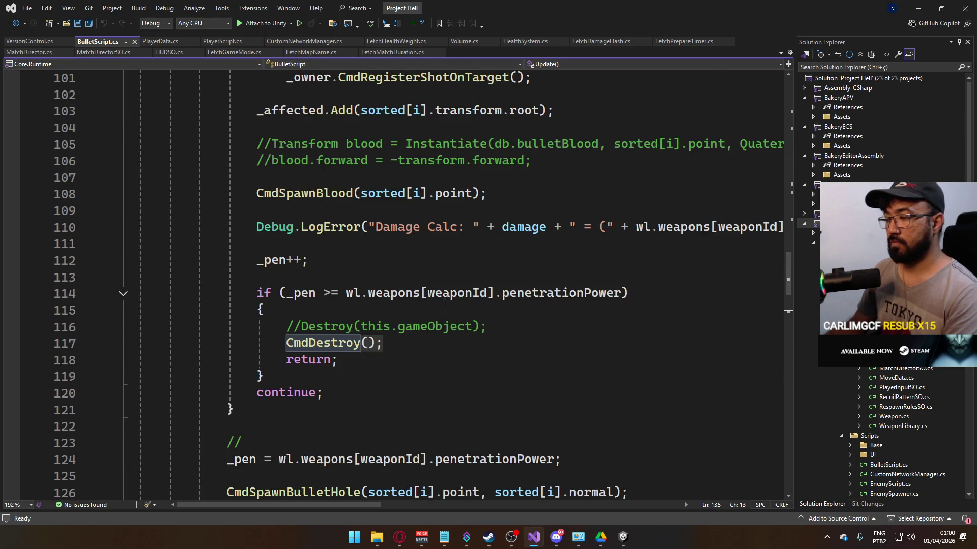
scroll(445, 304, "down", 9)
scroll(448, 308, "up", 2)
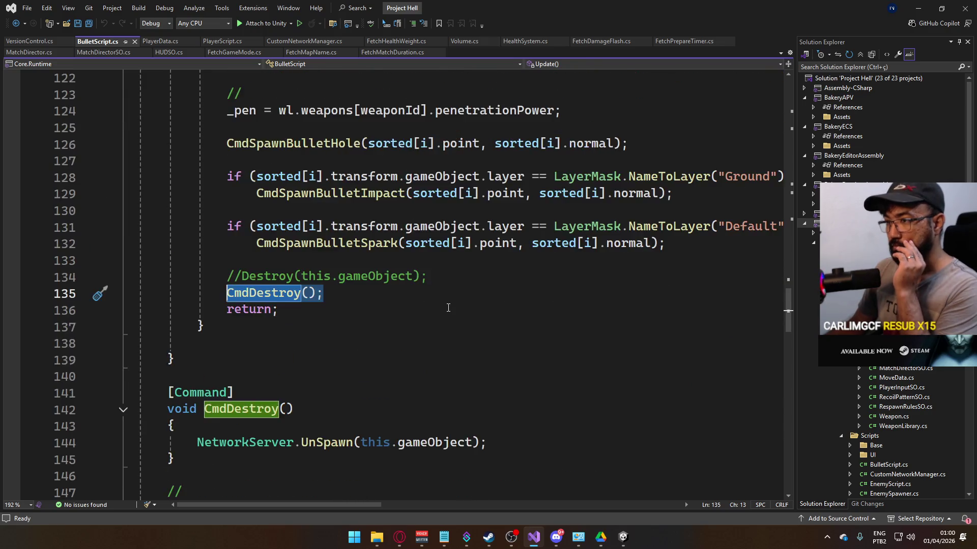
scroll(448, 308, "down", 3)
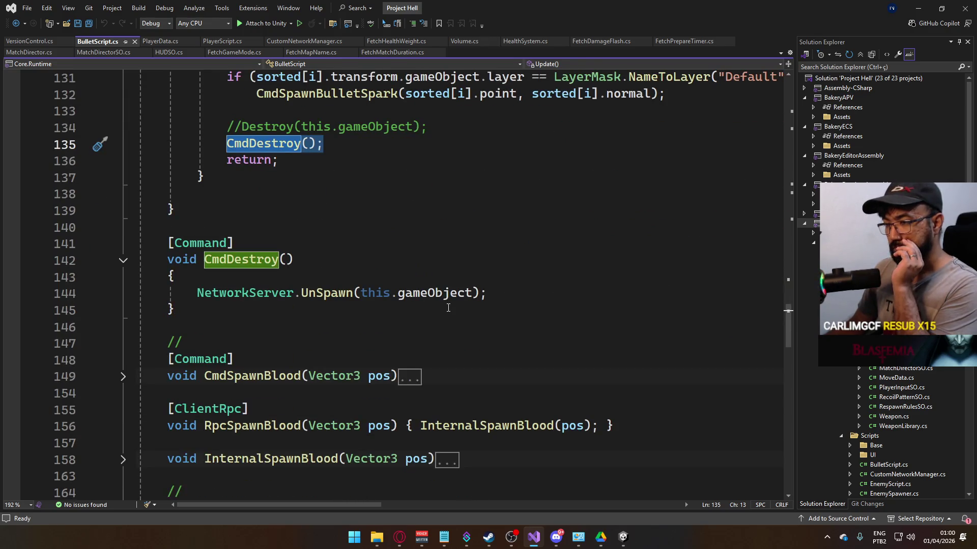
scroll(448, 307, "up", 1)
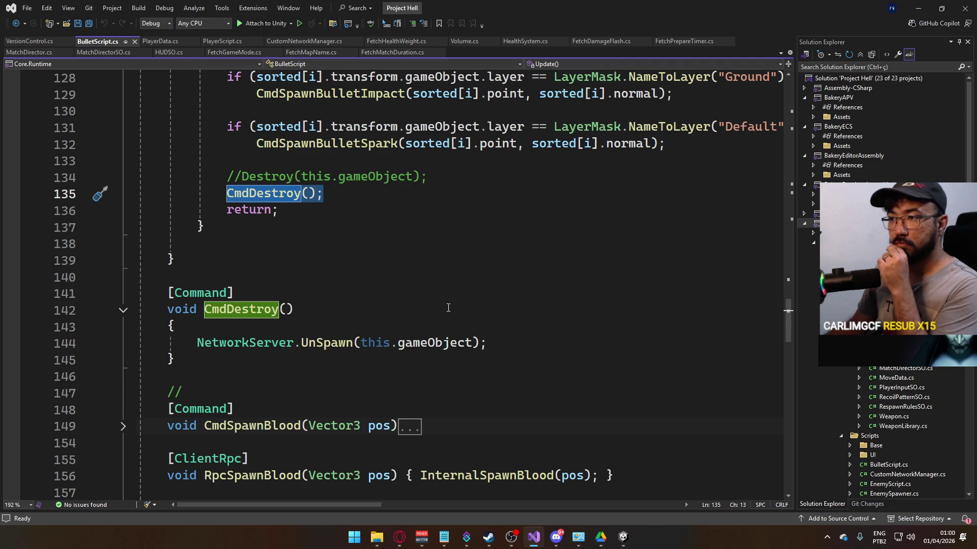
scroll(393, 330, "down", 6)
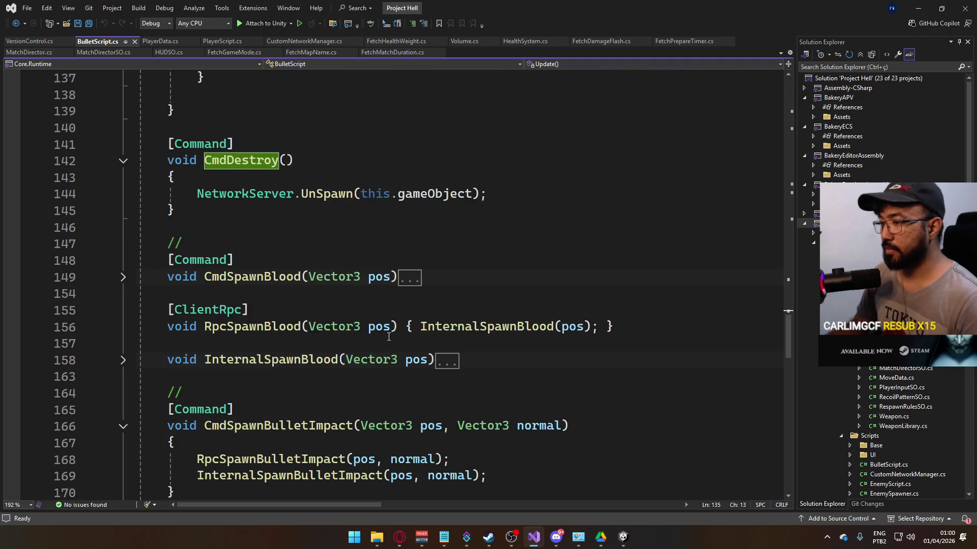
scroll(392, 329, "down", 3)
scroll(396, 328, "up", 10)
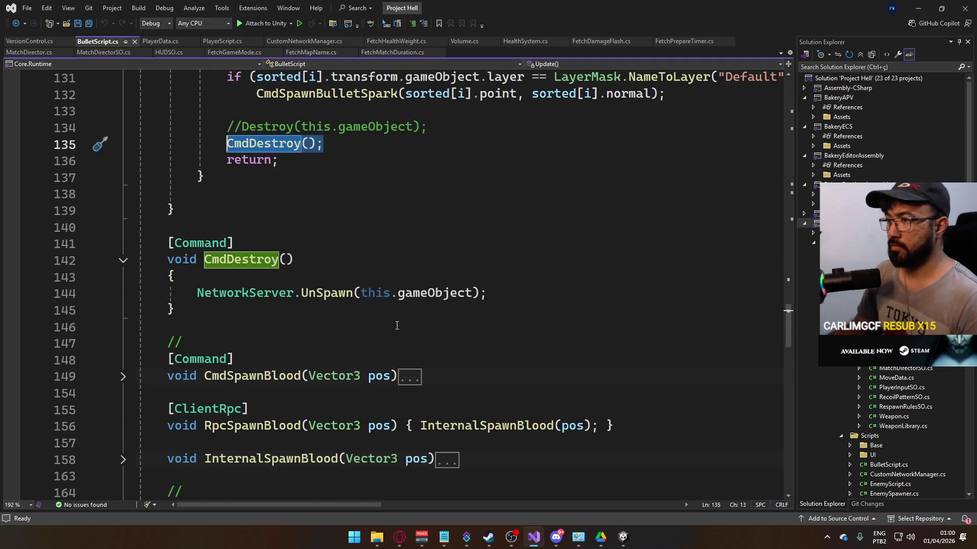
scroll(398, 325, "up", 14)
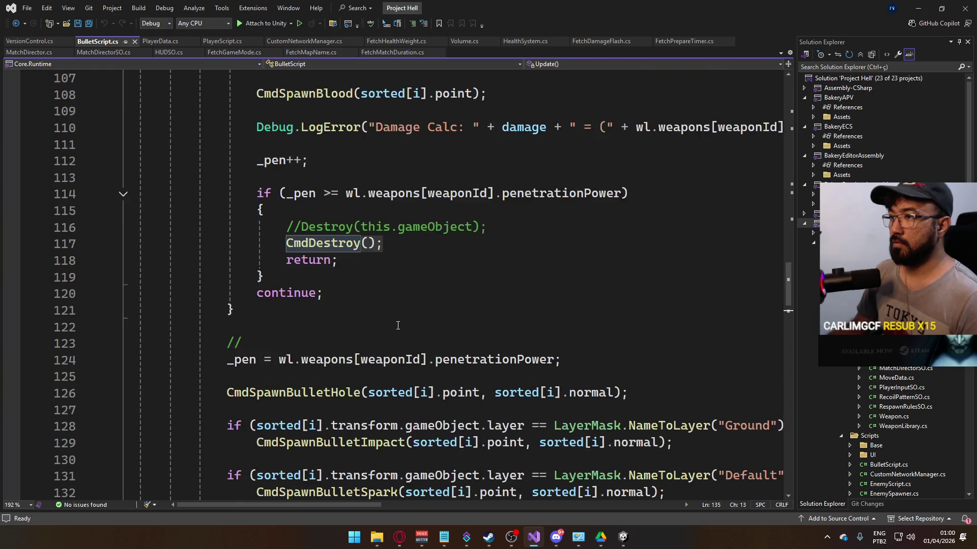
scroll(399, 324, "up", 15)
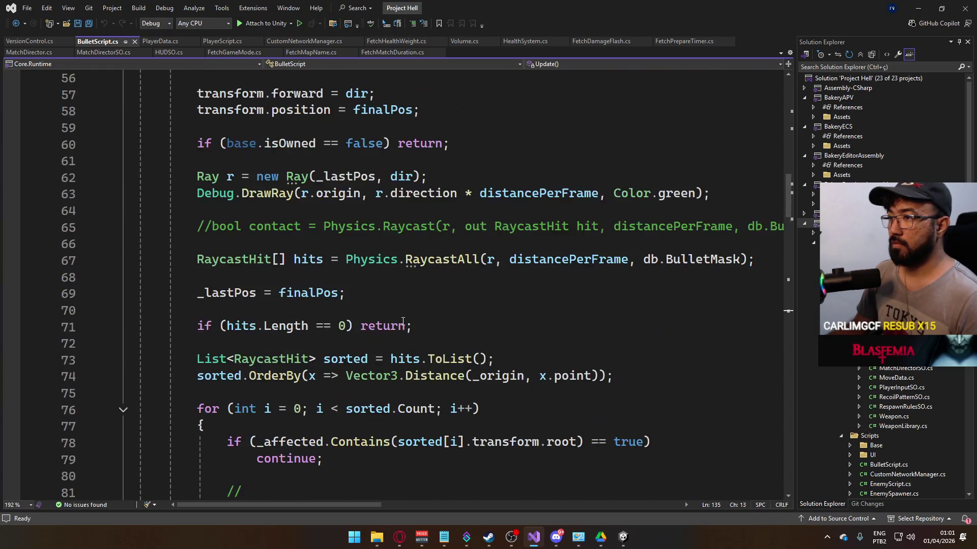
scroll(403, 321, "down", 12)
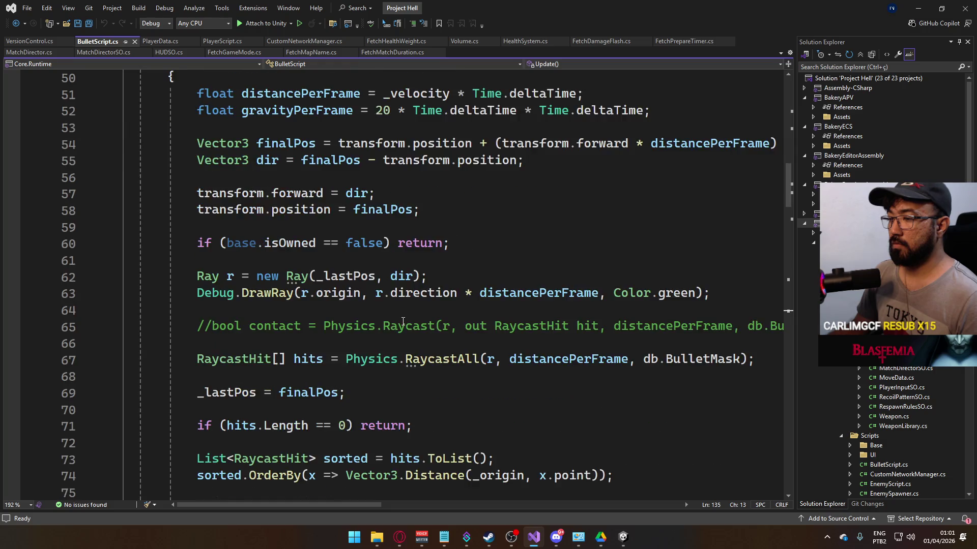
scroll(407, 311, "down", 12)
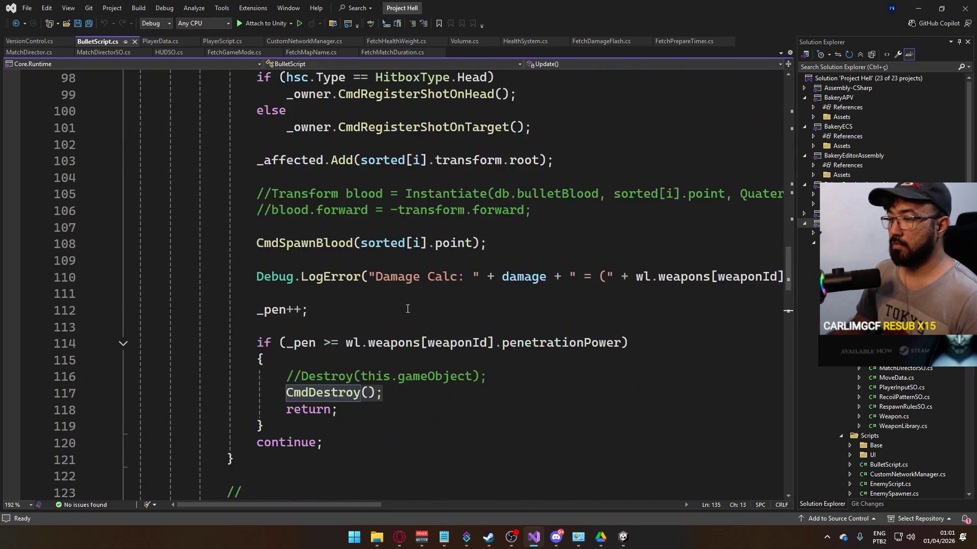
scroll(424, 316, "down", 4)
scroll(424, 316, "up", 17)
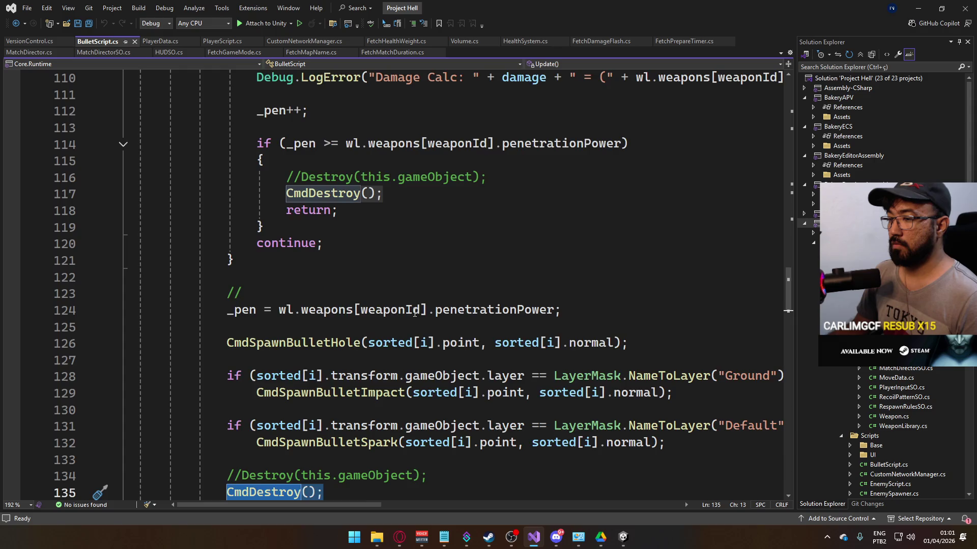
scroll(424, 316, "up", 9)
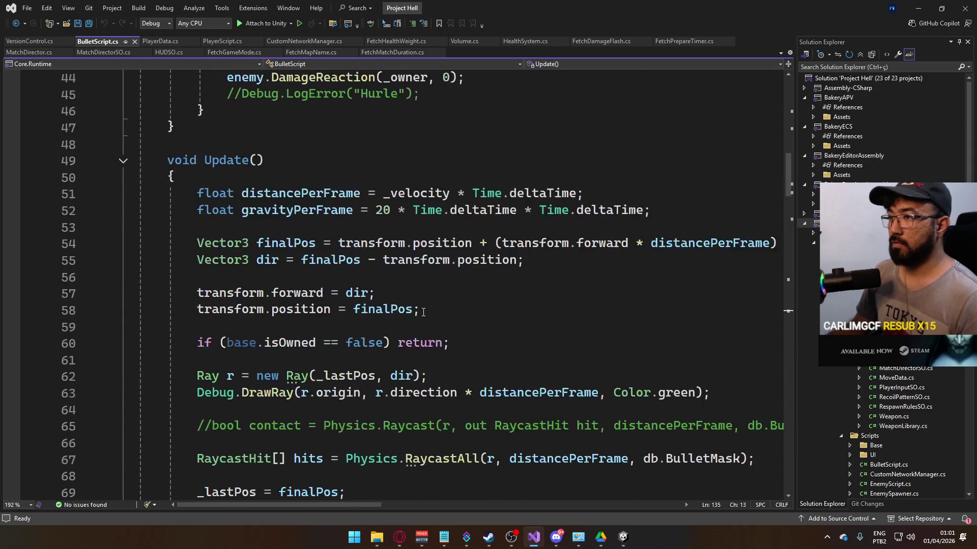
scroll(423, 312, "down", 3)
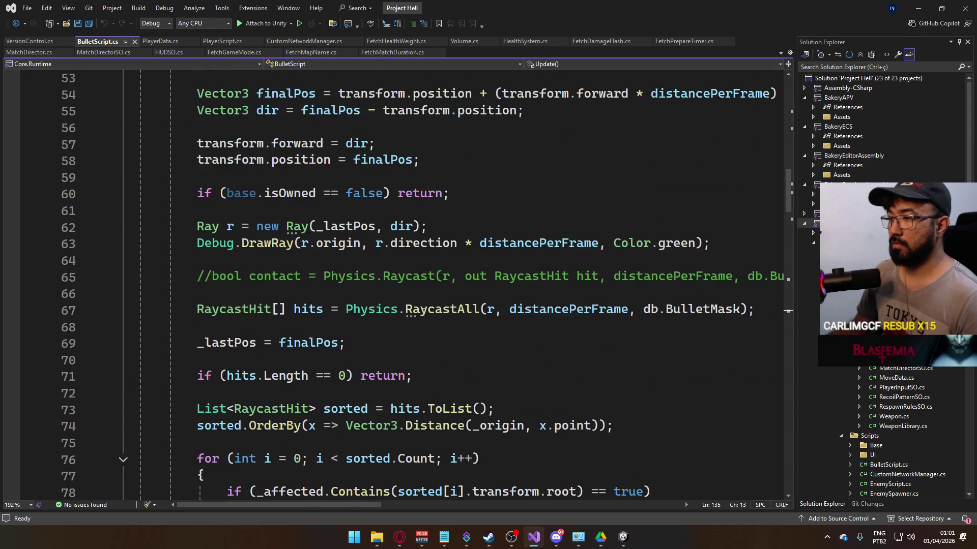
scroll(337, 303, "down", 2)
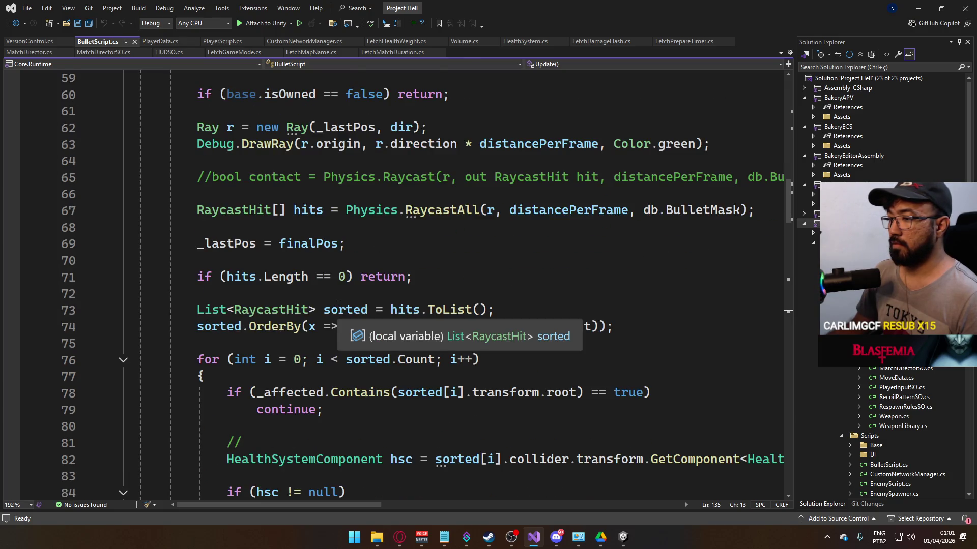
scroll(343, 302, "down", 2)
scroll(343, 302, "down", 8)
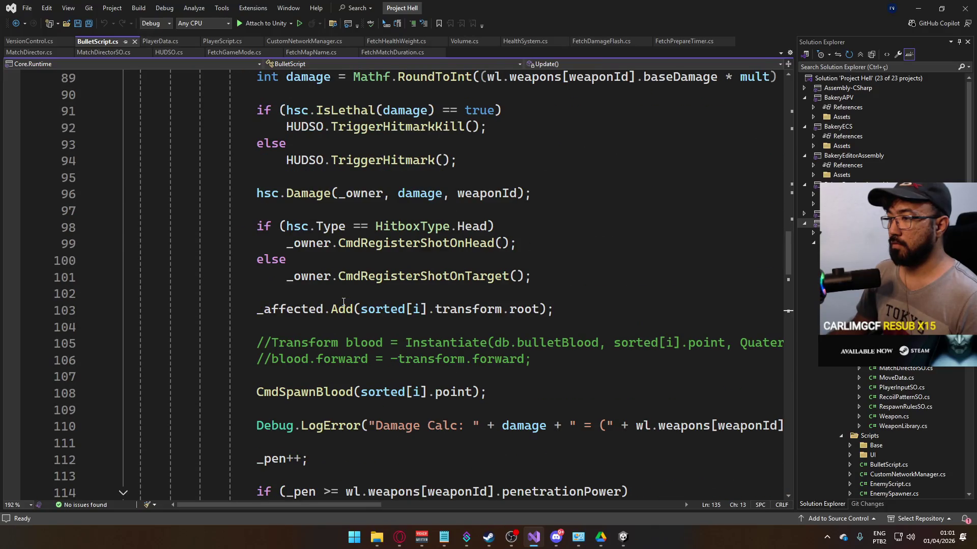
scroll(344, 302, "down", 4)
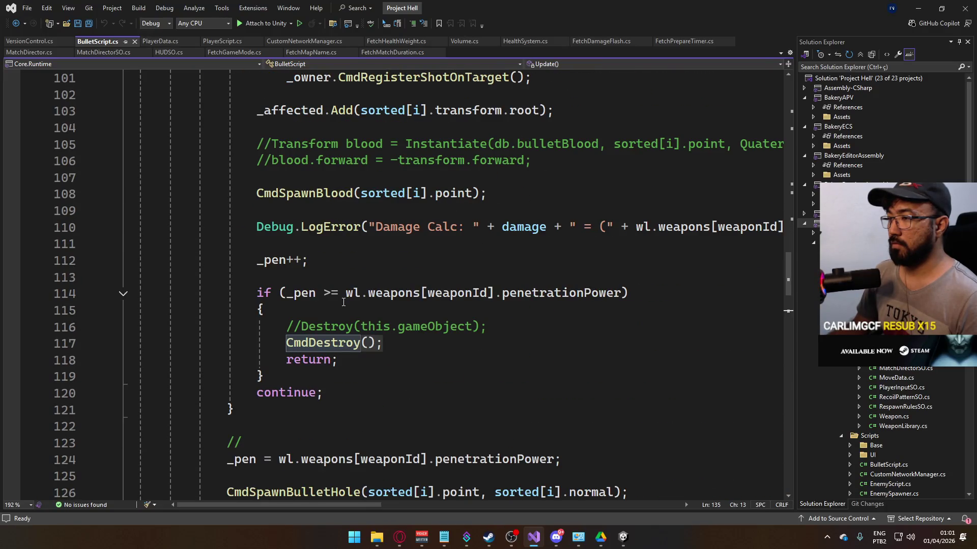
left_click_drag(793, 318, 859, 318)
scroll(598, 360, "up", 10)
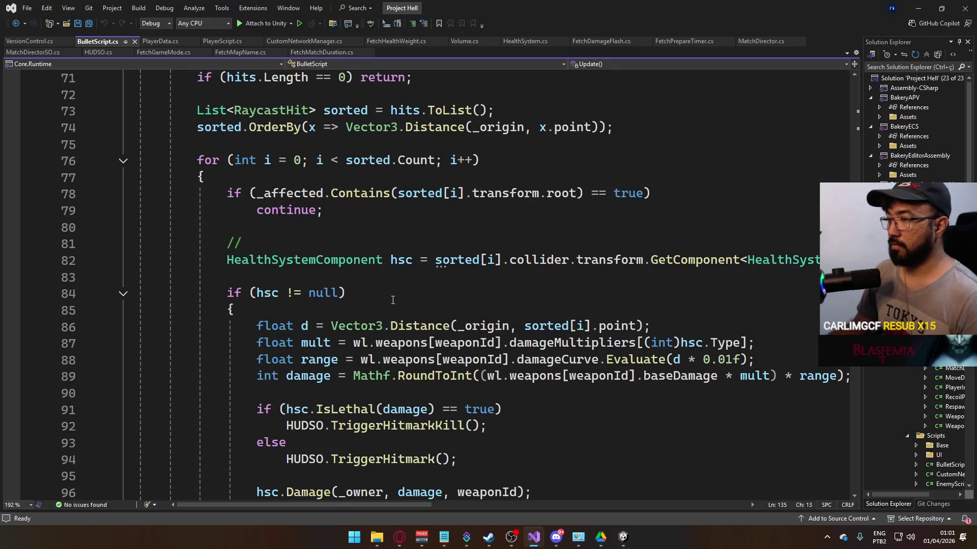
scroll(393, 300, "up", 6)
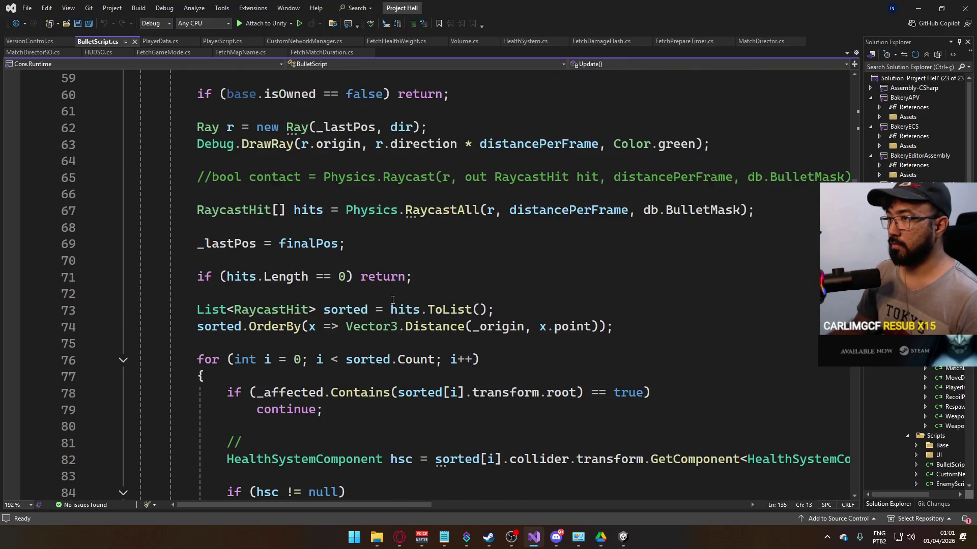
left_click_drag(469, 196, 191, 195)
scroll(442, 257, "up", 2)
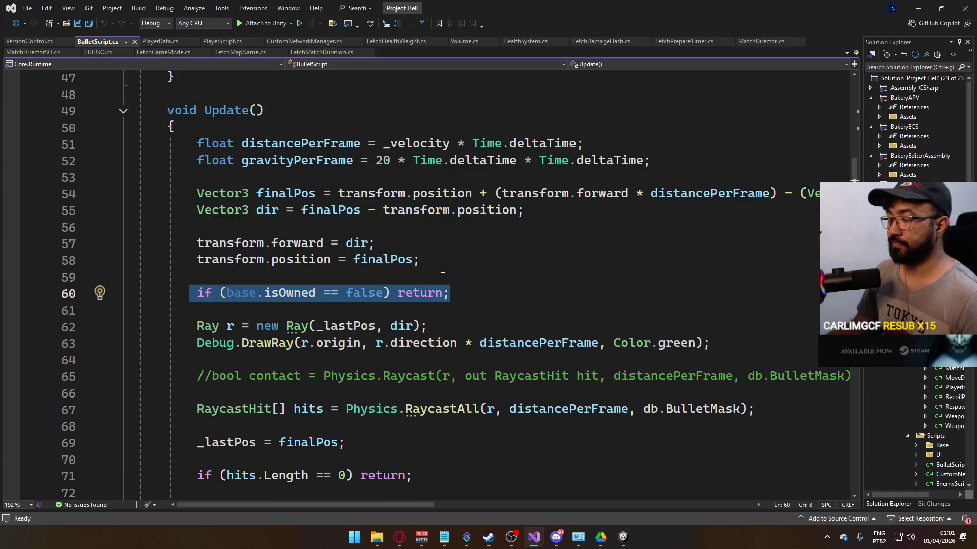
left_click(443, 257)
scroll(501, 283, "down", 6)
scroll(501, 283, "down", 7)
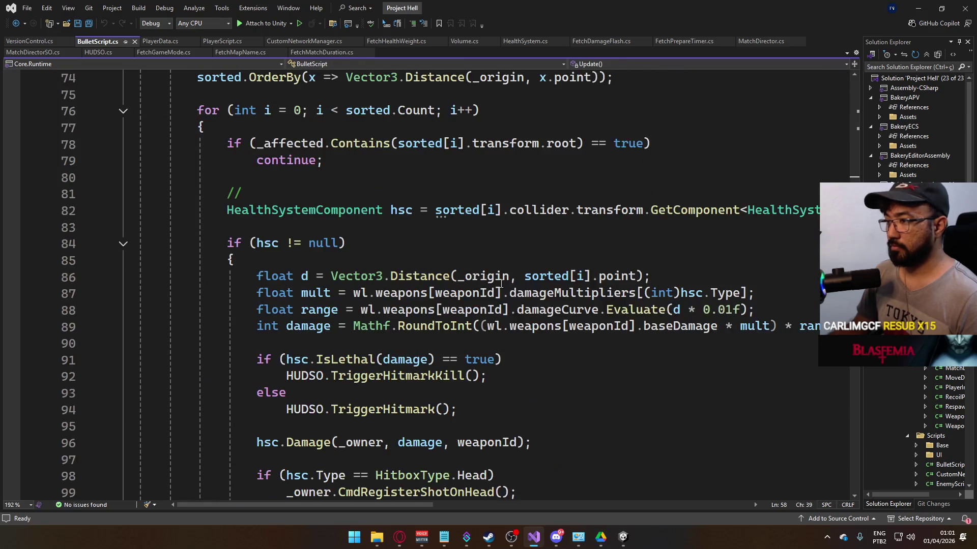
scroll(501, 284, "down", 9)
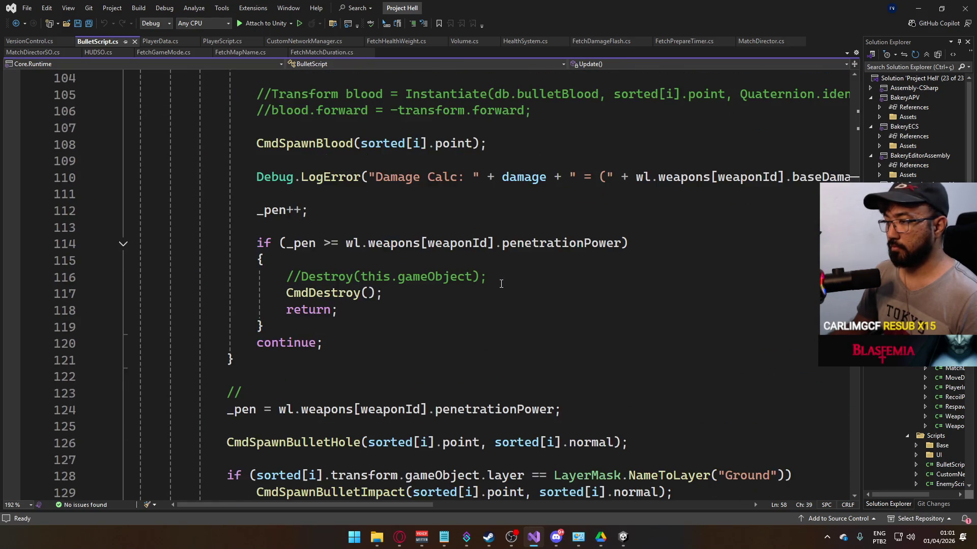
scroll(501, 283, "down", 5)
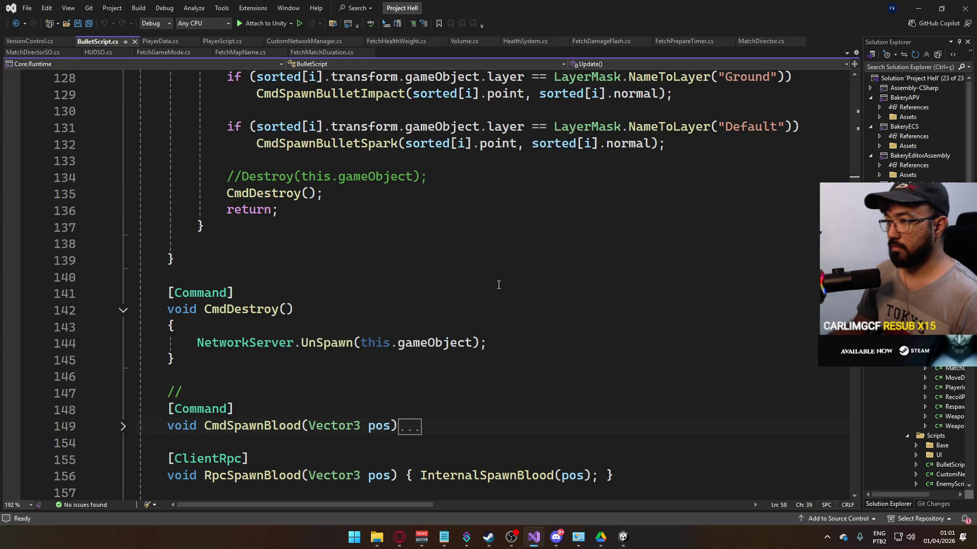
scroll(496, 286, "down", 1)
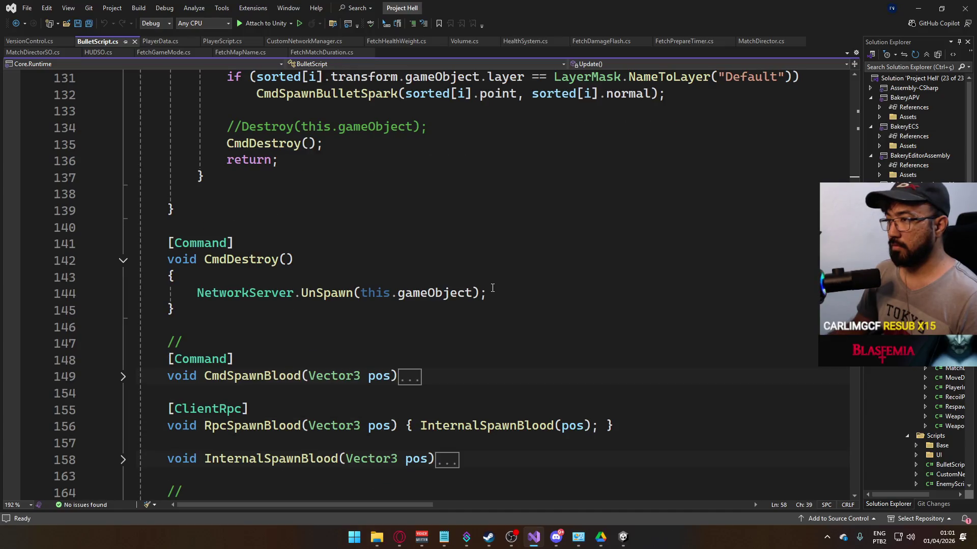
scroll(492, 288, "up", 2)
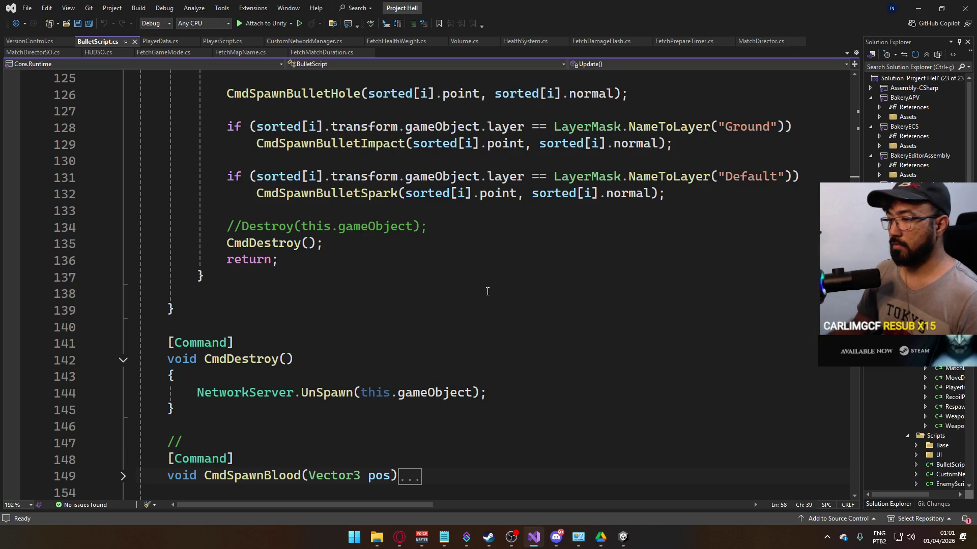
scroll(487, 291, "up", 2)
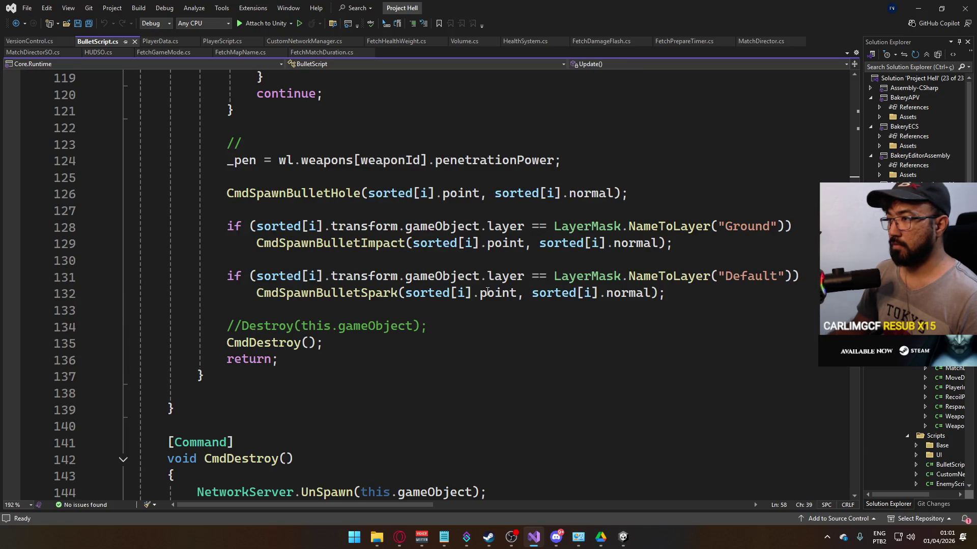
mouse_move(496, 292)
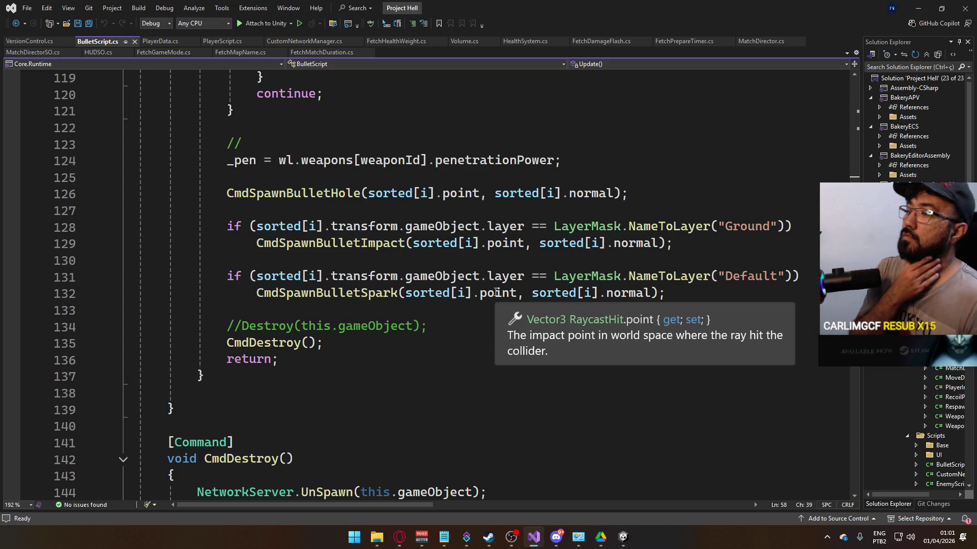
Step: Clear the Unity Console warnings, recheck BulletScript, then return to the Unity editor
left_click(624, 537)
left_click(224, 336)
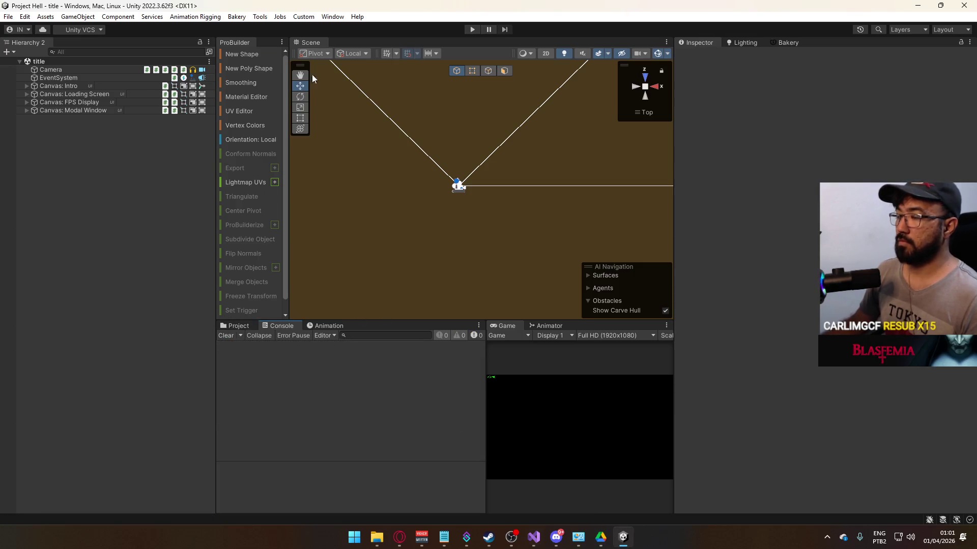
left_click(532, 534)
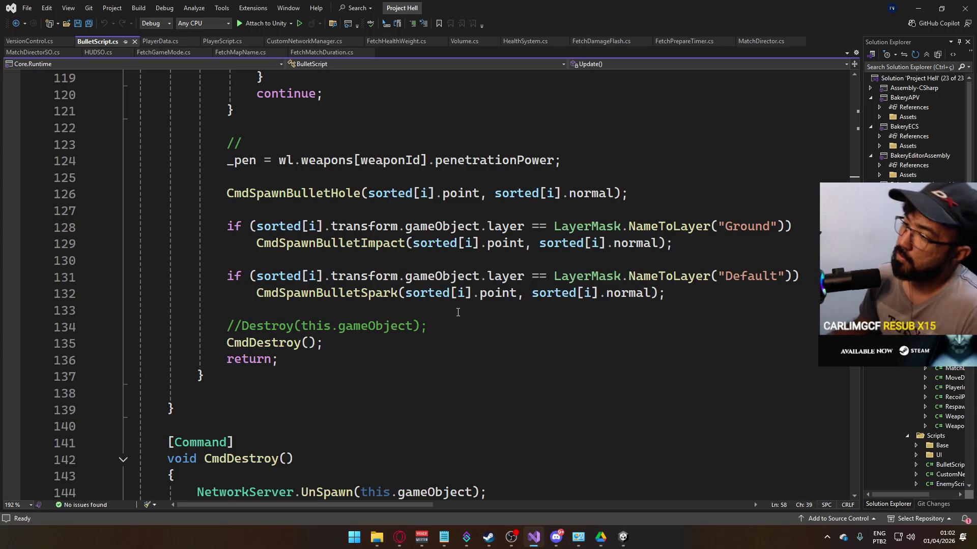
scroll(458, 313, "down", 3)
scroll(448, 321, "down", 2)
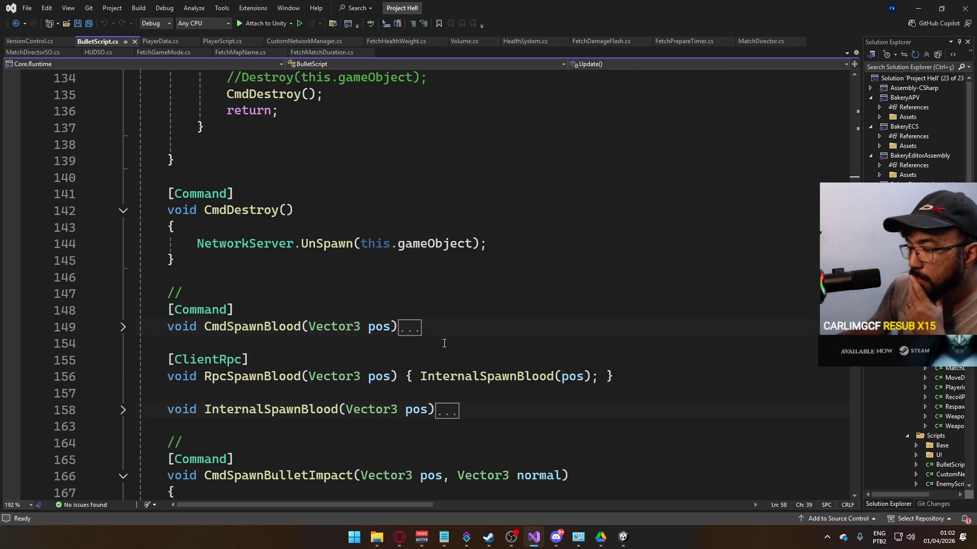
scroll(434, 379, "down", 1)
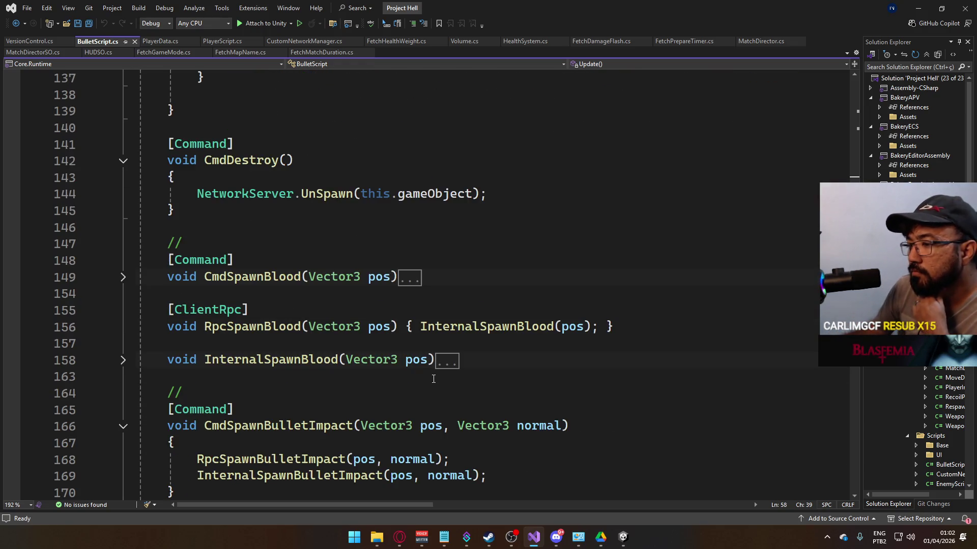
scroll(430, 381, "up", 11)
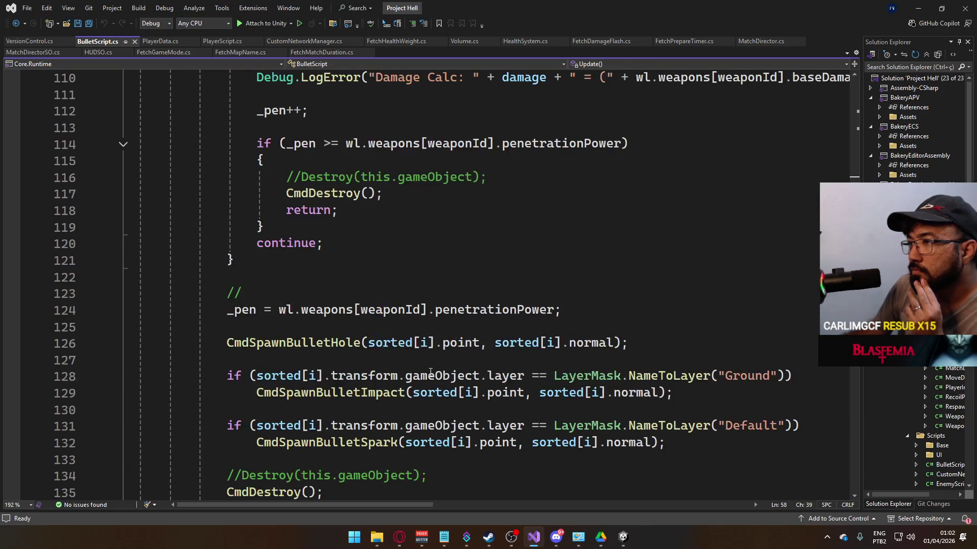
scroll(430, 372, "up", 2)
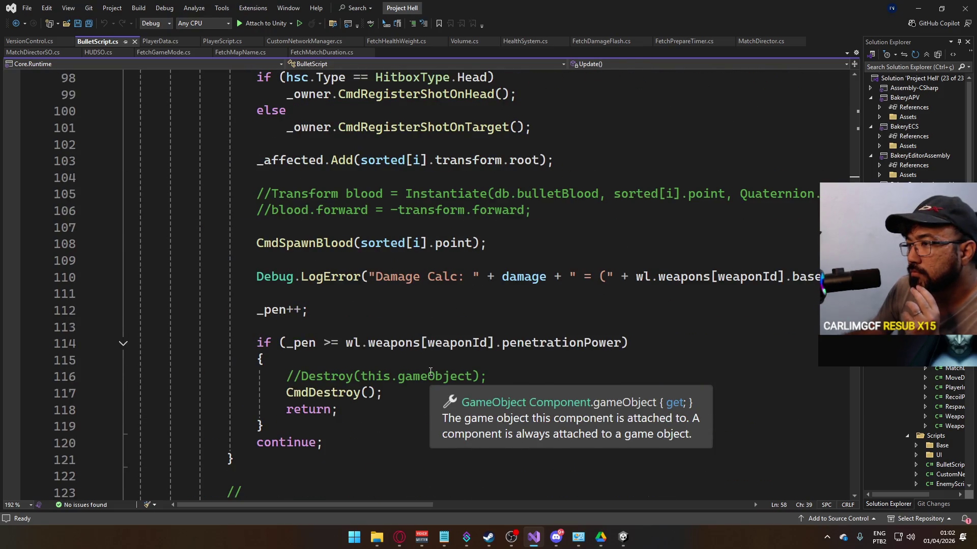
scroll(441, 351, "down", 2)
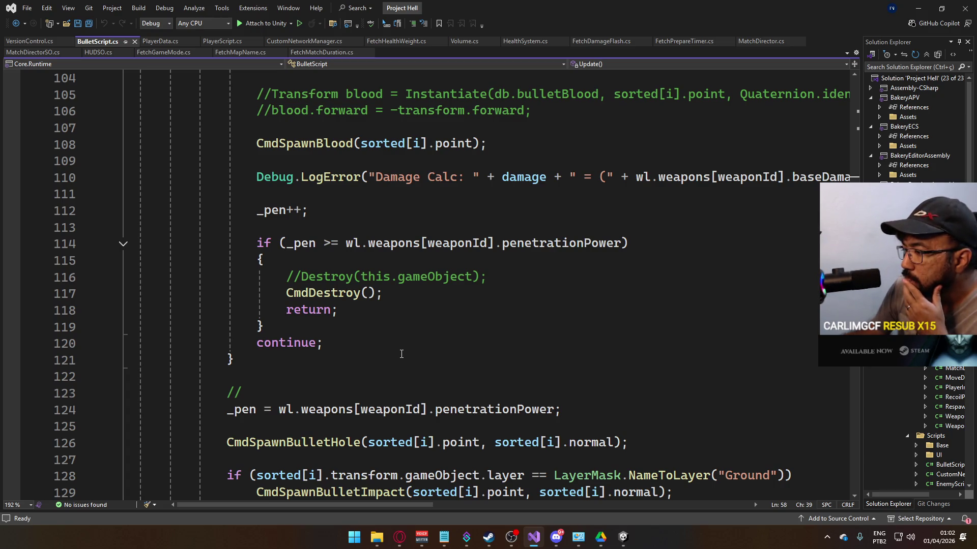
left_click(624, 538)
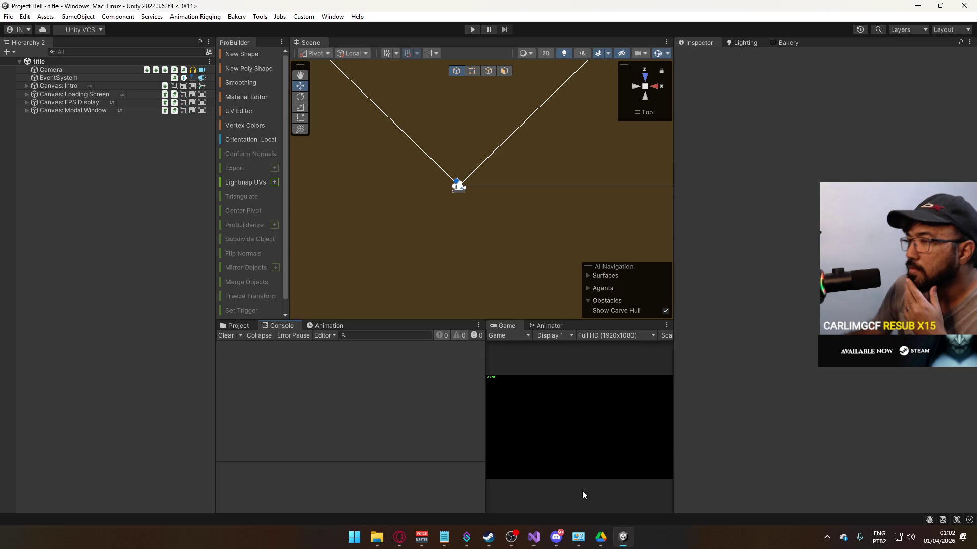
Step: Build and run the standalone game from the File menu, then return to the editor
left_click(8, 16)
left_click(66, 154)
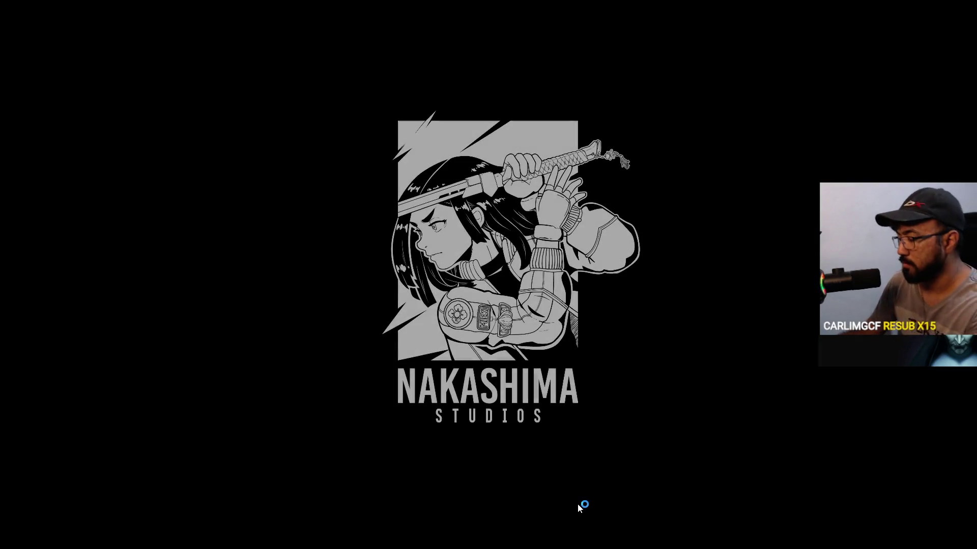
key("super")
left_click(612, 537)
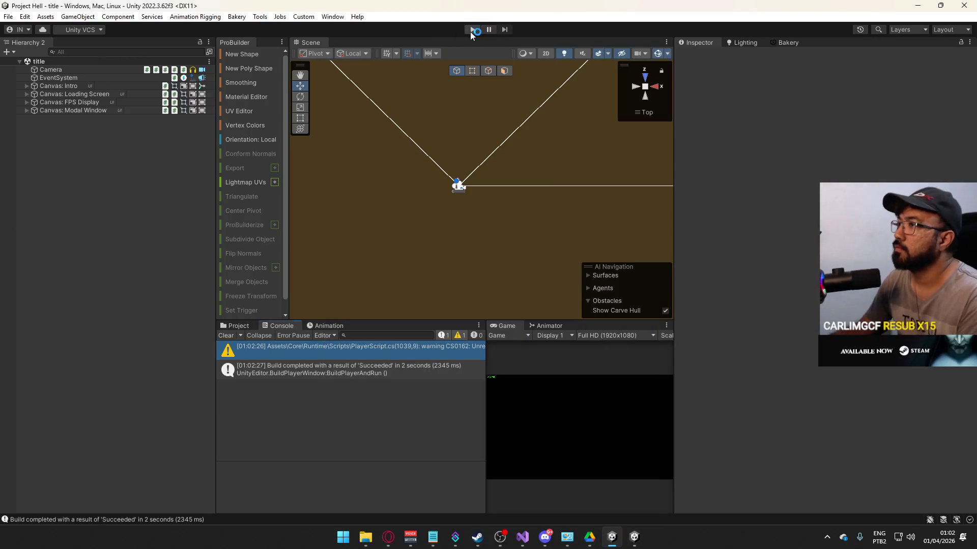
Step: Enter Play mode with a full-screen Game view and host a new match
left_click(472, 30)
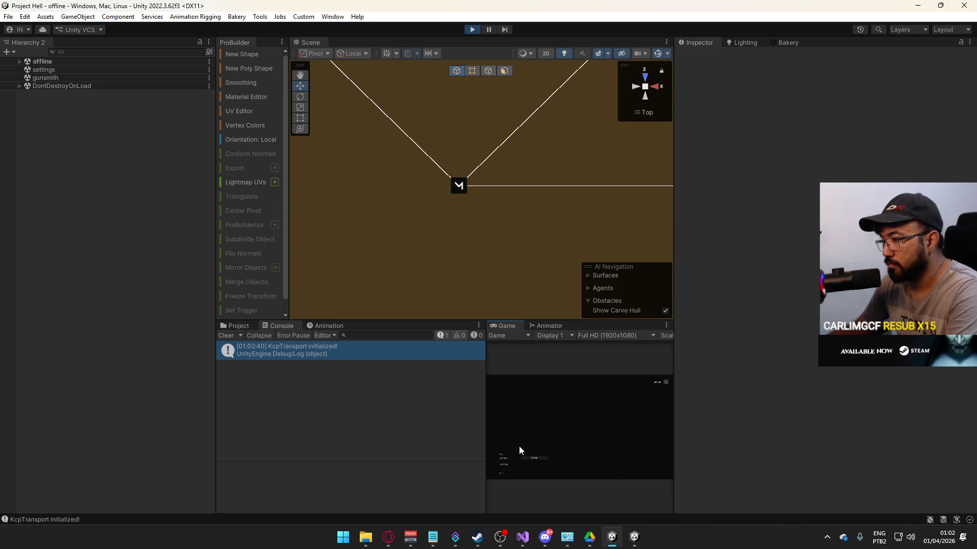
key("super")
key("super")
left_click(502, 454)
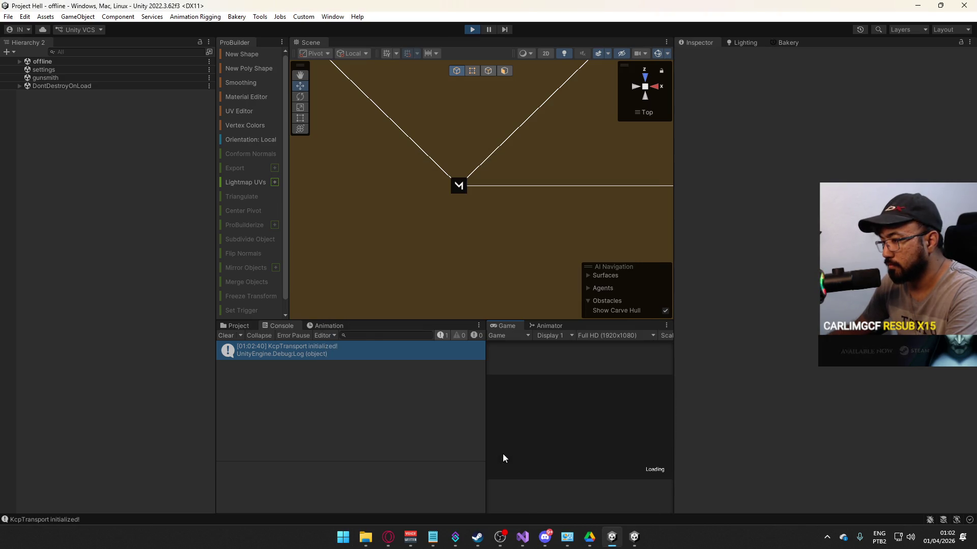
key("super")
key("super")
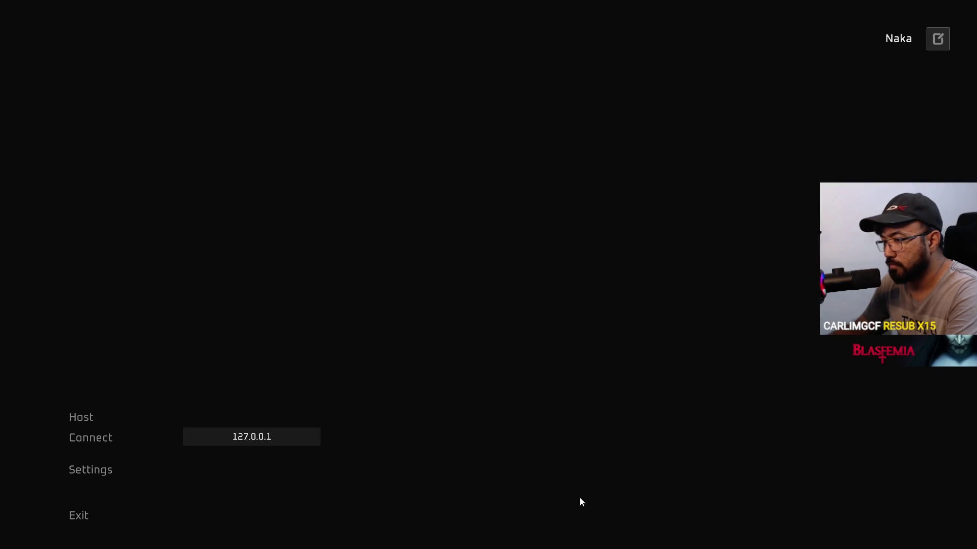
left_click(116, 438)
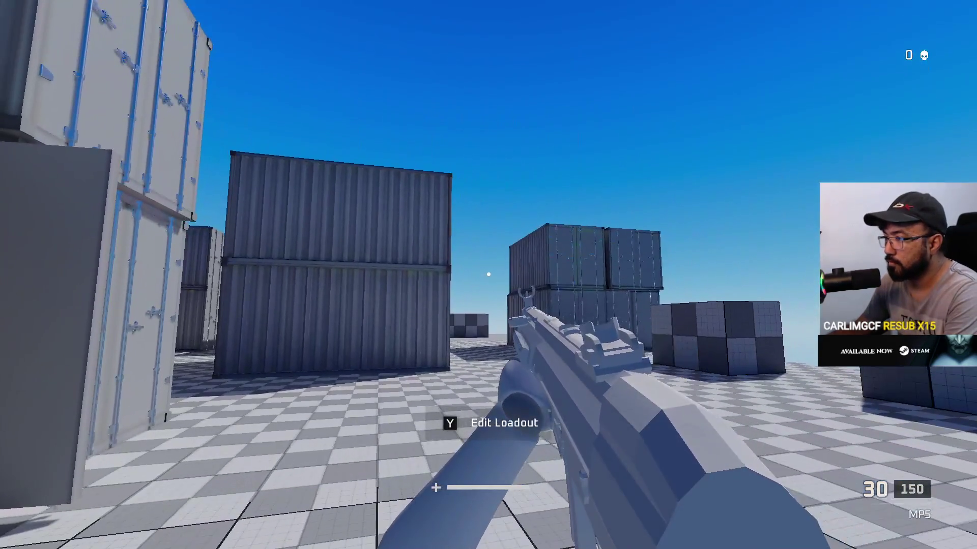
Step: Fire a first MP5 shot, clear the Console, then fire another test shot
left_click(488, 275)
key("Escape")
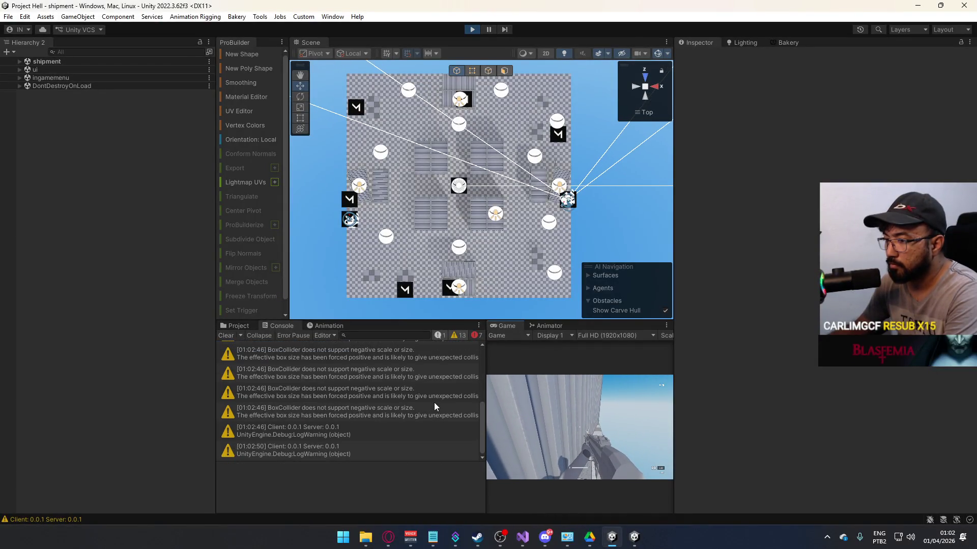
left_click(228, 335)
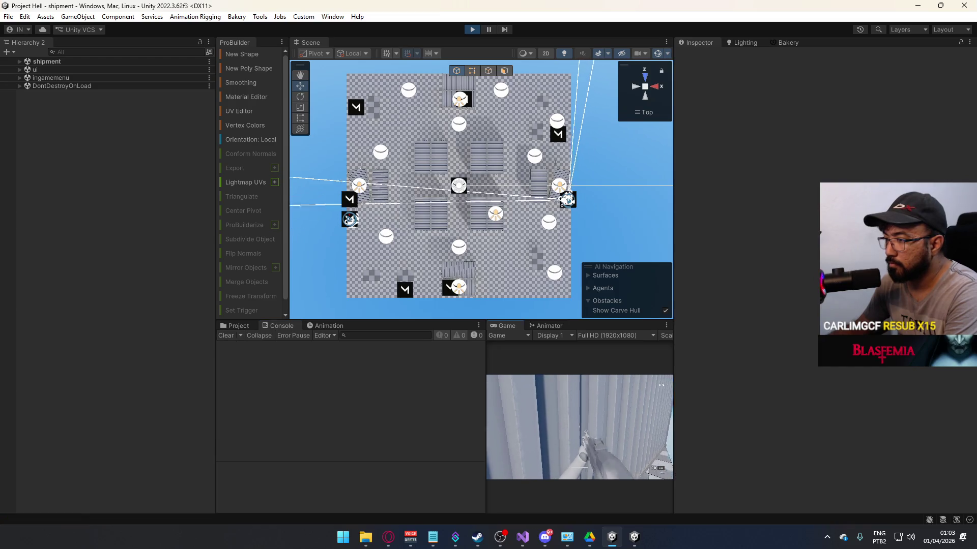
left_click(580, 428)
left_click(489, 274)
key("shift+space")
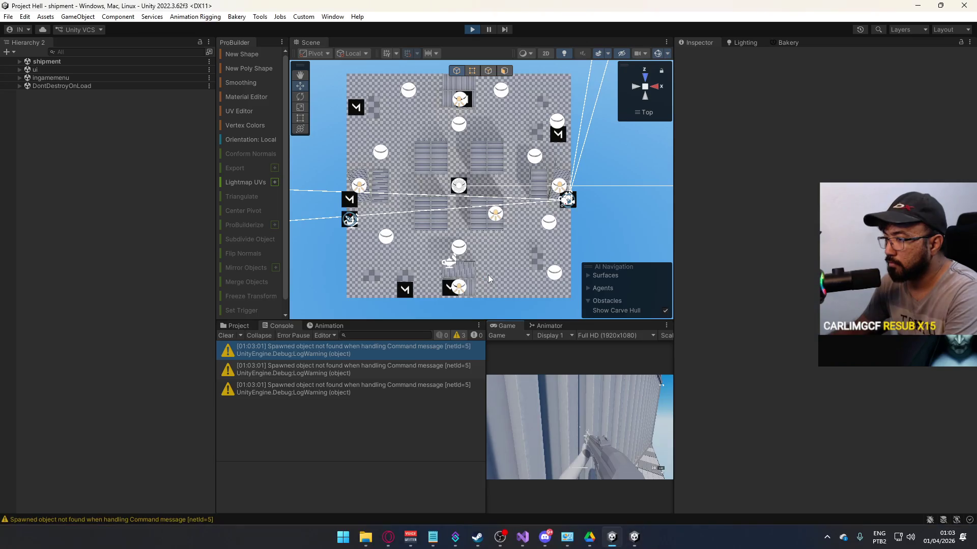
Step: Fire a long burst across the container yard, including the containers on the left
key("alt+Tab")
left_click(489, 275)
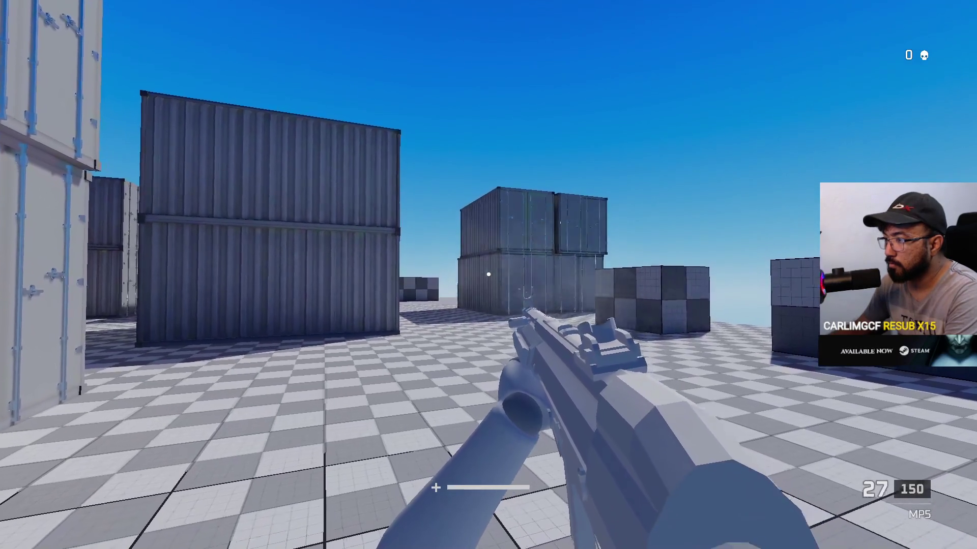
left_click(488, 275)
left_click(488, 275)
left_click(489, 275)
left_click(489, 275)
left_click(488, 274)
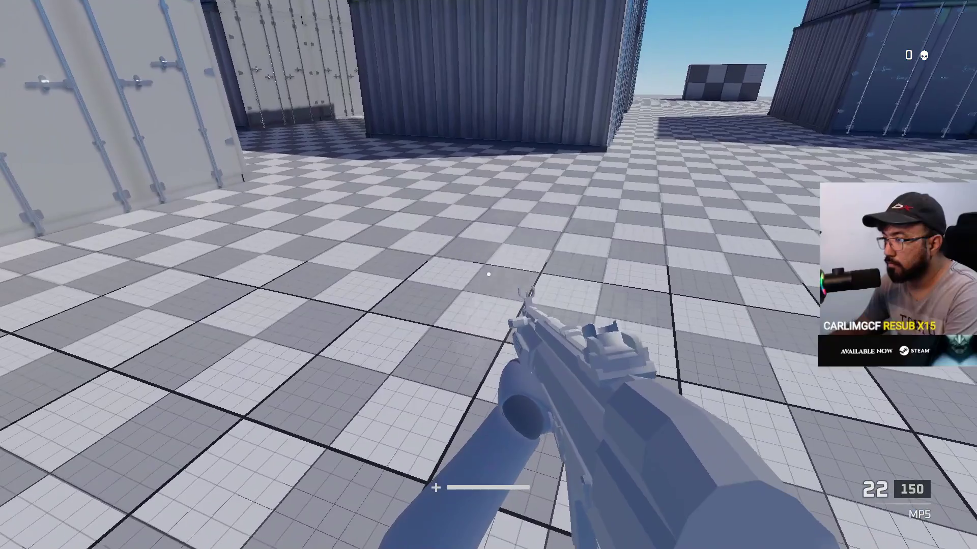
left_click(489, 274)
left_click(488, 275)
left_click(488, 274)
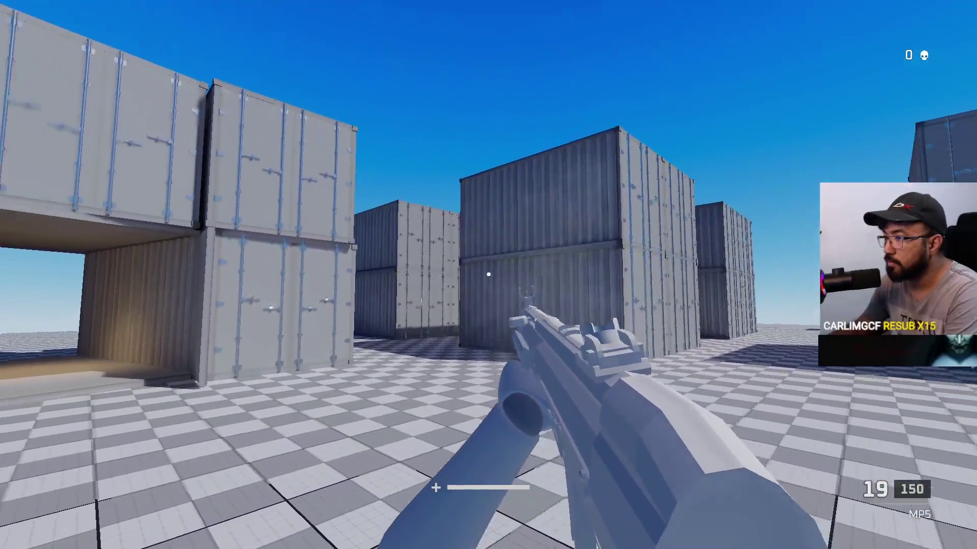
left_click(489, 275)
left_click(488, 275)
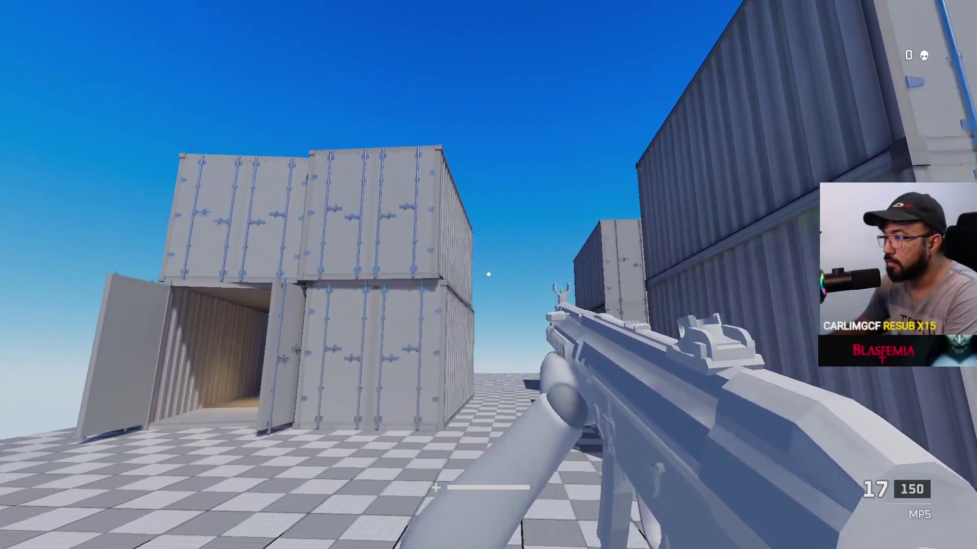
left_click(489, 275)
left_click(489, 275)
Step: Clear the Console warnings and bring the game back to full screen
key("alt+Tab")
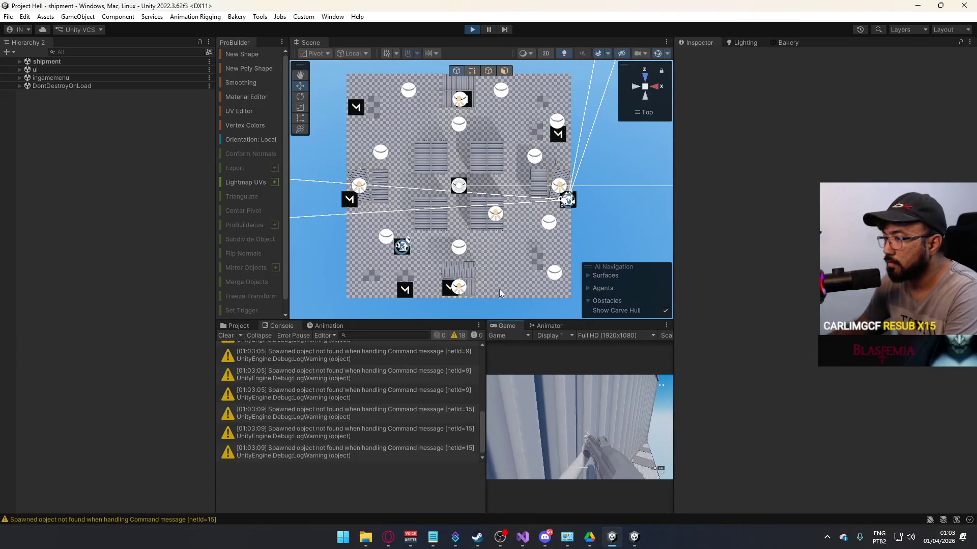
left_click(226, 335)
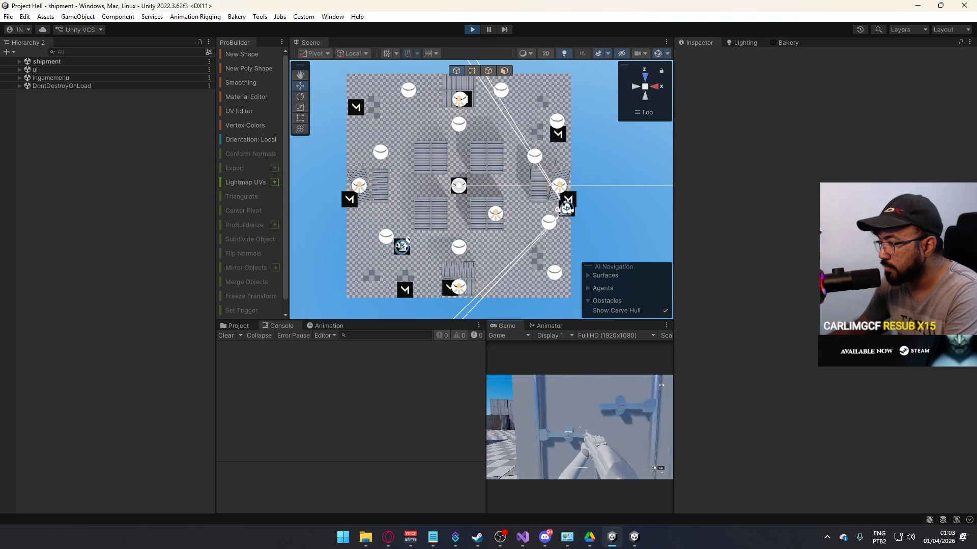
key("super")
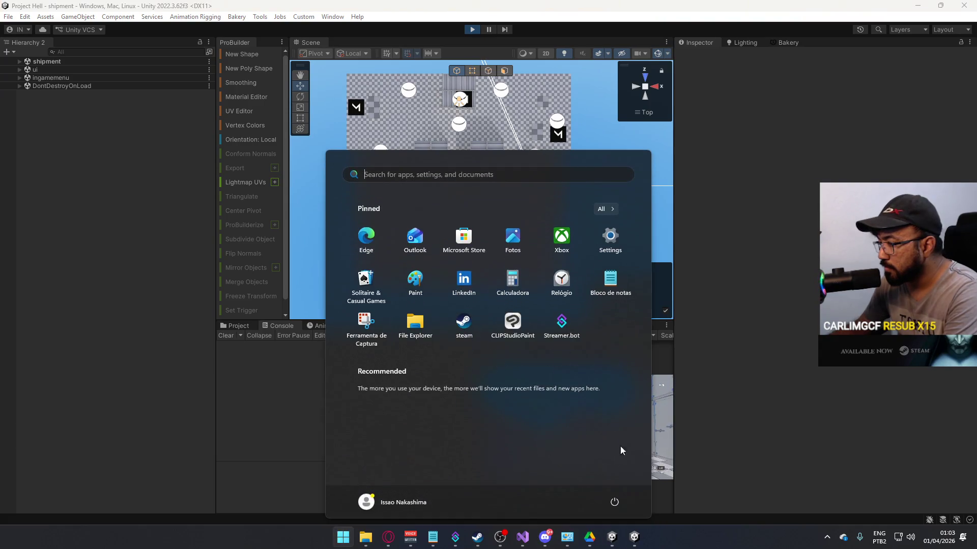
key("super")
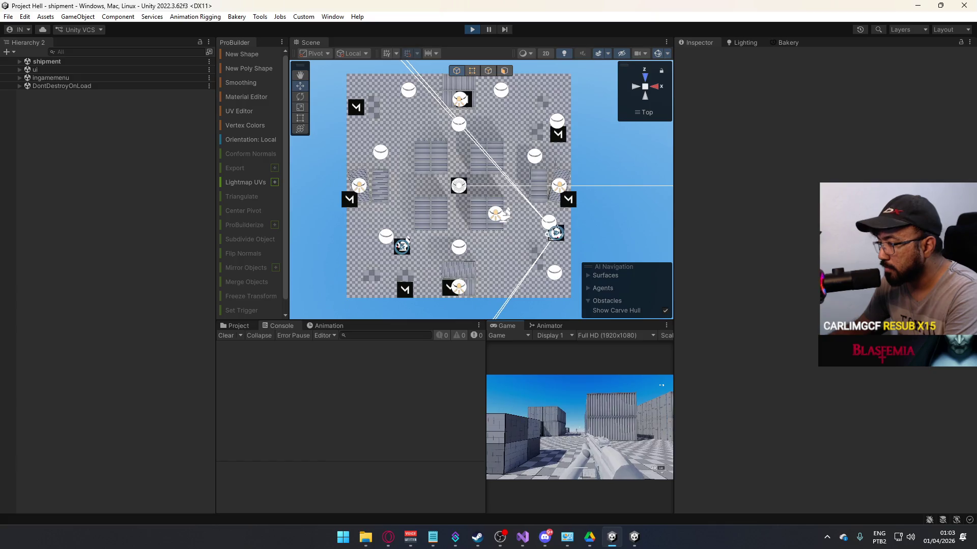
key("shift+space")
Step: Shoot while moving between containers and at the player down the corridor
left_click(488, 275)
left_click(488, 275)
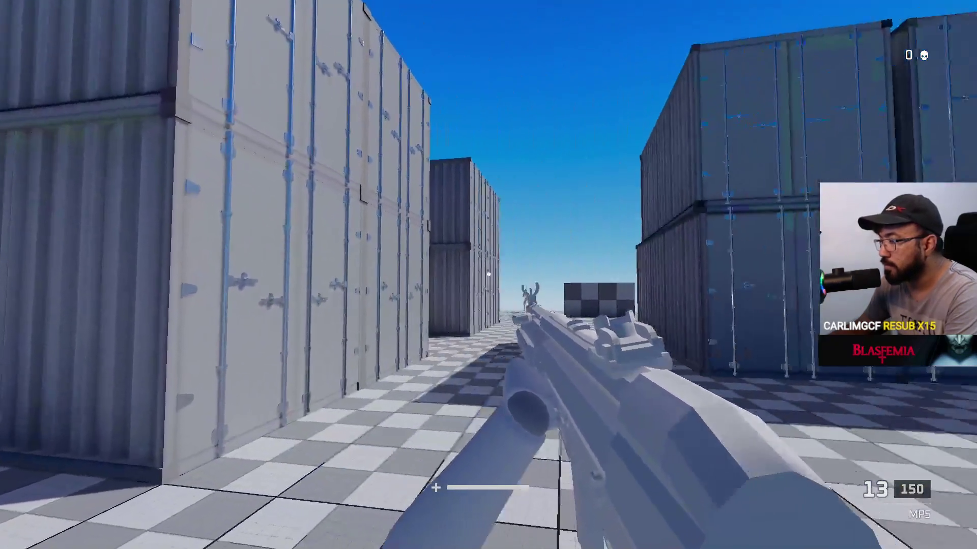
left_click(489, 275)
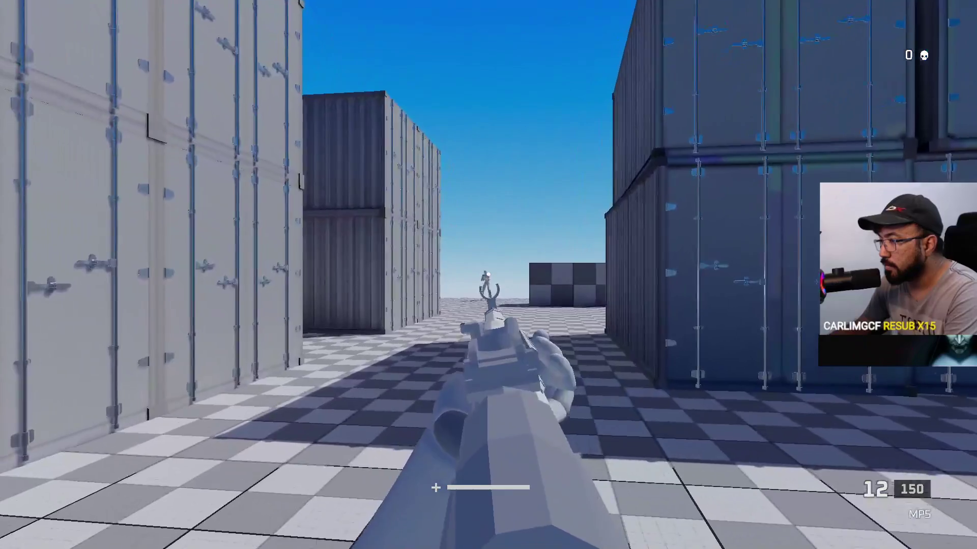
left_click(488, 274)
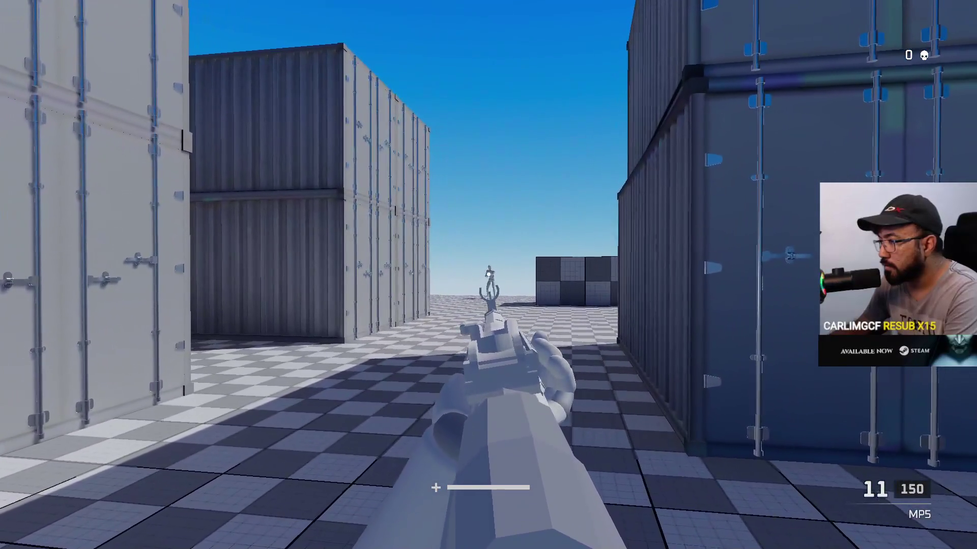
left_click(488, 275)
left_click(488, 275)
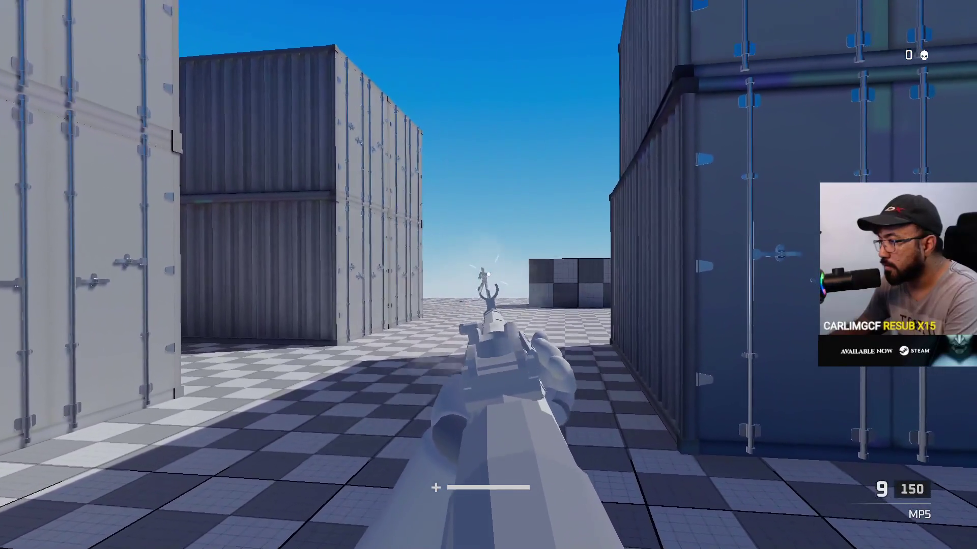
left_click(488, 275)
left_click(488, 274)
left_click(488, 275)
left_click(489, 275)
left_click(488, 275)
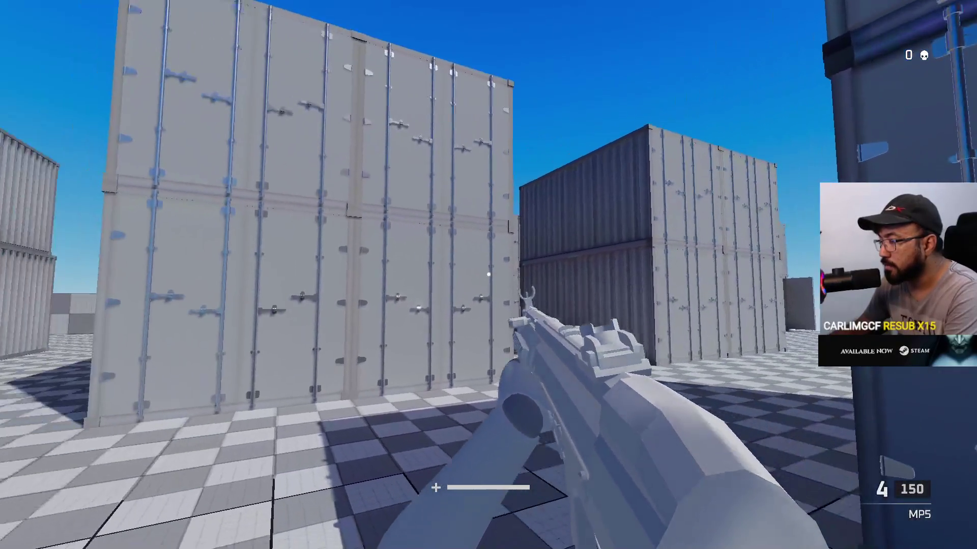
Step: Glance at the Discord stream window, then stop play mode in the editor
key("alt+Tab")
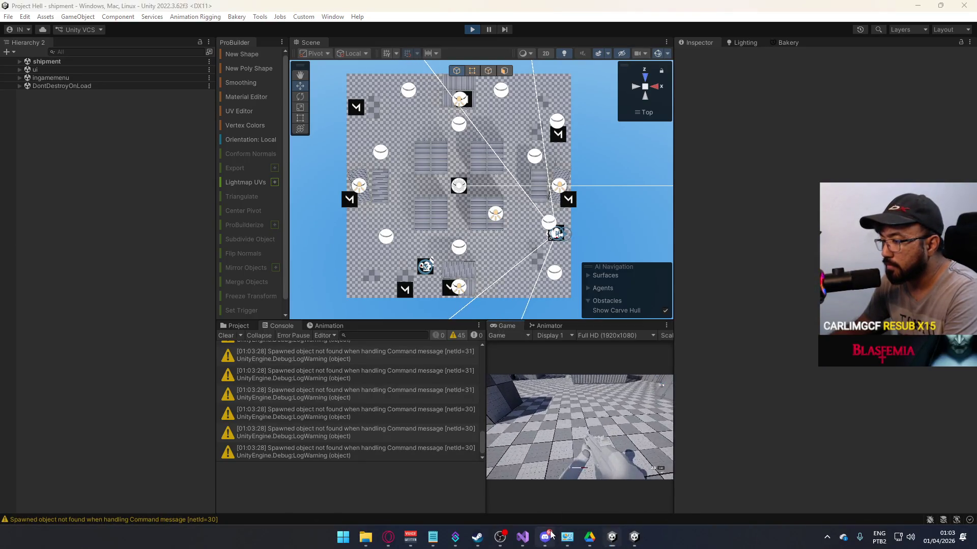
left_click(545, 537)
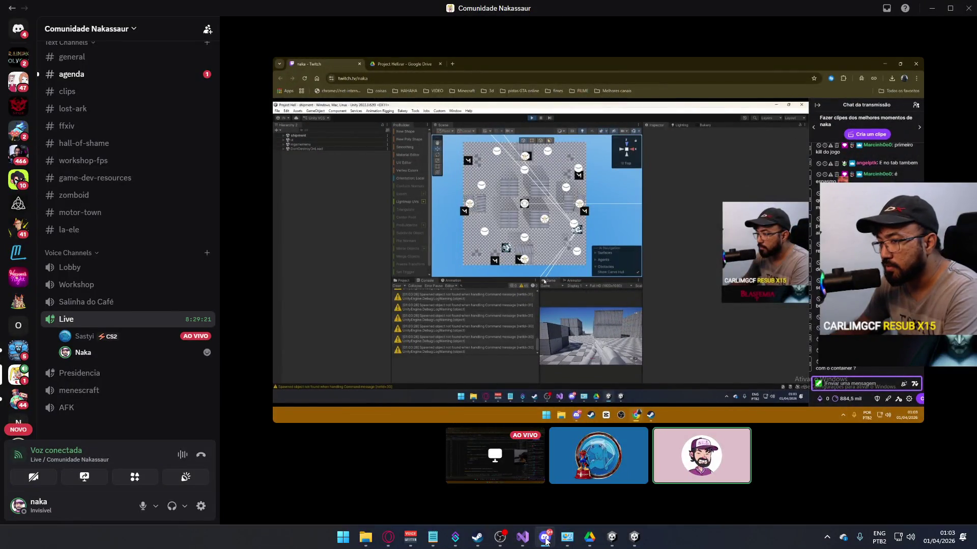
left_click(545, 536)
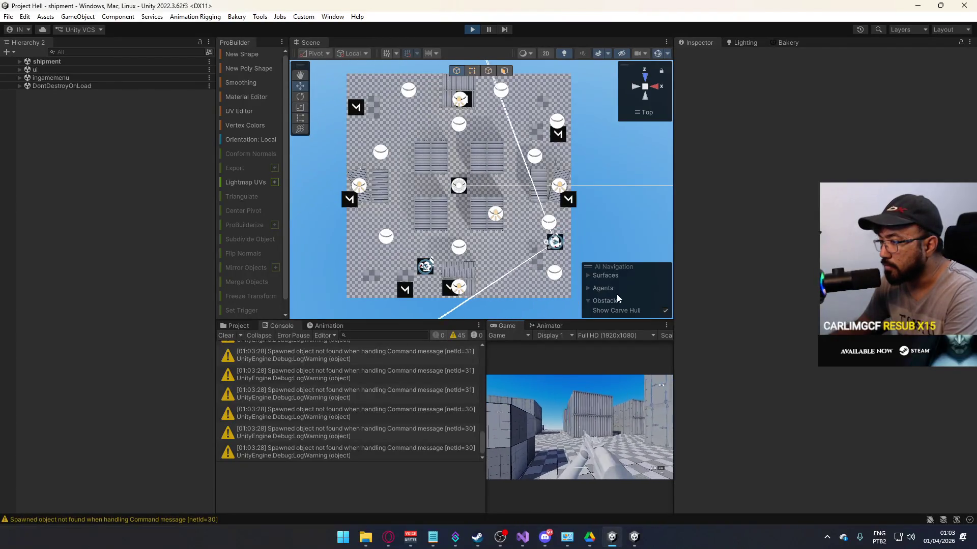
key("super")
key("super")
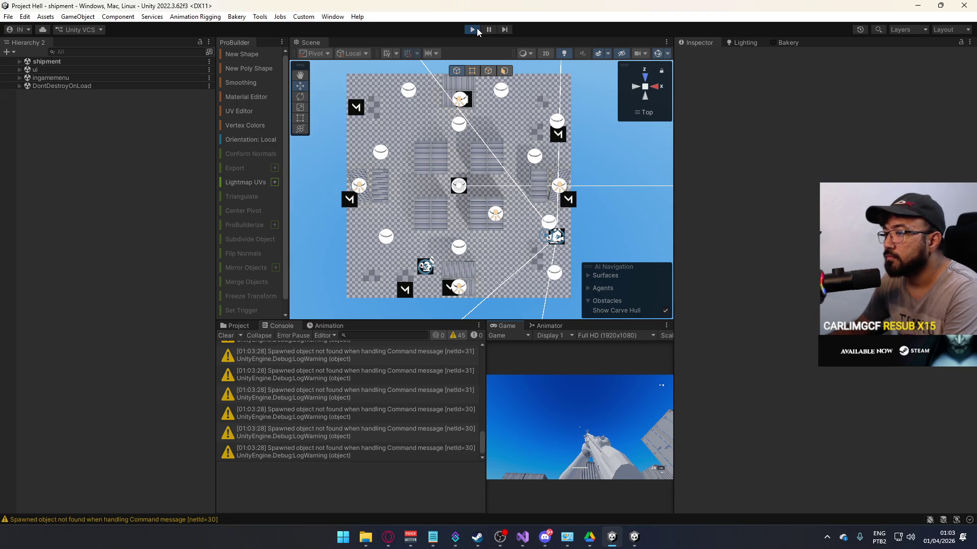
left_click(473, 29)
right_click(633, 537)
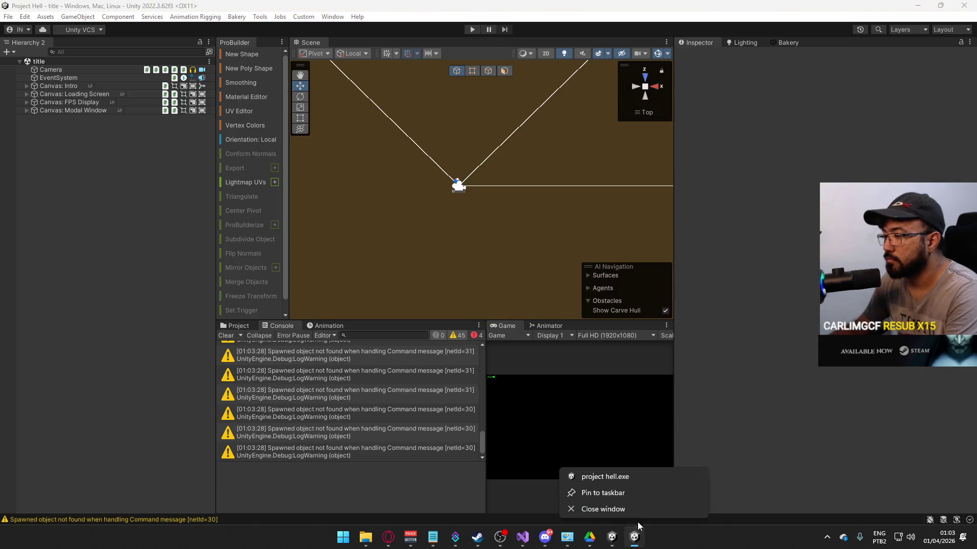
Step: Prefix the CmdDestroy(); calls on lines 117 and 135 with // and save BulletScript.cs
left_click(466, 294)
scroll(467, 300, "down", 4)
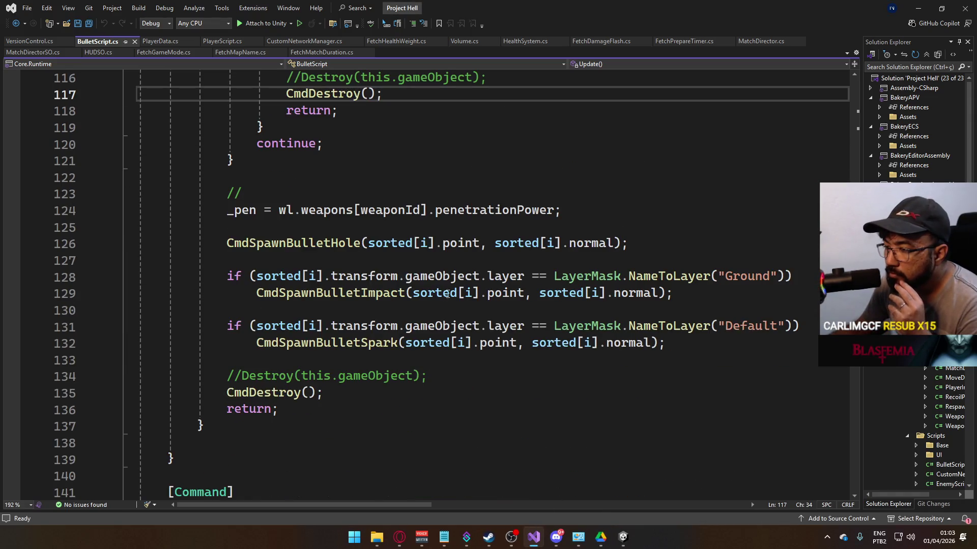
scroll(387, 320, "up", 3)
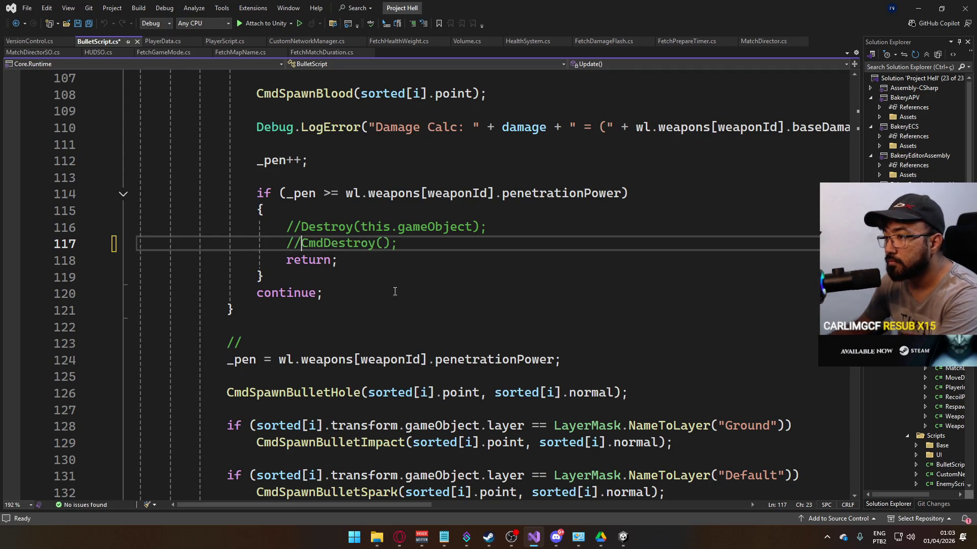
scroll(395, 292, "down", 4)
left_click(227, 343)
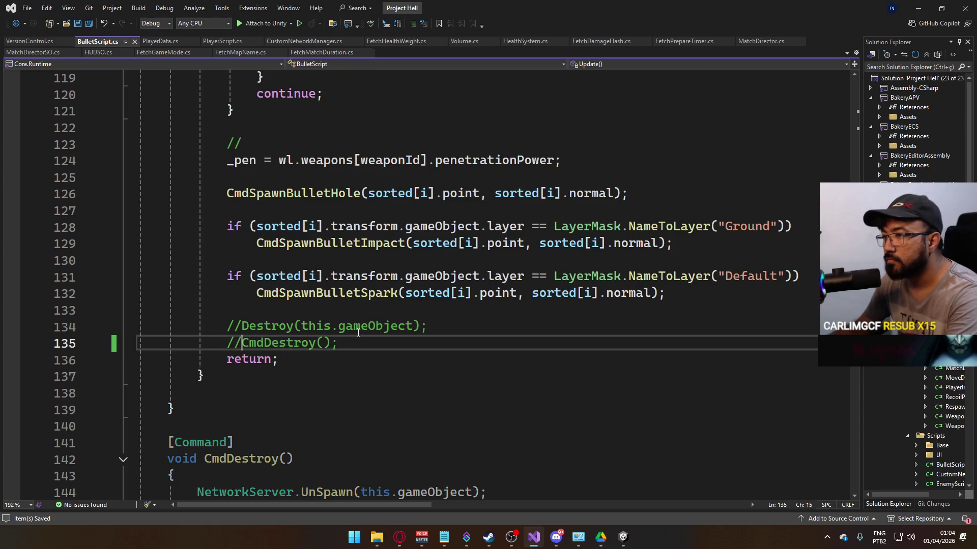
scroll(358, 330, "up", 1)
scroll(398, 334, "down", 5)
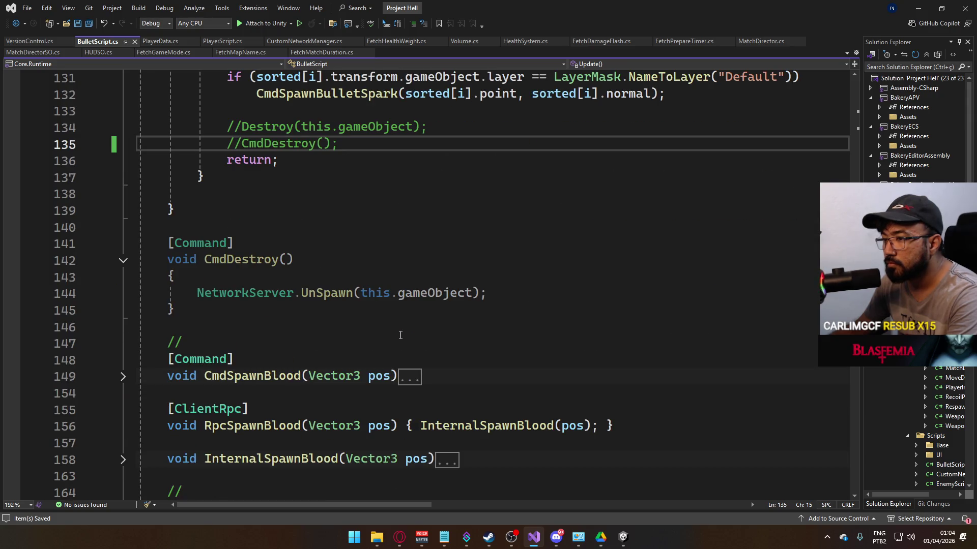
scroll(400, 335, "down", 2)
scroll(402, 337, "down", 1)
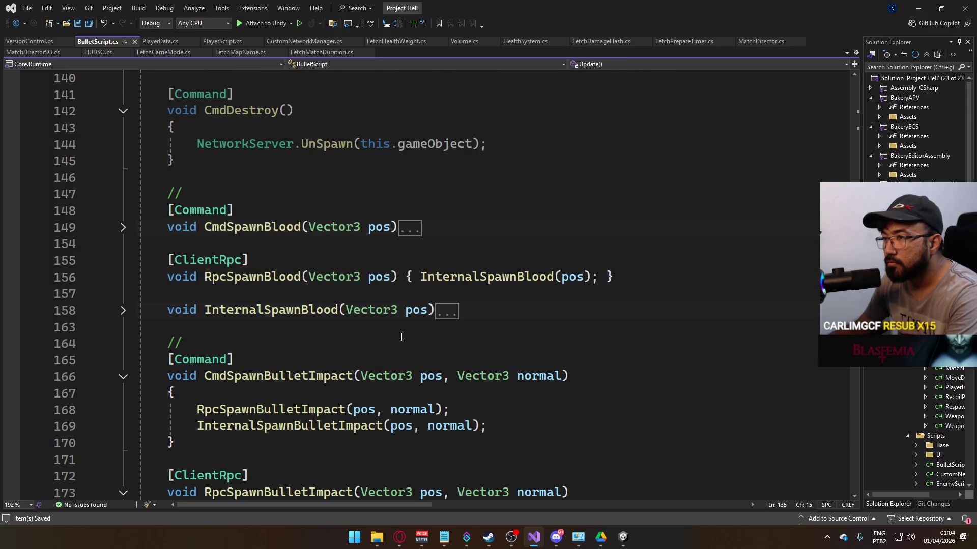
scroll(402, 338, "down", 5)
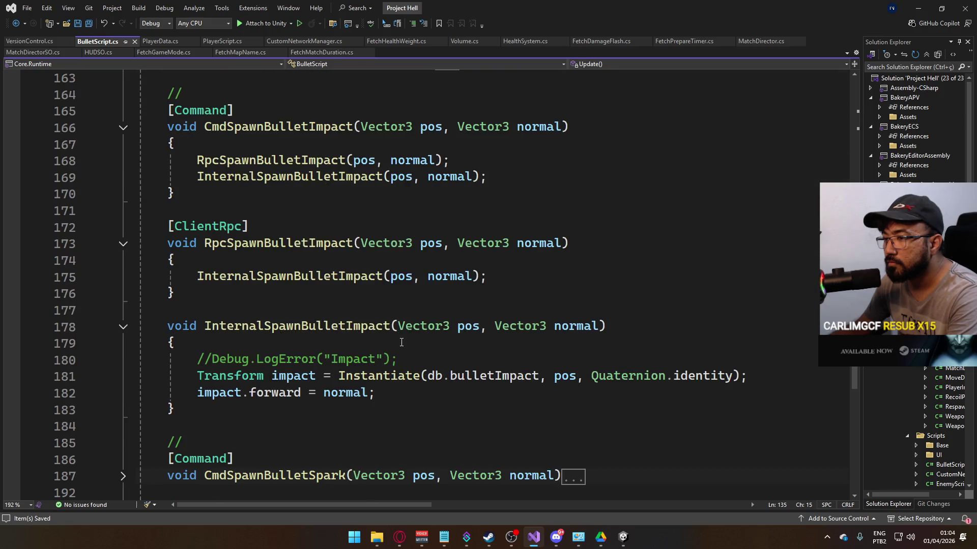
key("alt+Tab")
left_click(6, 18)
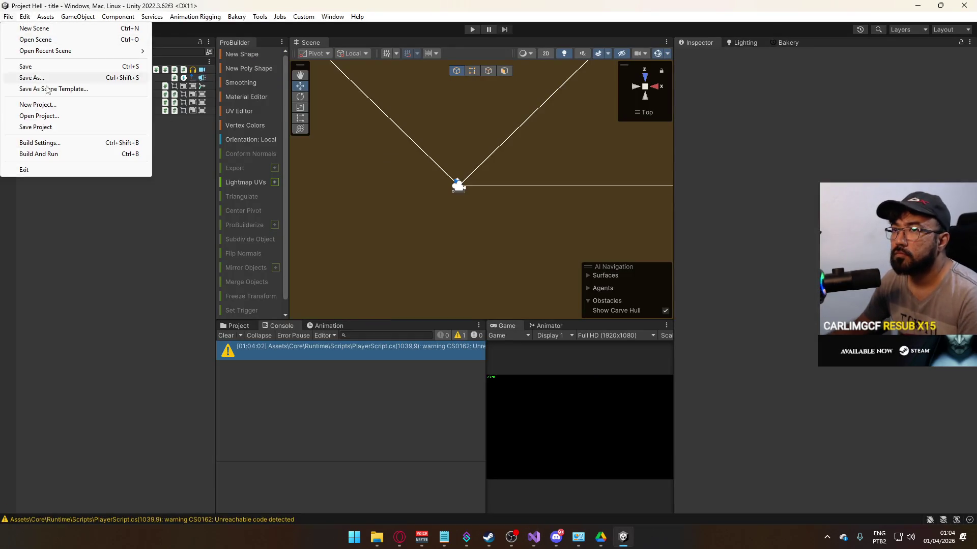
Step: Rebuild with Build And Run, then drag the divider to widen the Game panel
left_click(71, 153)
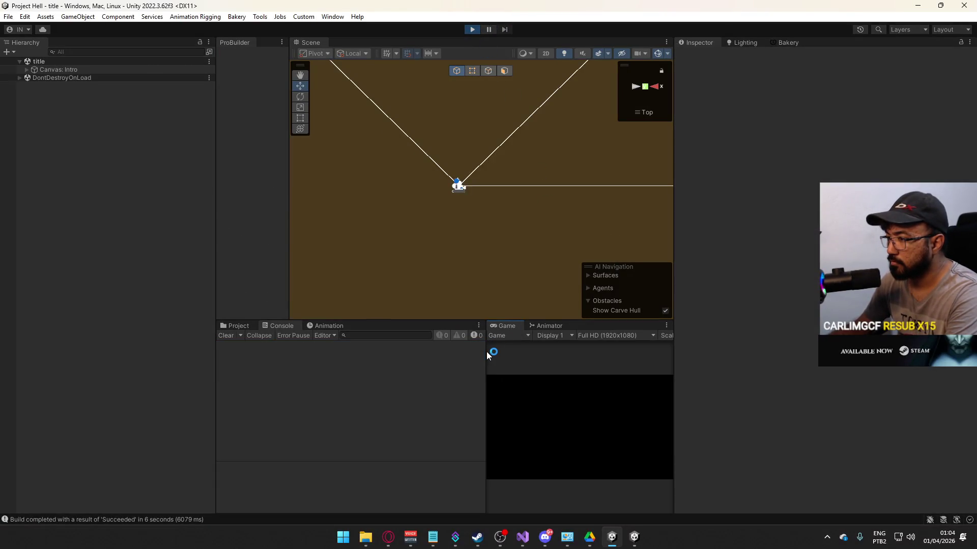
left_click_drag(486, 351, 395, 362)
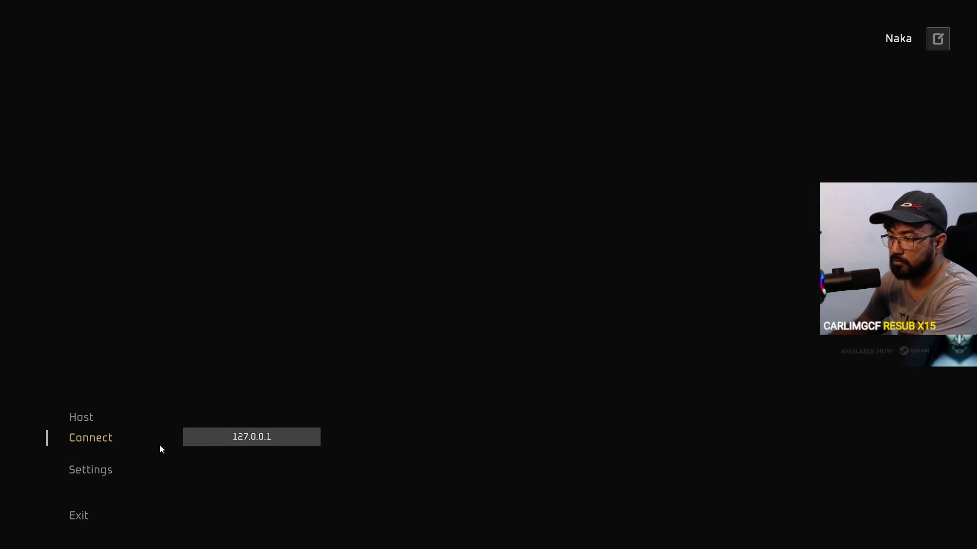
Step: Join the local 127.0.0.1 server and fire the MP5 at the containers across the yard
left_click(94, 441)
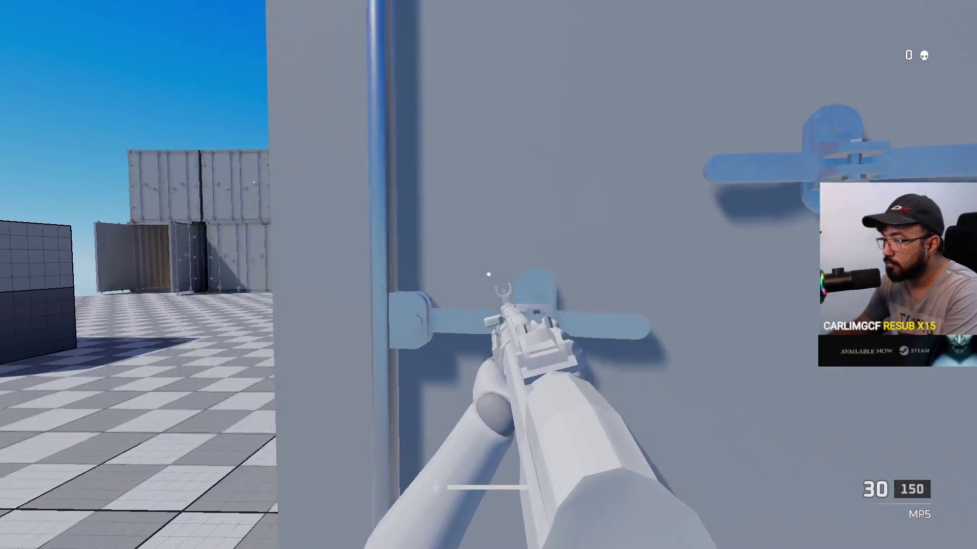
left_click(488, 275)
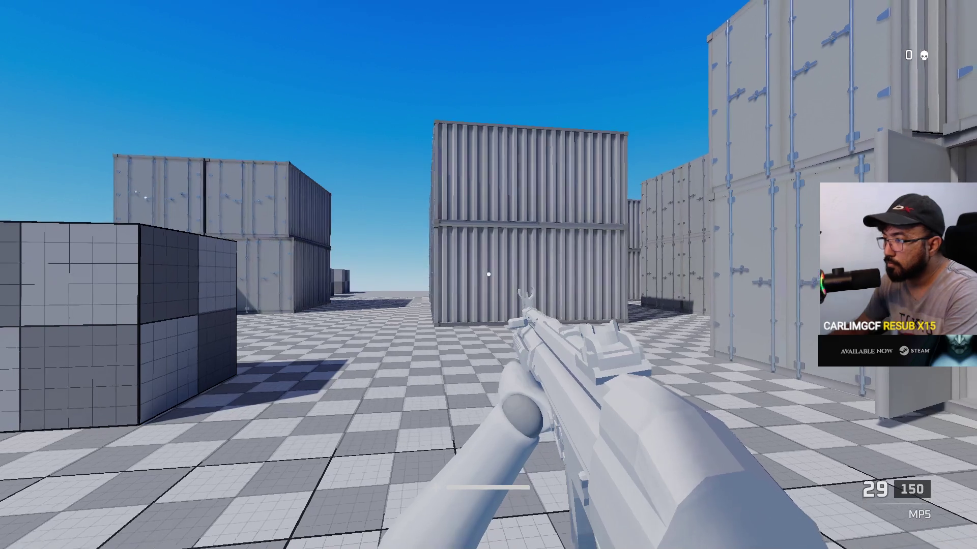
left_click(489, 275)
left_click(488, 275)
left_click(489, 275)
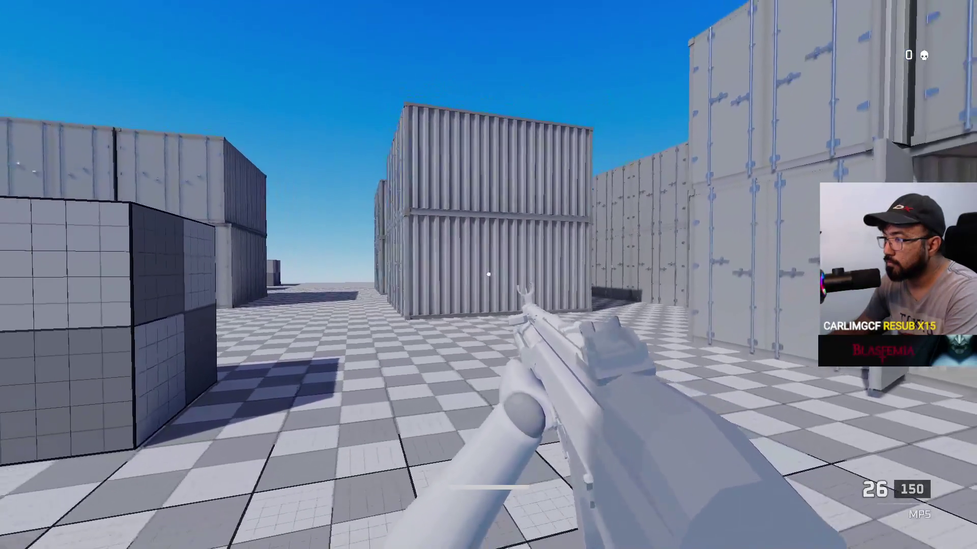
left_click(488, 274)
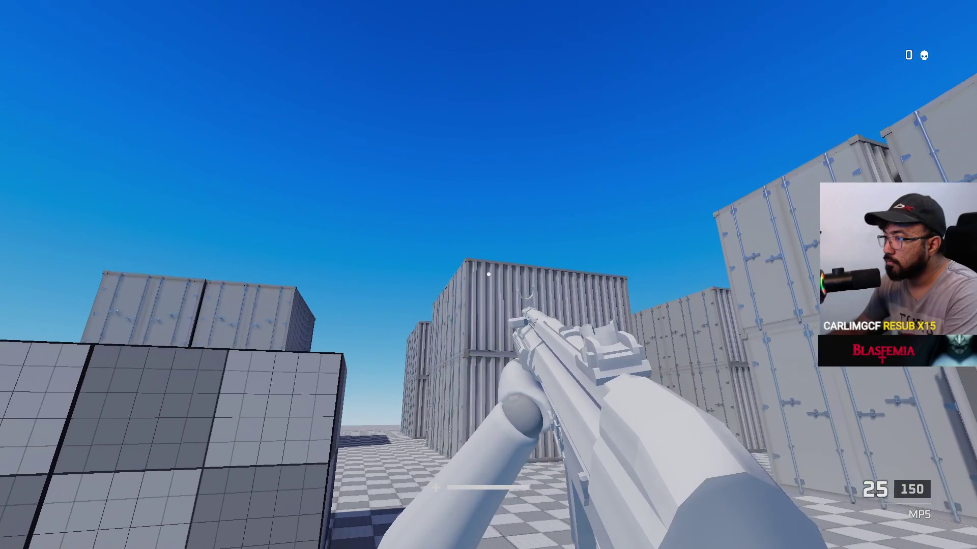
left_click(488, 275)
left_click(489, 275)
left_click(488, 275)
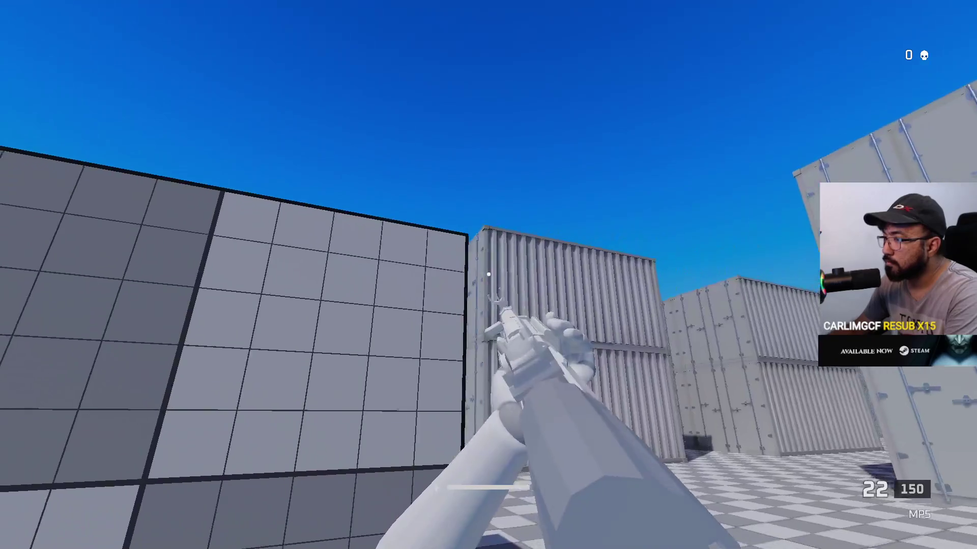
left_click(489, 275)
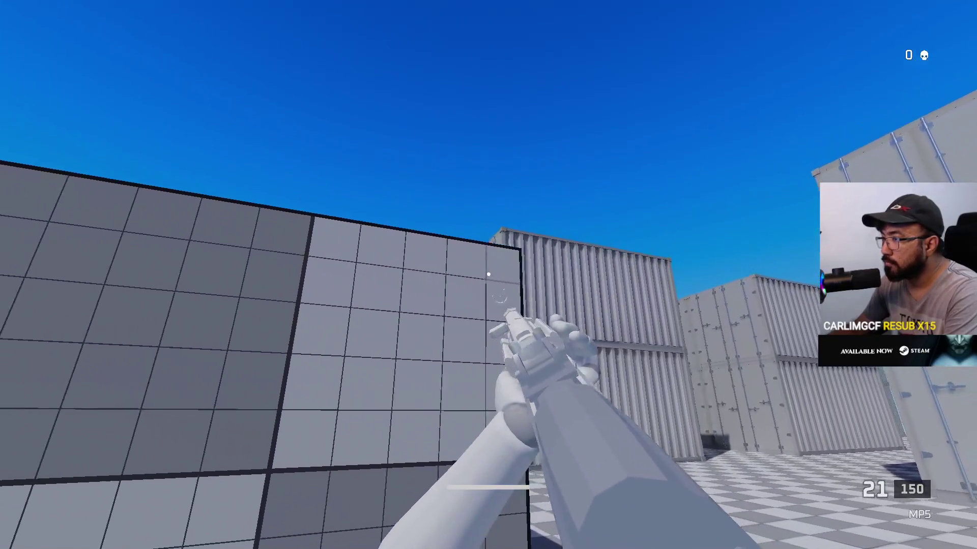
Step: Spray MP5 rounds at the block wall to check the impact sparks
left_click(489, 275)
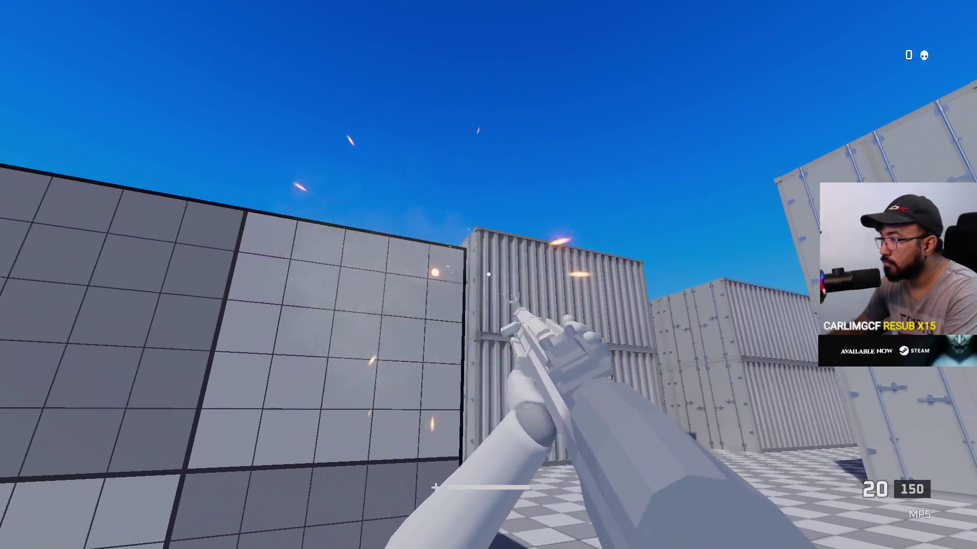
left_click(489, 275)
left_click(488, 275)
left_click(488, 275)
left_click(488, 274)
left_click(489, 275)
left_click(488, 275)
left_click(488, 274)
left_click(488, 274)
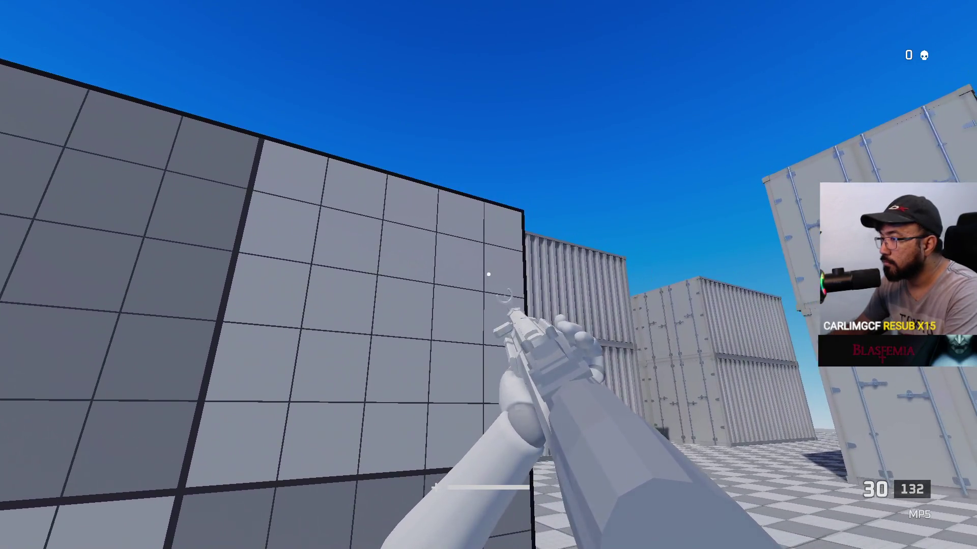
left_click(488, 275)
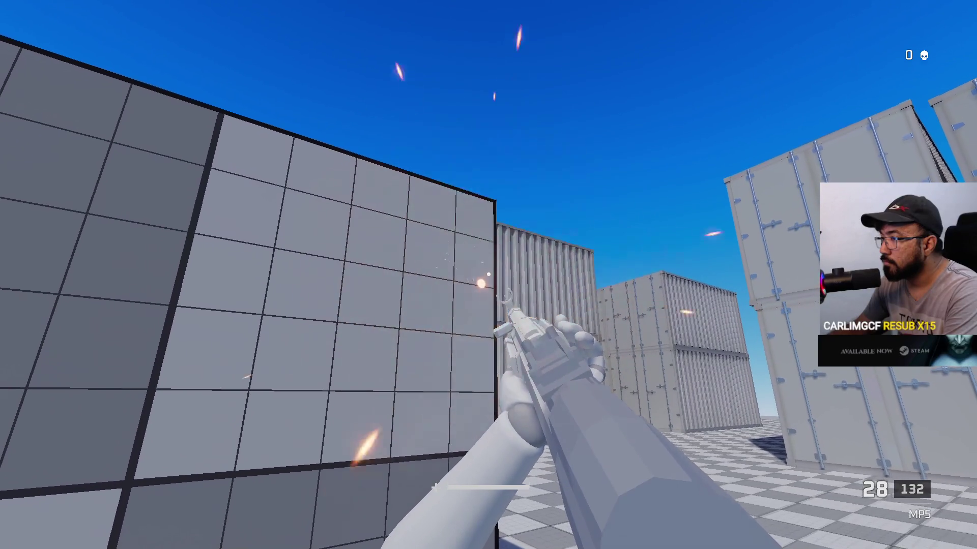
Step: Shoot the container walls up close while moving, reload the MP5 twice, then exit the game
key("w")
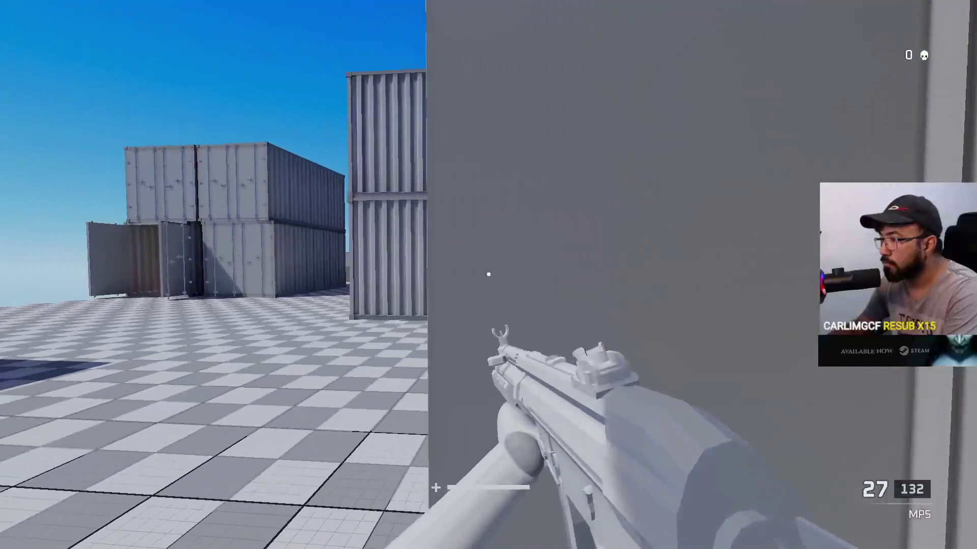
left_click(488, 274)
left_click(488, 275)
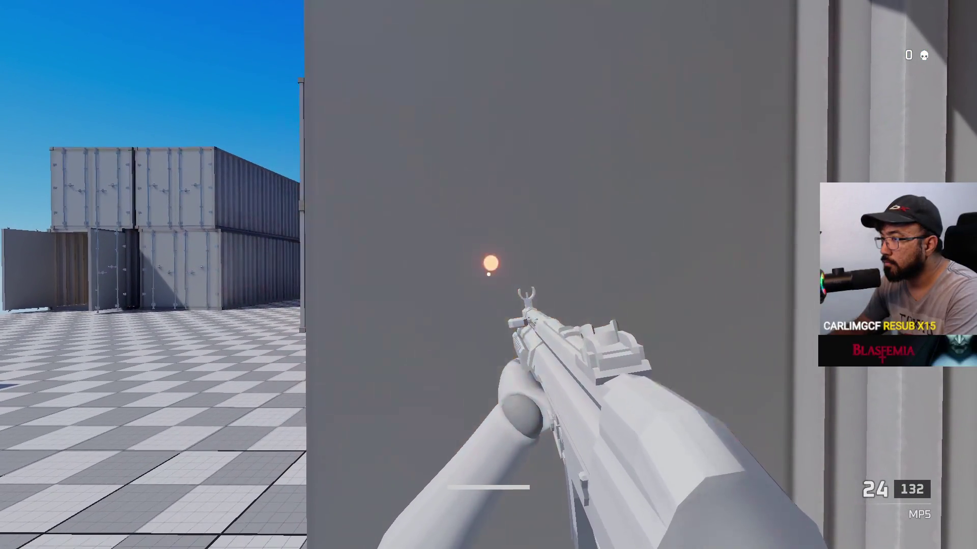
left_click(489, 275)
left_click(488, 275)
key("r")
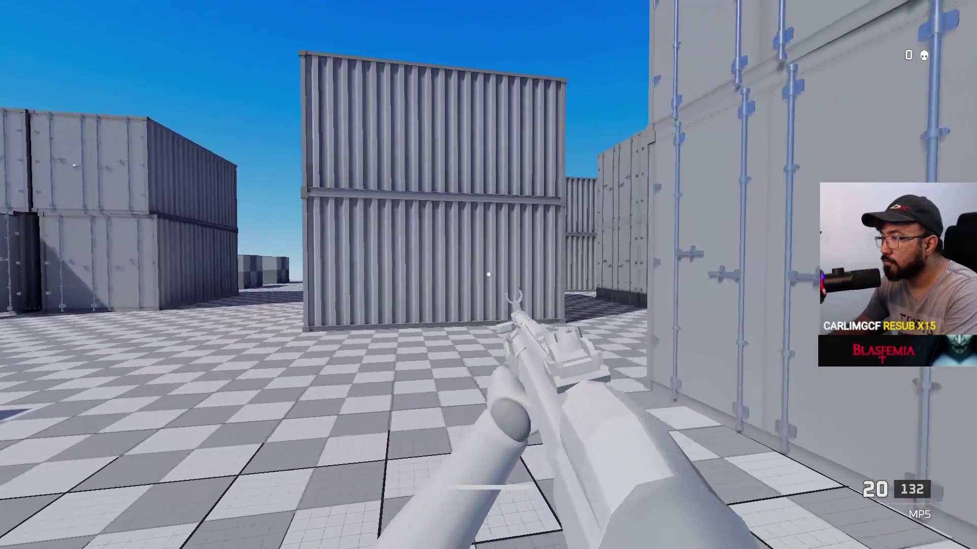
key("w")
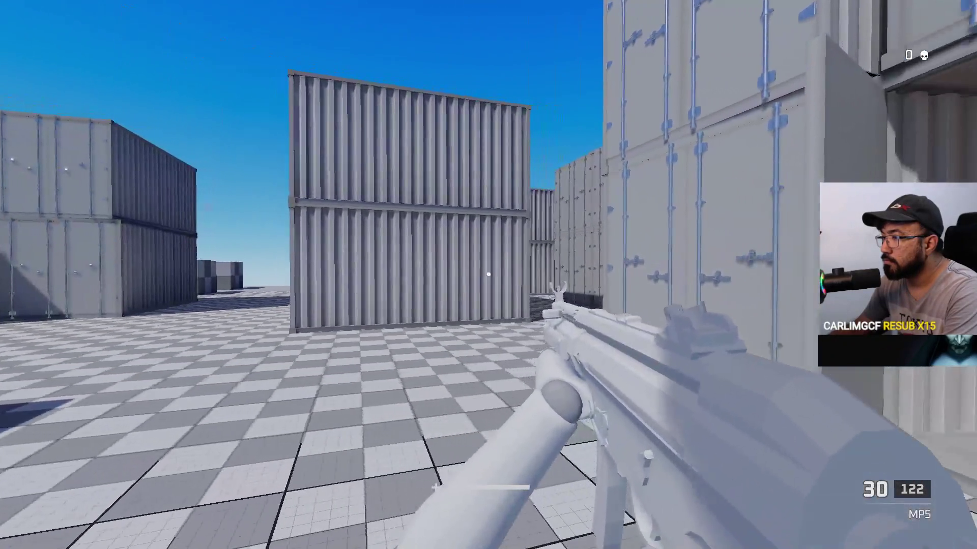
key("a")
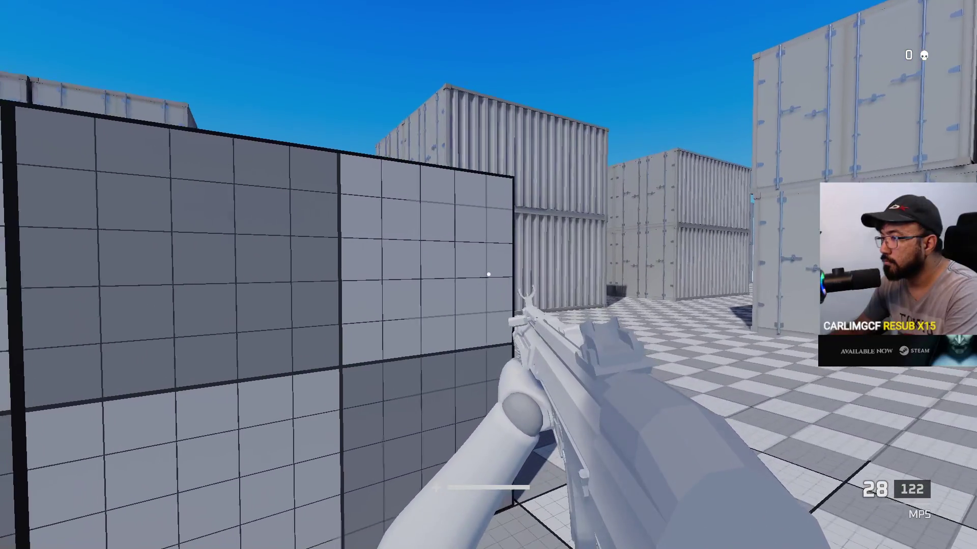
left_click(489, 275)
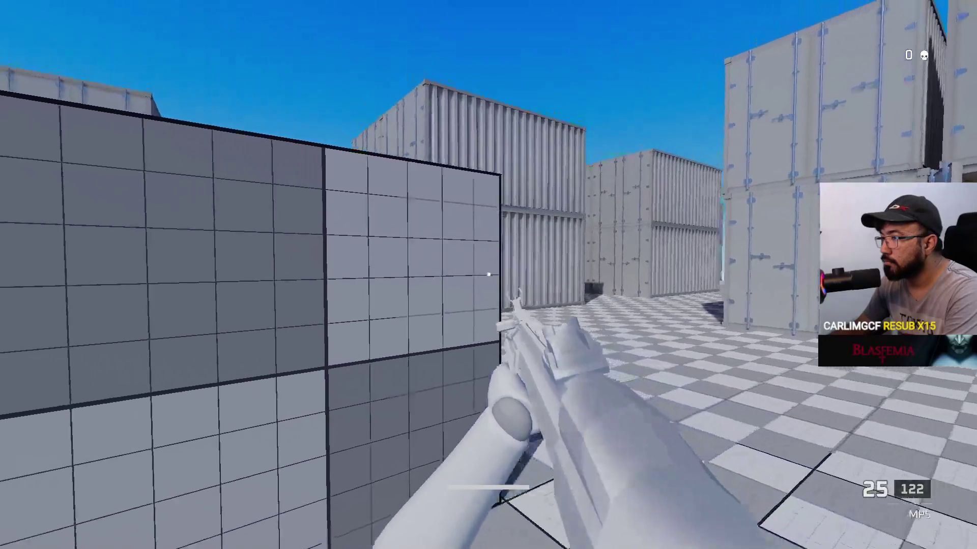
left_click(488, 275)
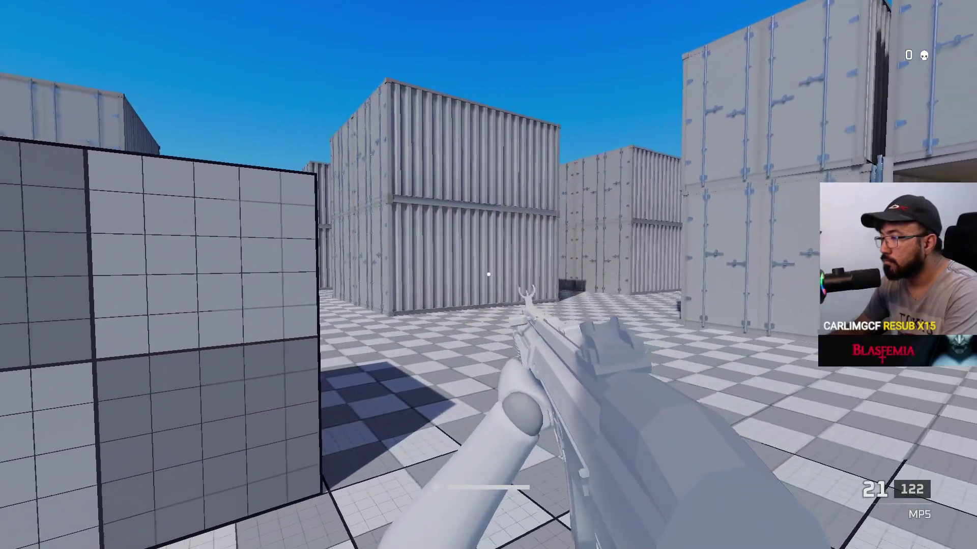
key("r")
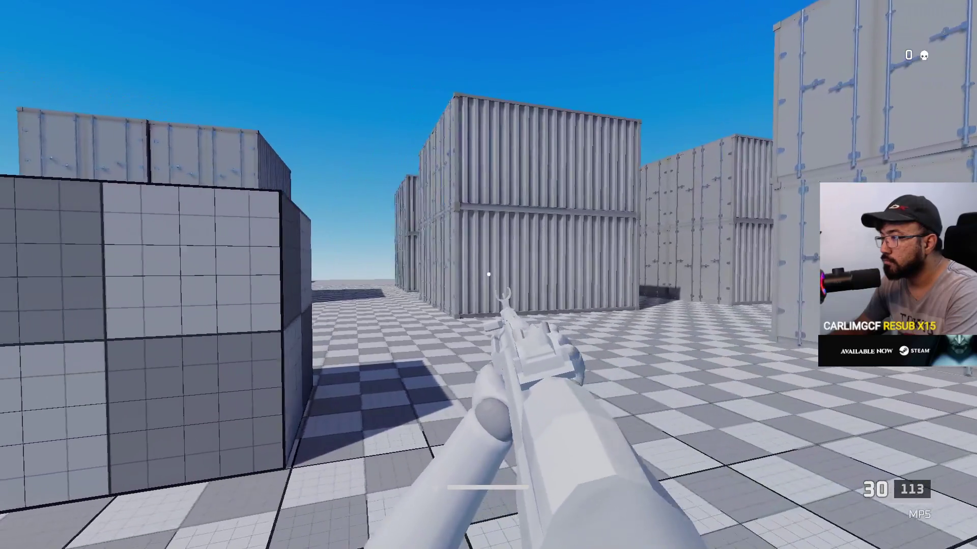
left_click(489, 275)
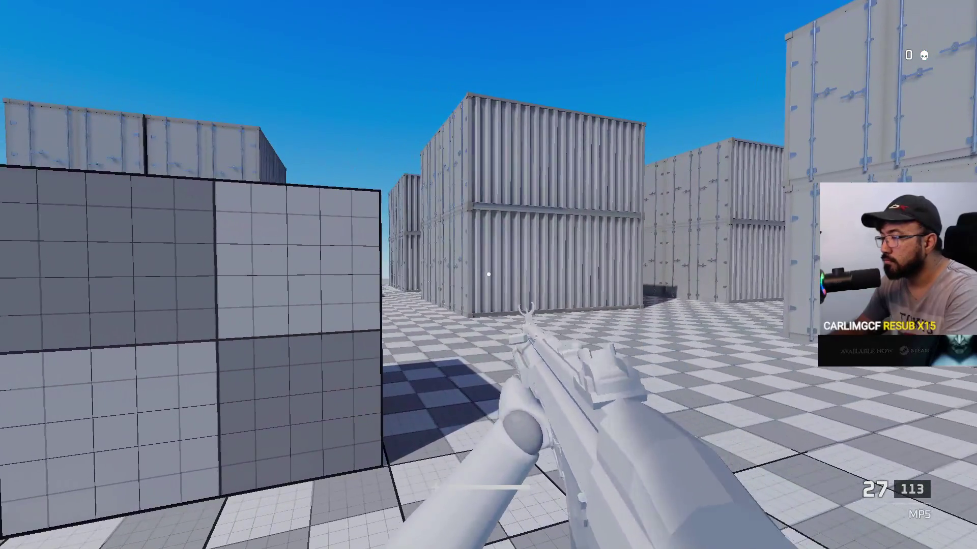
key("Escape")
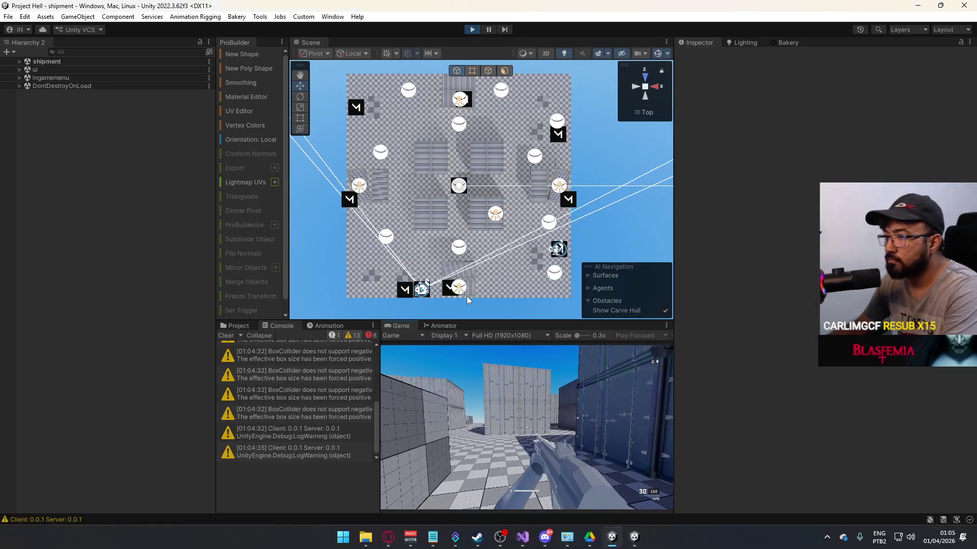
Step: Review the commented-out //CmdDestroy(); lines near 117 and 135 in BulletScript.cs, then return to Unity
left_click(522, 537)
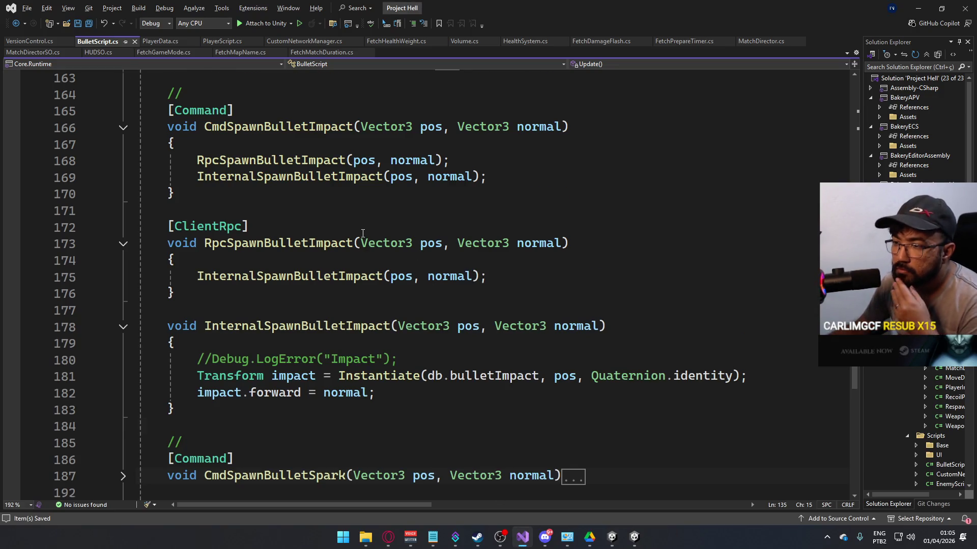
scroll(363, 233, "down", 4)
scroll(394, 250, "down", 2)
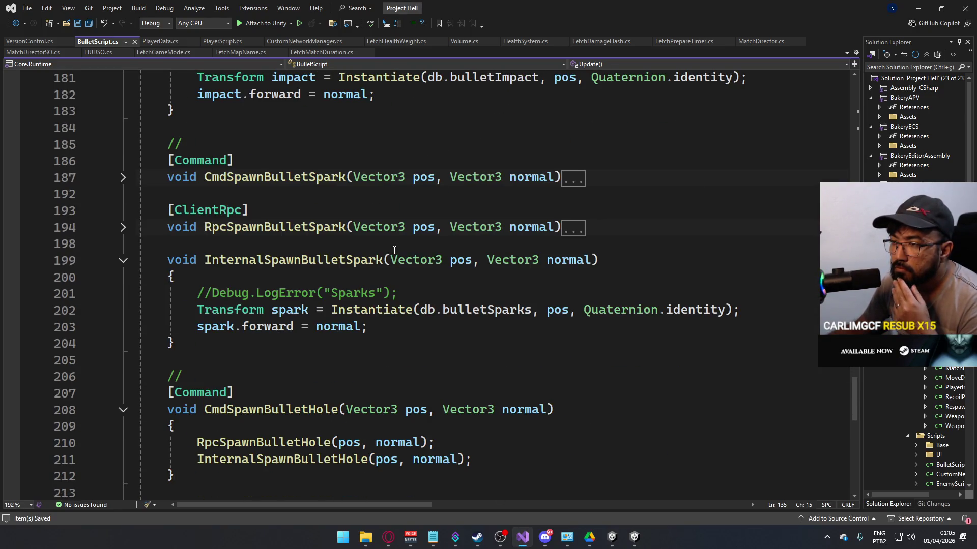
scroll(394, 250, "up", 11)
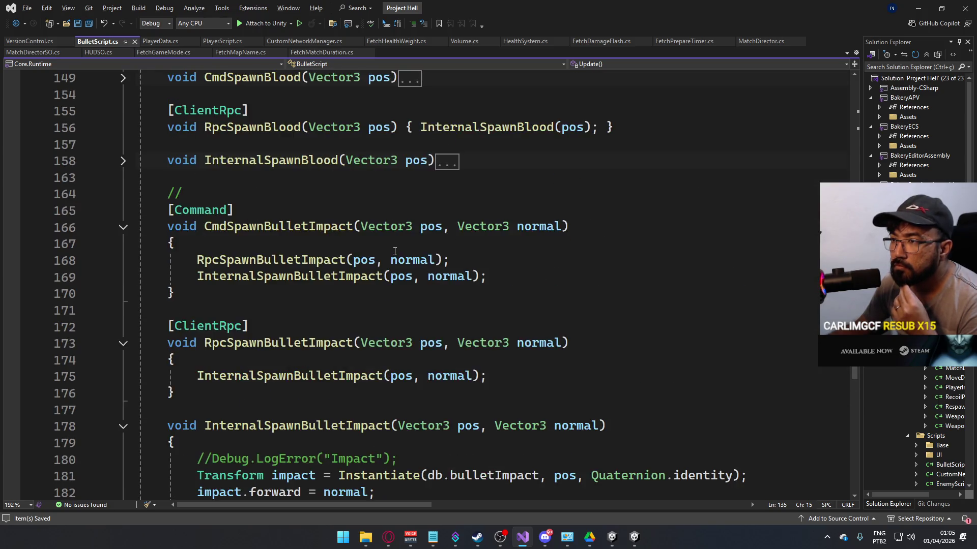
scroll(394, 250, "up", 6)
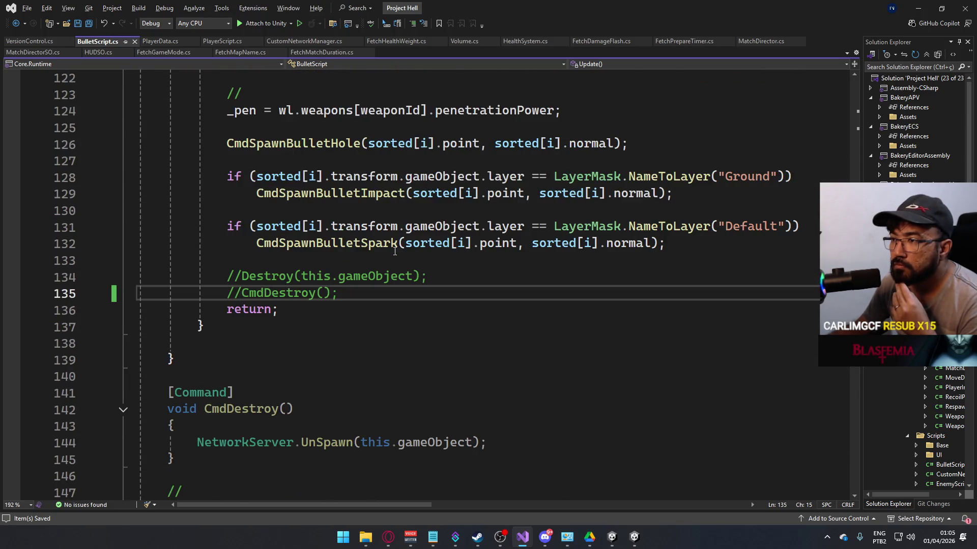
scroll(394, 251, "up", 2)
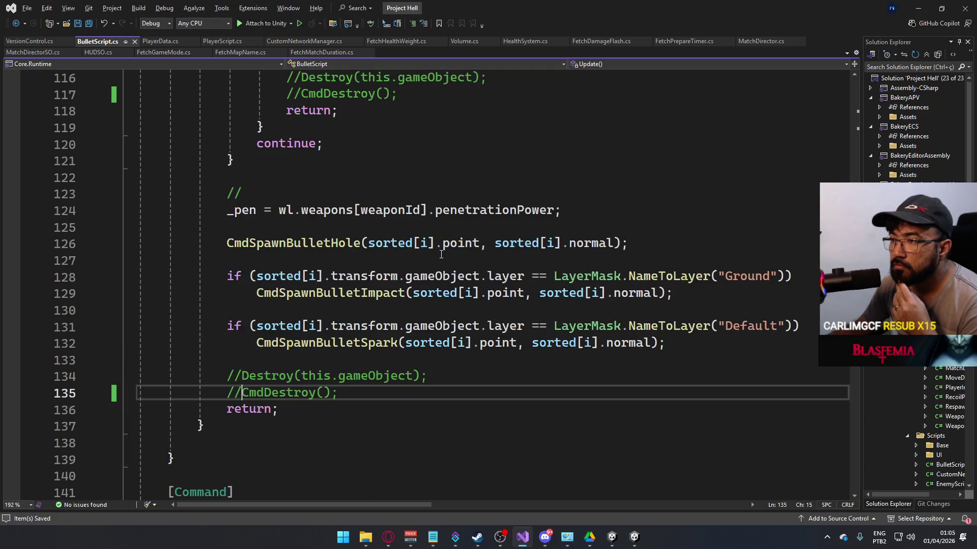
scroll(441, 255, "up", 4)
key("alt+Tab")
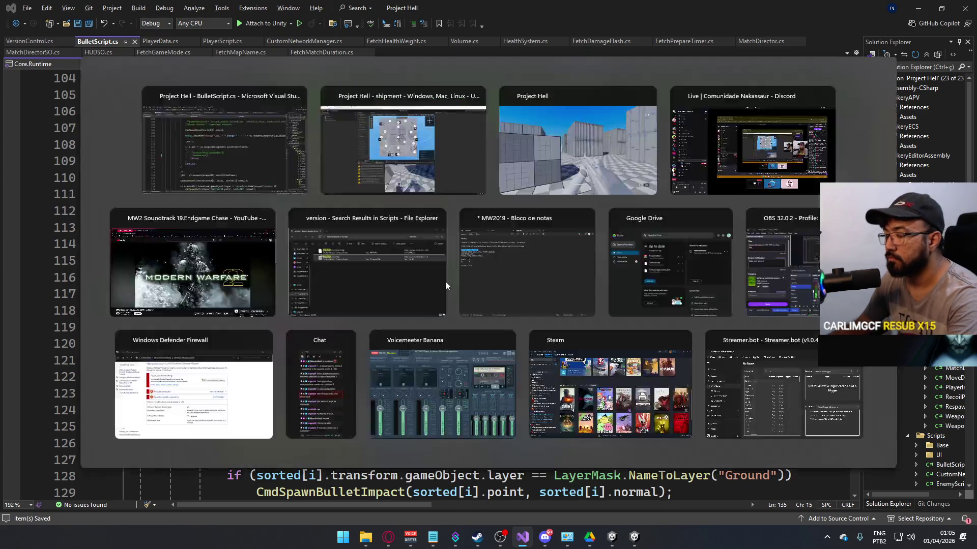
key("super")
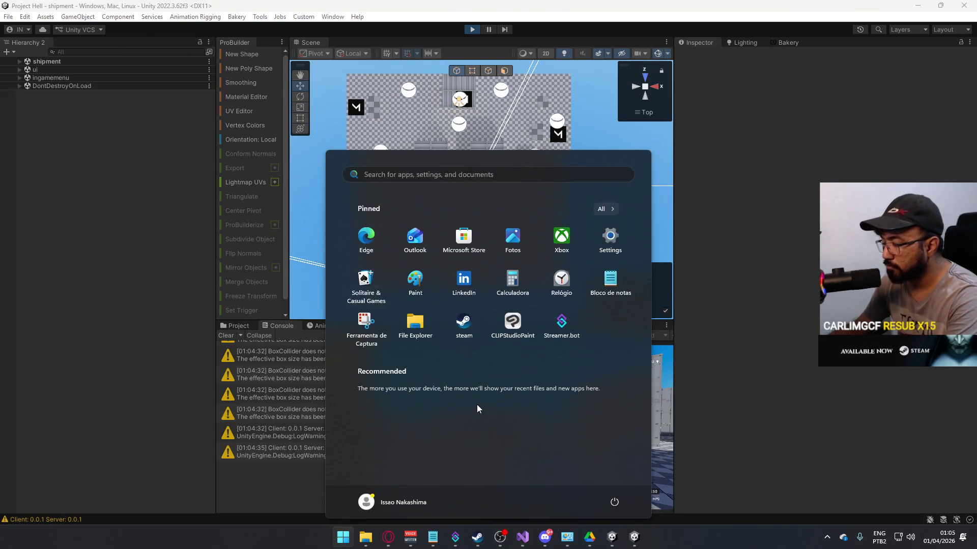
key("super")
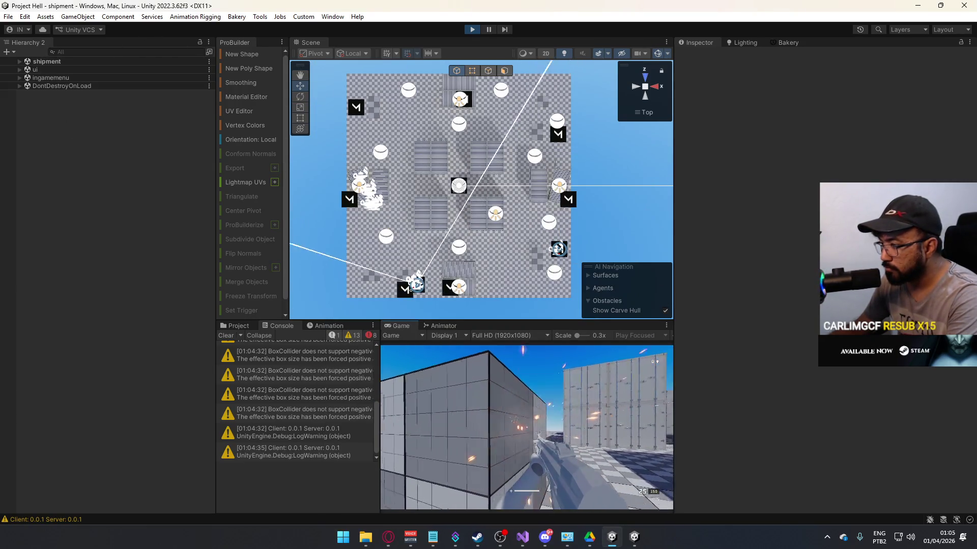
key("alt+Tab")
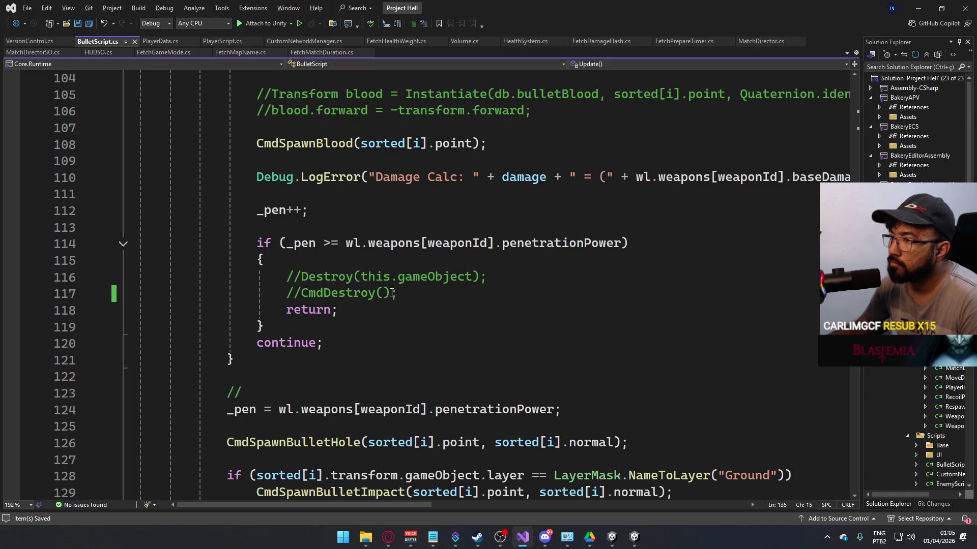
Step: Scroll BulletScript.cs up to the public class BulletScript declaration and its fields
scroll(392, 294, "up", 1)
scroll(392, 294, "down", 4)
scroll(393, 288, "up", 2)
scroll(420, 322, "up", 15)
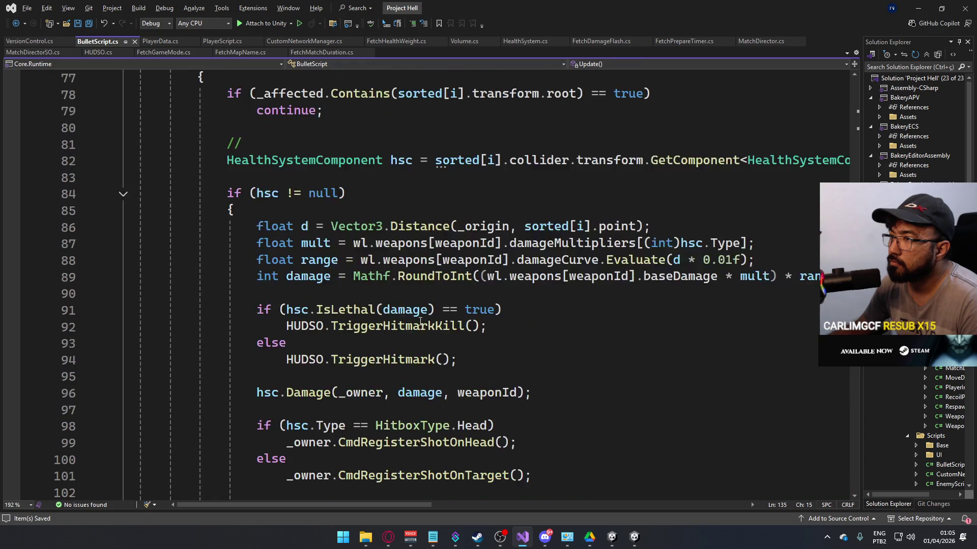
scroll(420, 321, "up", 12)
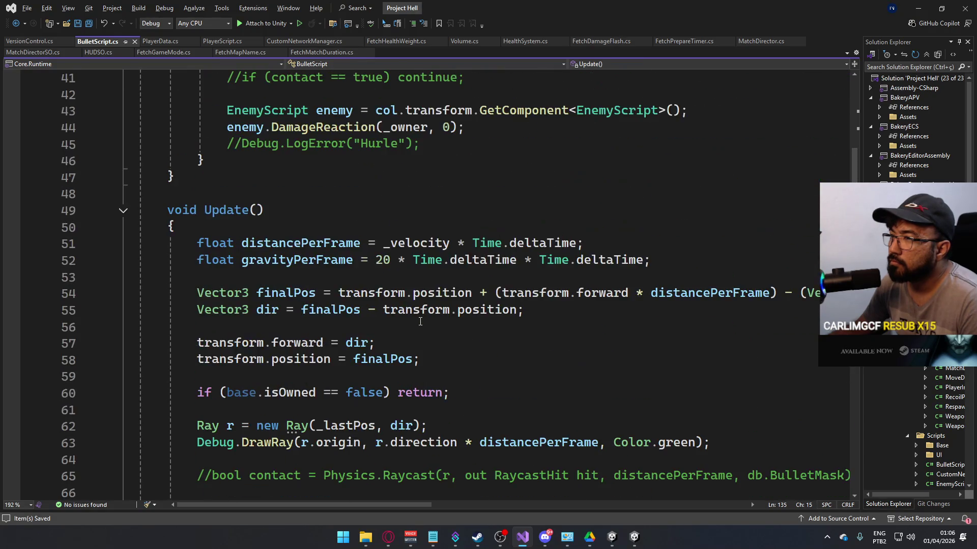
scroll(420, 322, "up", 2)
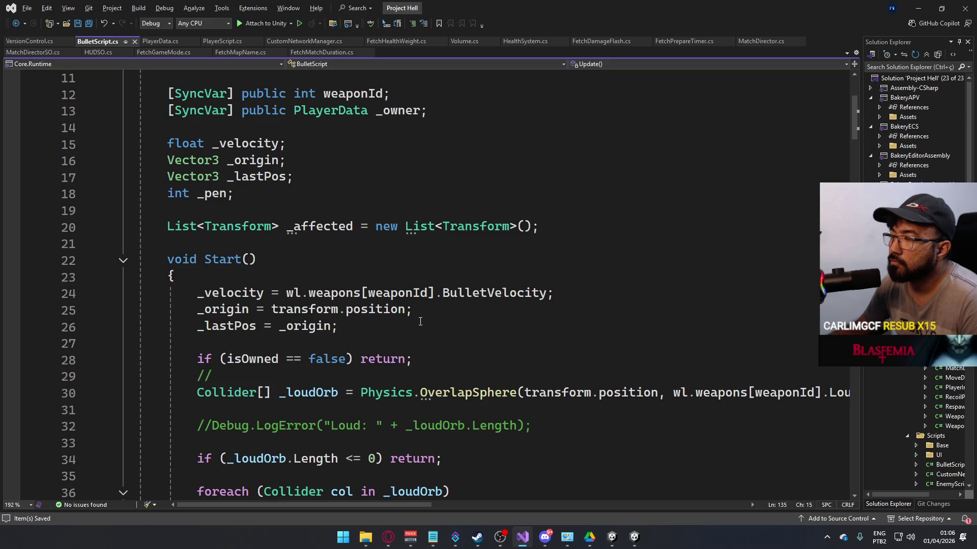
scroll(420, 321, "up", 1)
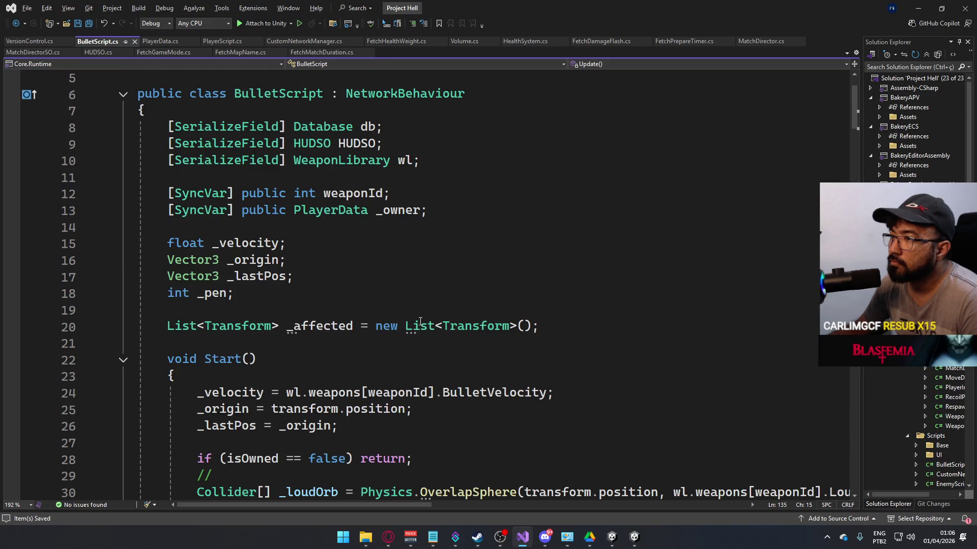
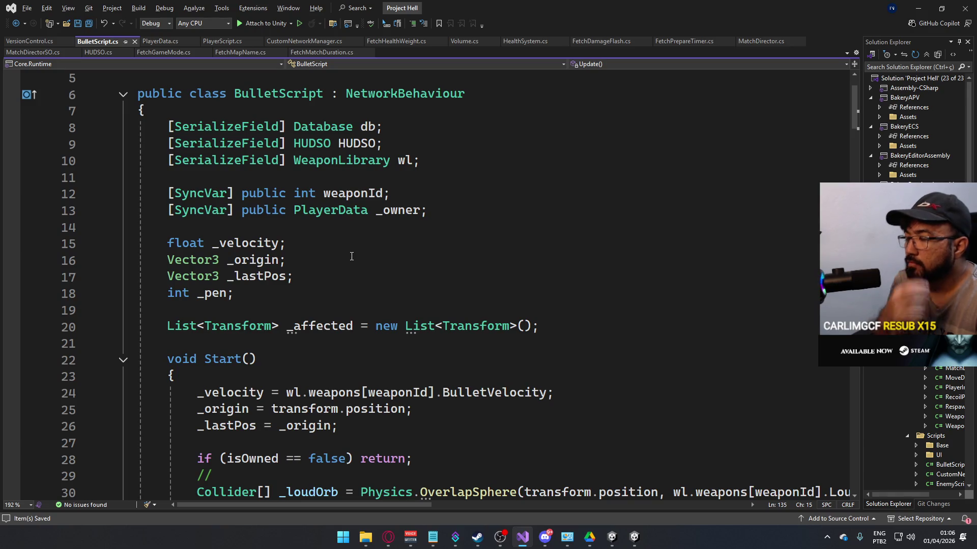
Step: Review BulletScript.cs from Start() down to the hit loop, then return to the Unity editor
scroll(450, 223, "down", 6)
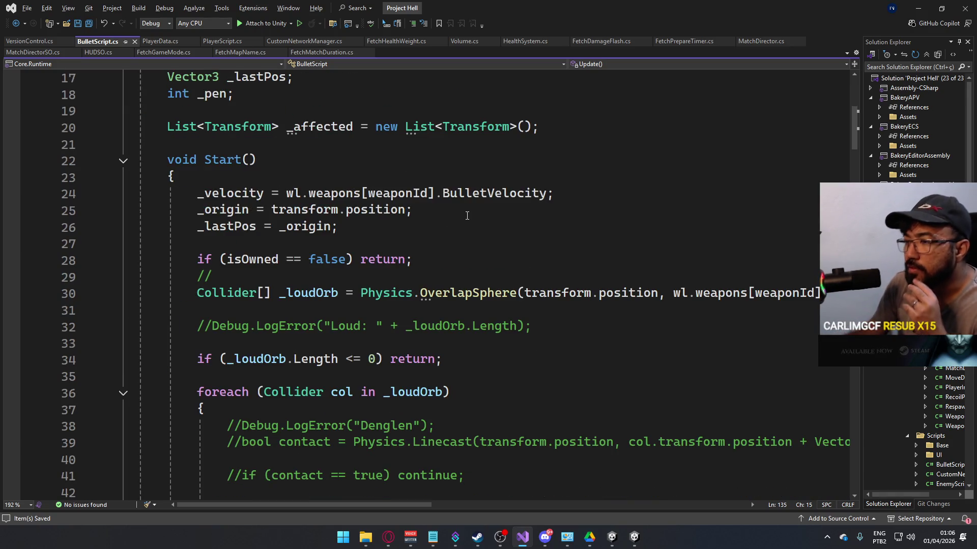
scroll(395, 276, "down", 8)
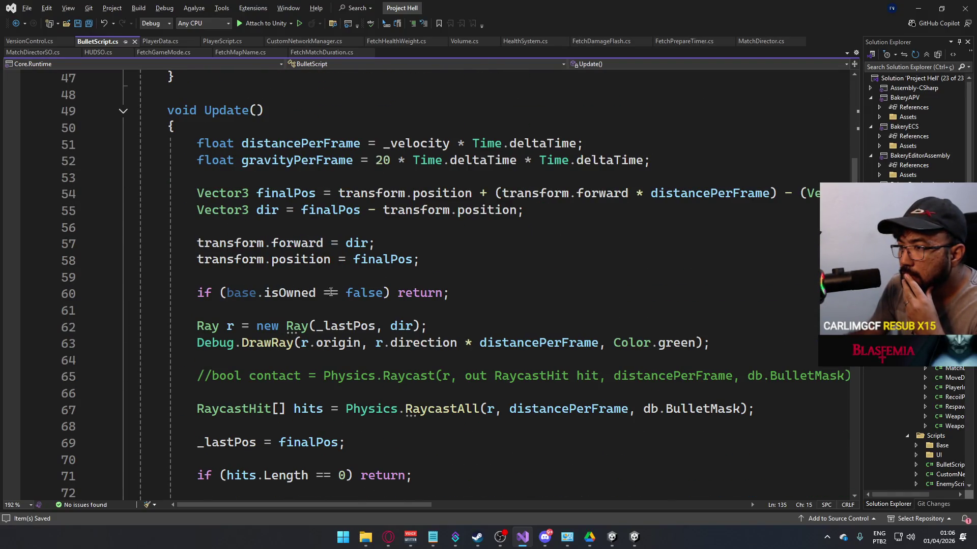
scroll(327, 280, "down", 8)
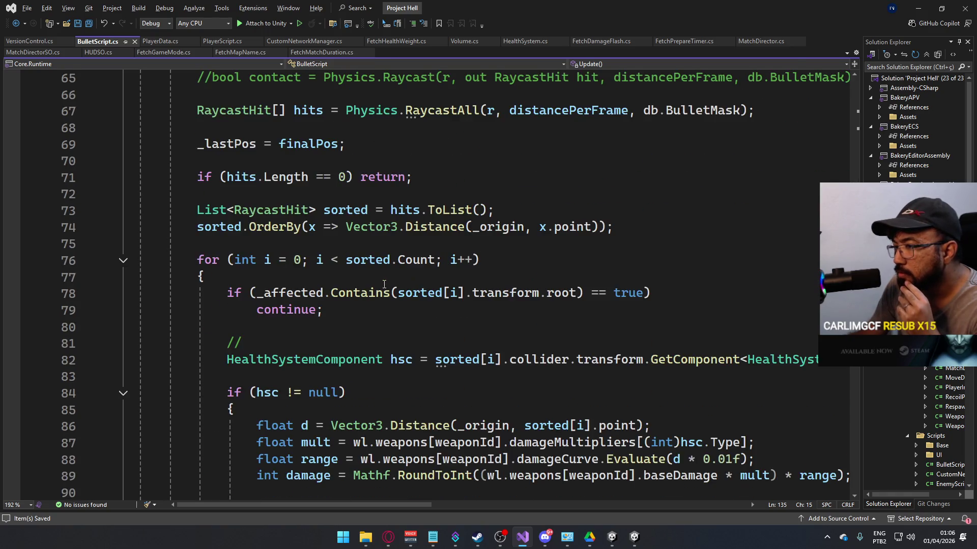
scroll(384, 285, "down", 2)
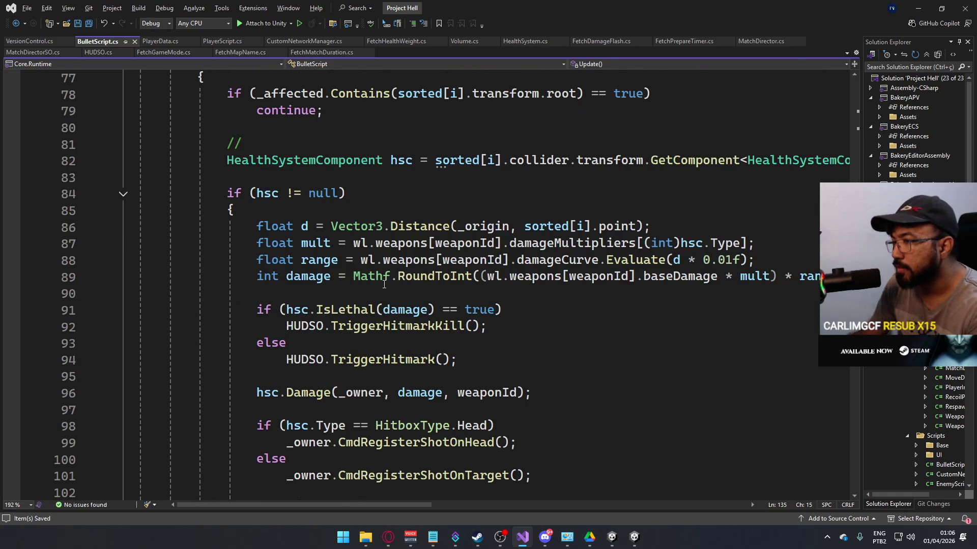
key("alt+Tab")
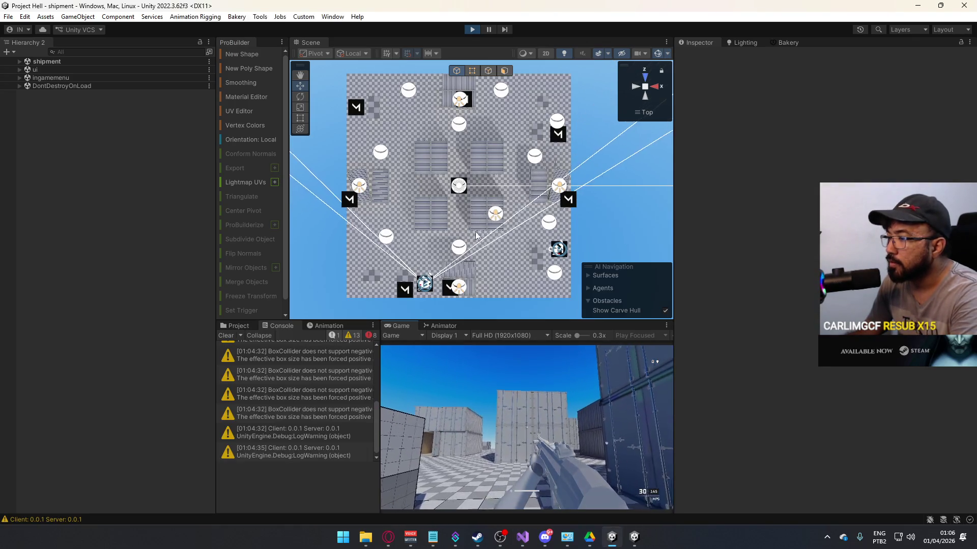
Step: Fire five MP5 shots at the containers in the fullscreen standalone Project Hell build
key("super")
key("super+Tab")
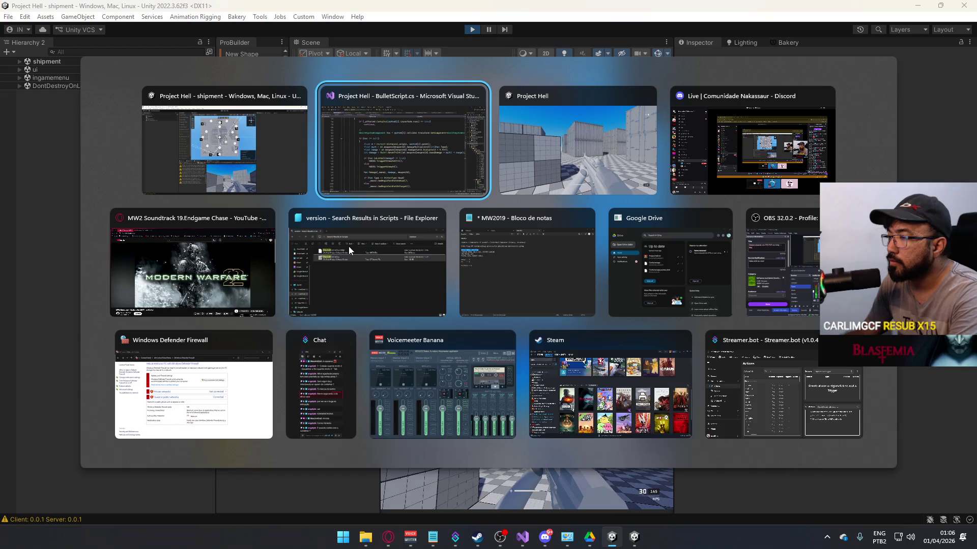
key("Return")
left_click(488, 274)
left_click(488, 274)
left_click(489, 274)
left_click(488, 275)
left_click(488, 275)
left_click(488, 275)
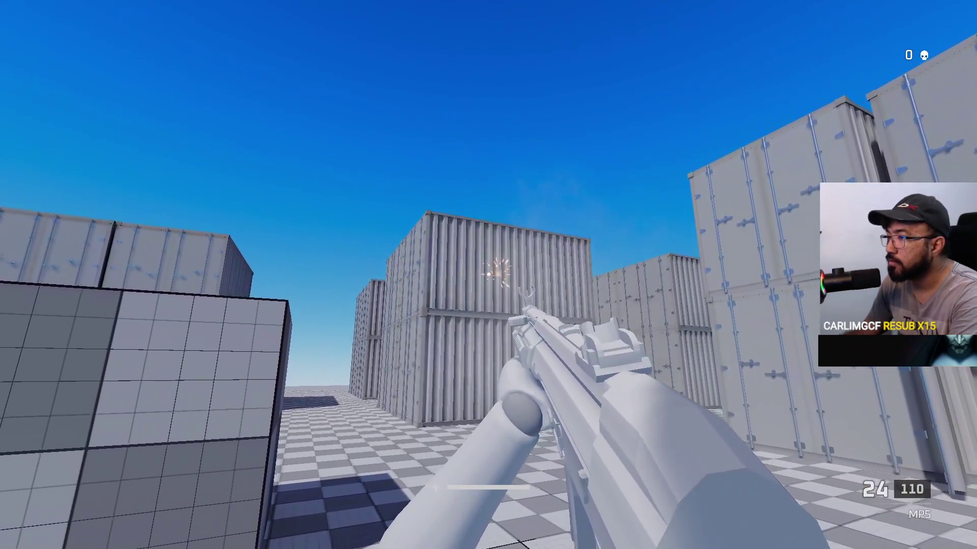
Step: Recheck the BulletScript code, then revisit the standalone game before returning to the Unity editor
key("Escape")
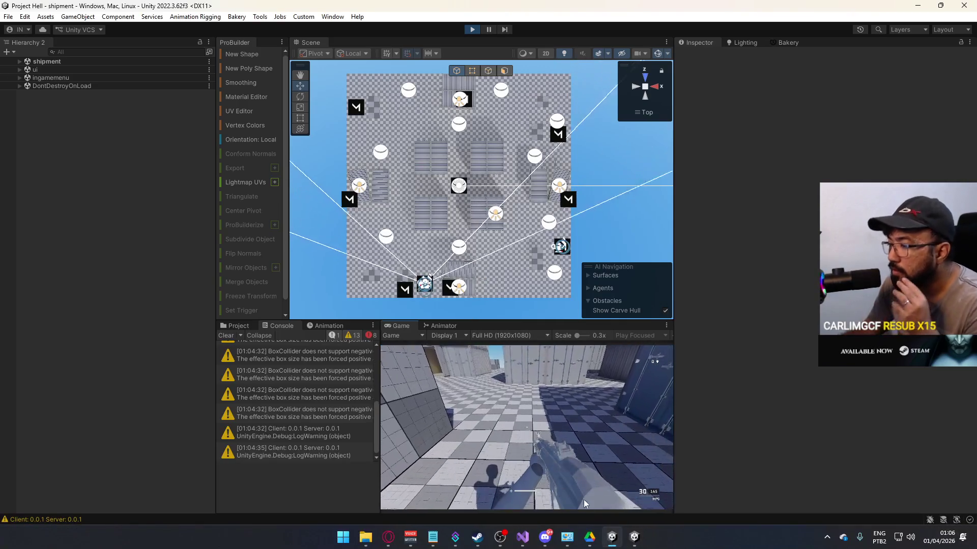
left_click(522, 537)
scroll(459, 381, "down", 2)
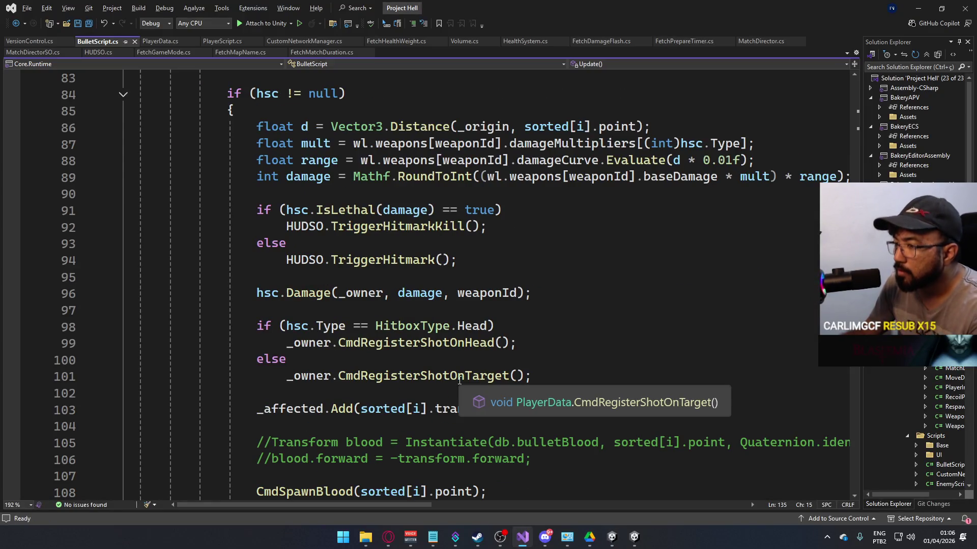
key("alt+Tab")
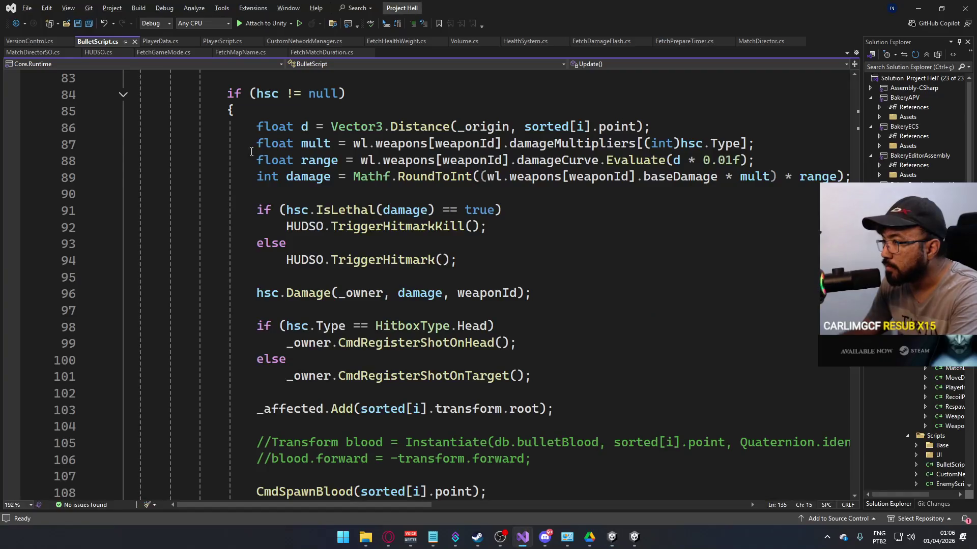
key("alt+Tab")
key("Tab")
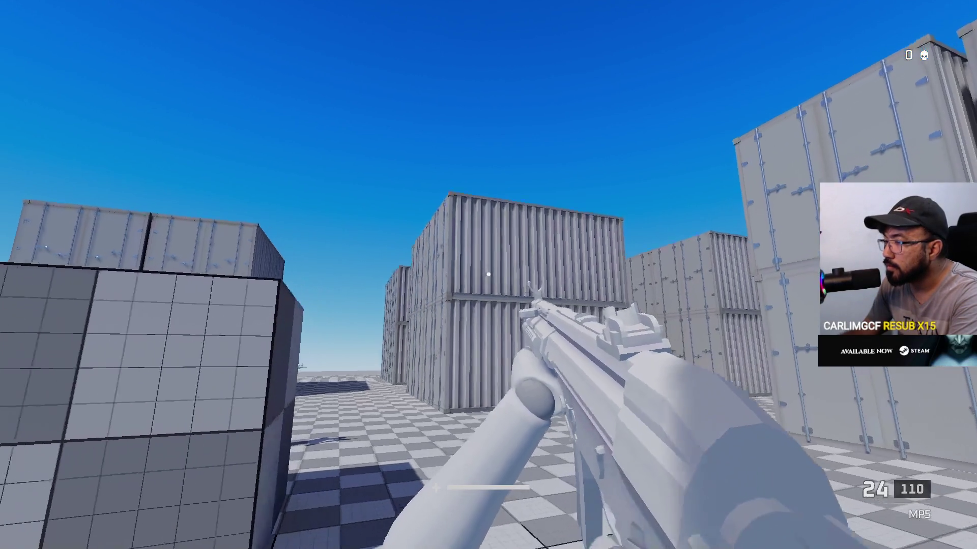
key("super")
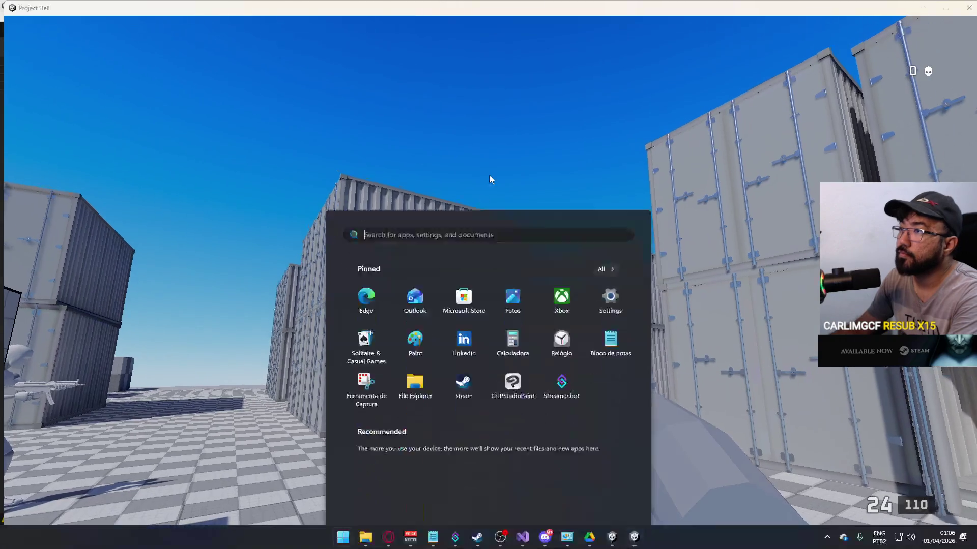
left_click(437, 15)
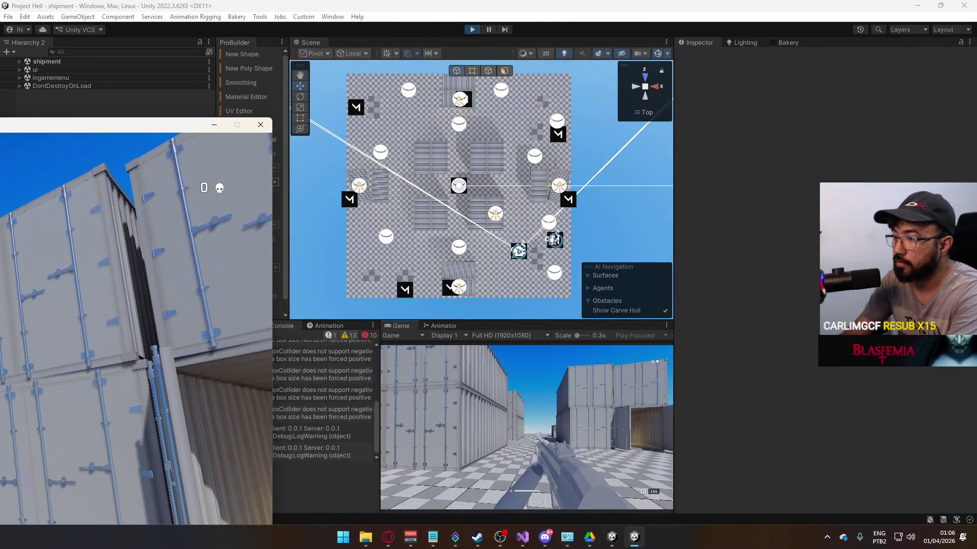
key("alt+Tab")
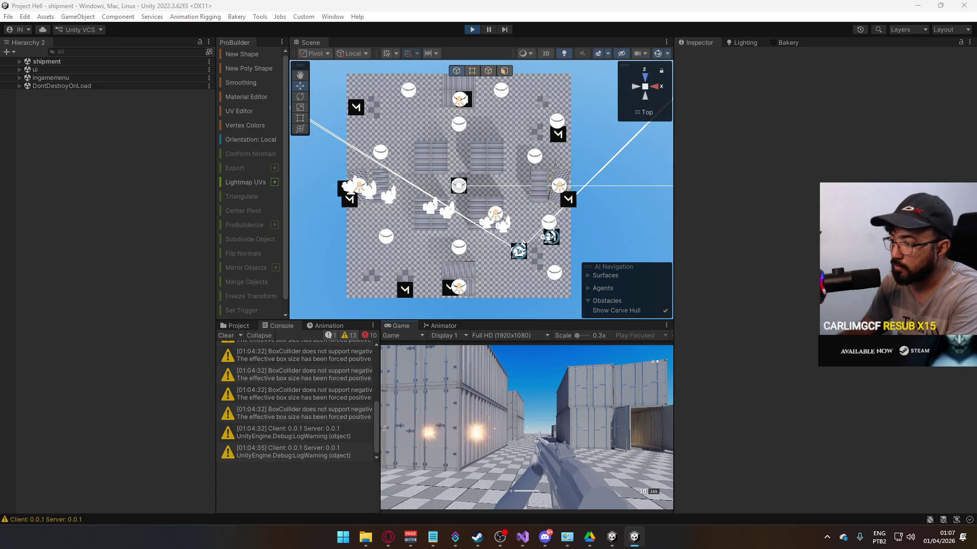
Step: Turn the view in the editor's running game, then expand and collapse the shipment hierarchy in the other editor
key("super")
key("super")
key("super")
key("super")
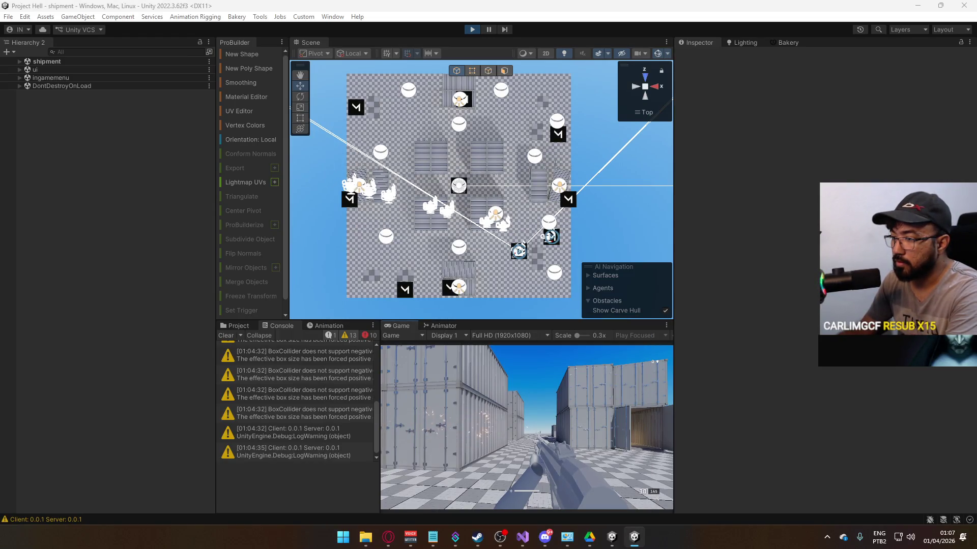
key("super")
key("super")
key("super")
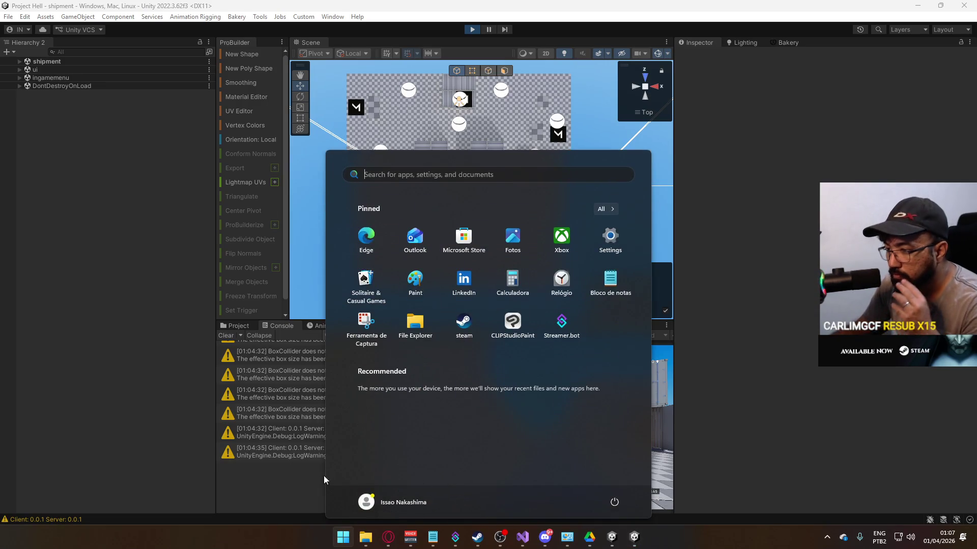
left_click(324, 475)
left_click(435, 483)
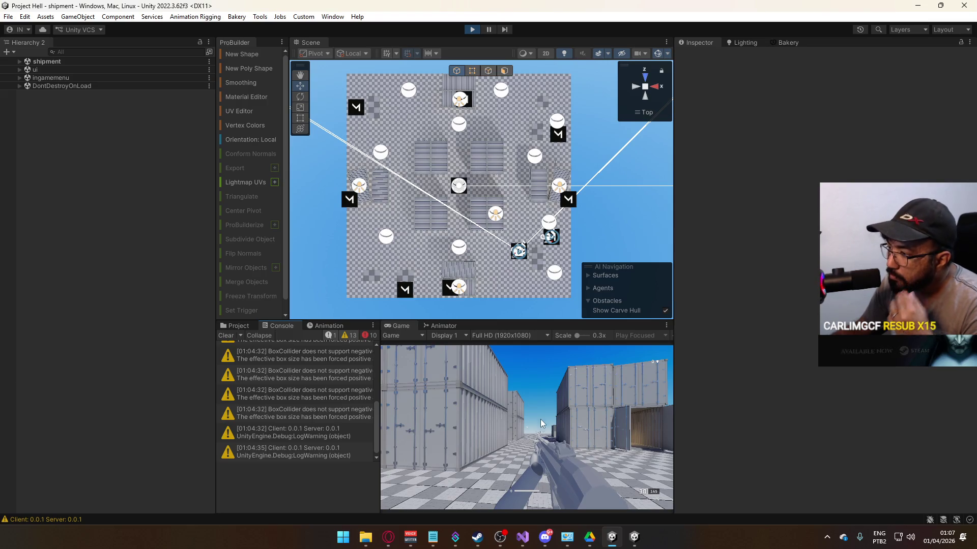
key("alt+Tab")
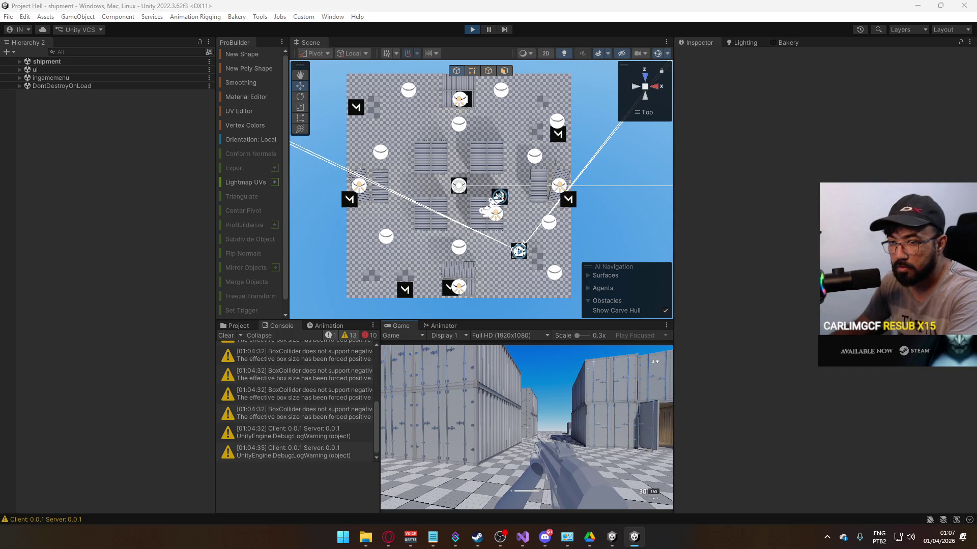
key("super")
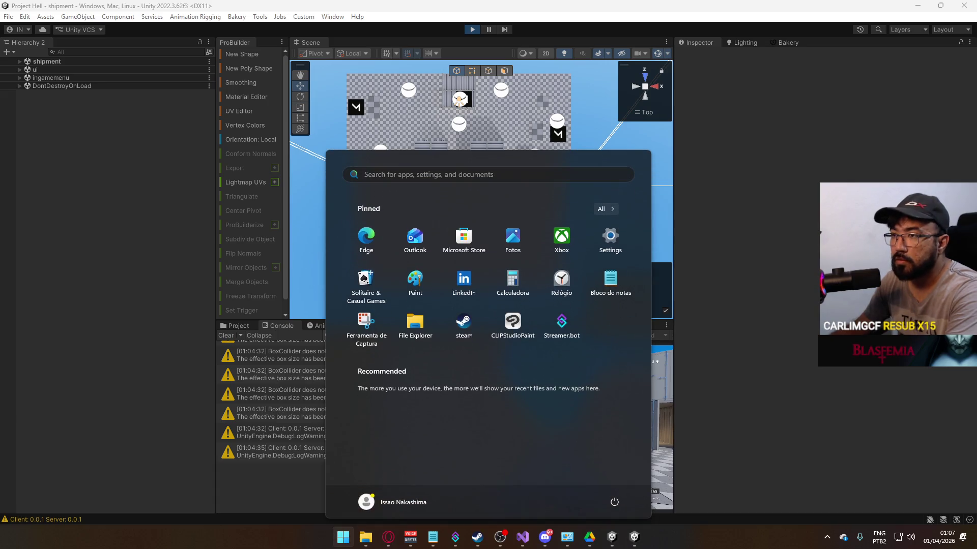
key("super")
key("super")
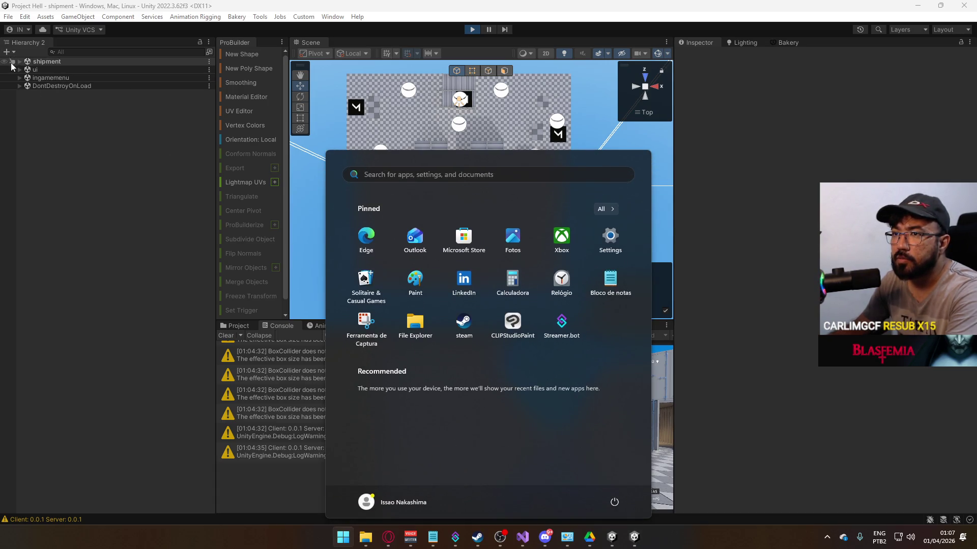
left_click(19, 61)
left_click(19, 61)
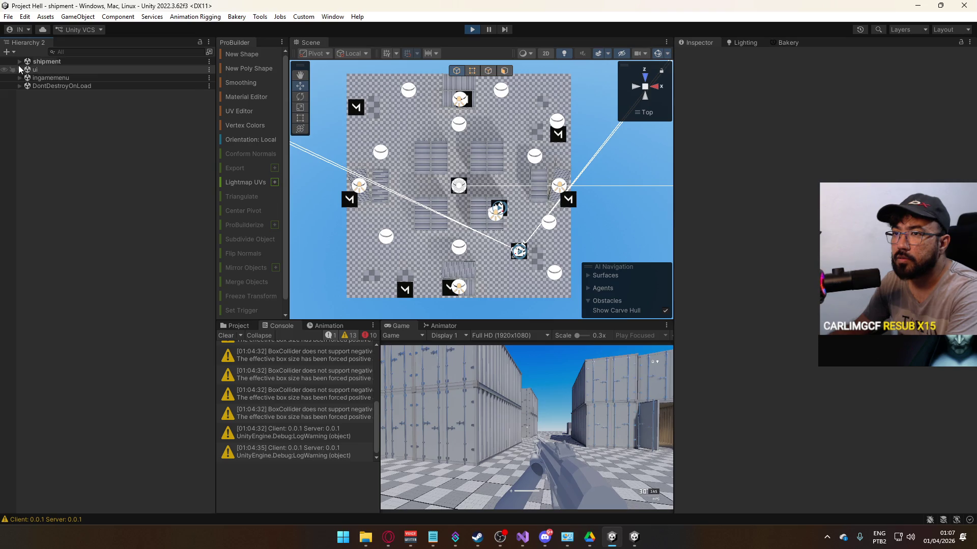
Step: Uncheck the Camera component on shipment > Player Camera > Overlay Cam, then move to the other editor
left_click(20, 61)
scroll(113, 214, "down", 10)
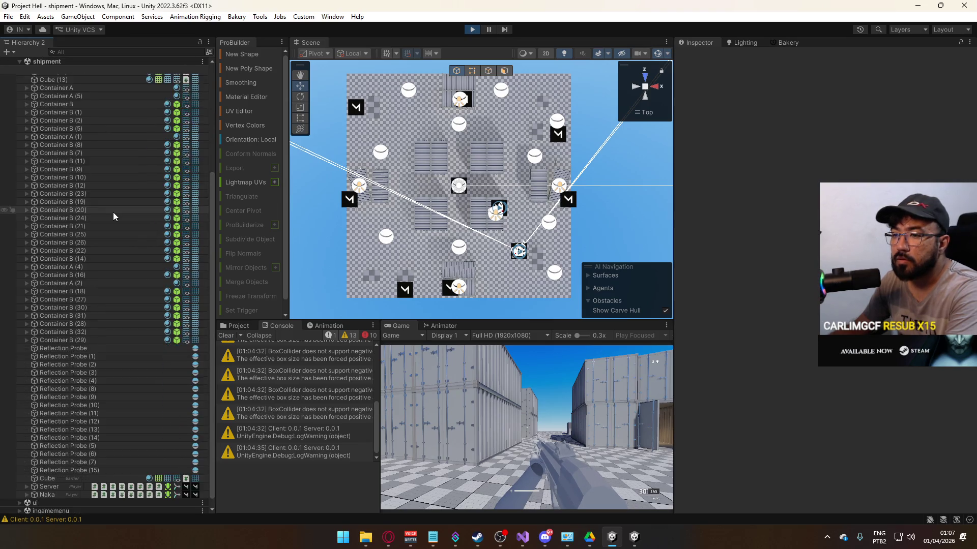
scroll(113, 218, "up", 9)
scroll(112, 221, "up", 1)
left_click(27, 176)
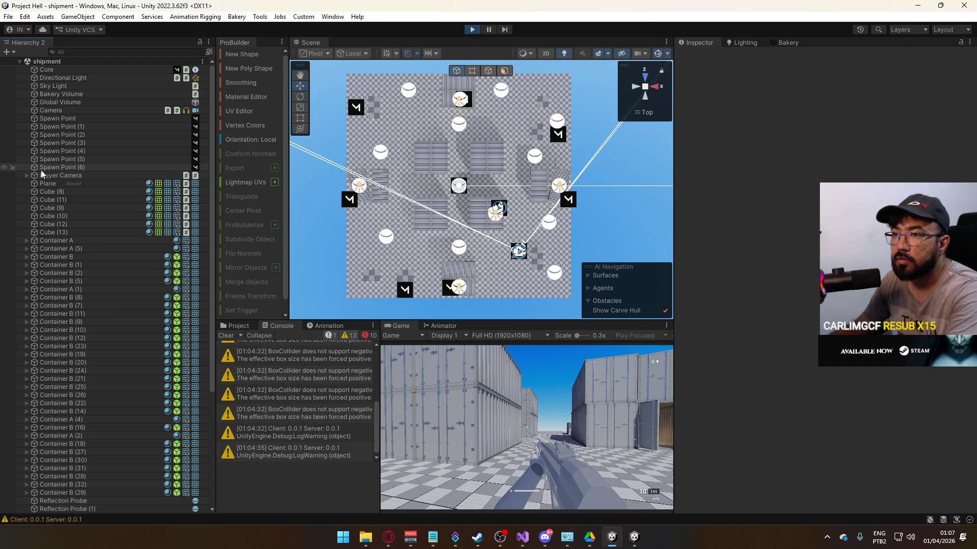
left_click(63, 183)
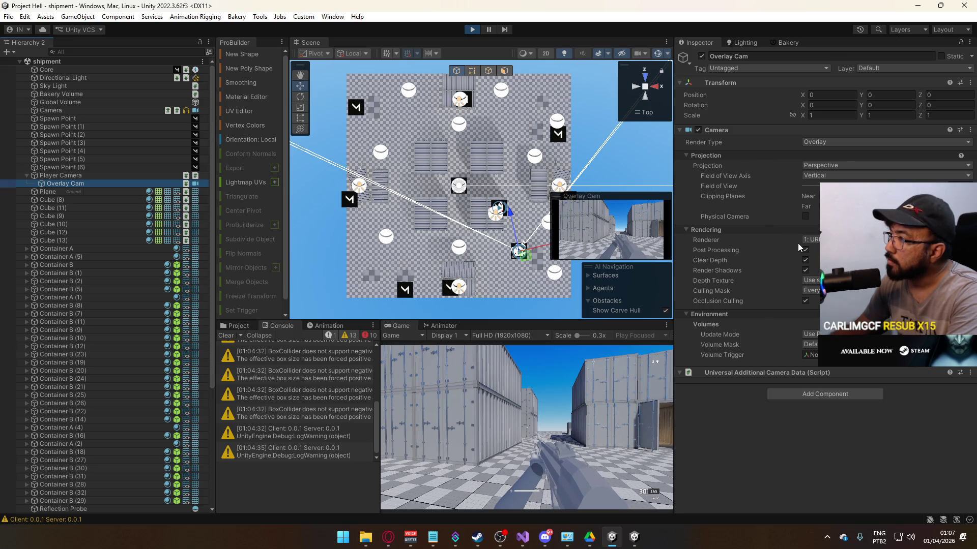
left_click(699, 131)
key("alt+Tab")
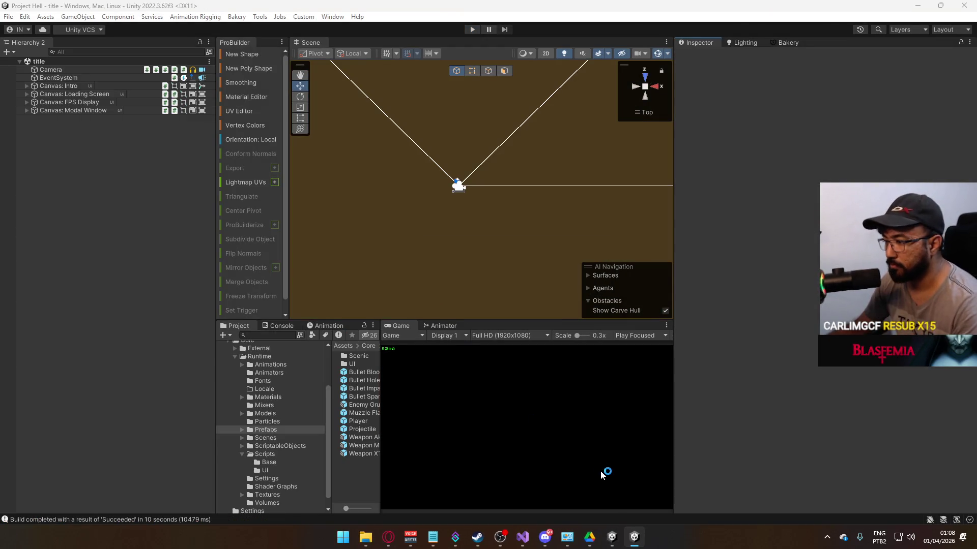
Step: Enter play mode in the second editor, host the shipment map, and clear the Console
left_click(611, 537)
left_click(476, 32)
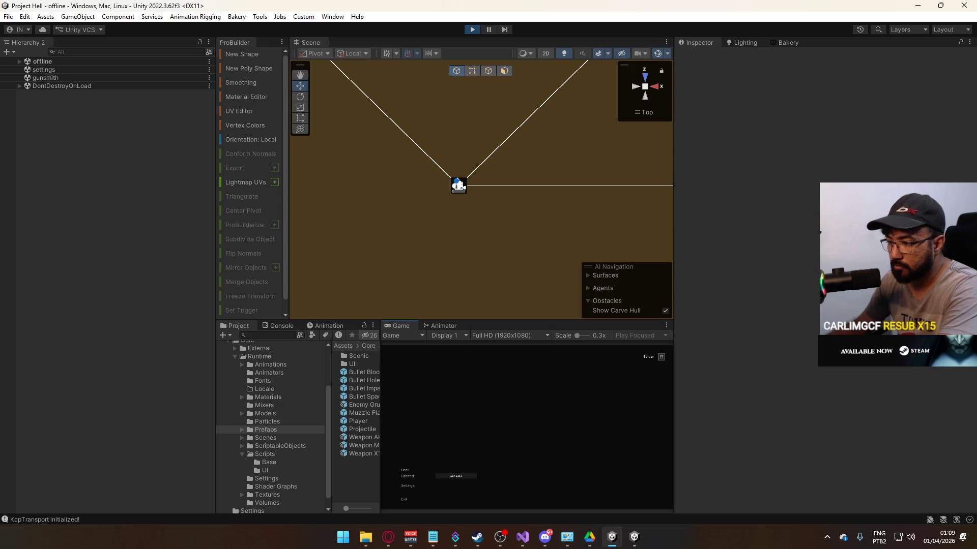
left_click(409, 469)
key("super")
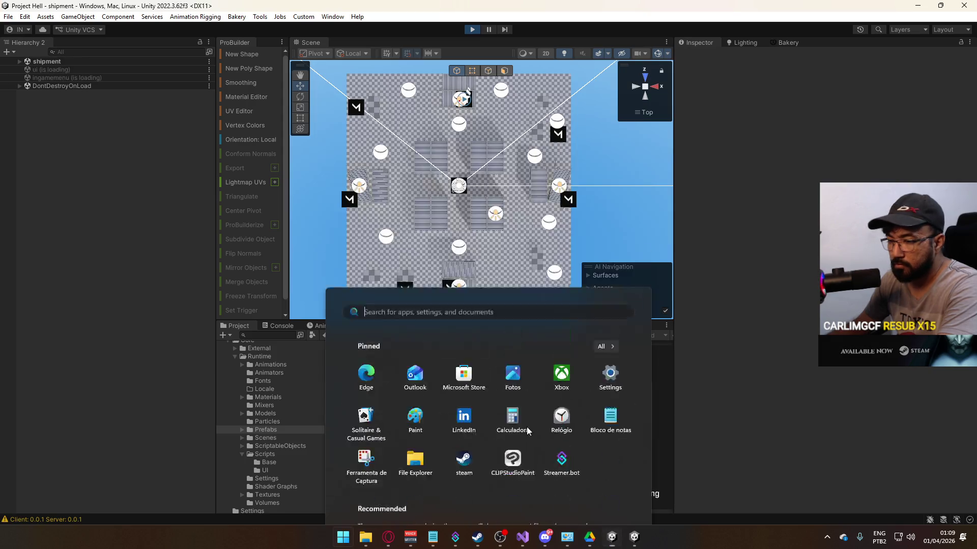
key("super")
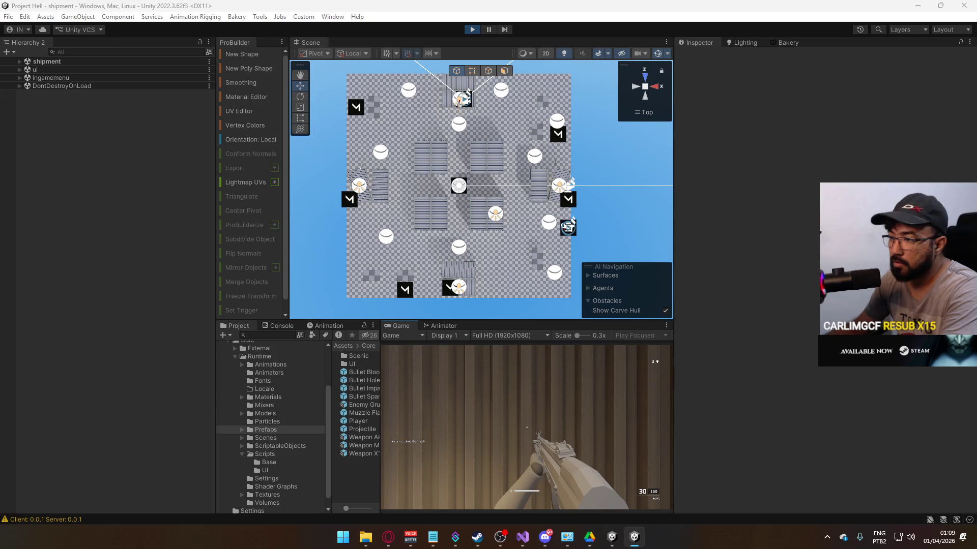
key("super")
key("super")
key("super")
key("super")
key("super")
key("super")
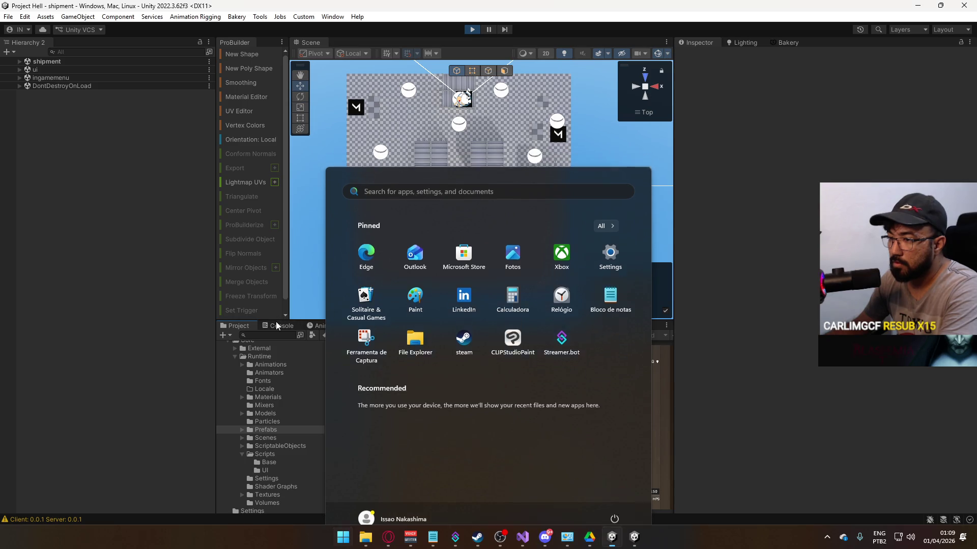
left_click(280, 325)
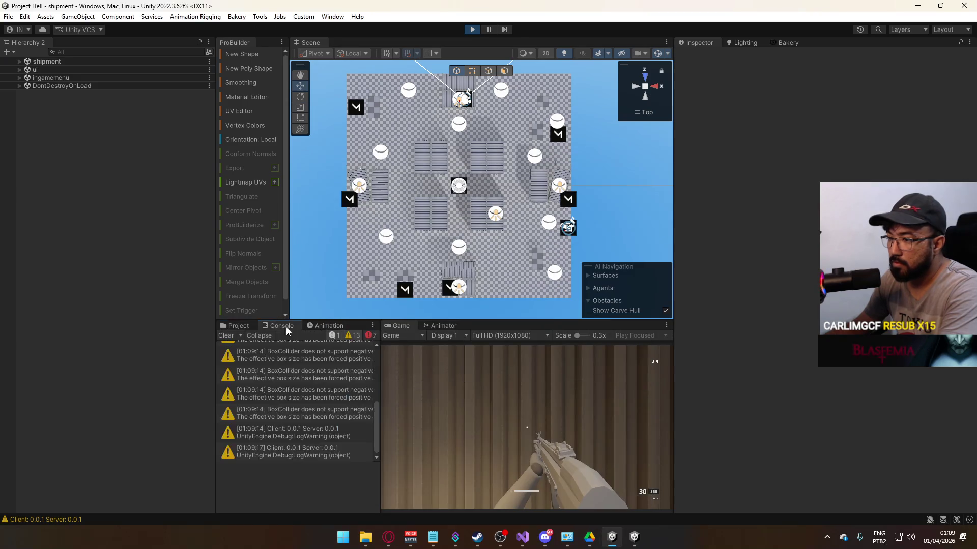
left_click(226, 336)
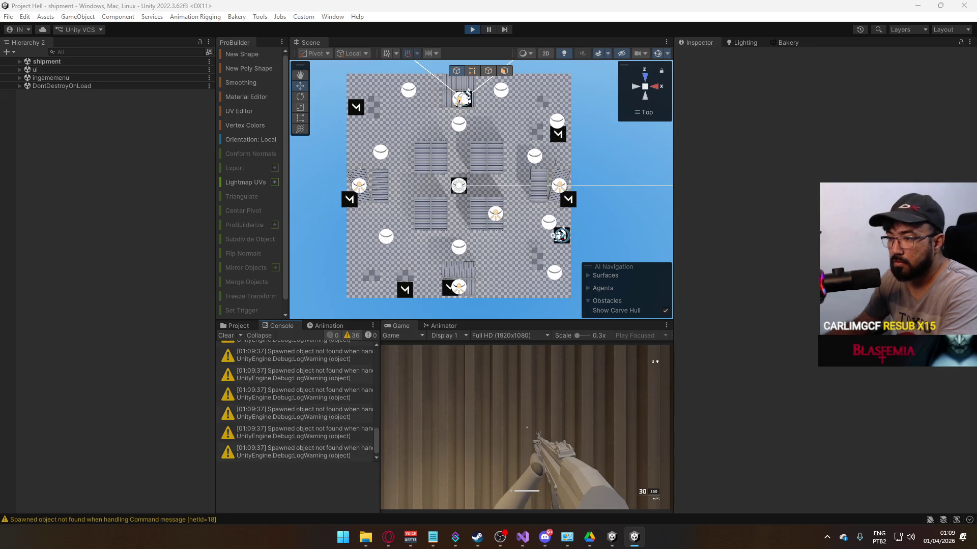
Step: Exit play mode and close the project hell.exe game window from the taskbar
key("super")
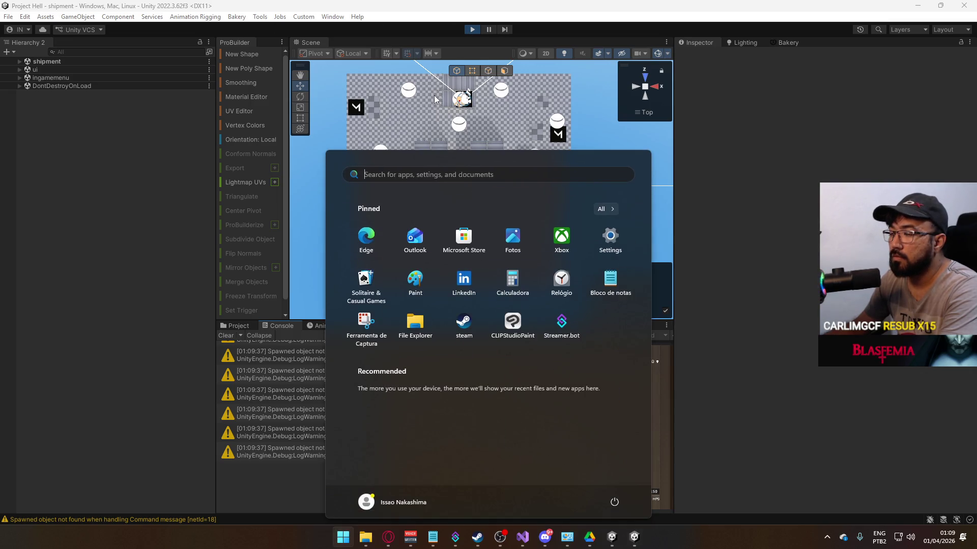
key("super")
key("super")
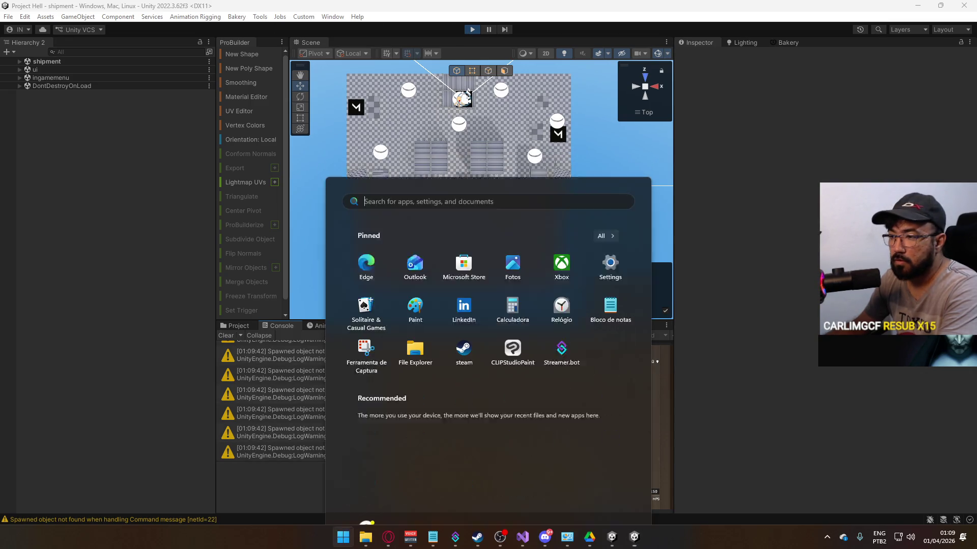
left_click(472, 29)
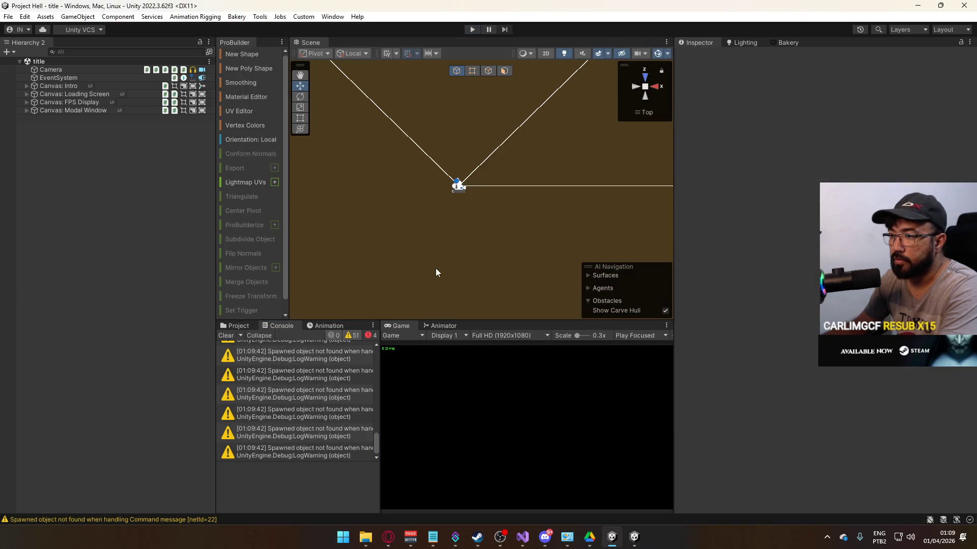
right_click(634, 536)
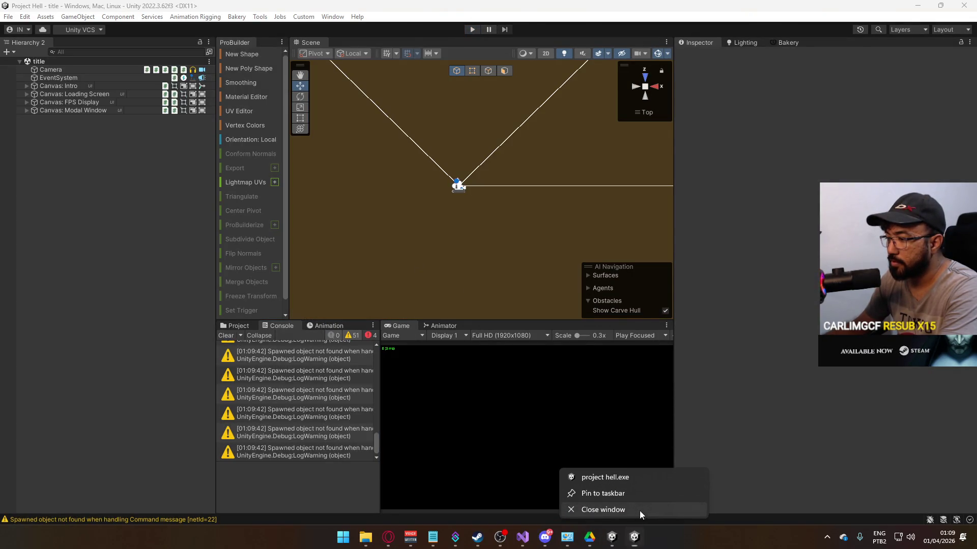
left_click(640, 511)
left_click(422, 327)
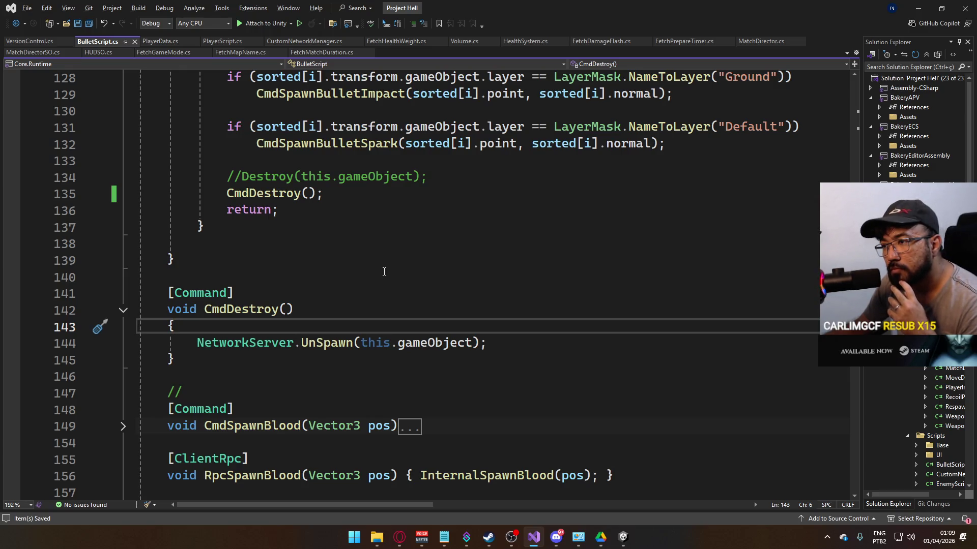
Step: Scroll through BulletScript.cs's hit and penetration loop to review the logic
scroll(384, 268, "up", 1)
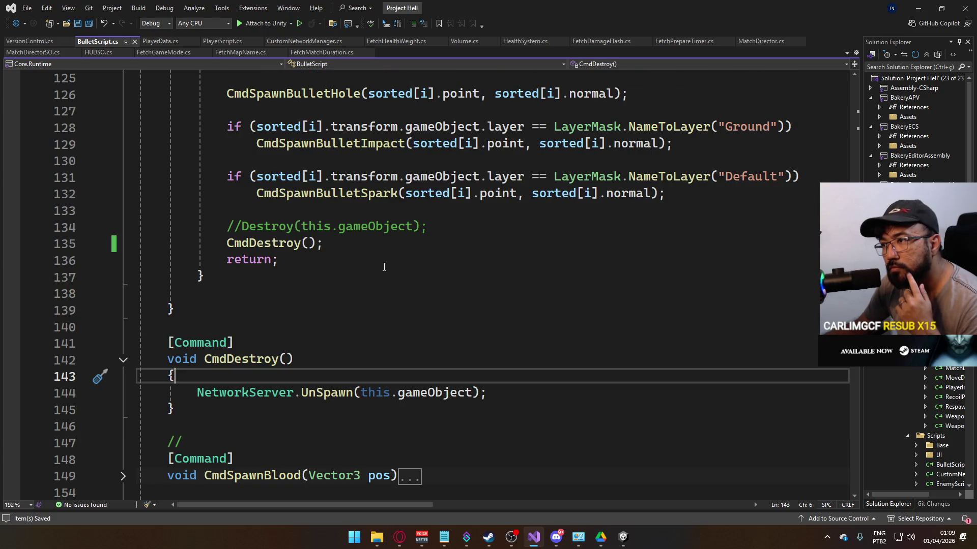
scroll(384, 268, "down", 2)
scroll(384, 266, "down", 4)
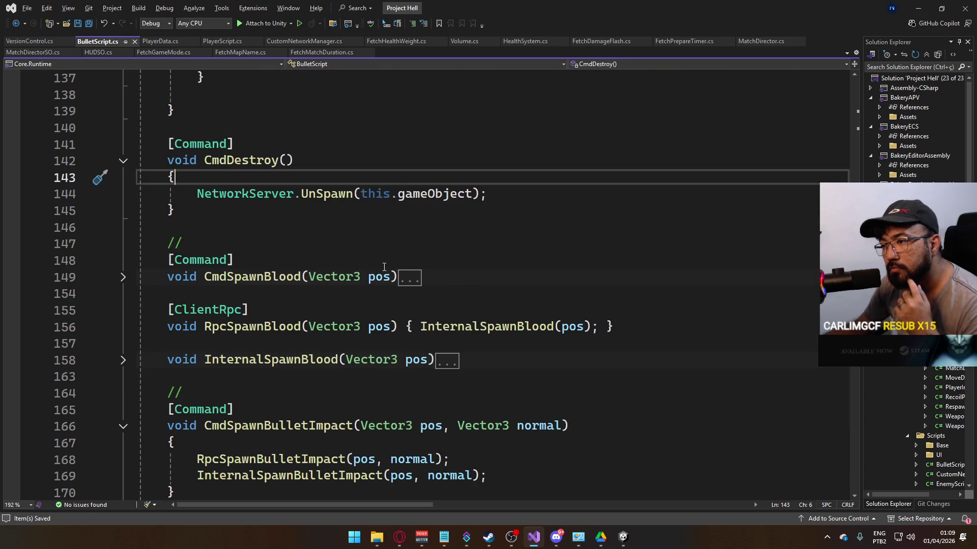
scroll(374, 261, "up", 3)
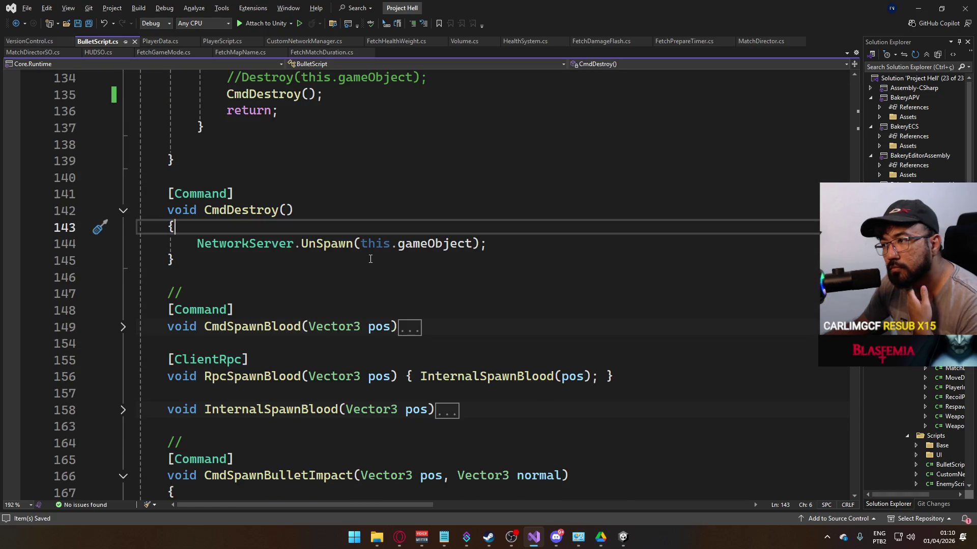
scroll(370, 259, "up", 1)
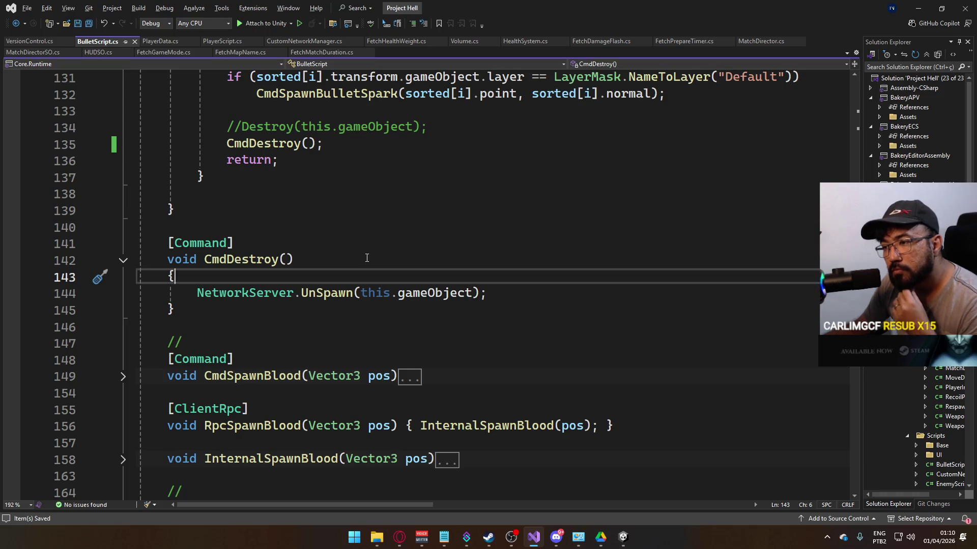
scroll(367, 258, "down", 2)
scroll(330, 287, "down", 2)
scroll(333, 286, "up", 3)
scroll(335, 286, "down", 3)
scroll(336, 285, "up", 8)
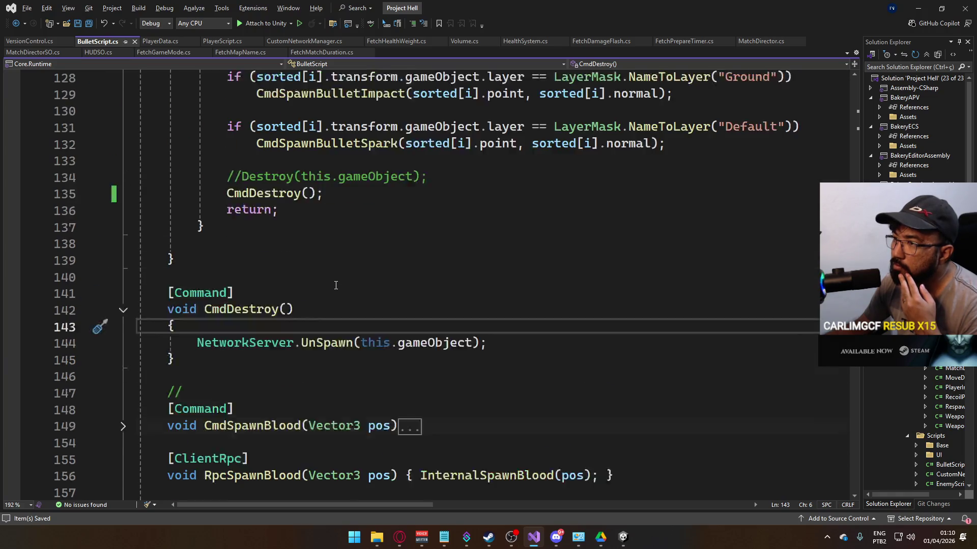
scroll(364, 287, "up", 4)
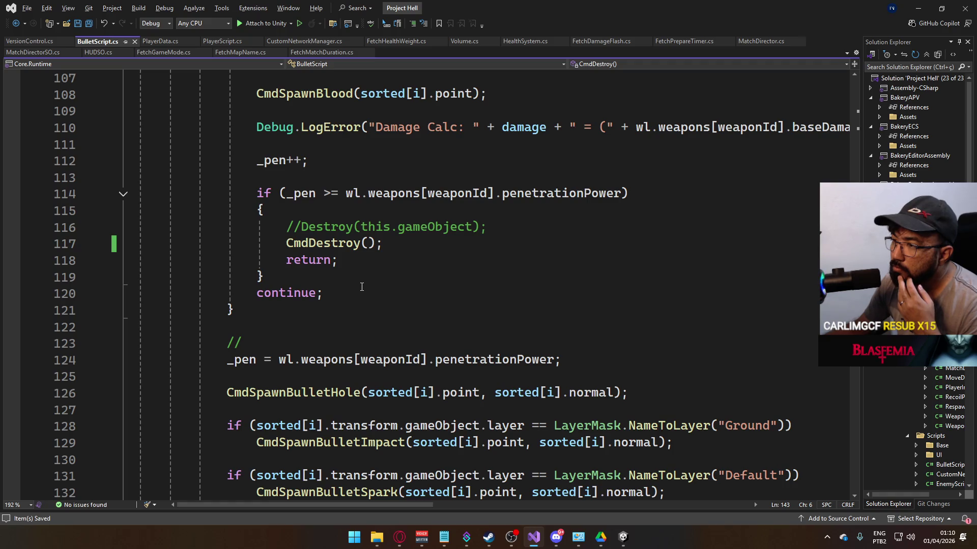
scroll(362, 286, "up", 6)
scroll(362, 286, "up", 3)
scroll(362, 285, "down", 2)
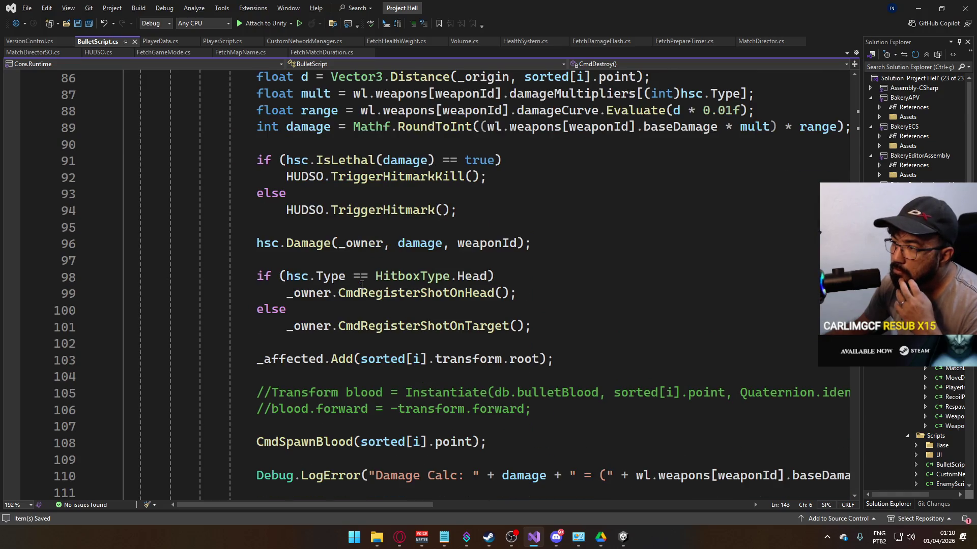
scroll(362, 284, "down", 2)
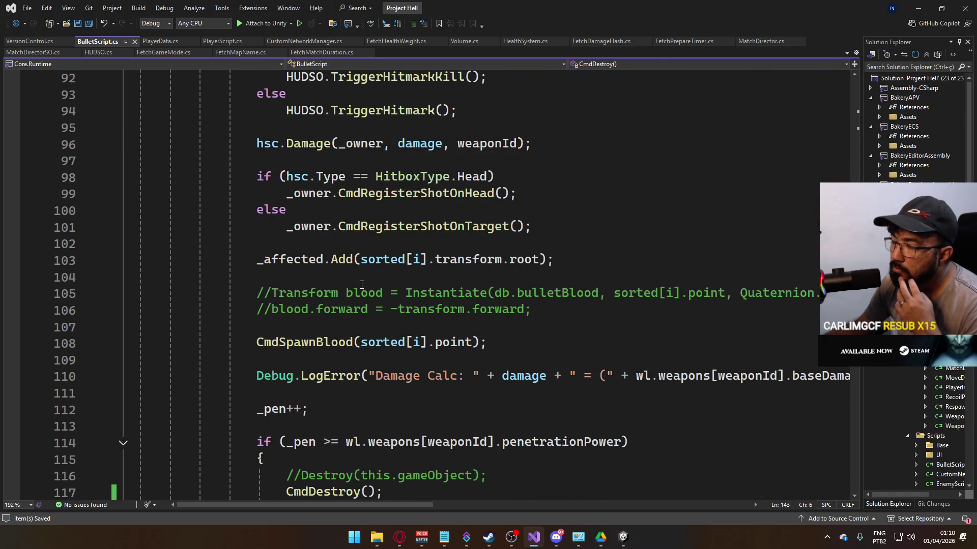
scroll(362, 285, "down", 2)
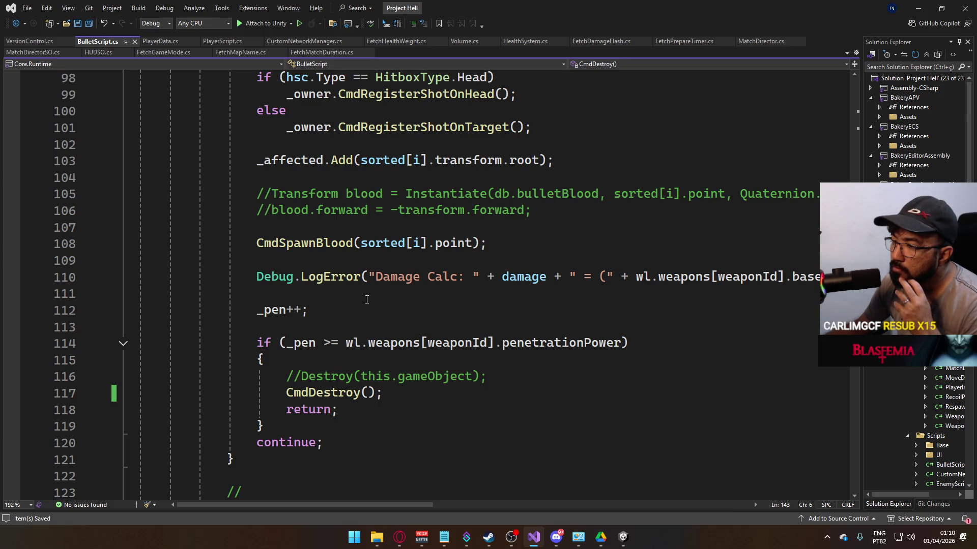
scroll(364, 298, "down", 4)
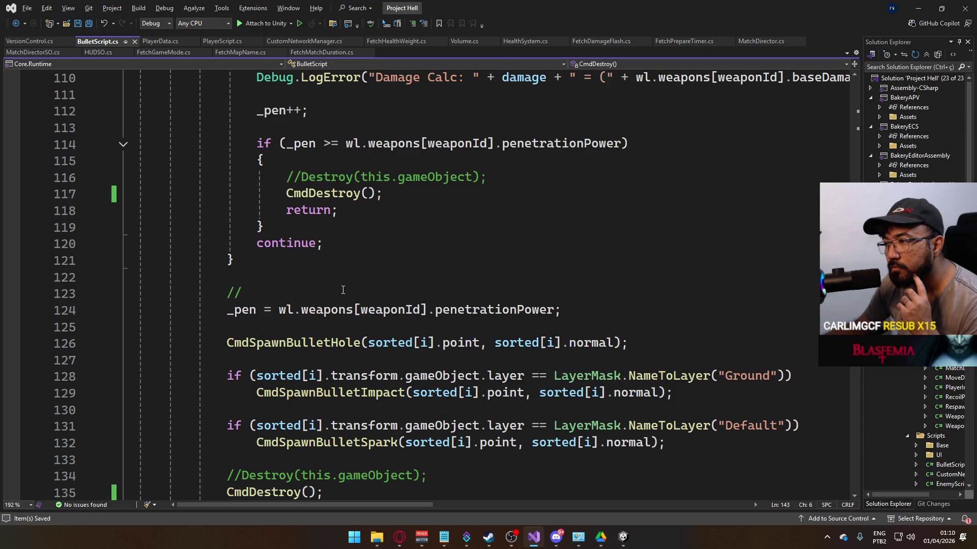
scroll(313, 303, "down", 2)
scroll(325, 305, "up", 5)
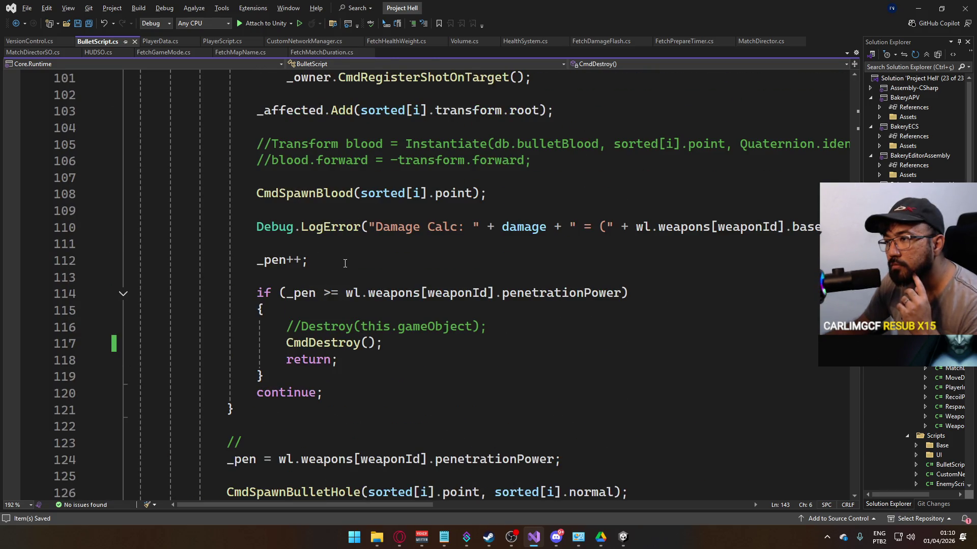
scroll(345, 263, "down", 2)
Step: Select line 124 to inspect _pen, then position at the return on line 136
mouse_move(564, 360)
left_mouse_down()
mouse_move(277, 349)
mouse_move(229, 360)
left_mouse_up()
scroll(339, 330, "up", 2)
scroll(391, 328, "down", 3)
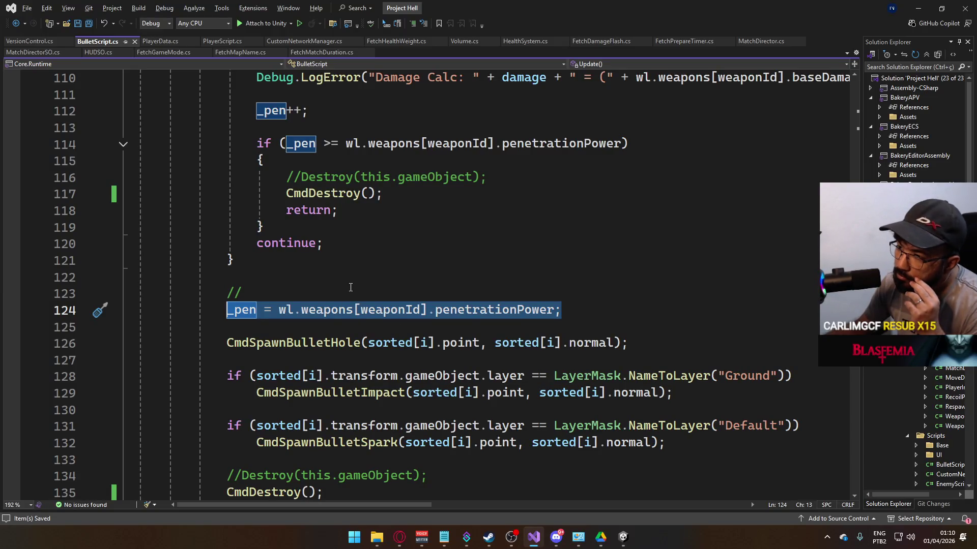
scroll(351, 288, "down", 1)
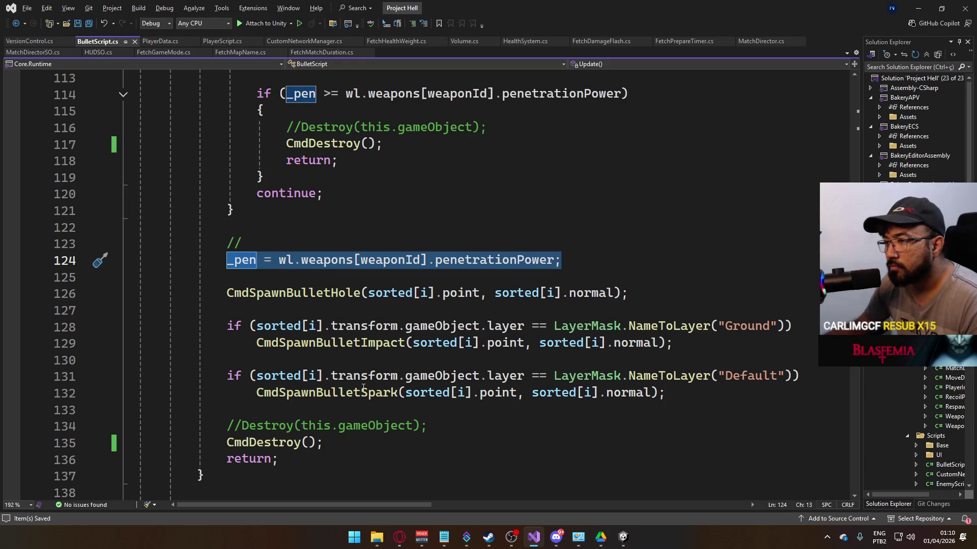
scroll(383, 289, "up", 3)
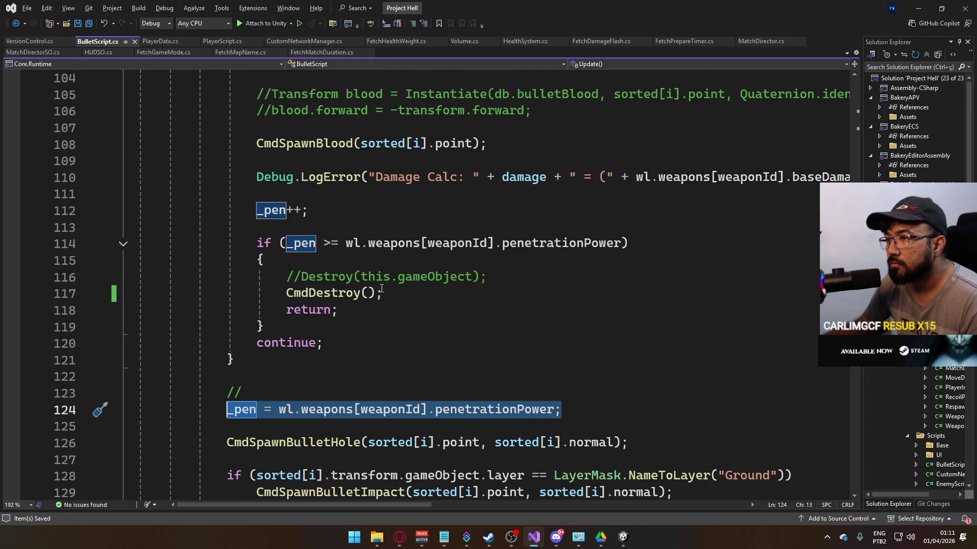
scroll(381, 289, "up", 6)
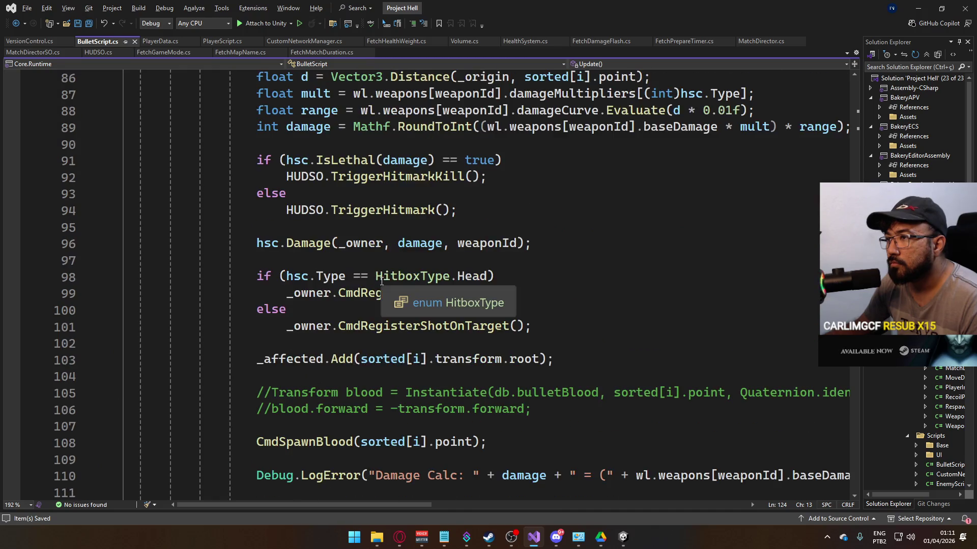
scroll(382, 282, "up", 3)
scroll(383, 284, "down", 8)
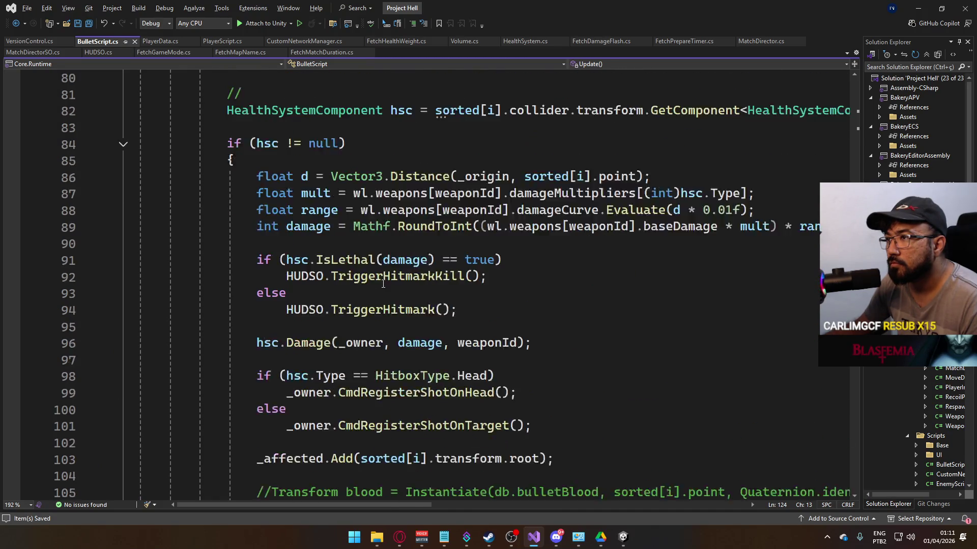
scroll(383, 284, "down", 2)
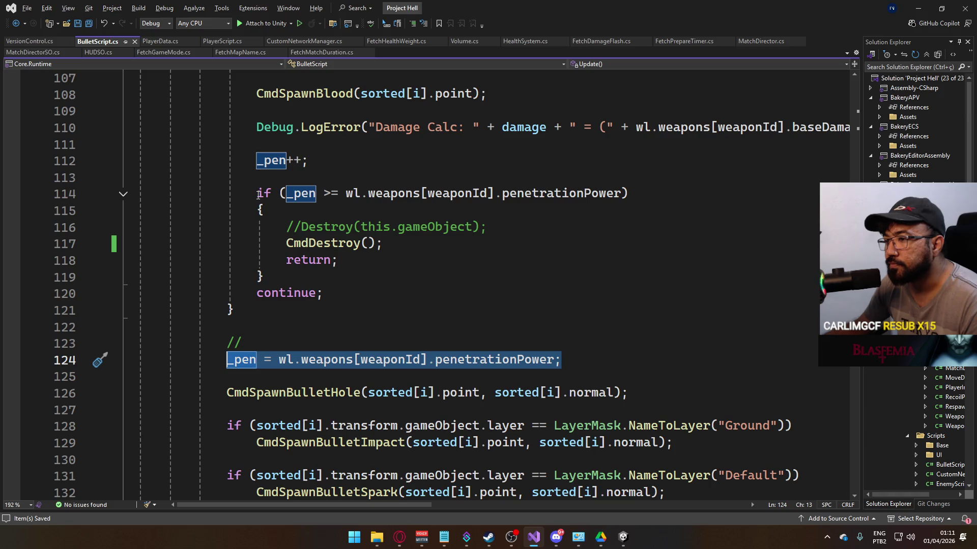
scroll(358, 276, "down", 3)
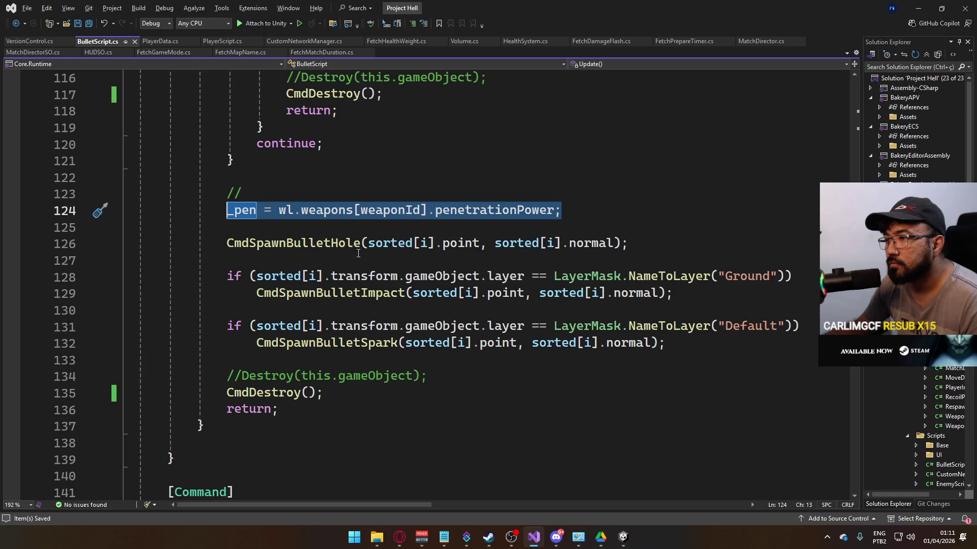
scroll(407, 297, "up", 1)
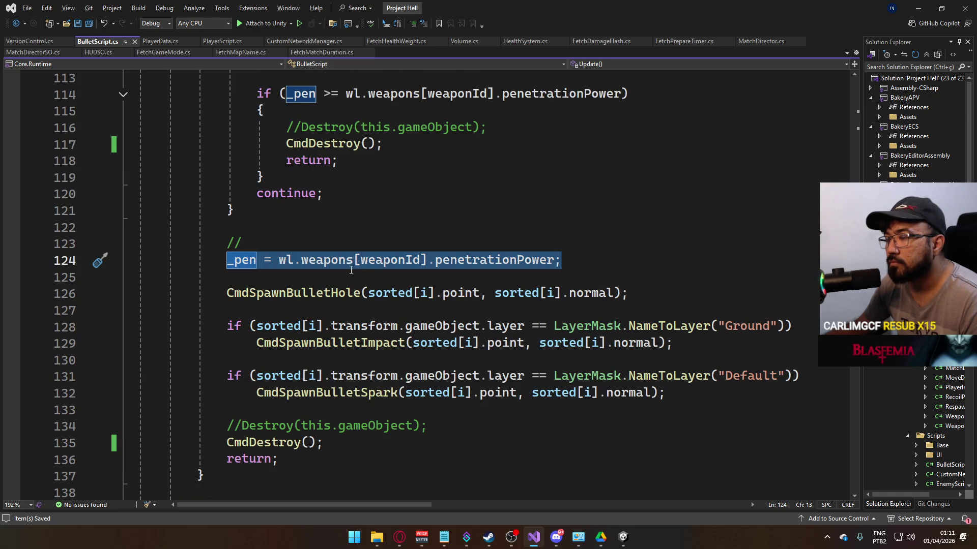
scroll(351, 270, "down", 2)
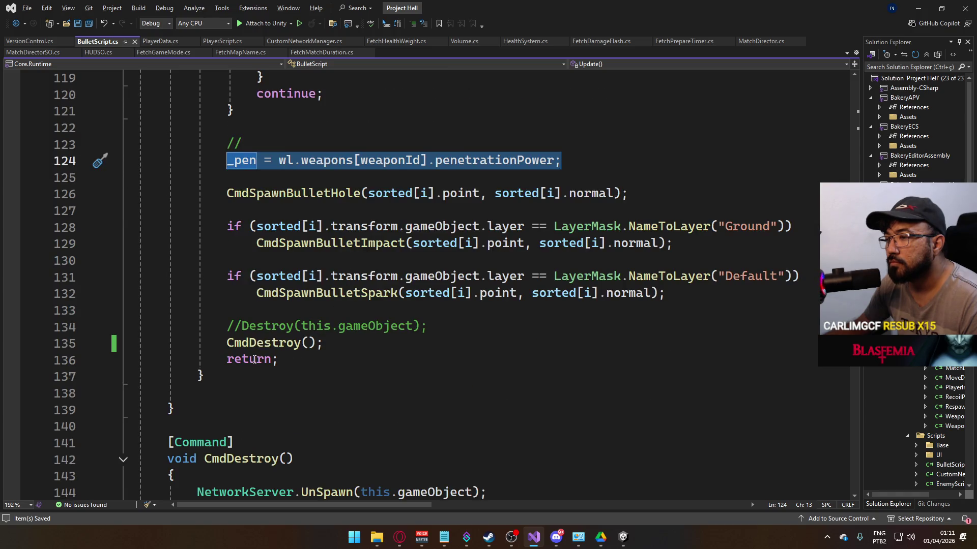
left_click(209, 375)
scroll(312, 323, "up", 17)
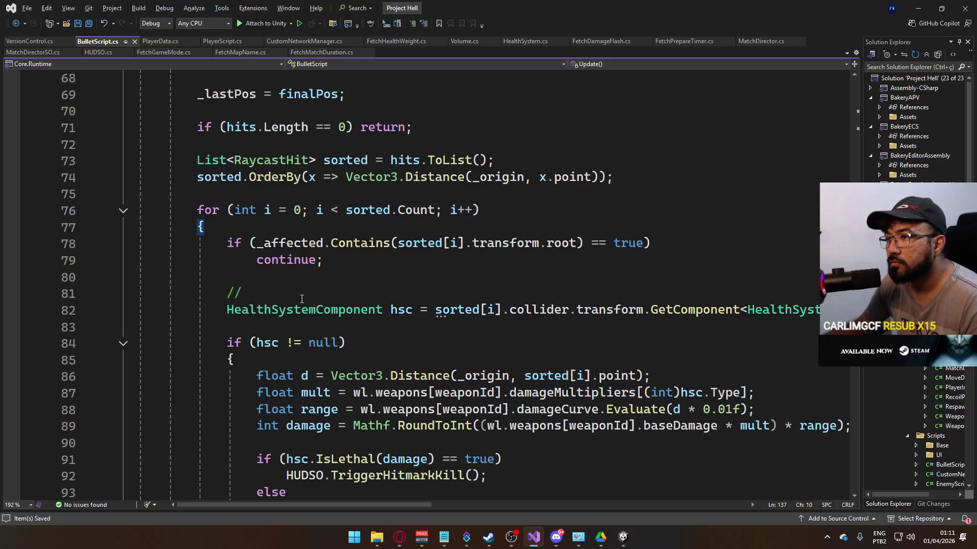
scroll(304, 297, "down", 18)
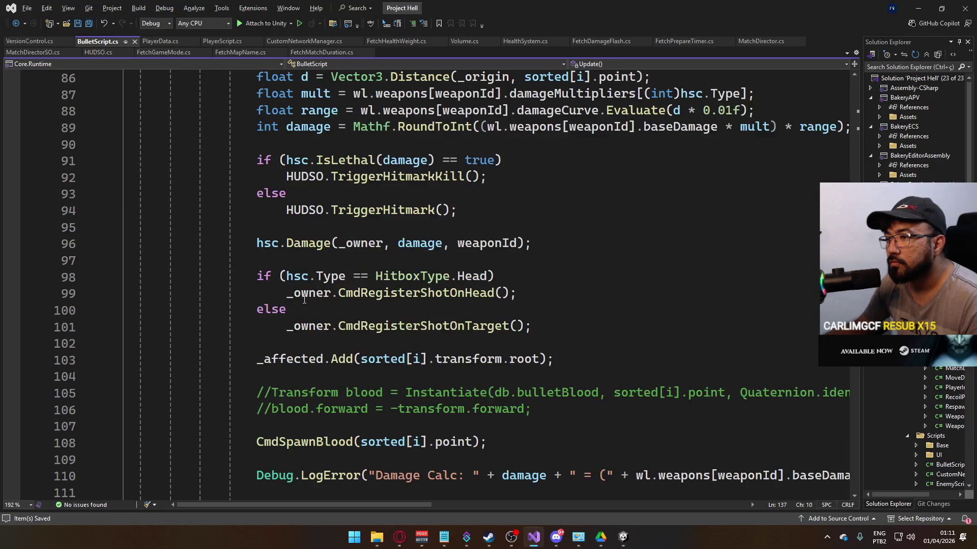
left_click(304, 309)
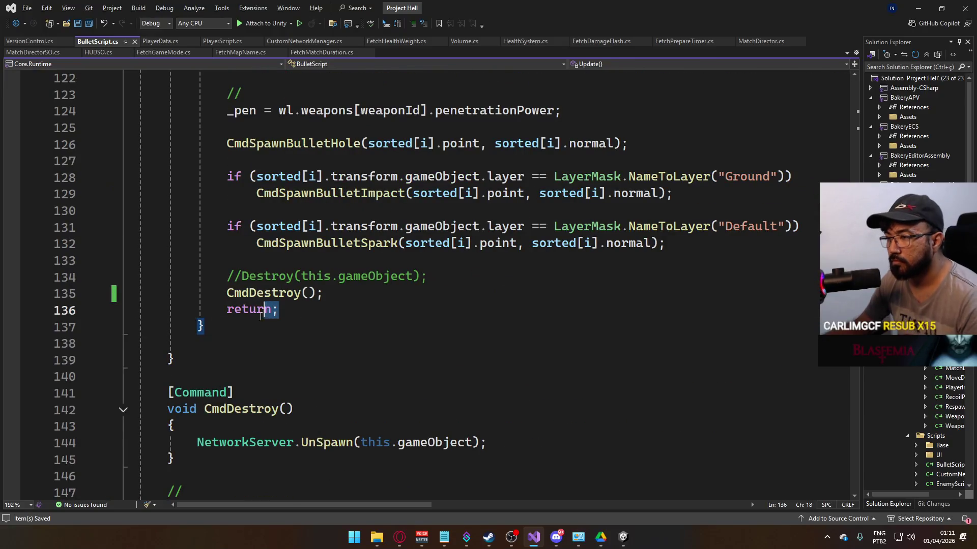
Step: Delete the return after the final CmdDestroy and clear the stray character and blank lines near line 117
key("shift+Home")
key("BackSpace")
key("BackSpace")
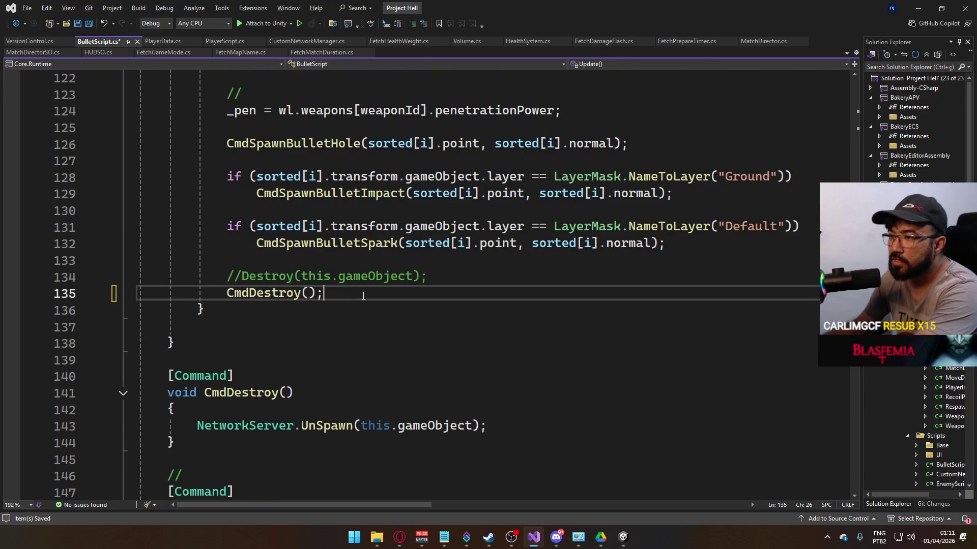
scroll(331, 297, "up", 5)
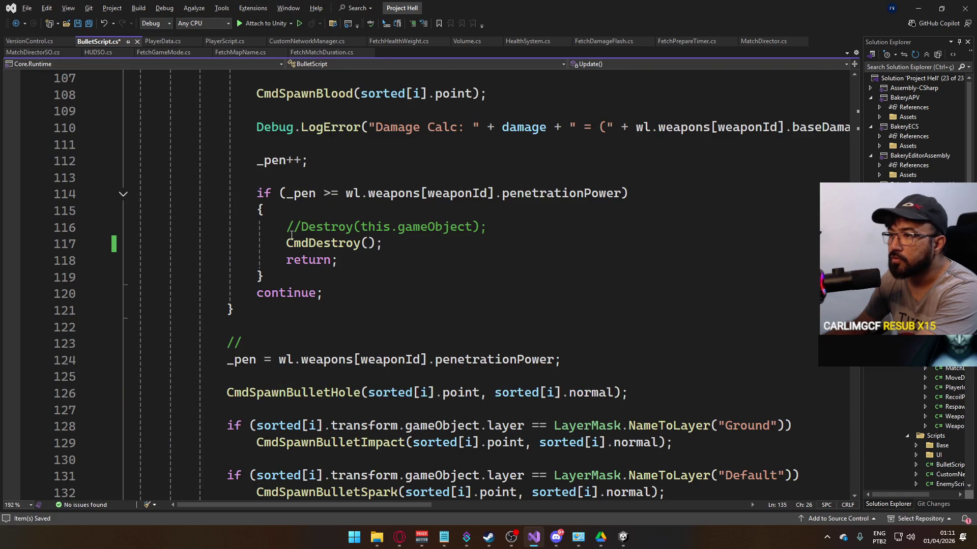
left_click(286, 239)
key("Return")
key("Return")
key("Up")
key("Up")
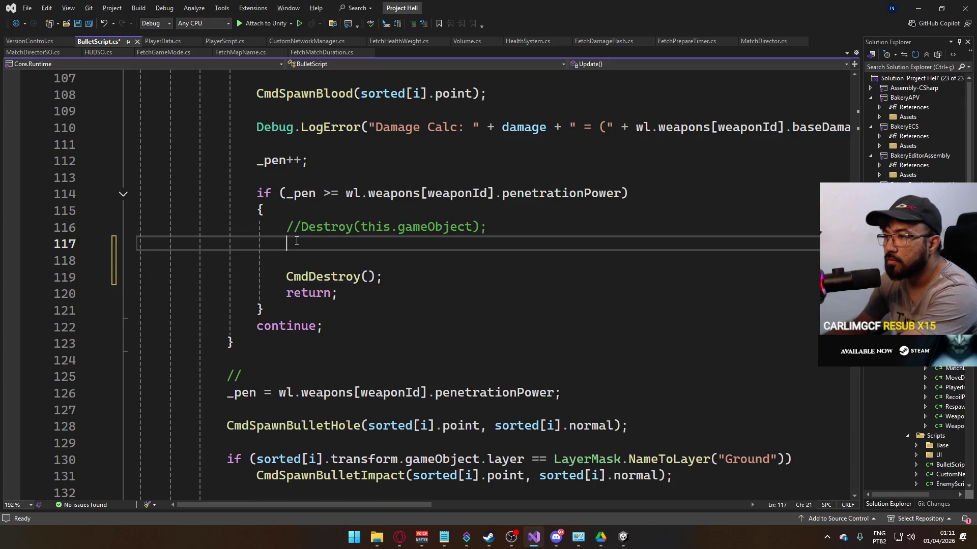
left_click_drag(294, 243, 285, 244)
type("1")
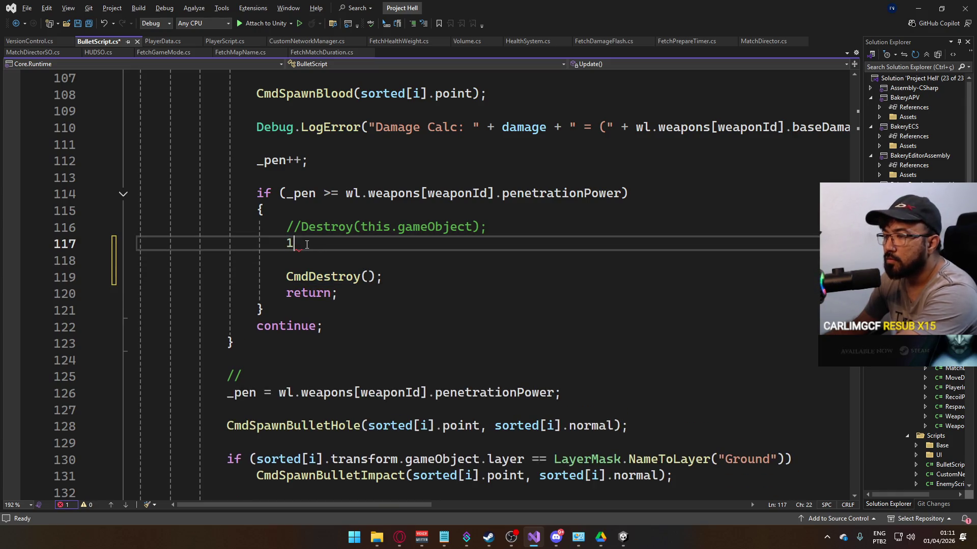
key("BackSpace")
key("BackSpace")
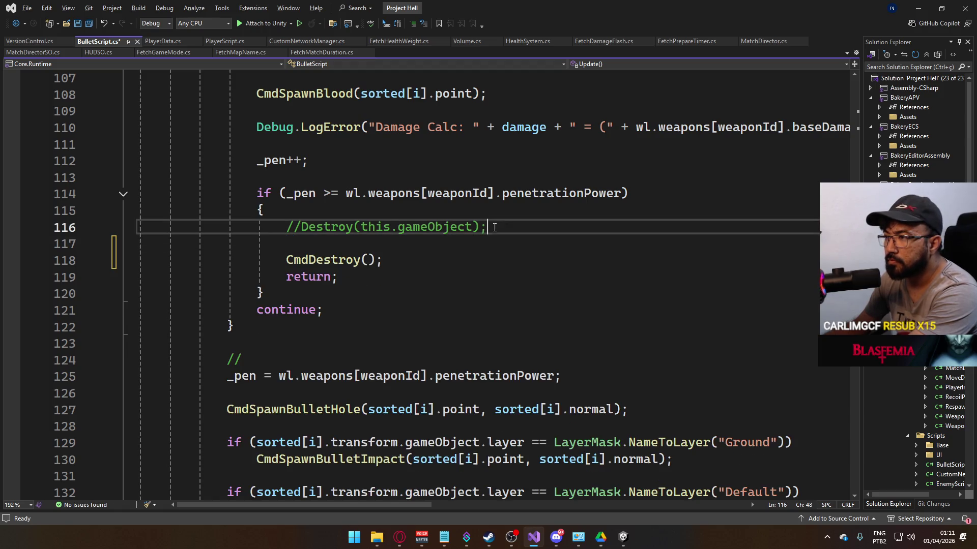
key("Delete")
Step: Comment out CmdDestroy() on line 117 with //, remove the stray *, and save
left_click(287, 243)
type("//")
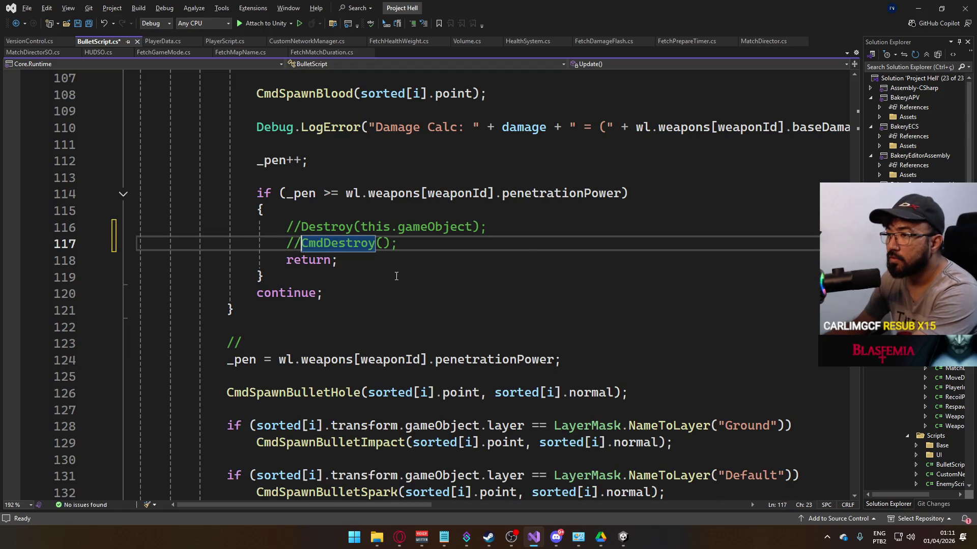
left_click(259, 193)
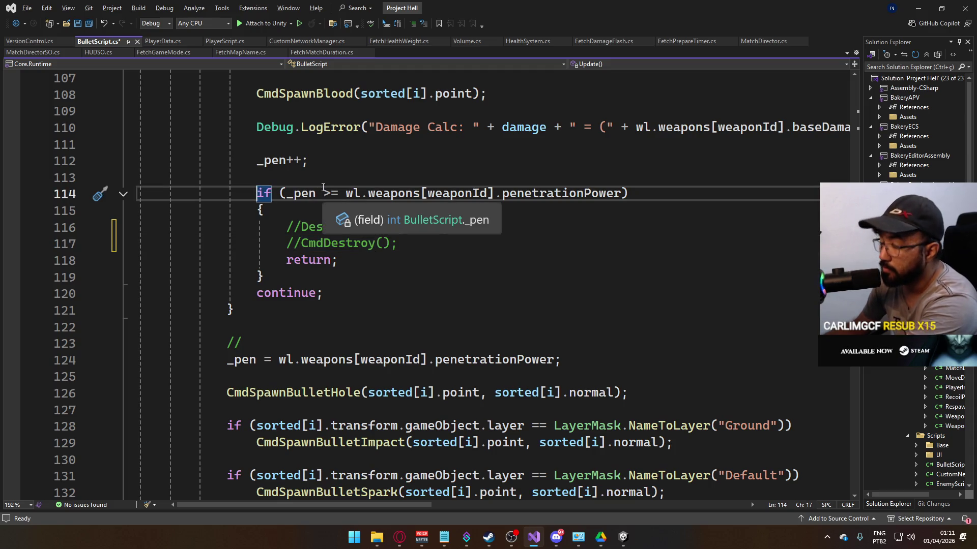
type("*")
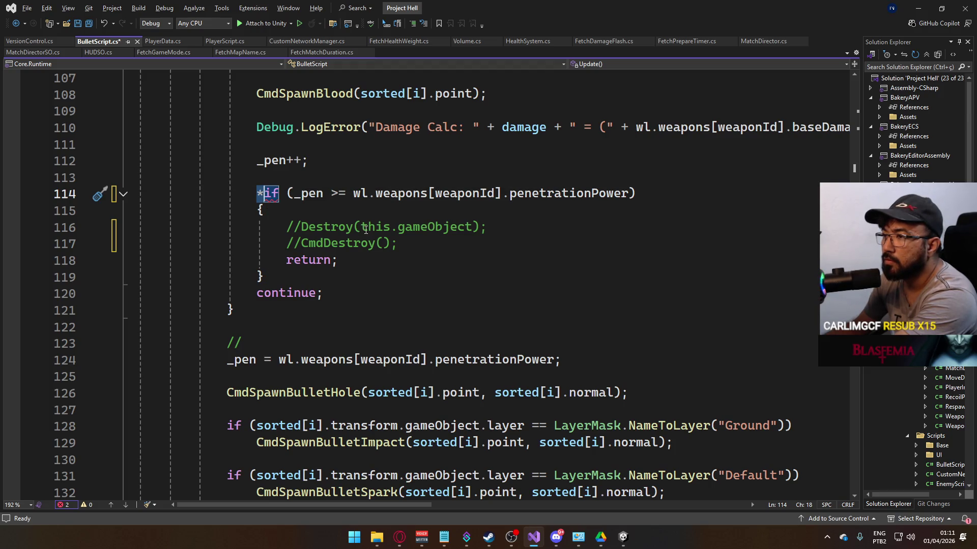
key("BackSpace")
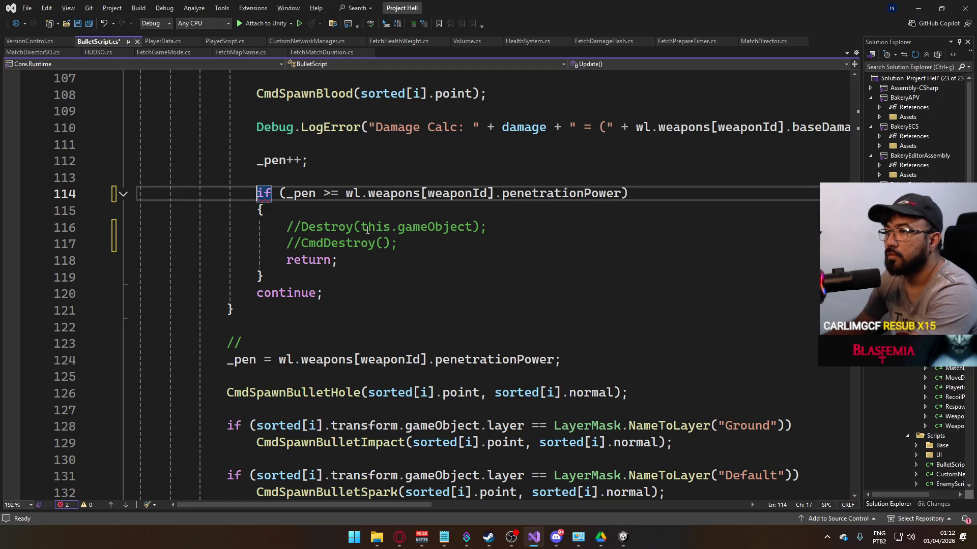
key("ctrl+s")
scroll(353, 267, "down", 5)
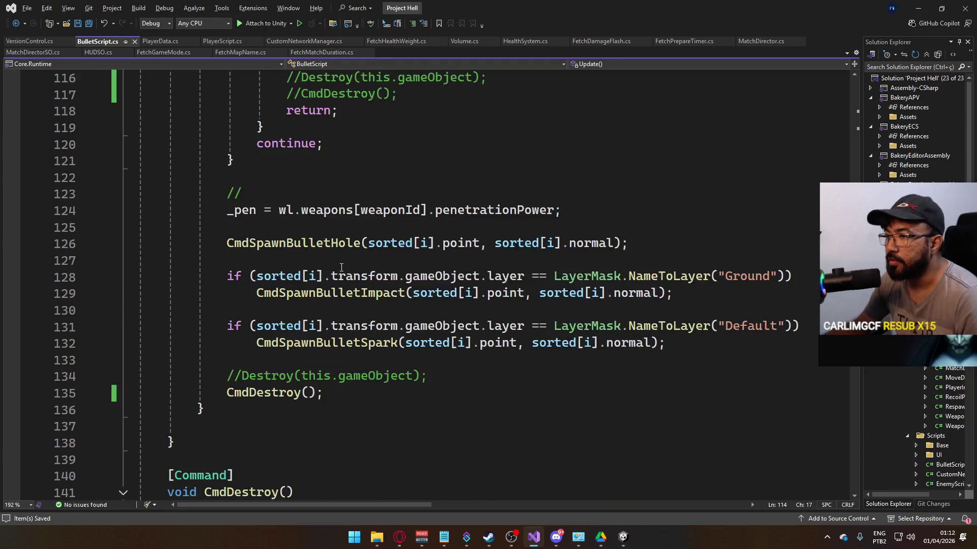
Step: Move the trailing Destroy comment and CmdDestroy lines below a new 'if (_pen >=' line
left_click_drag(328, 299, 243, 283)
key("Delete")
left_click(668, 242)
key("Delete")
key("Delete")
left_click(340, 266)
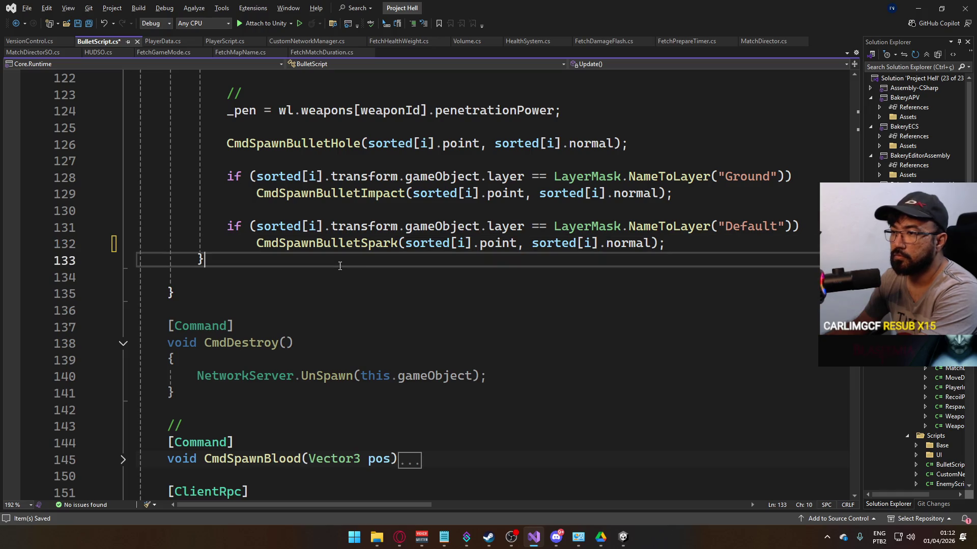
key("Return")
key("Return")
type("if ")
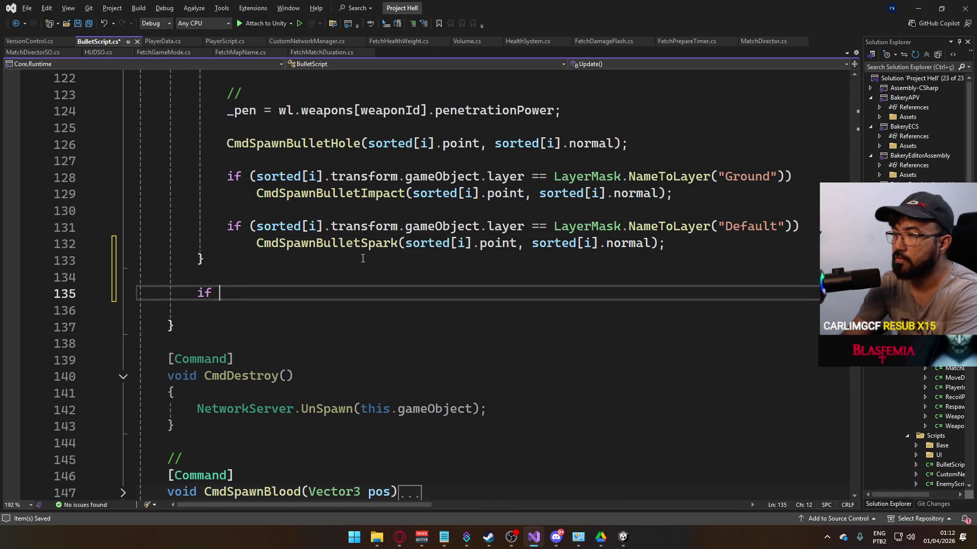
type("(_pen >=")
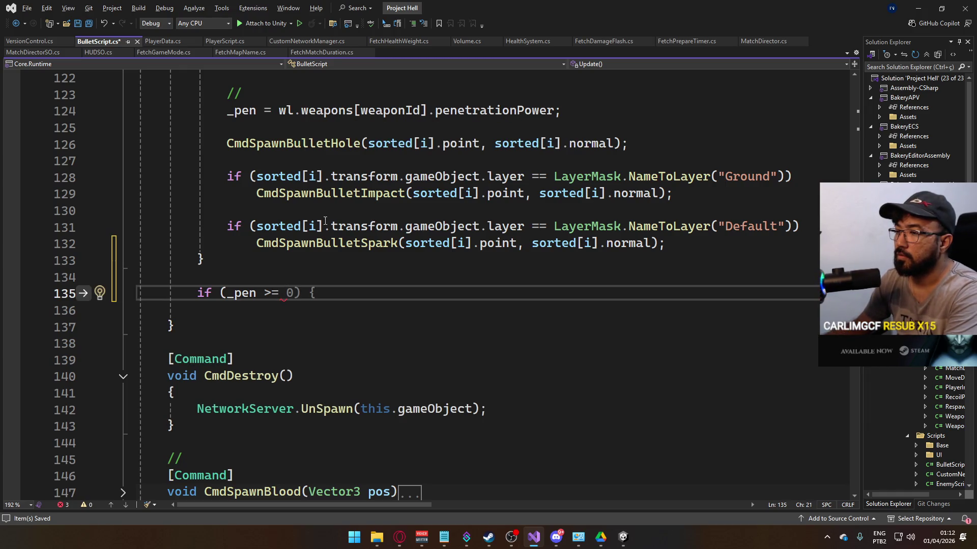
left_click_drag(278, 113, 224, 127)
left_click(293, 309)
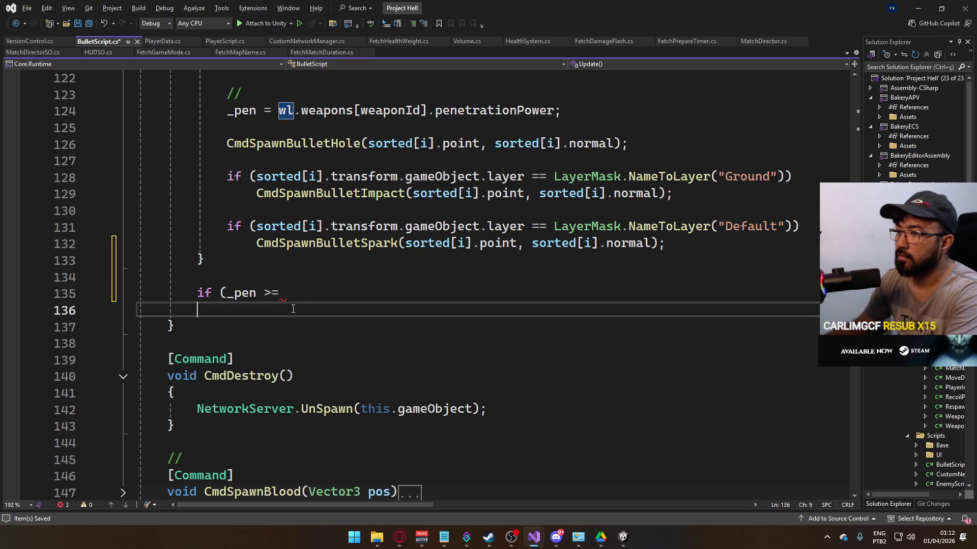
type("//Destroy(this.gameObject);             CmdDestroy();")
Step: Copy wl.weapons[weaponId].penetrationPower into the new if condition and save the script
left_click_drag(278, 111, 554, 112)
key("ctrl+c")
left_click(401, 290)
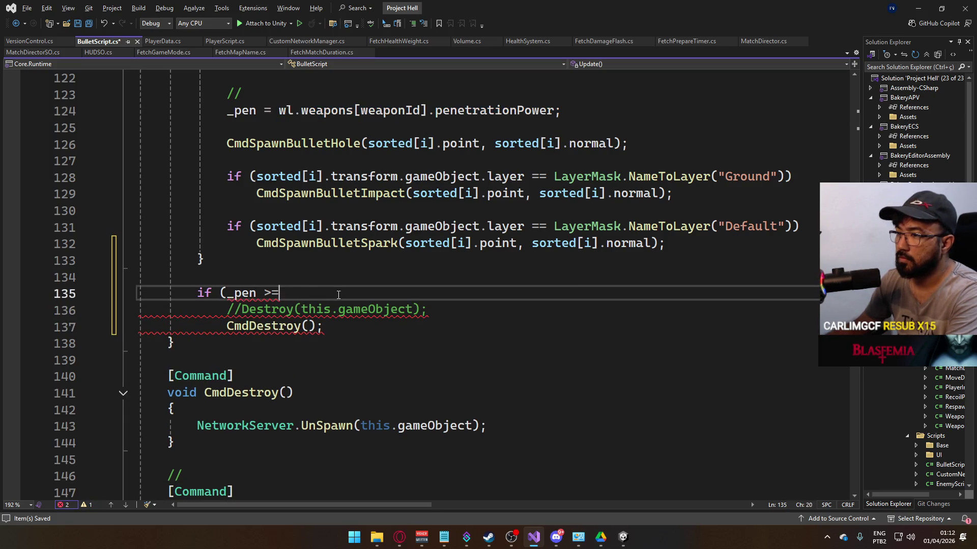
key("ctrl+v")
left_click(198, 309)
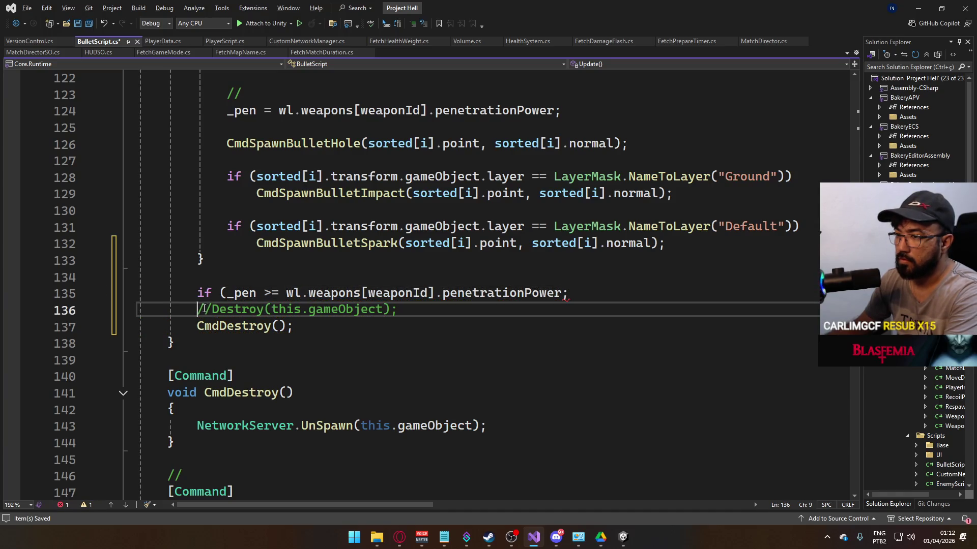
key("Return")
key("ctrl+s")
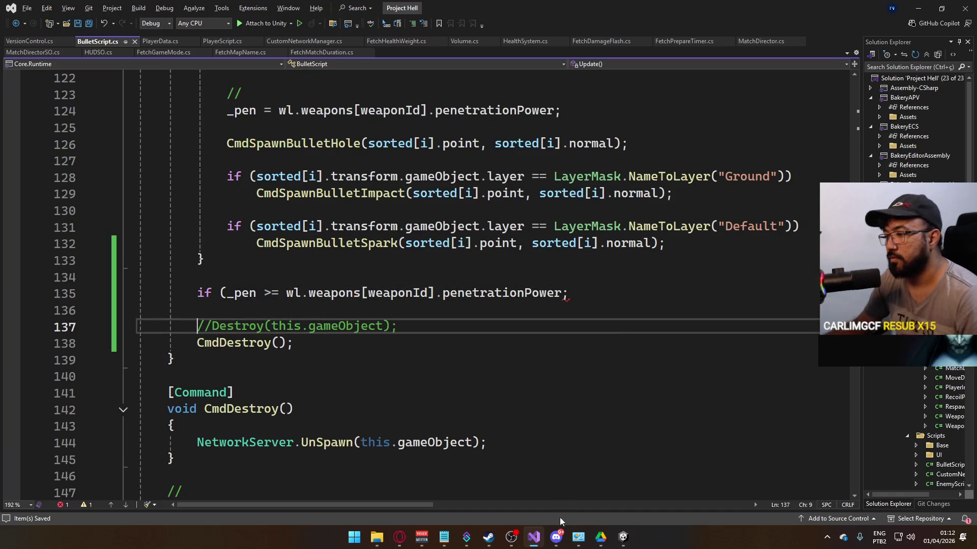
Step: Try Play in Unity and jump from the compiler error to line 135
left_click(623, 537)
left_click(472, 30)
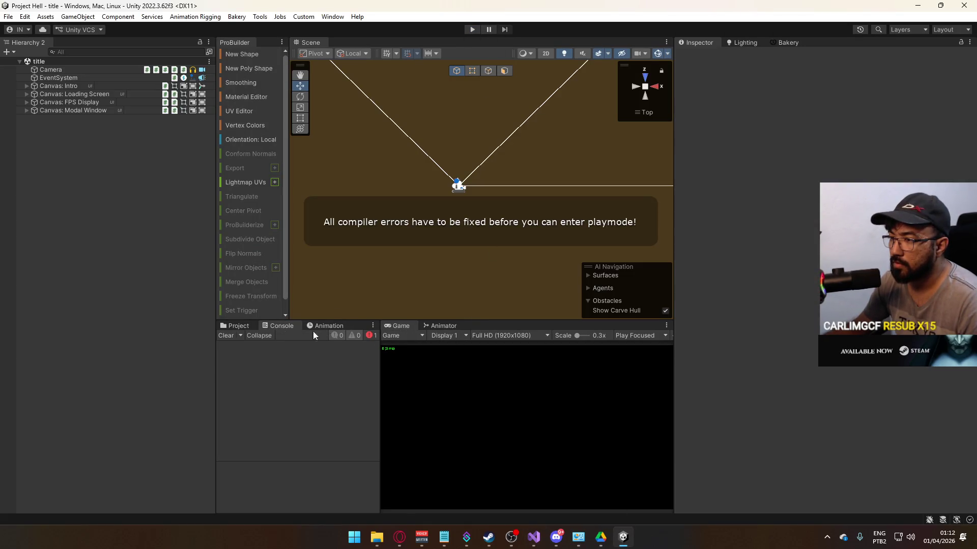
left_click(369, 336)
double_click(324, 355)
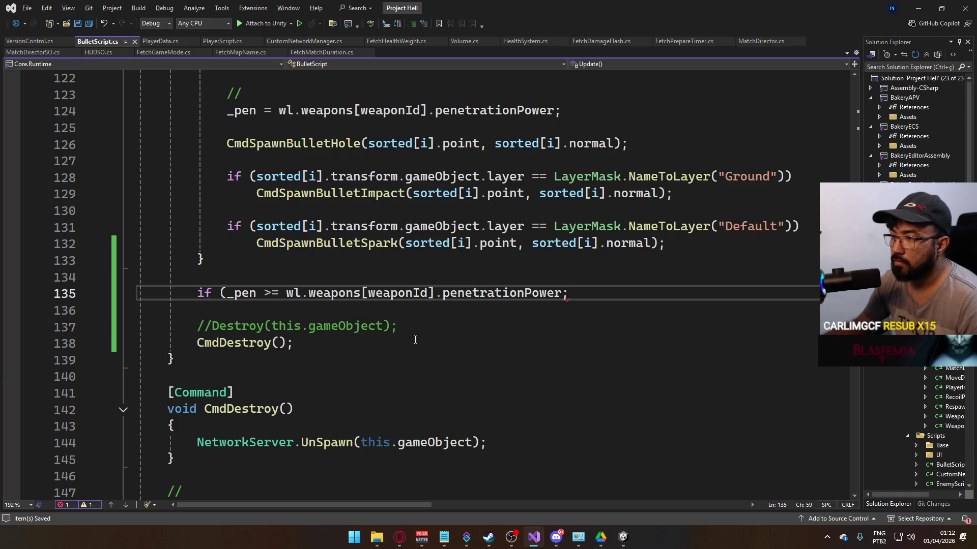
left_click(564, 296)
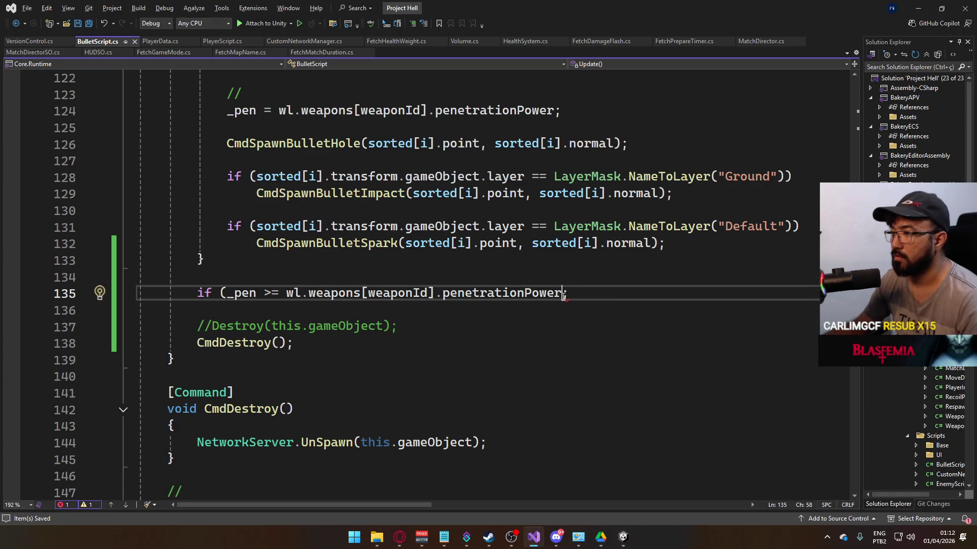
Step: Make line 135 read 'if (_pen < wl.weapons[weaponId].penetrationPower) return;'
type(")")
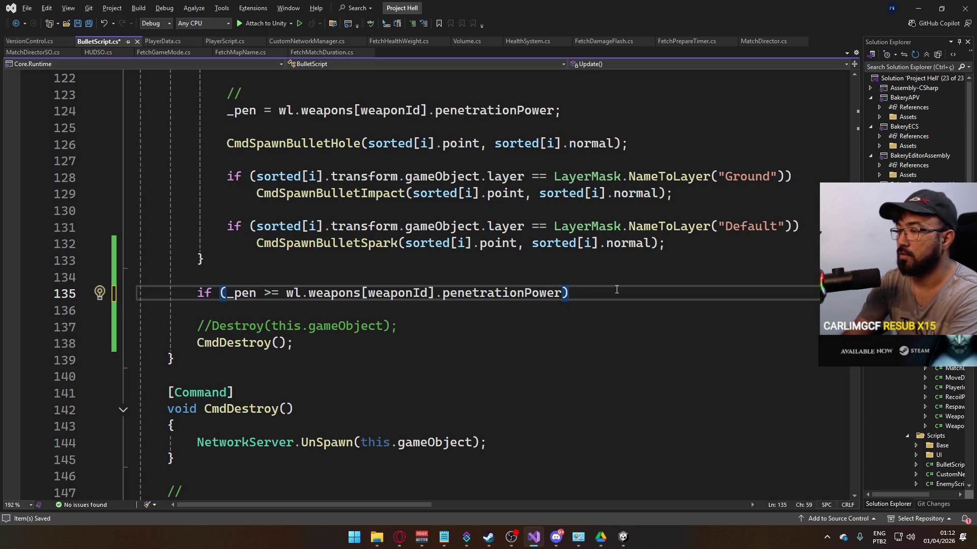
left_click_drag(264, 293, 275, 292)
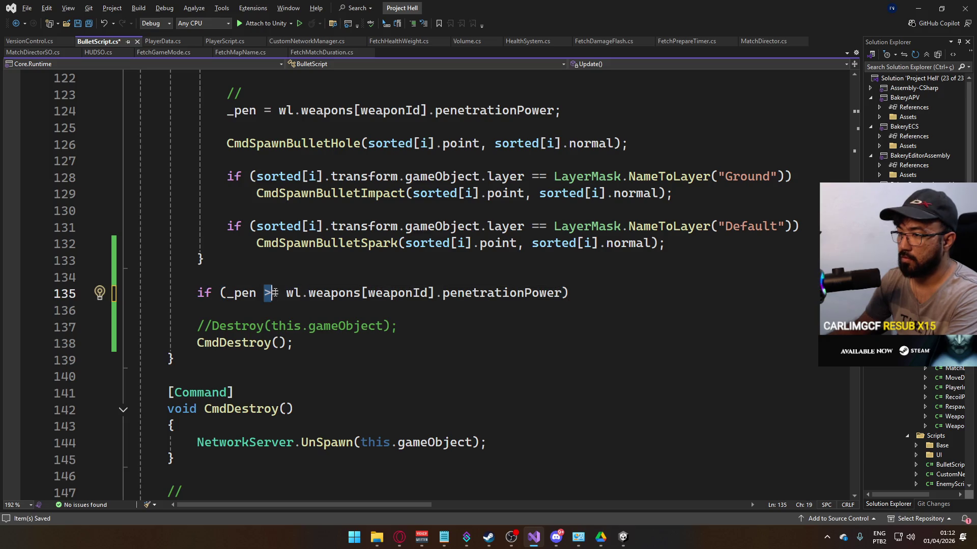
type("<")
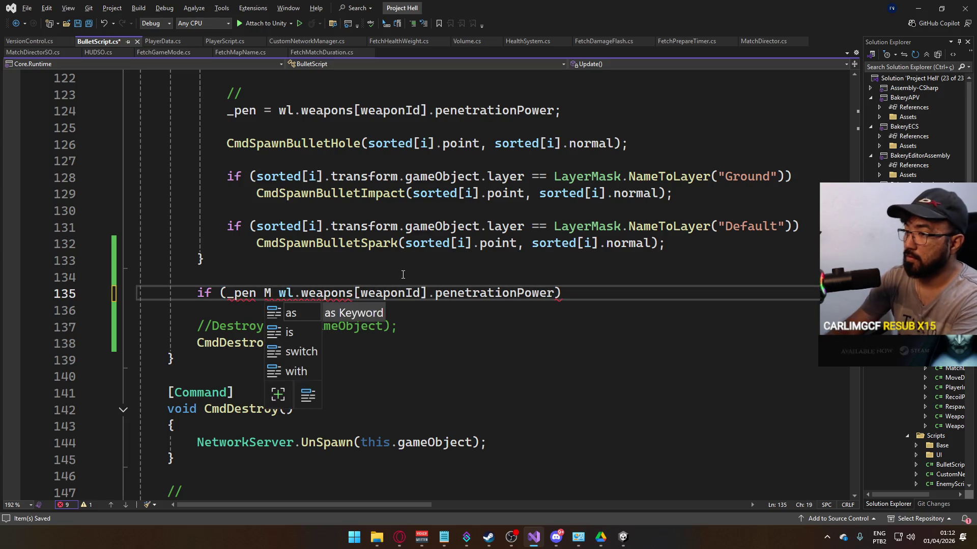
key("Escape")
key("Left")
key("End")
key("Left")
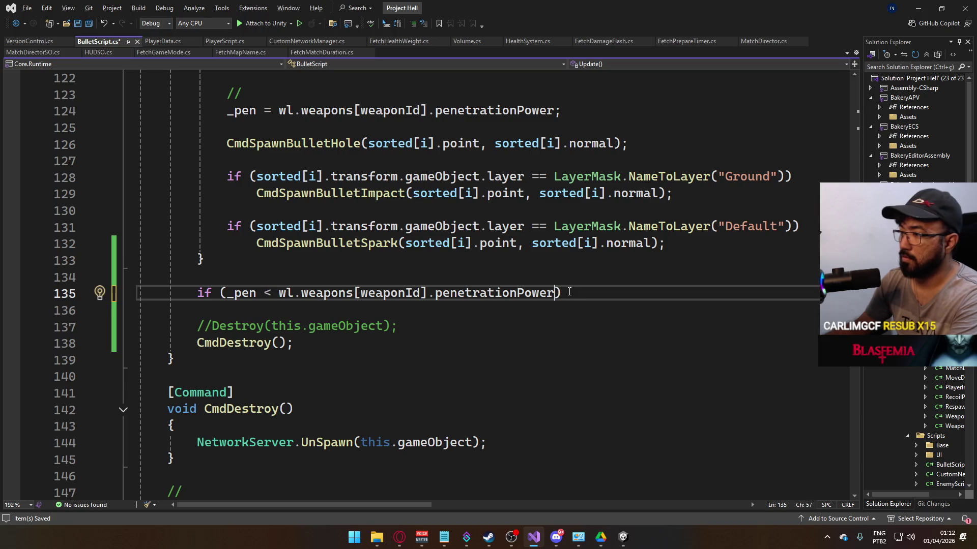
type("return;")
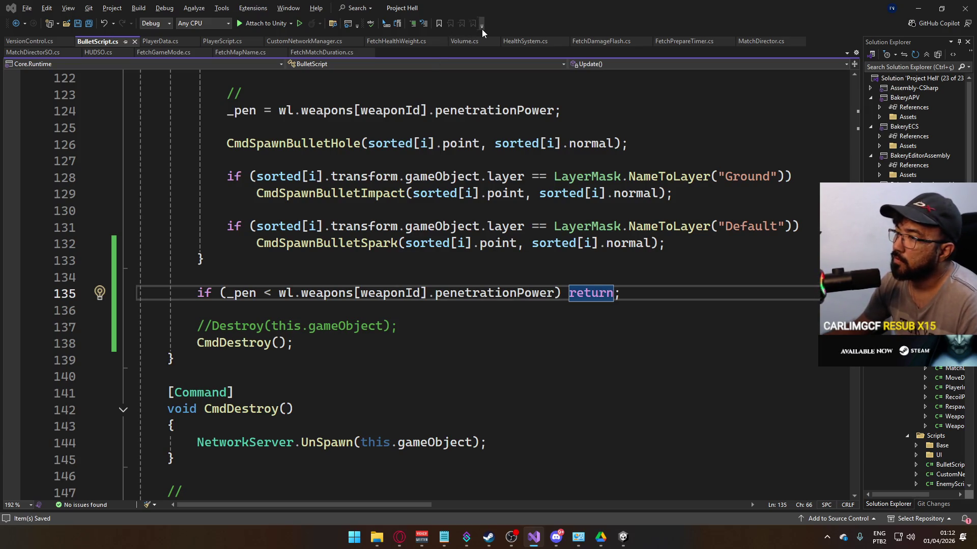
key("alt+Tab")
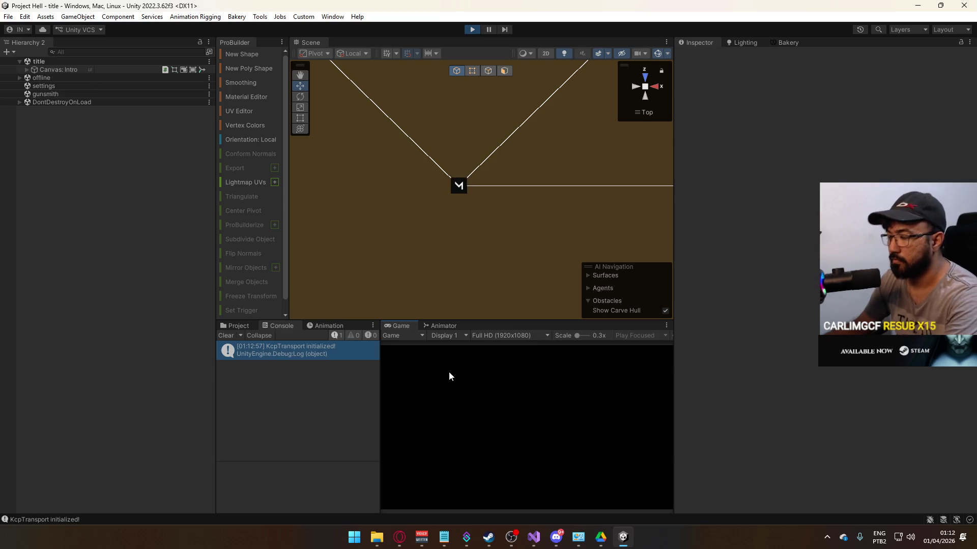
Step: Start a match on the shipment map, reload, and angle the Scene view into a perspective close-up
left_click(427, 466)
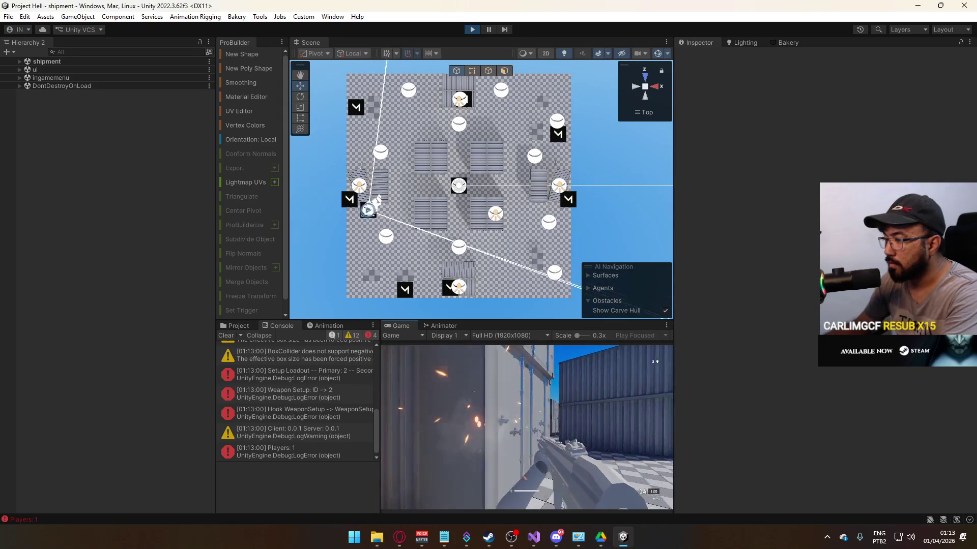
key("r")
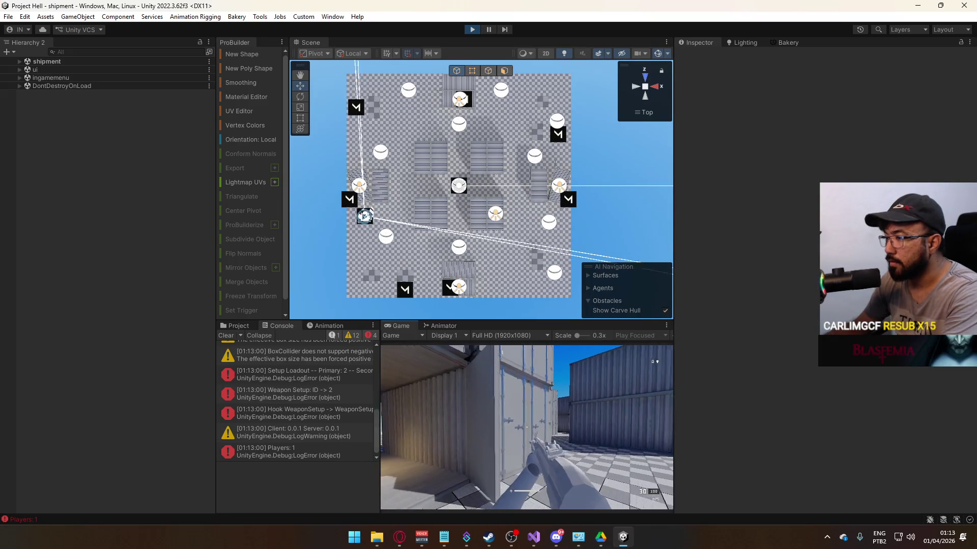
key("super")
key("super")
left_click_drag(448, 201, 464, 197)
left_click(645, 112)
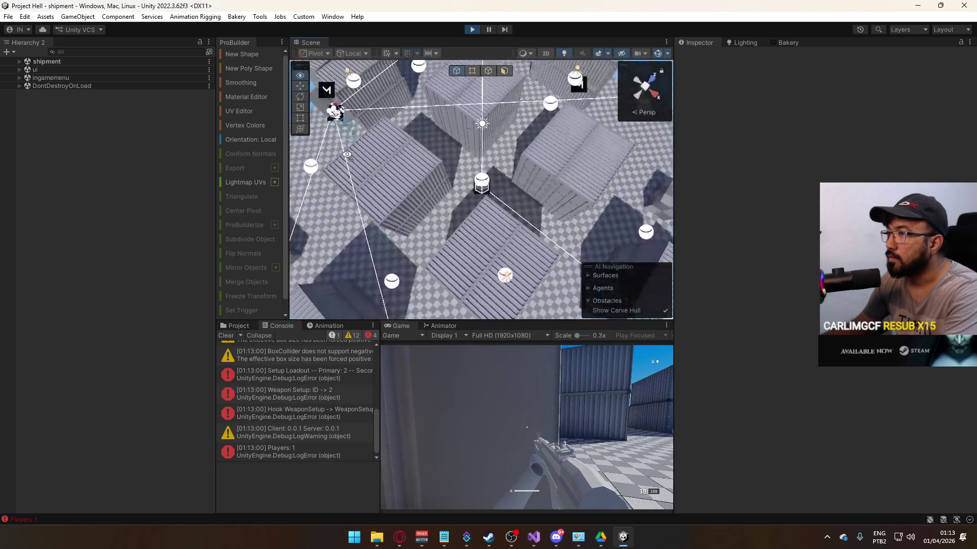
Step: Fire and reload the rifle at the containers to test bullets, then return to BulletScript.cs
left_click(526, 427)
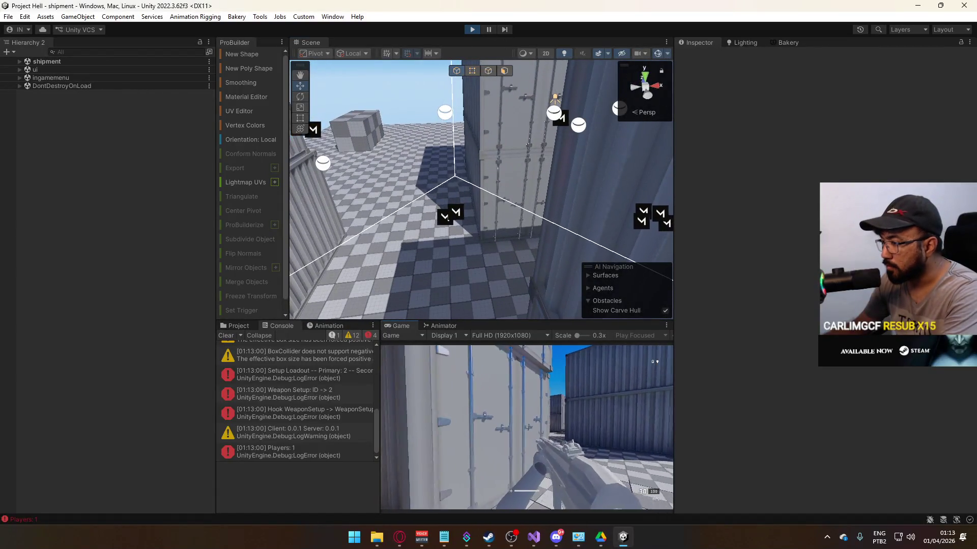
left_click(527, 428)
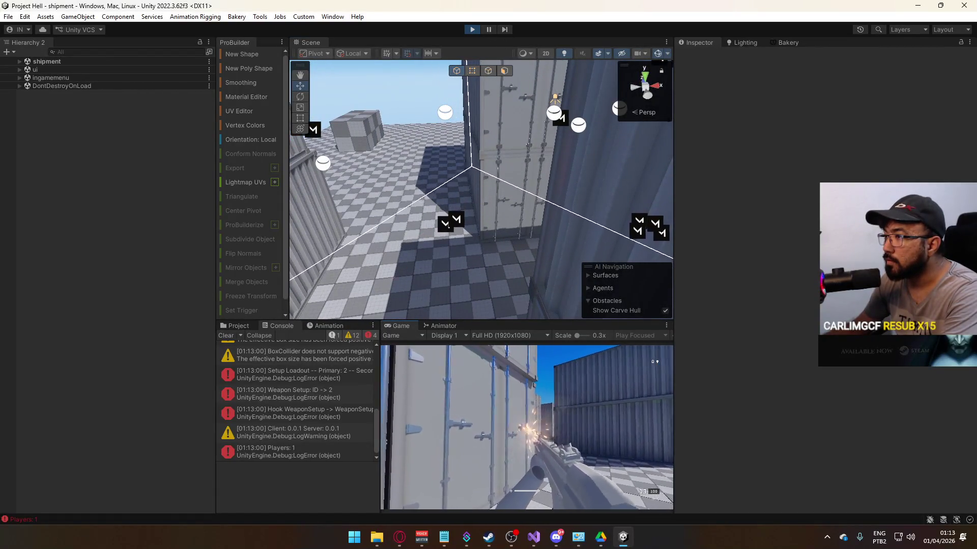
key("super")
left_click_drag(488, 163, 577, 165)
left_click(570, 406)
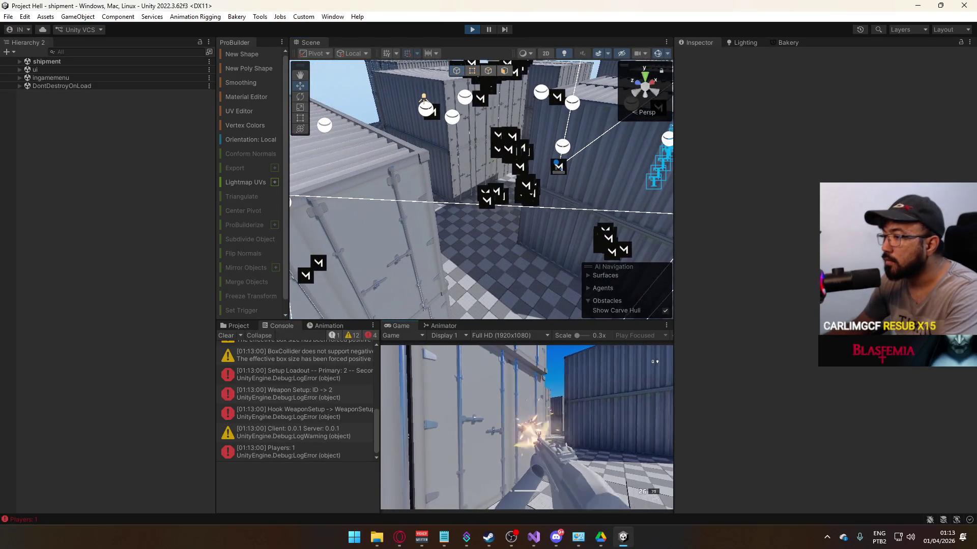
key("r")
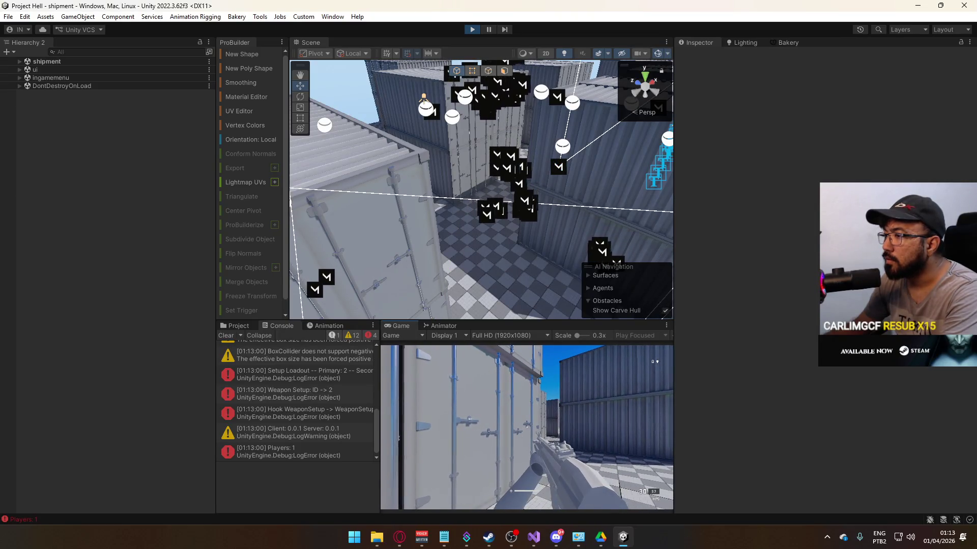
left_click(526, 427)
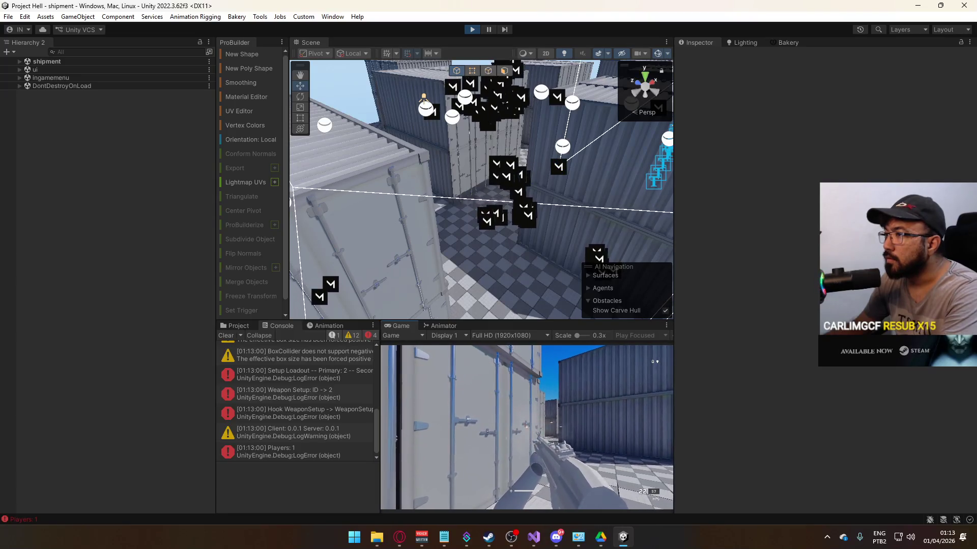
key("alt+Tab")
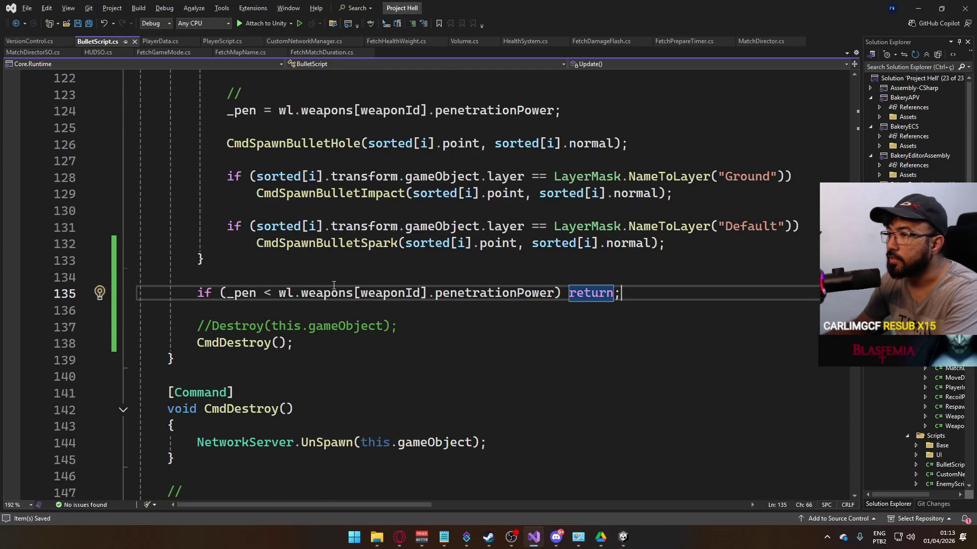
Step: Collapse the if (hsc != null) block beside line 84 in BulletScript.cs
scroll(333, 285, "up", 2)
scroll(297, 210, "up", 2)
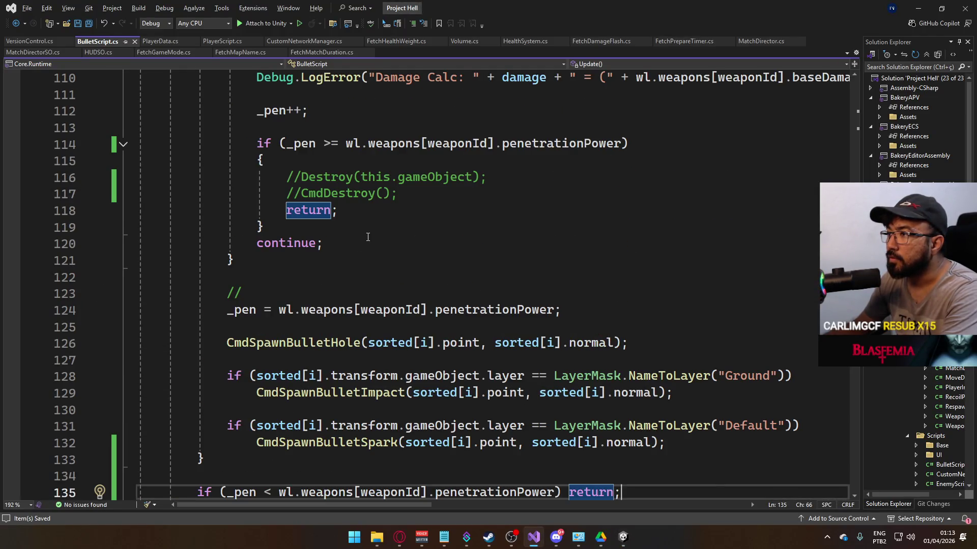
scroll(368, 237, "up", 2)
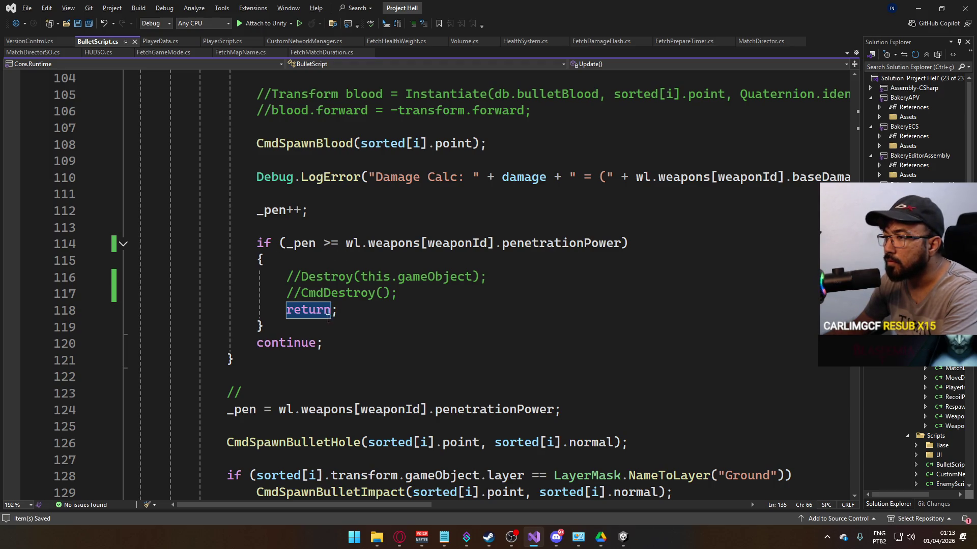
scroll(304, 326, "down", 3)
scroll(344, 313, "up", 12)
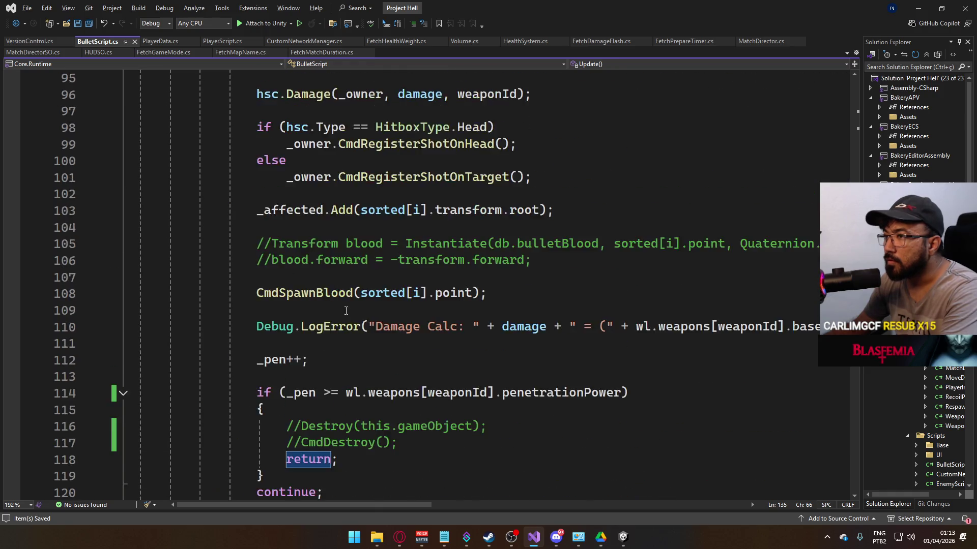
left_click(123, 195)
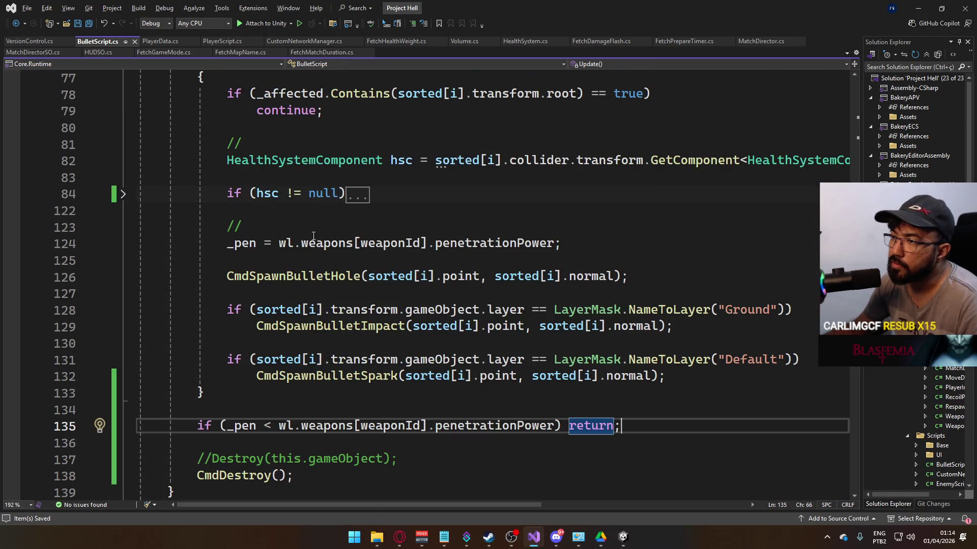
Step: Scroll through the hit loop and select the _affected field on line 78
scroll(316, 244, "up", 2)
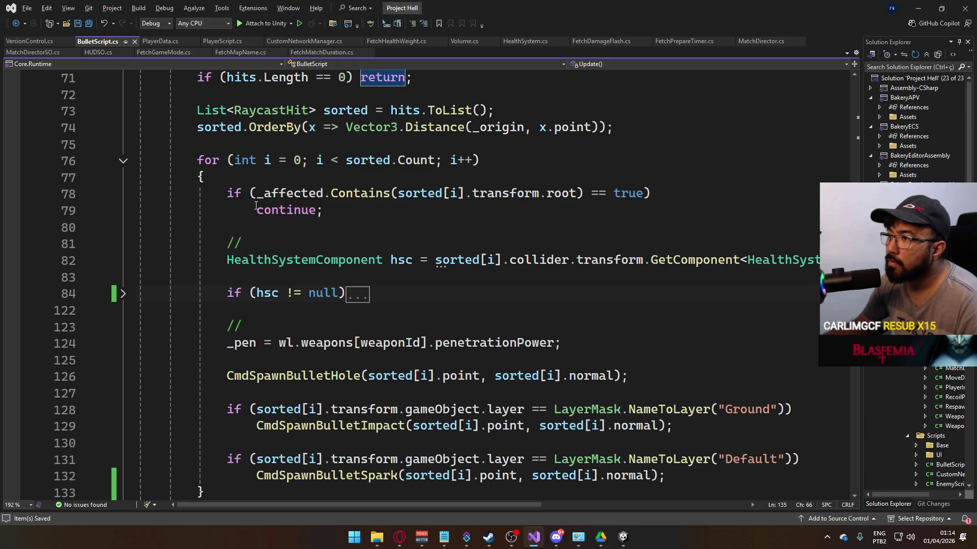
scroll(350, 235, "up", 1)
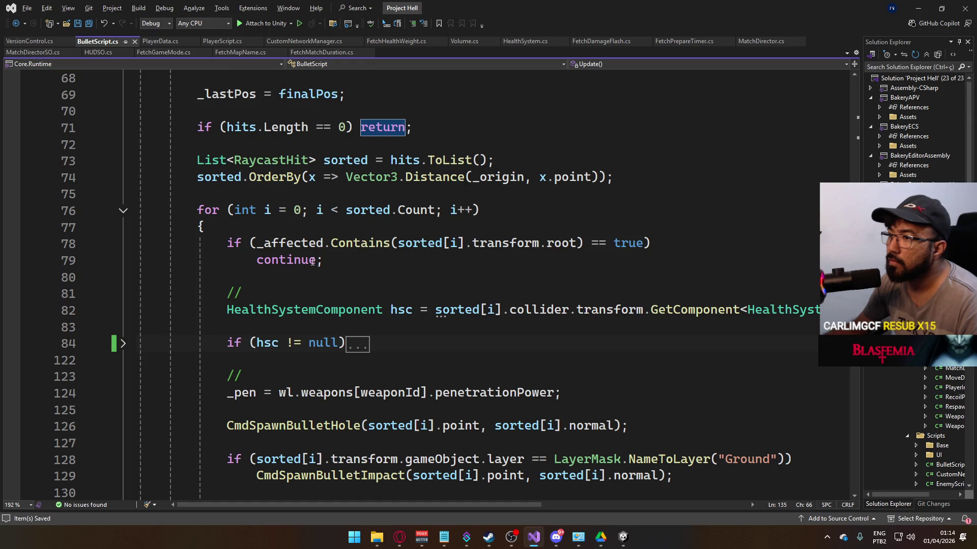
scroll(313, 267, "up", 1)
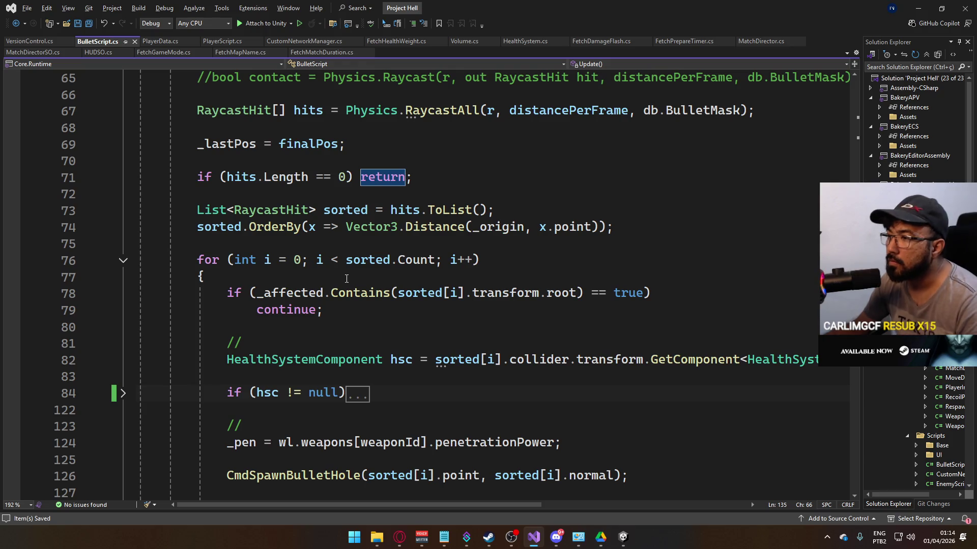
mouse_move(349, 293)
mouse_move(285, 296)
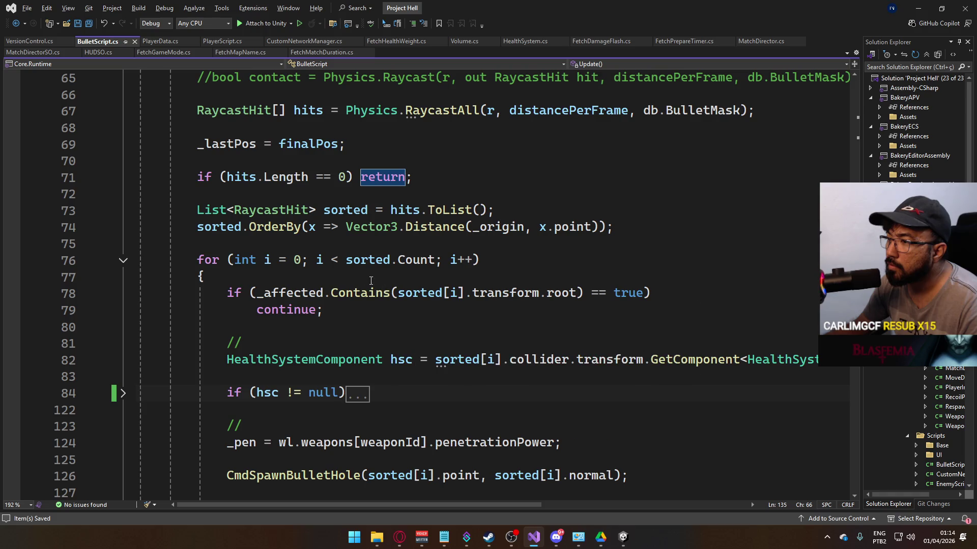
scroll(359, 280, "down", 2)
scroll(270, 253, "down", 2)
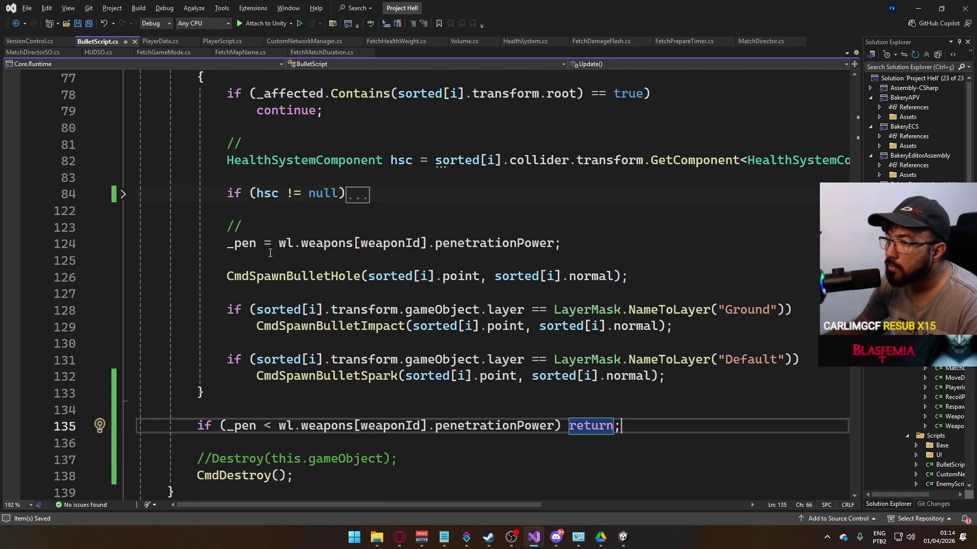
scroll(270, 253, "down", 2)
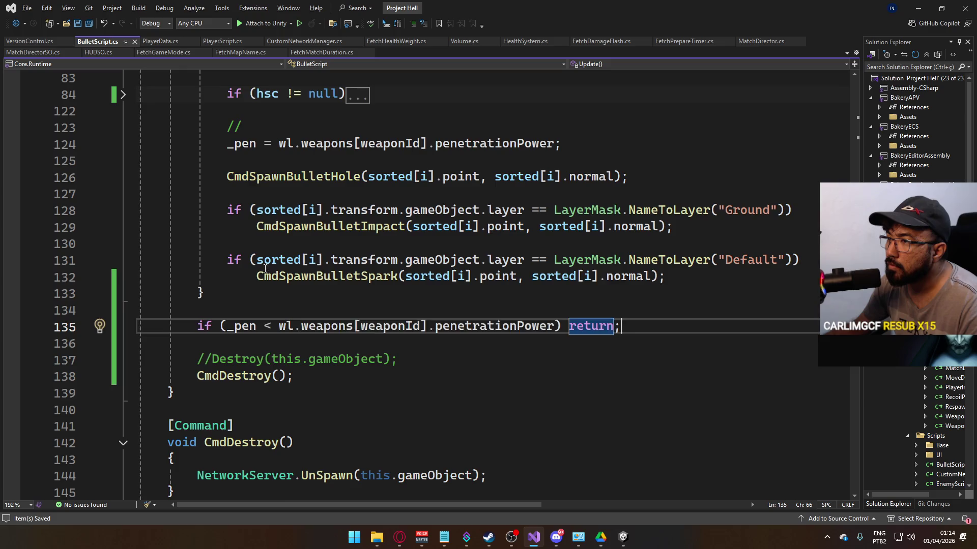
scroll(253, 263, "up", 3)
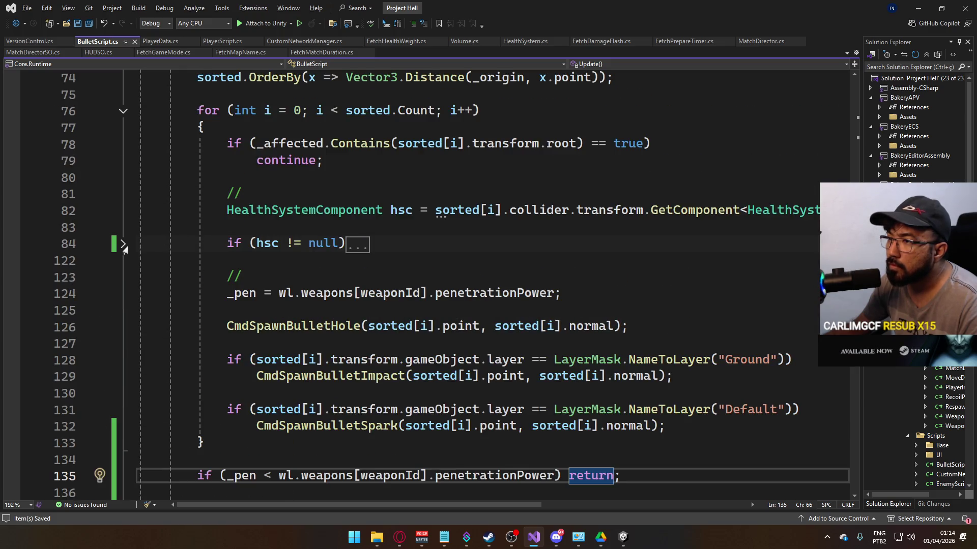
left_click(292, 144)
Step: Search BulletScript.cs for every _affected occurrence until no more matches remain
key("ctrl+f")
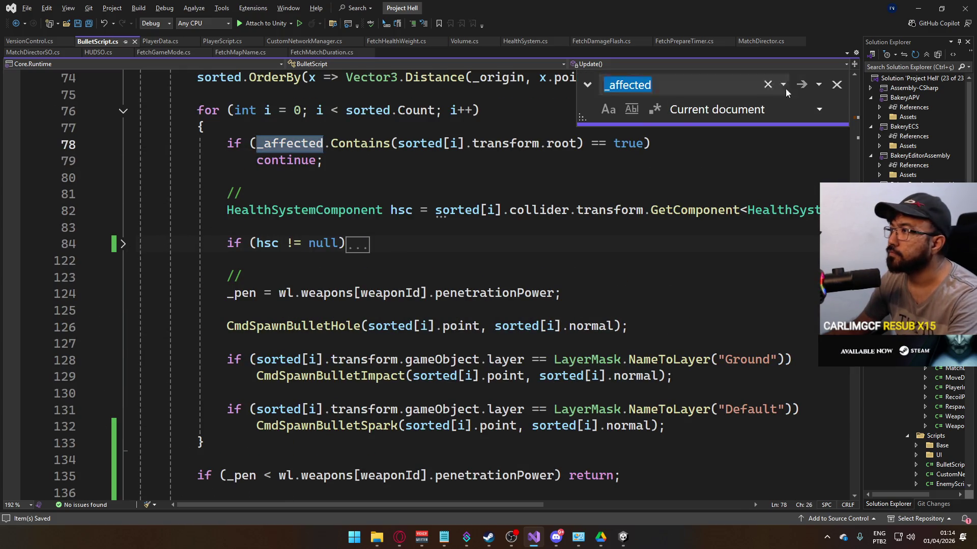
left_click(803, 87)
left_click(804, 86)
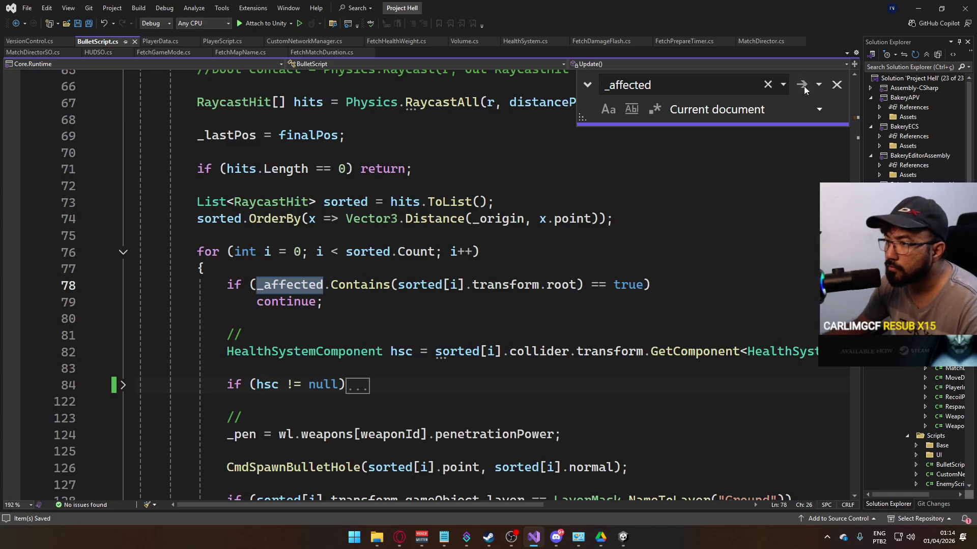
left_click(804, 86)
left_click(804, 86)
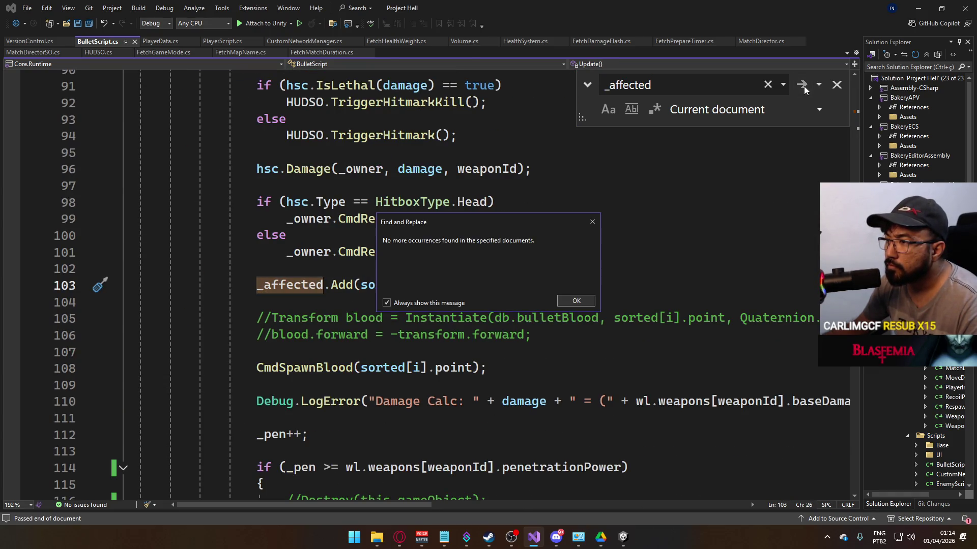
left_click(573, 301)
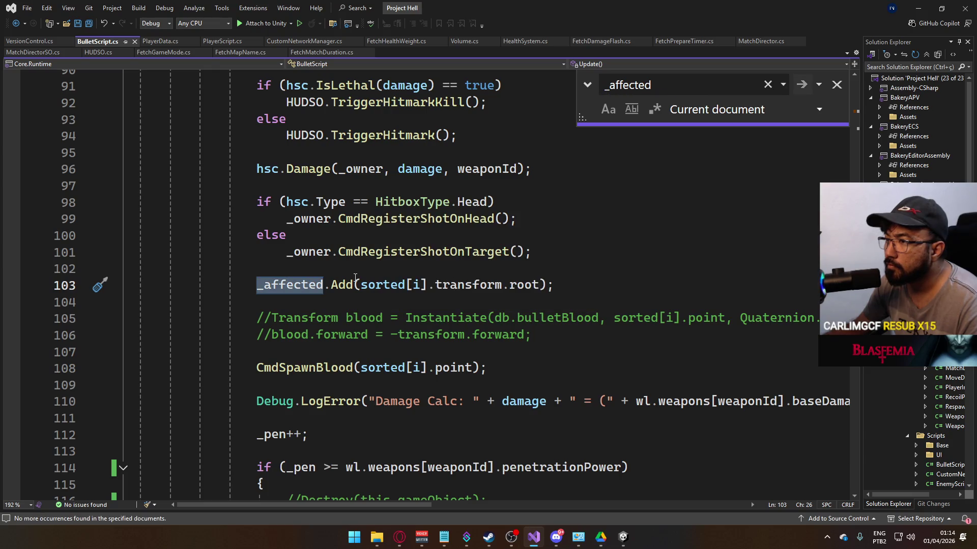
Step: Uncomment Destroy(this.gameObject) on line 137 and save BulletScript.cs
scroll(409, 299, "down", 1)
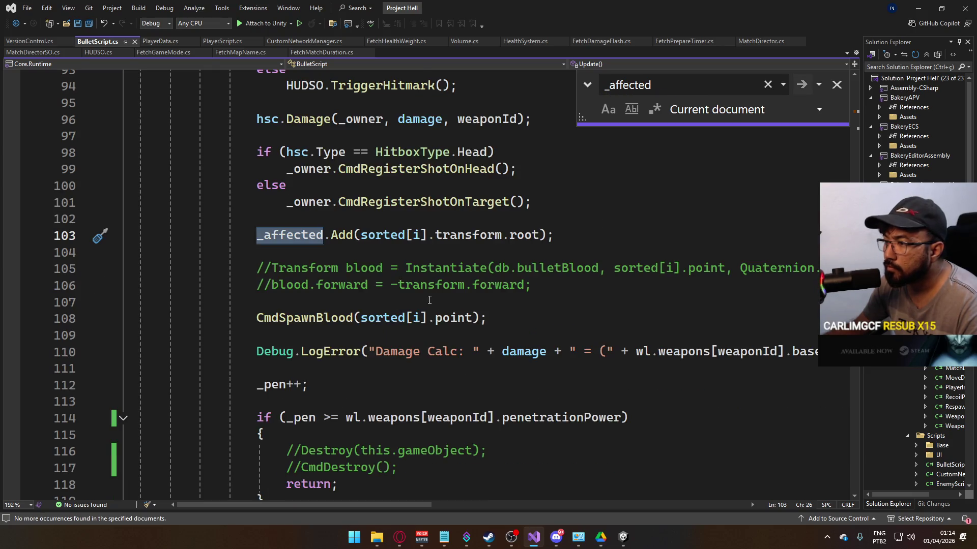
scroll(441, 297, "down", 1)
scroll(392, 288, "down", 2)
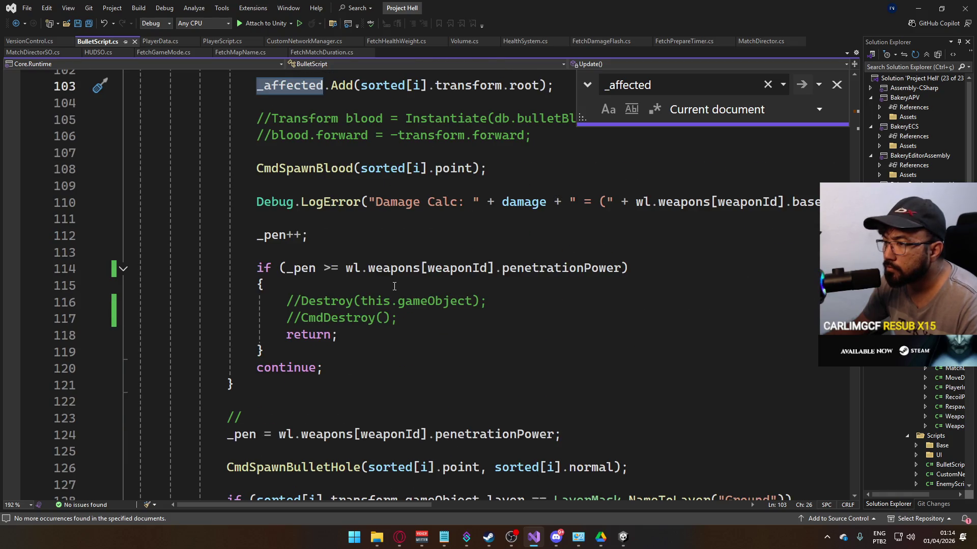
scroll(346, 320, "down", 2)
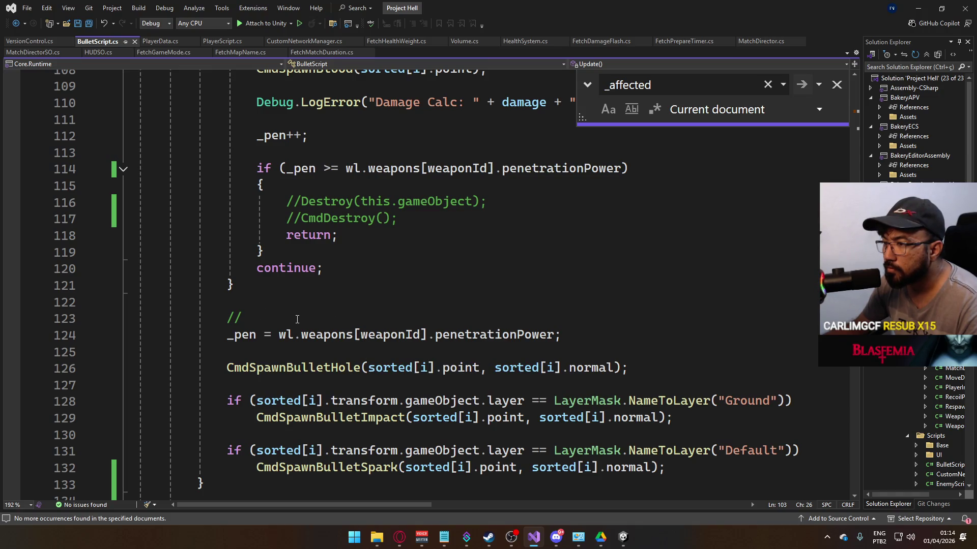
scroll(297, 319, "down", 2)
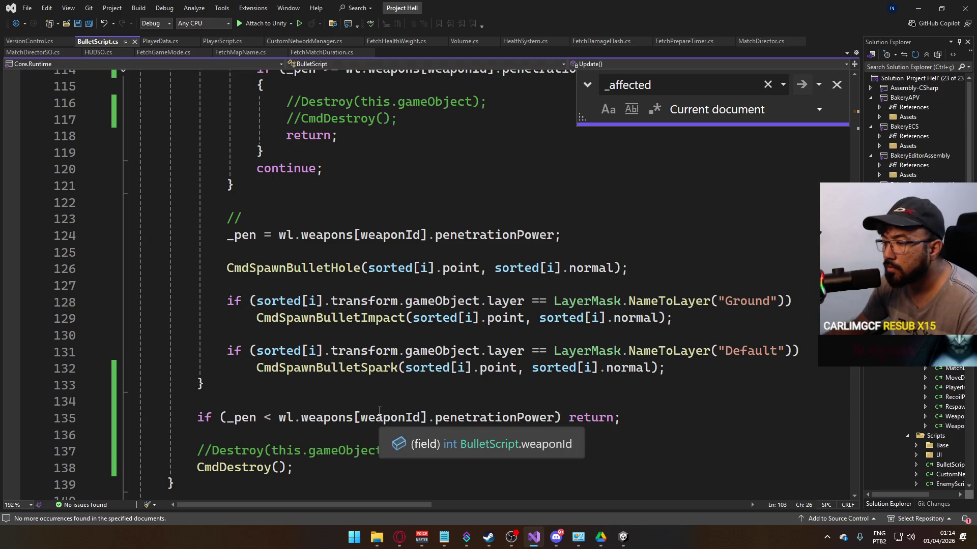
scroll(265, 379, "down", 2)
scroll(288, 379, "down", 1)
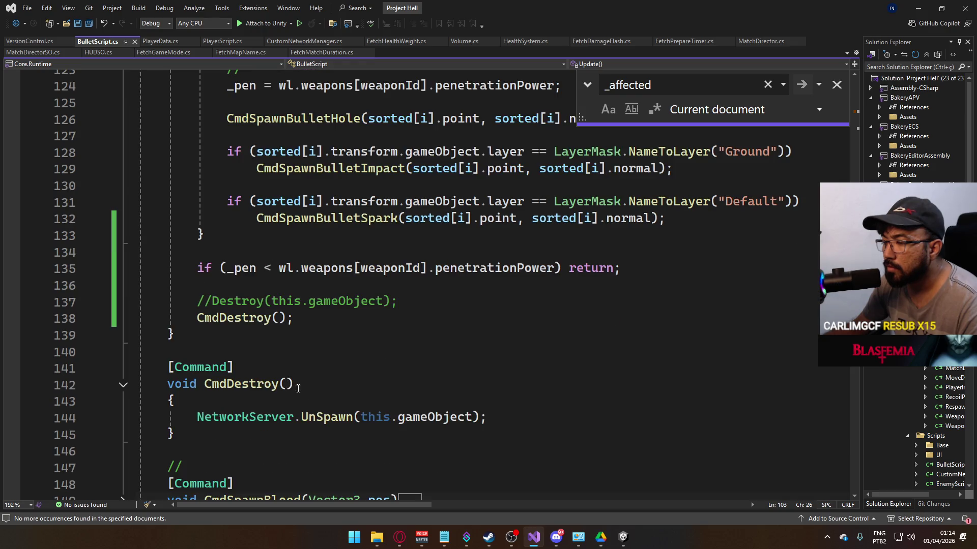
left_click(198, 306)
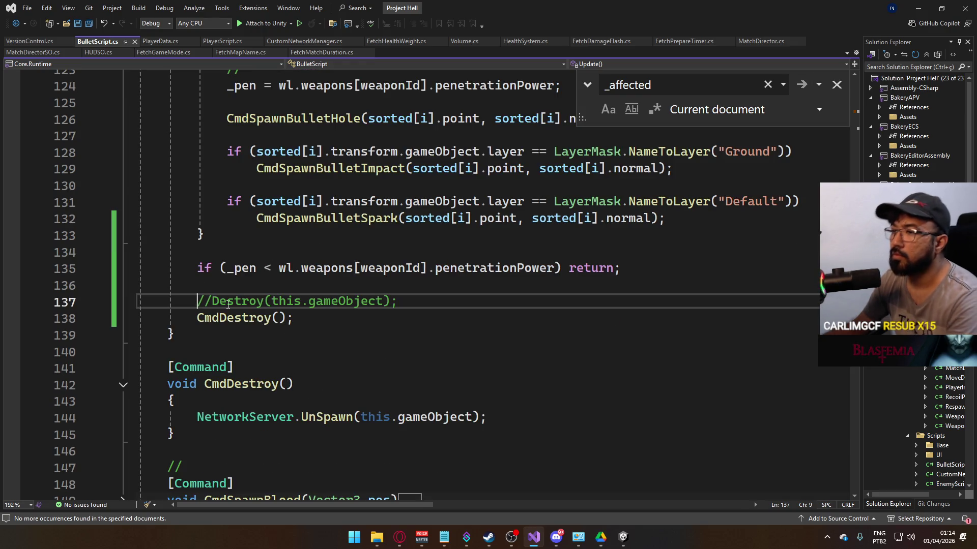
key("Delete")
key("Delete")
key("ctrl+s")
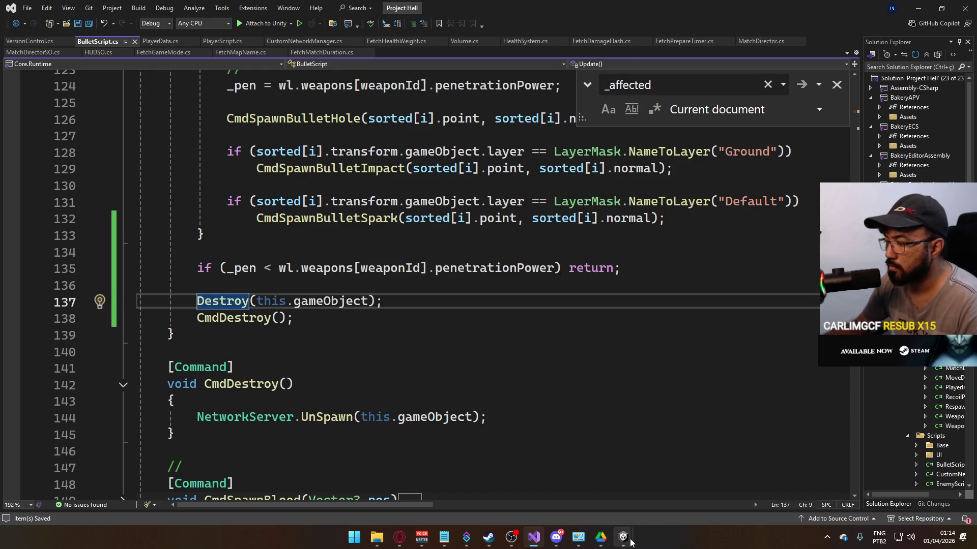
Step: In Unity, stop and restart the game to test the change, then bring up Discord
mouse_move(631, 542)
left_click(623, 538)
left_click(474, 30)
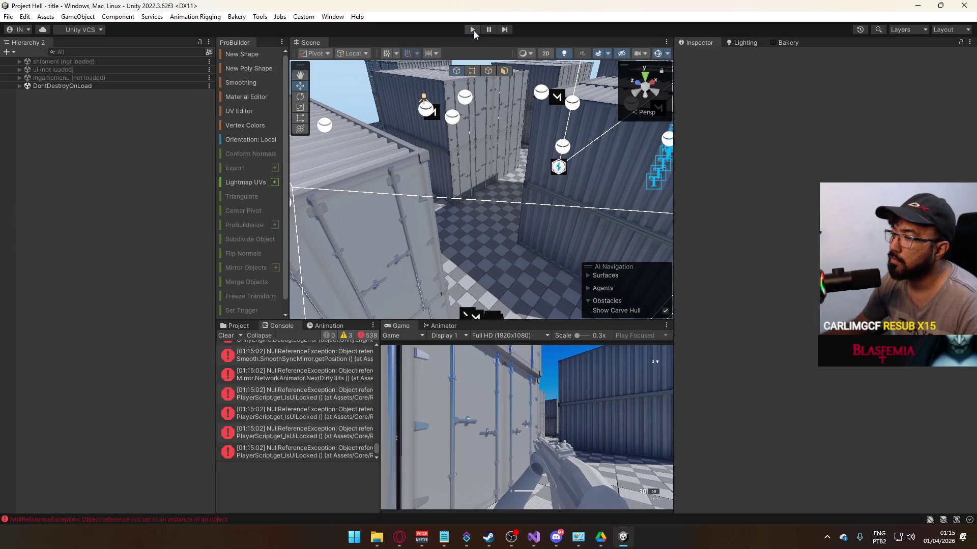
left_click(474, 31)
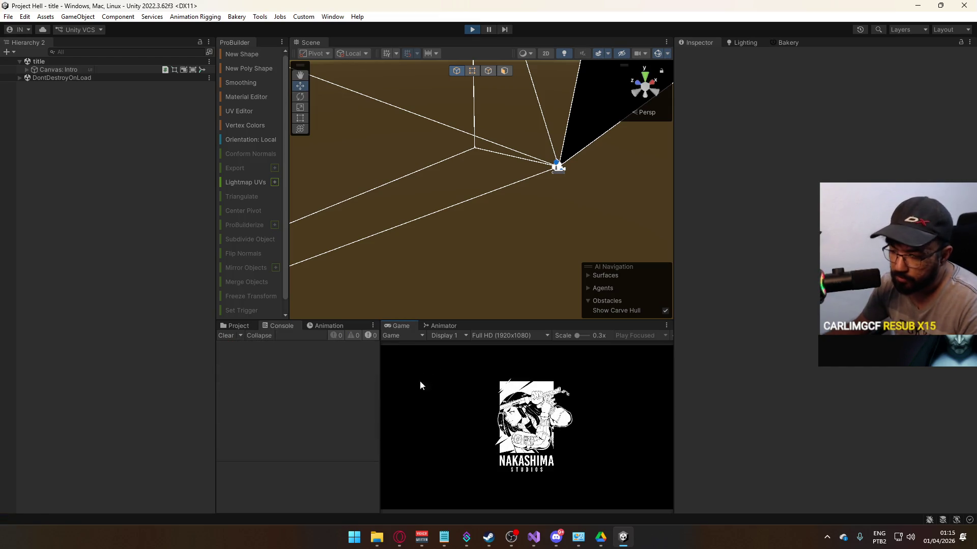
left_click(561, 538)
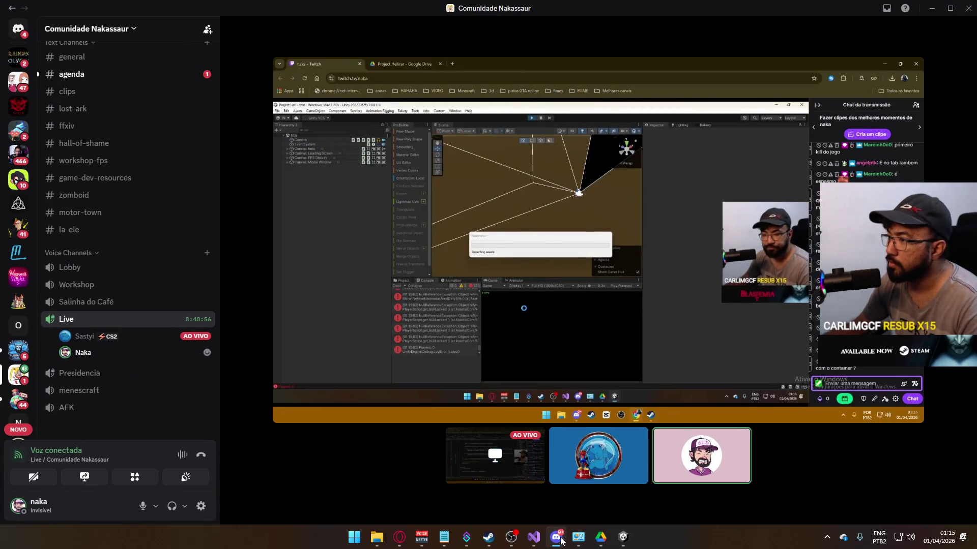
Step: Leave Discord's live stream and return to Unity with the shipment map running
left_click(558, 538)
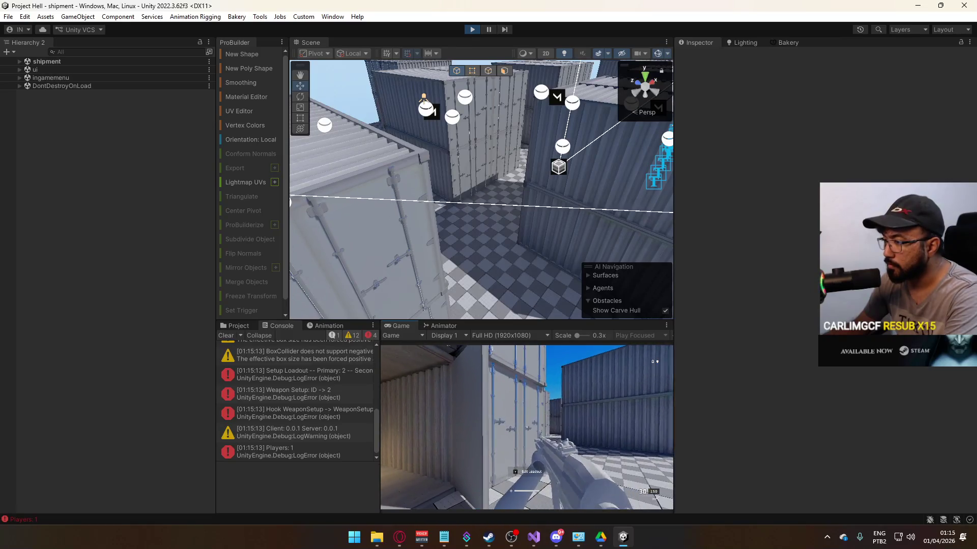
Step: Fire three bursts at the containers to check bullet impacts, then stop Play mode
left_click(526, 427)
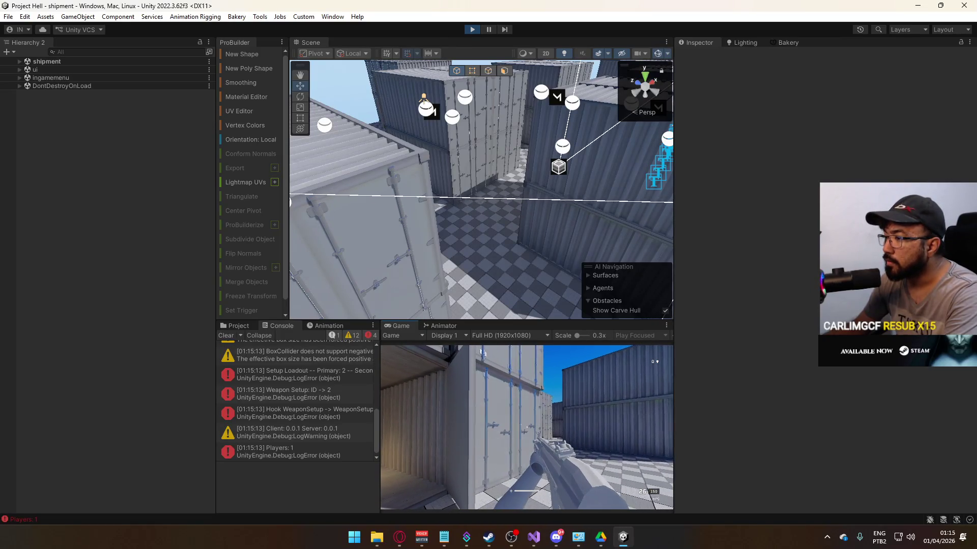
left_click(526, 428)
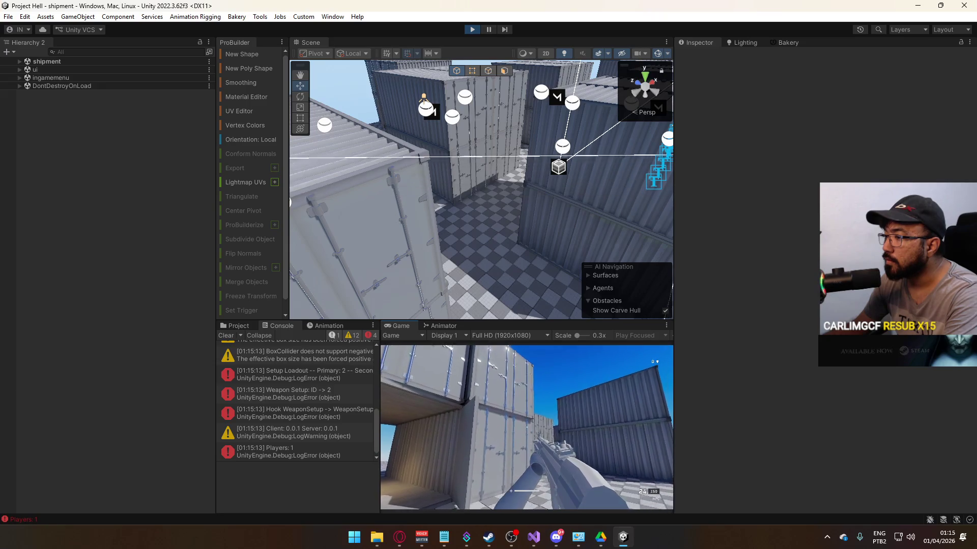
left_click(527, 427)
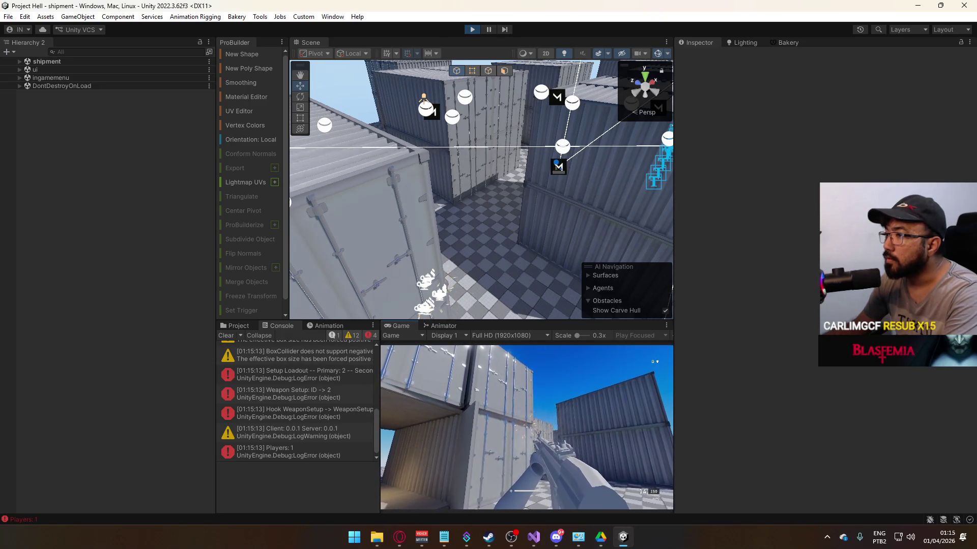
key("super")
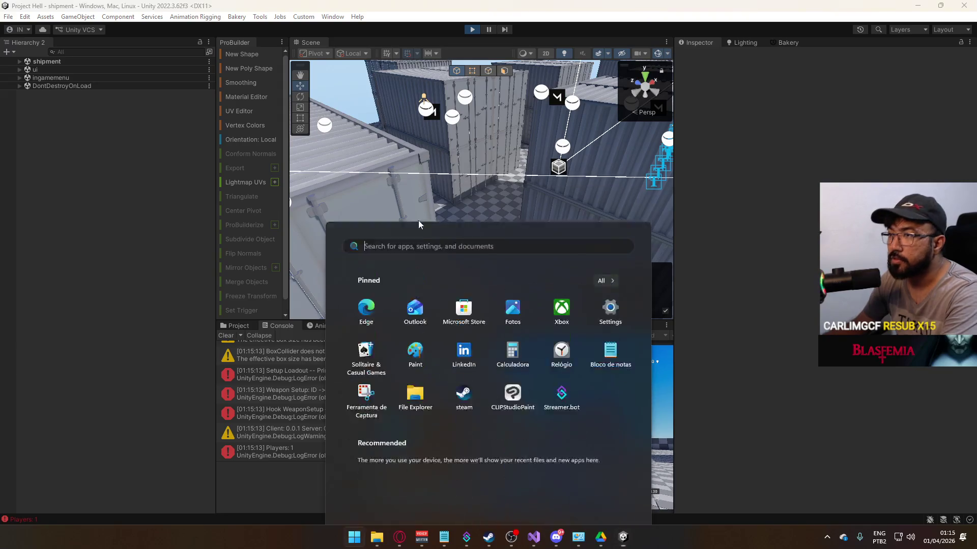
left_click(473, 29)
left_click(8, 16)
Step: Build and run a standalone copy, then start the editor's play session on the shipment map
left_click(31, 156)
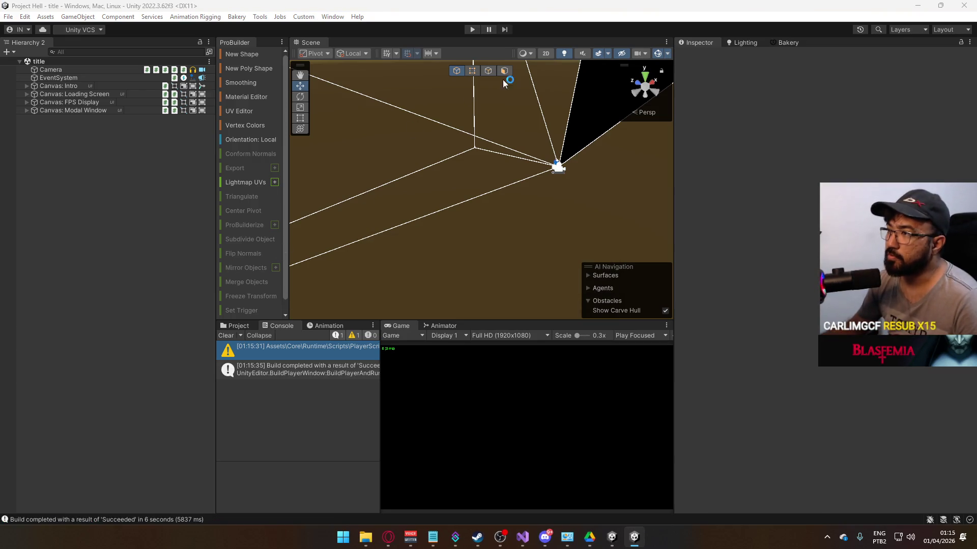
left_click(473, 29)
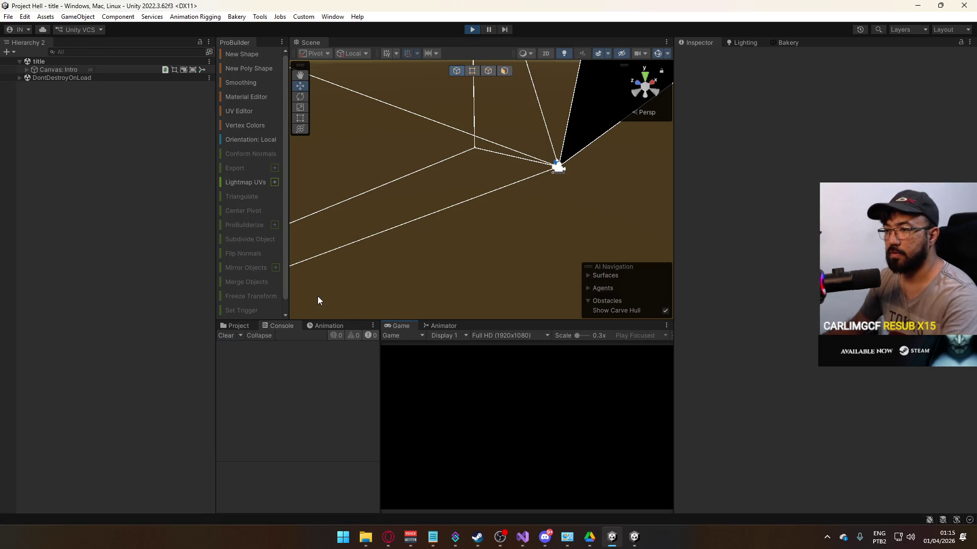
key("super")
key("super")
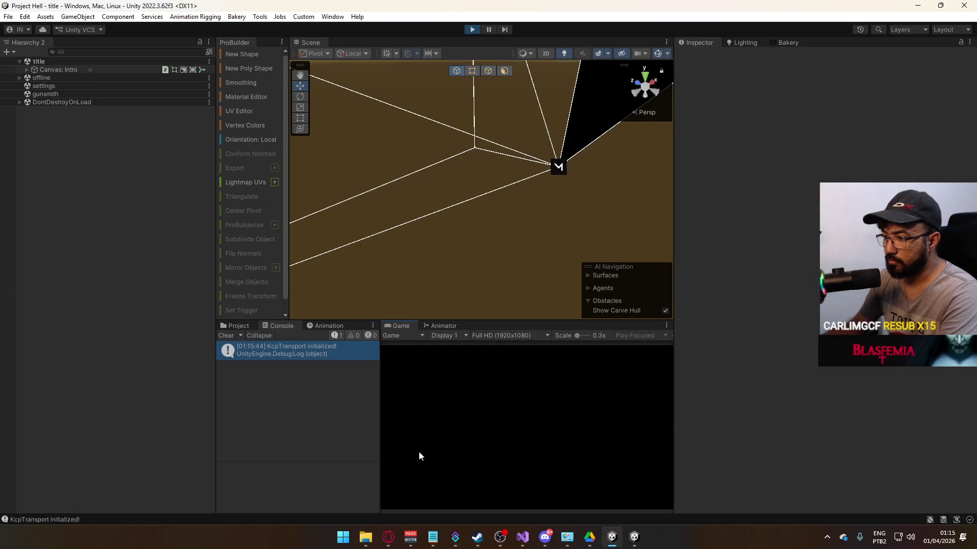
key("super")
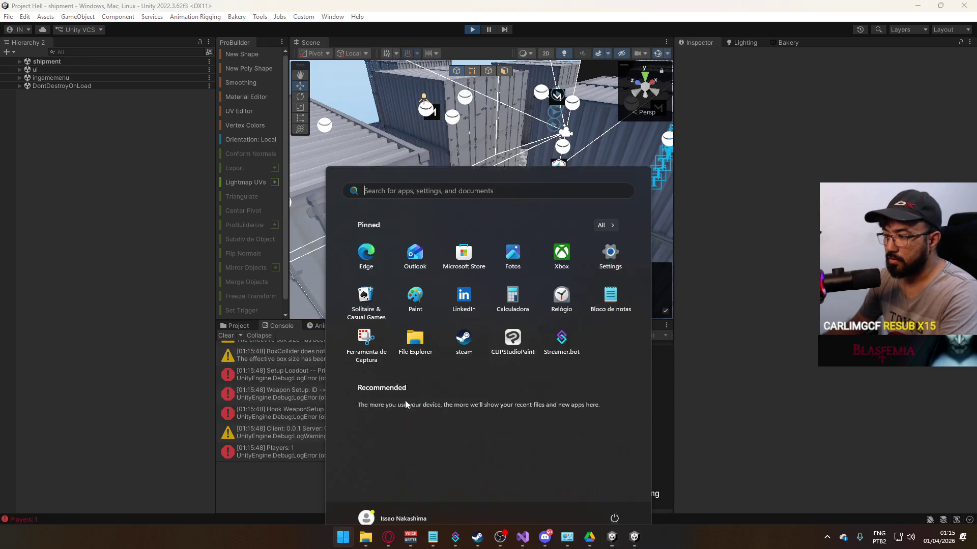
key("Escape")
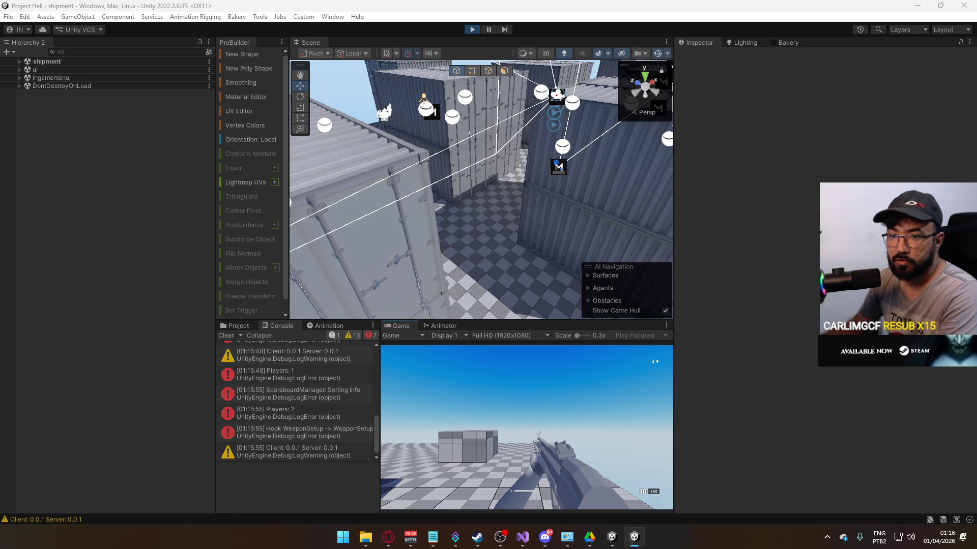
Step: Inspect the ScoreboardManager error in a widened Console, then clear the log
key("super")
key("super")
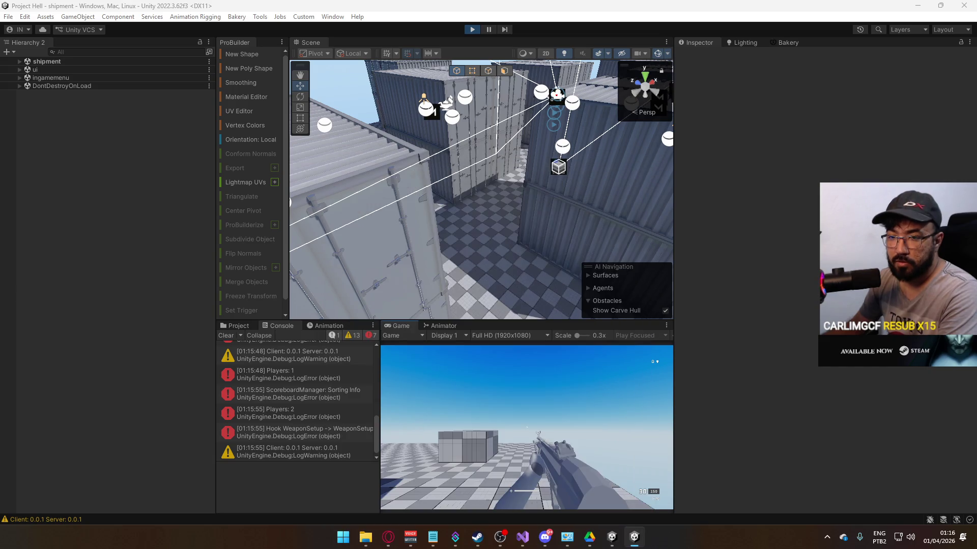
key("super")
key("super")
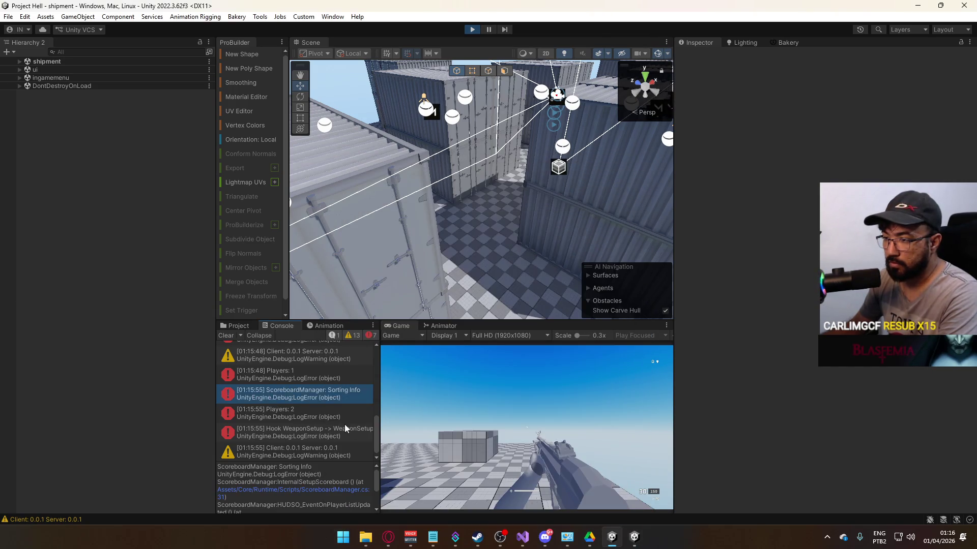
left_click(372, 394)
left_click_drag(379, 404, 441, 404)
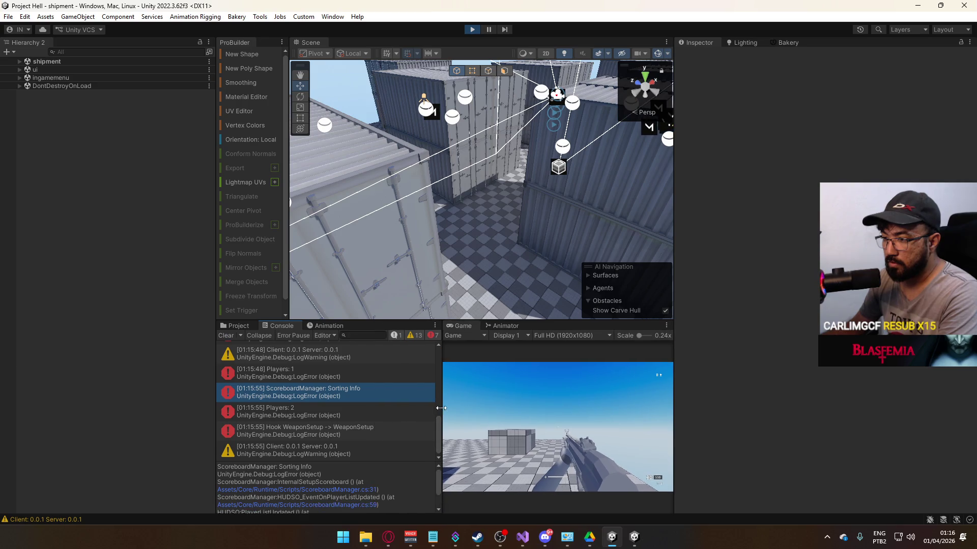
scroll(365, 417, "up", 5)
scroll(365, 422, "down", 5)
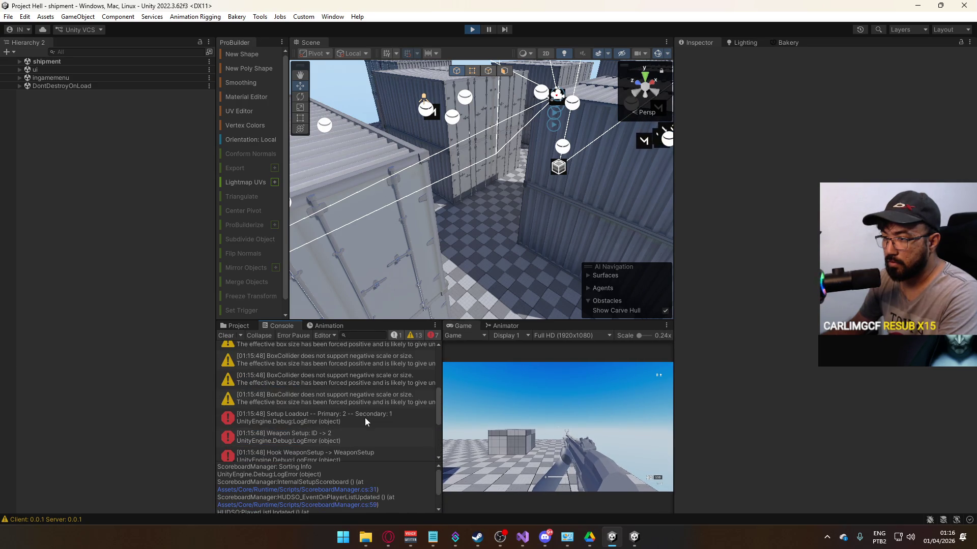
left_click(226, 335)
Step: Stop the editor's play session and close the standalone game window
key("alt+Tab")
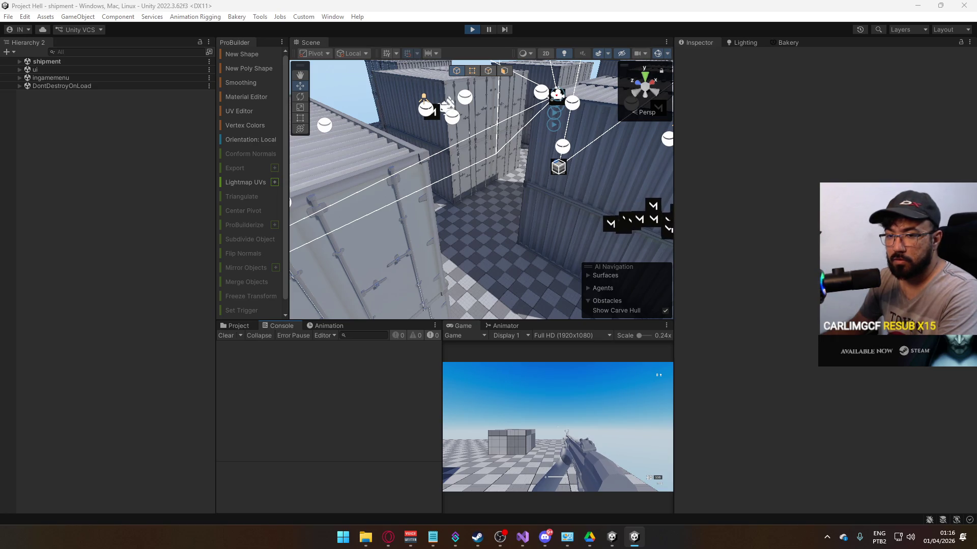
key("super")
key("super")
key("super")
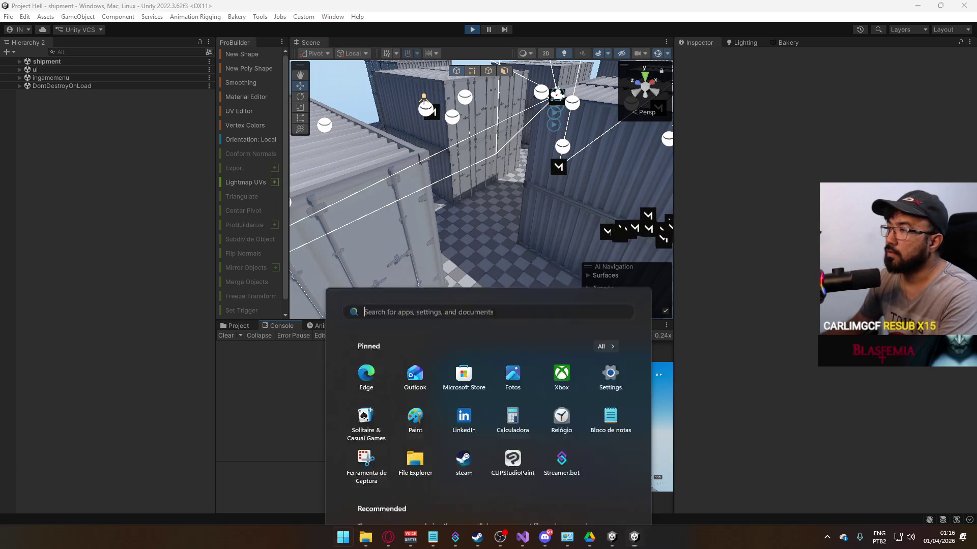
left_click(471, 31)
right_click(634, 537)
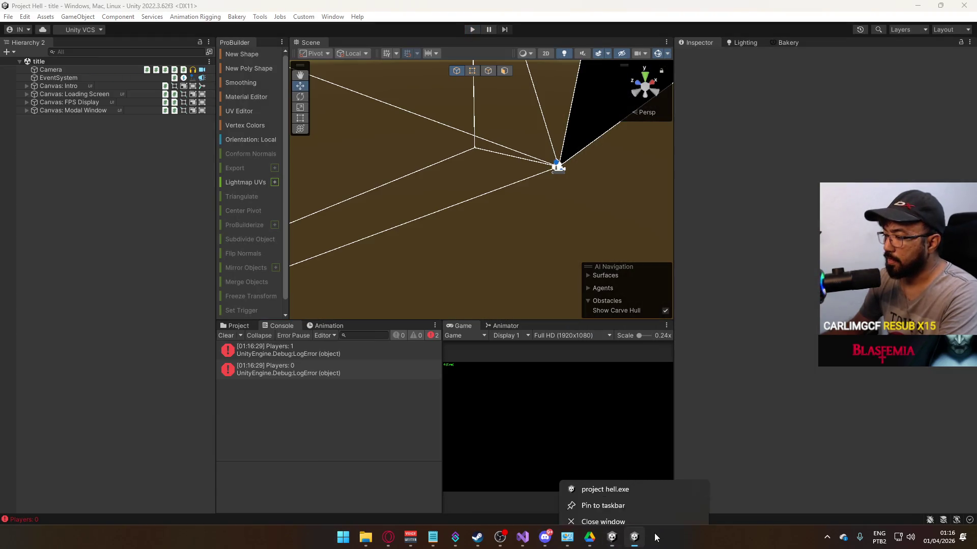
left_click(655, 510)
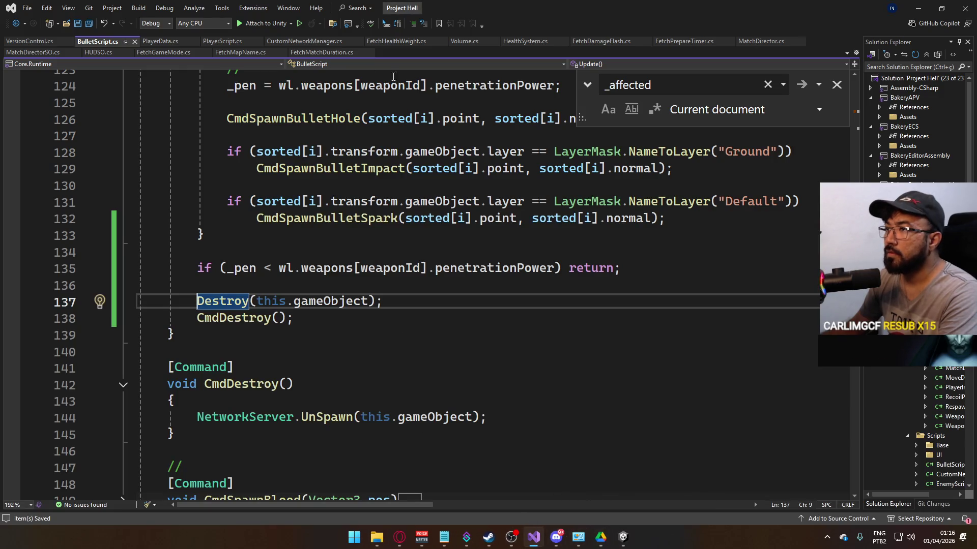
Step: Expand the ServerSpawnBullet method body in PlayerScript.cs
left_click(221, 37)
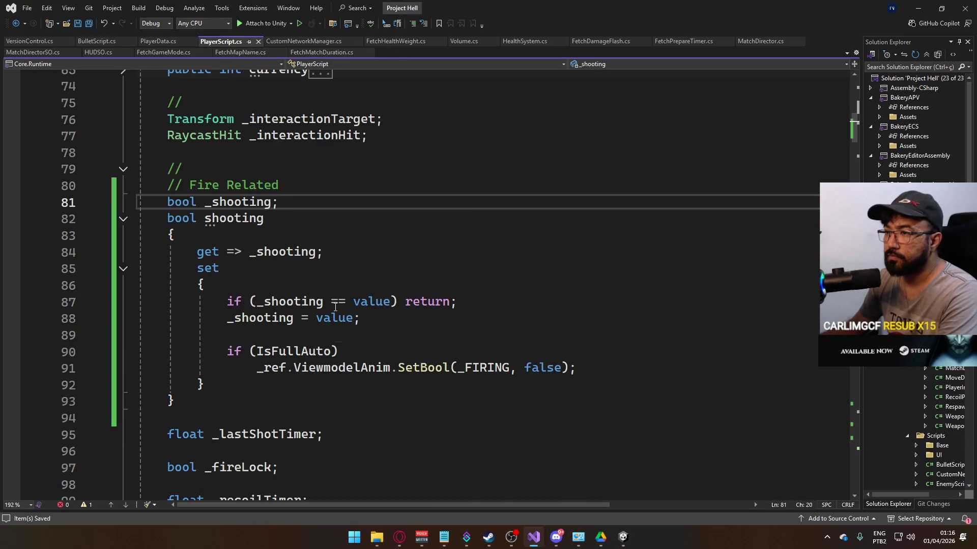
scroll(358, 326, "down", 14)
scroll(358, 343, "down", 20)
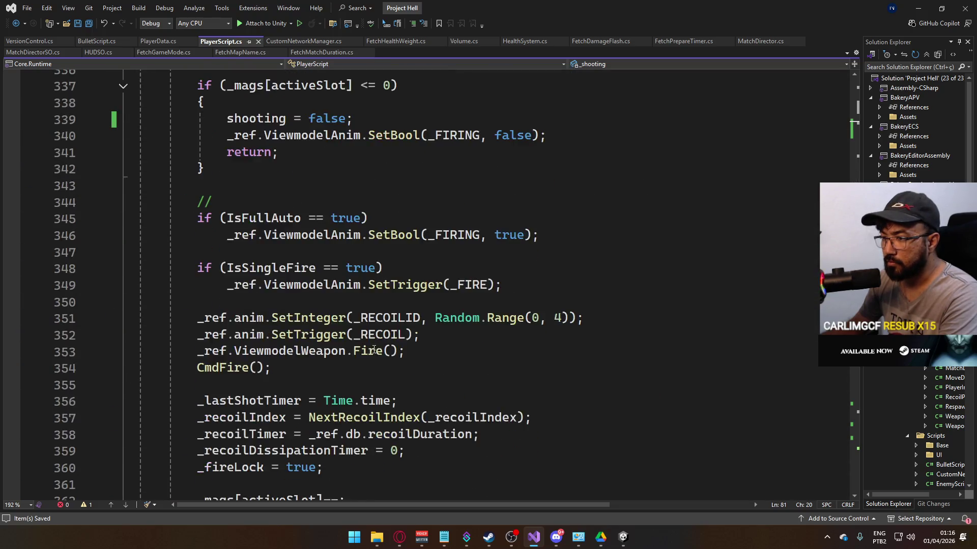
left_click(123, 335)
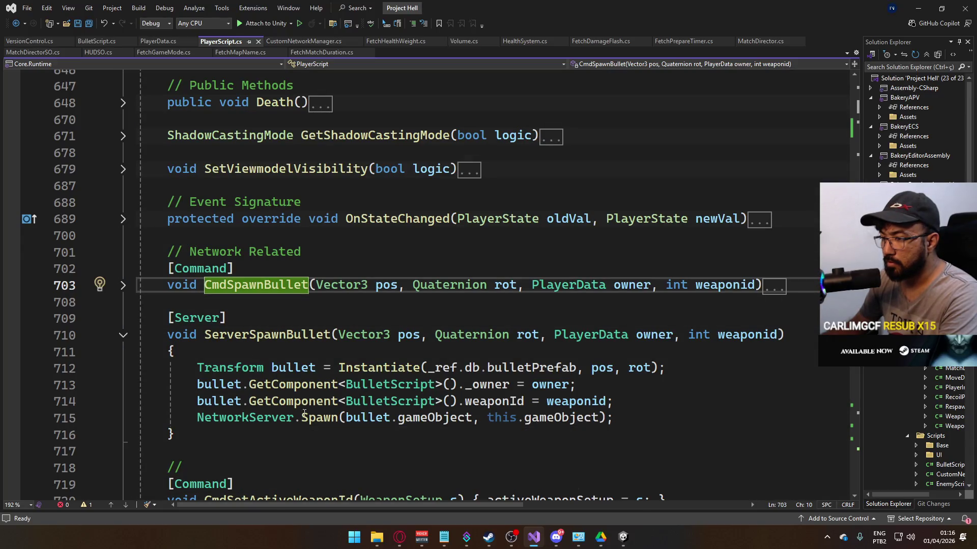
mouse_move(322, 416)
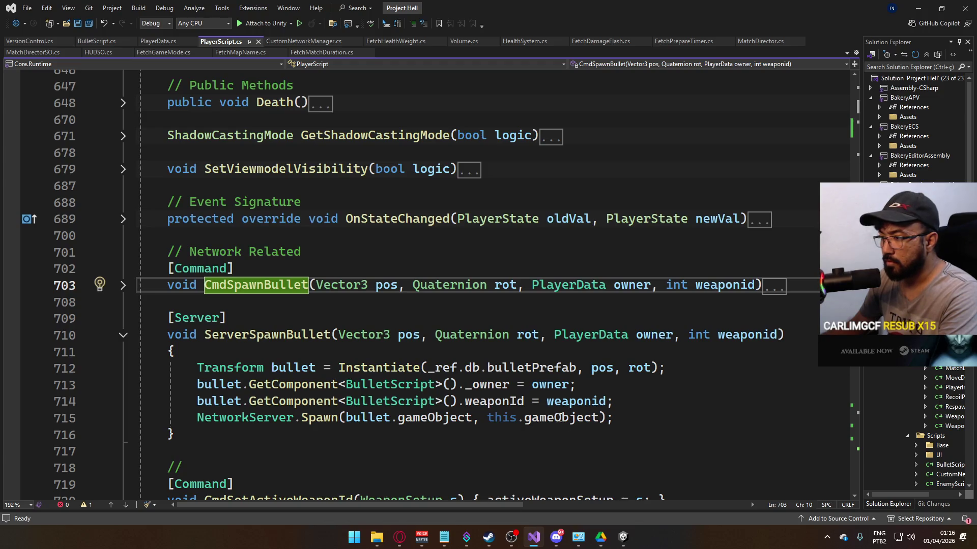
mouse_move(565, 423)
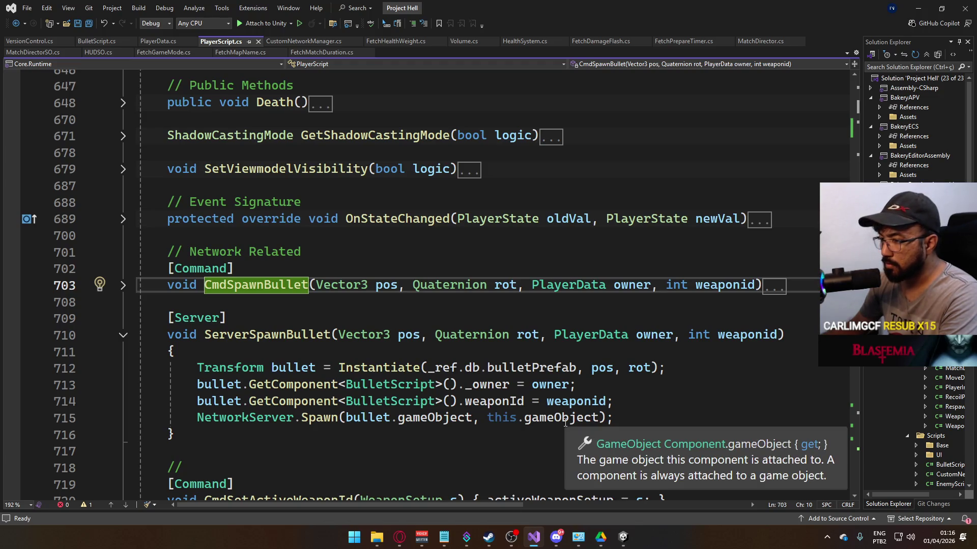
Step: Replace this.gameObject in the spawn call with _ref.netIdentity.connectionToClient and save
left_click_drag(489, 418, 593, 420)
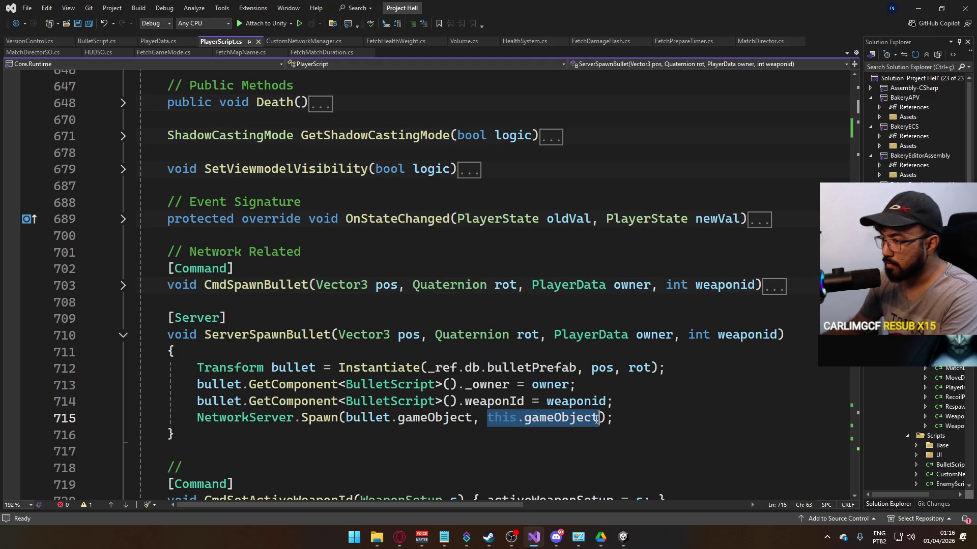
type("_ref.")
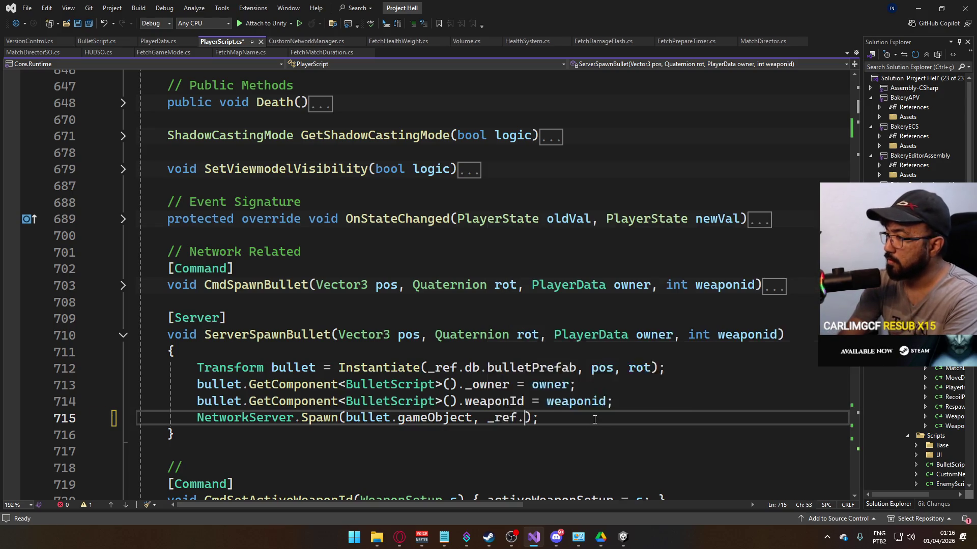
type("net")
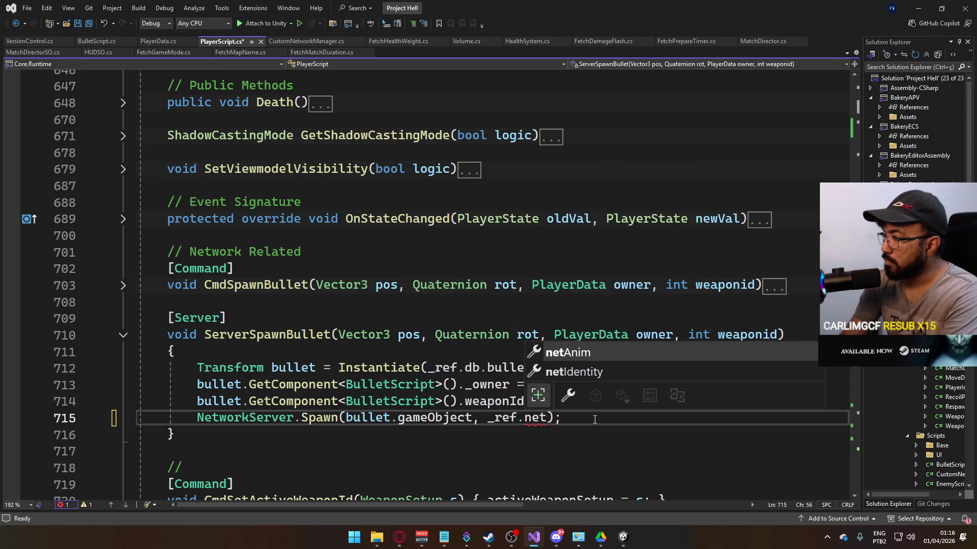
key("Down")
key("Tab")
type(".co")
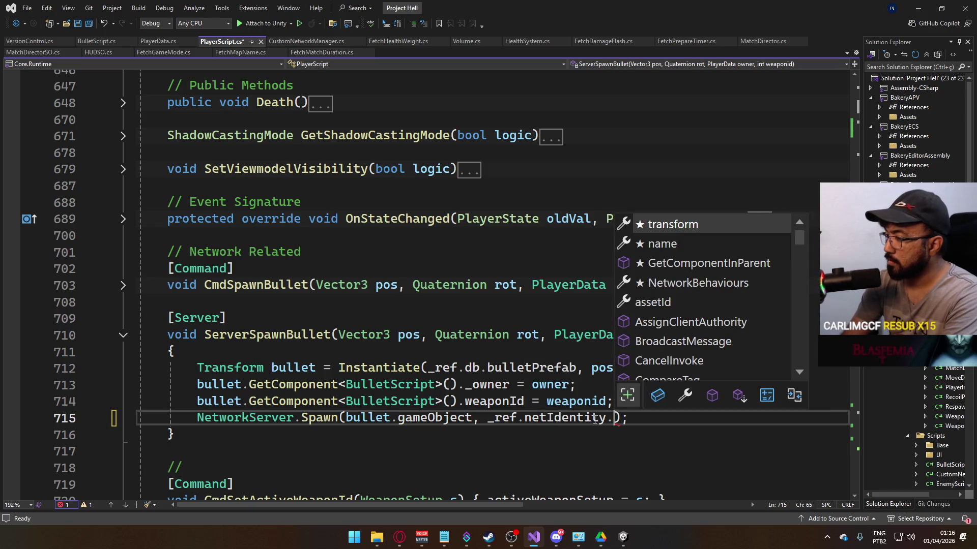
type("n")
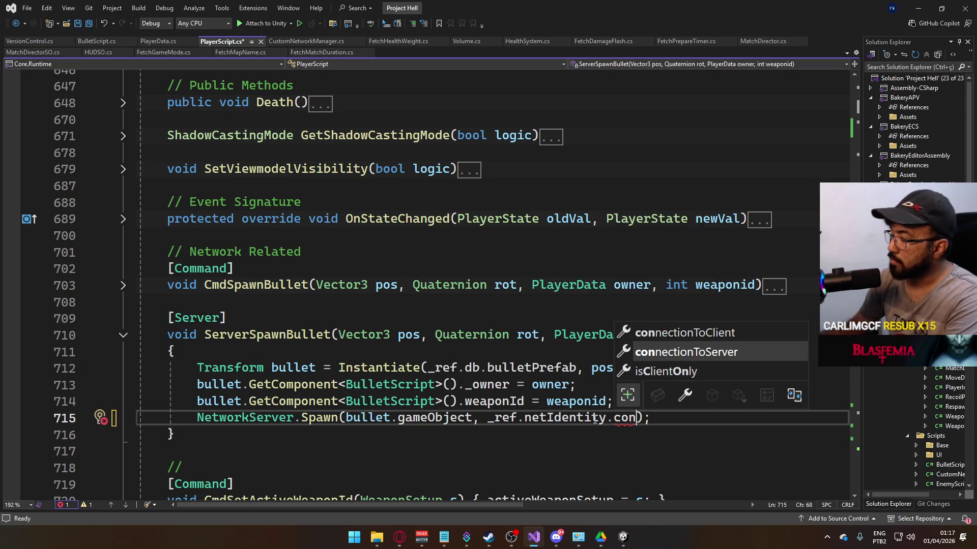
left_click(696, 332)
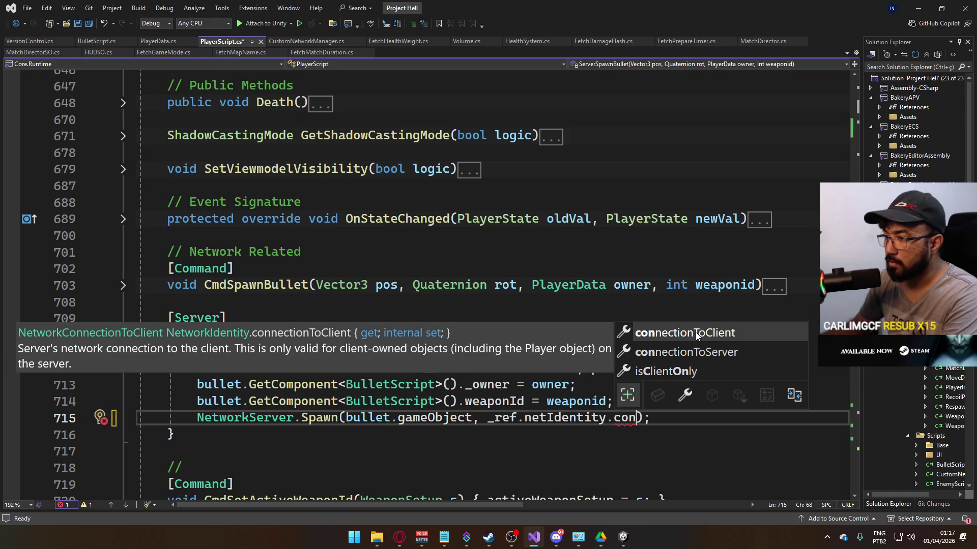
left_click(686, 353)
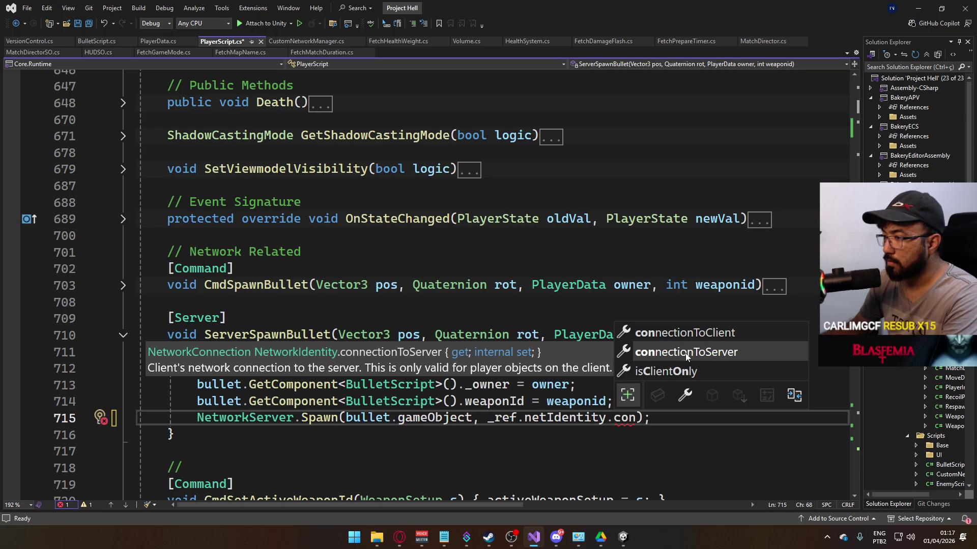
left_click(706, 334)
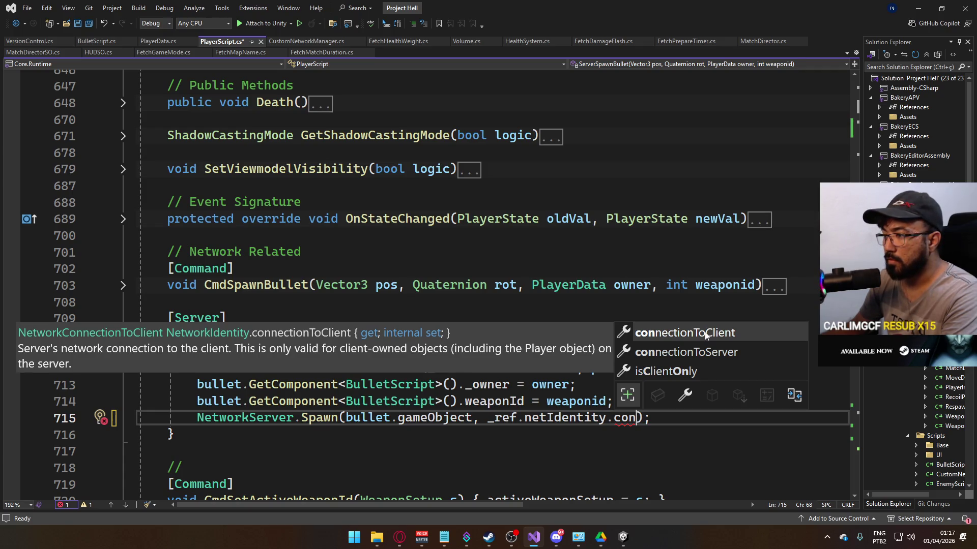
double_click(706, 334)
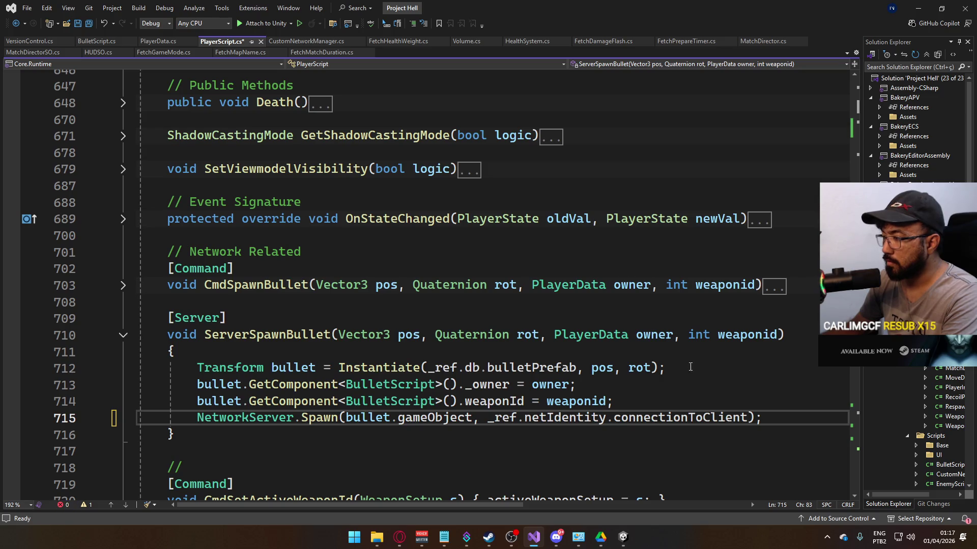
key("ctrl+s")
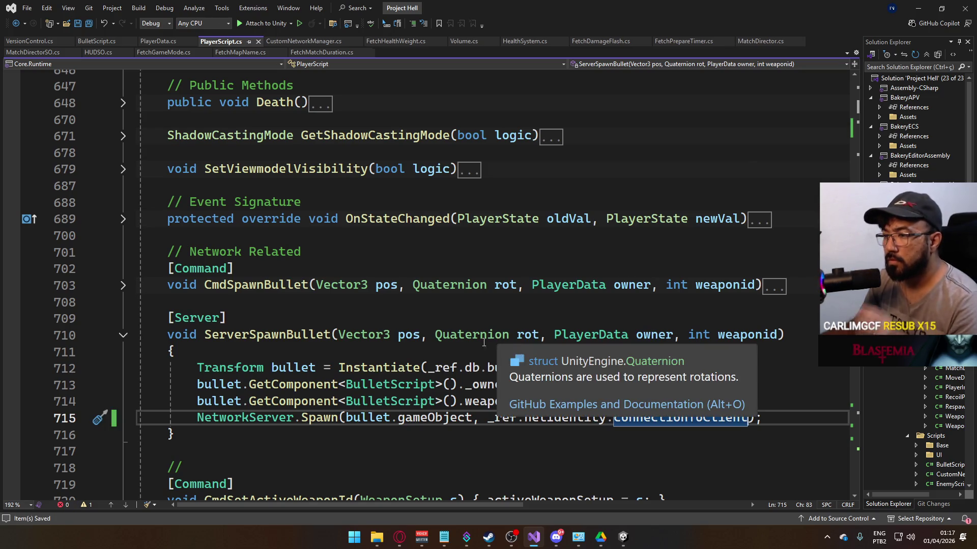
scroll(341, 365, "down", 1)
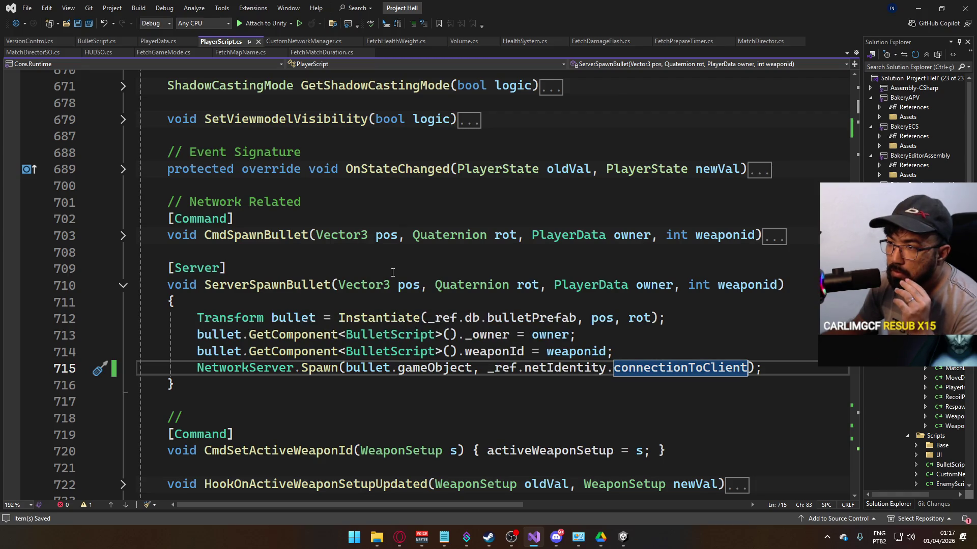
Step: Expand CmdSpawnBullet and review its calls to ServerSpawnBullet and ServerRegisterShot
left_click(123, 236)
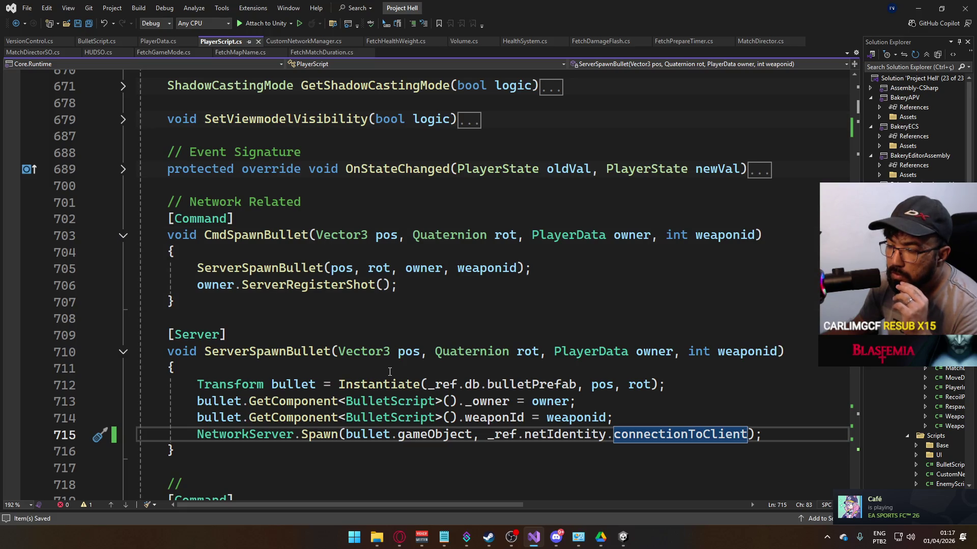
scroll(389, 368, "down", 1)
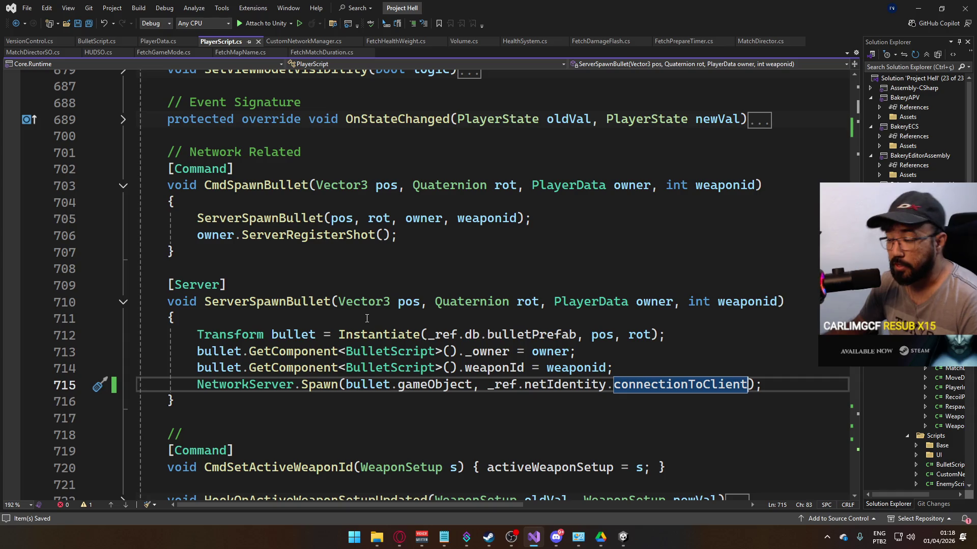
scroll(250, 312, "down", 2)
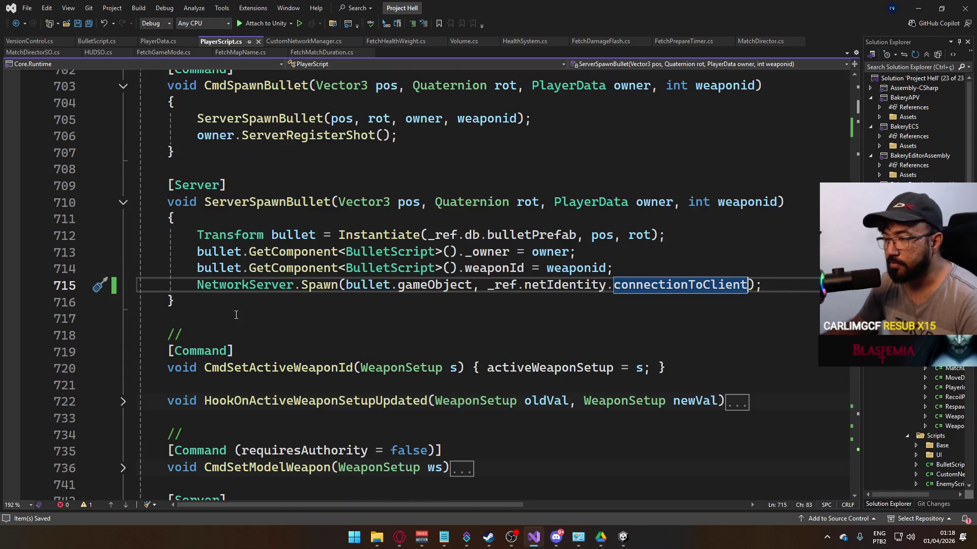
scroll(236, 315, "up", 1)
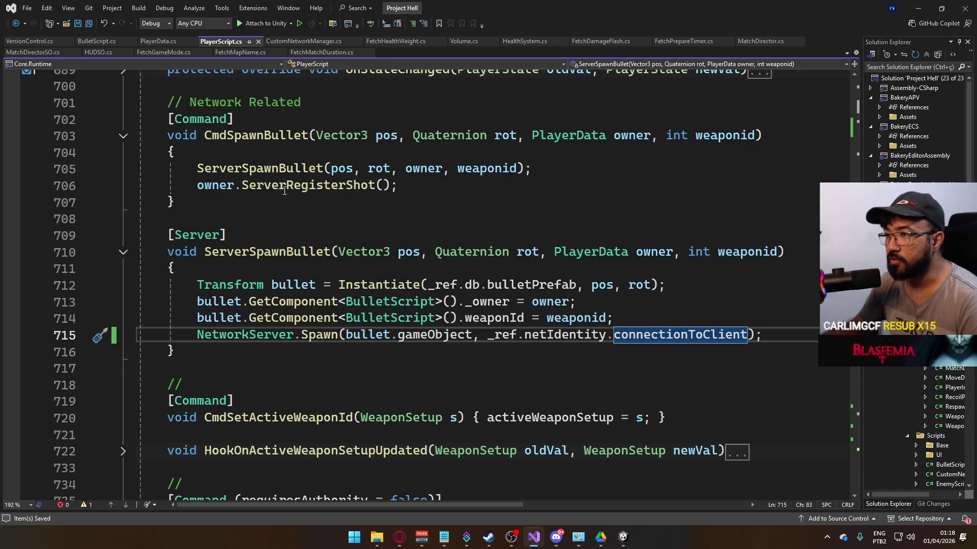
scroll(284, 190, "up", 2)
scroll(278, 253, "down", 1)
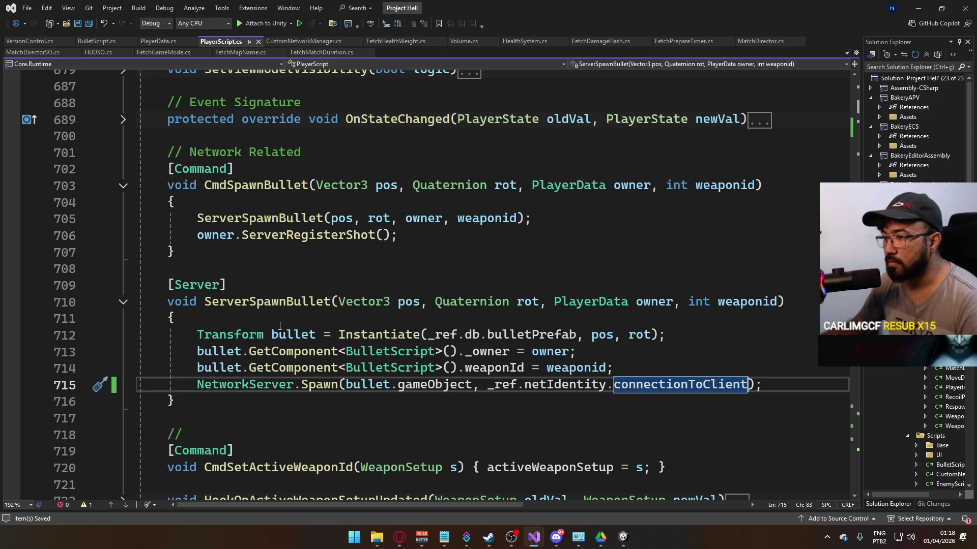
Step: Wrap CmdSpawnBullet and ServerSpawnBullet in a /* */ block comment and save
left_click(164, 170)
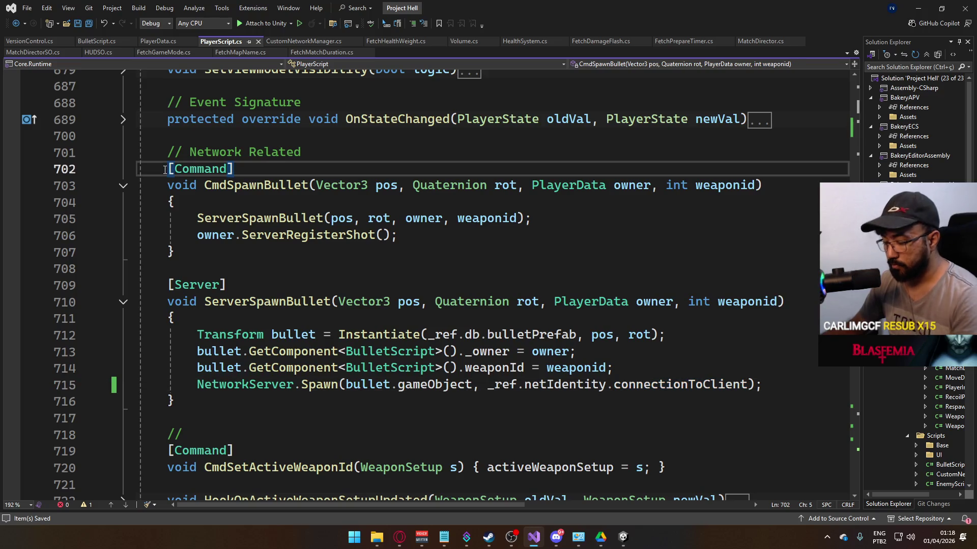
type("/")
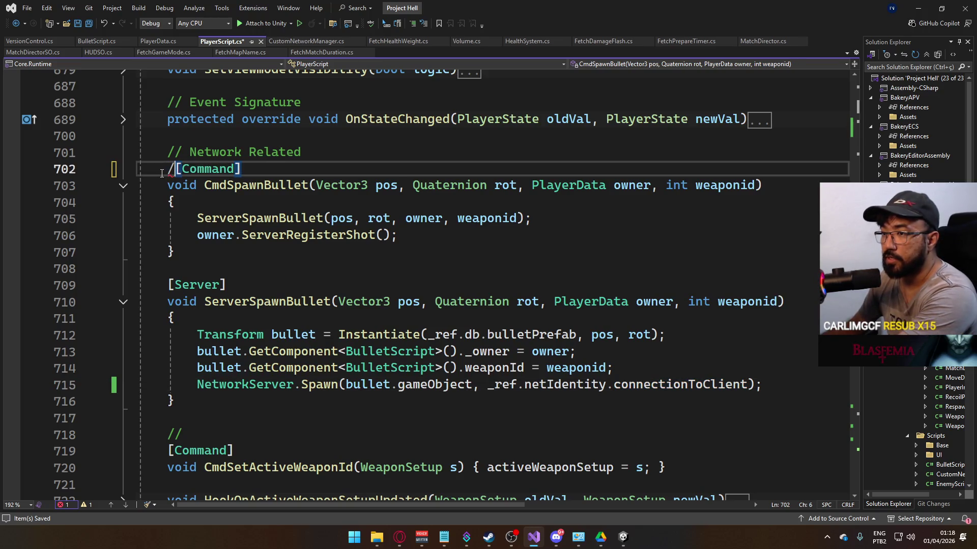
type("*")
left_click(255, 403)
type("*/")
key("ctrl+s")
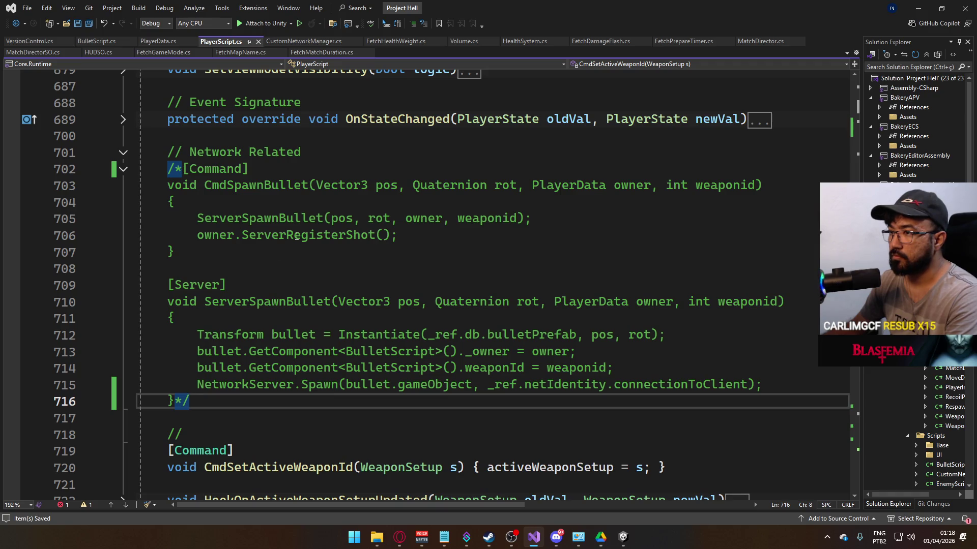
Step: Select the four bullet-spawning lines 712–715
mouse_move(758, 385)
left_mouse_down()
mouse_move(152, 379)
mouse_move(199, 340)
left_mouse_up()
key("ctrl+c")
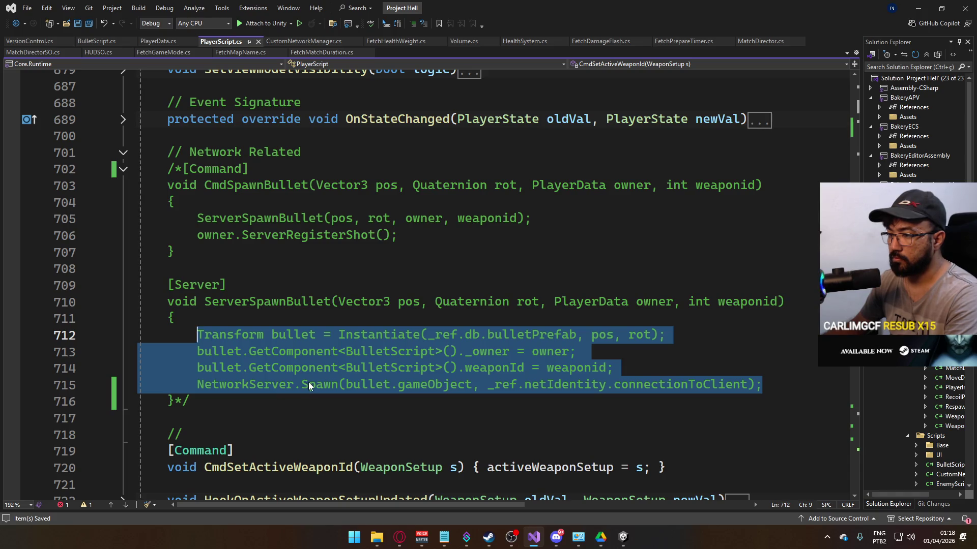
scroll(295, 356, "up", 4)
scroll(285, 326, "up", 12)
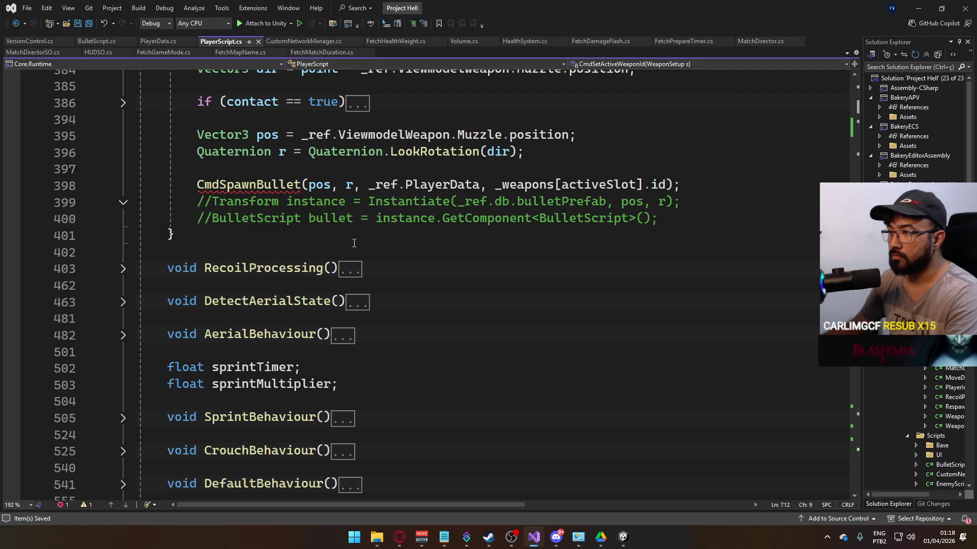
Step: Comment out the CmdSpawnBullet call, replace the old commented lines with the four pasted spawn lines, and save
left_click(196, 187)
type("//")
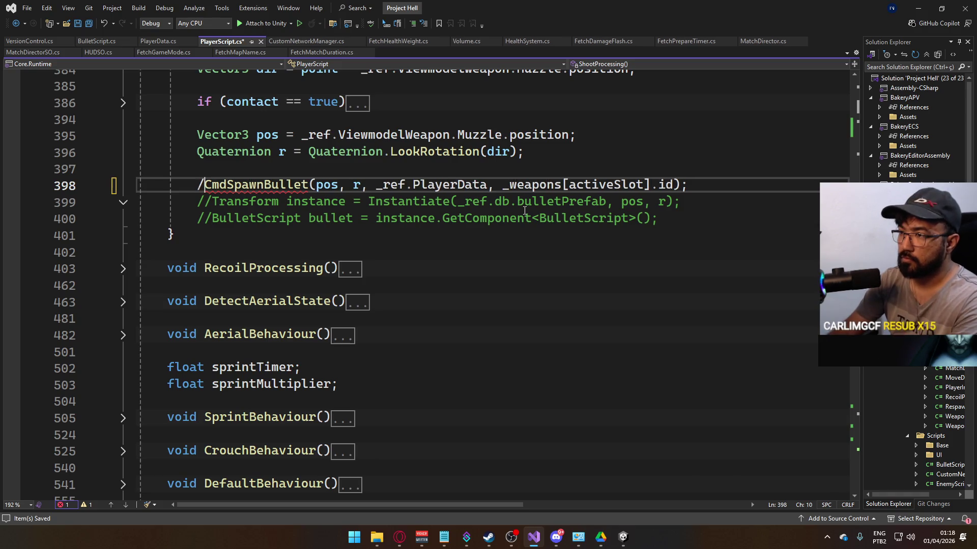
key("Down")
key("Home")
key("Home")
key("shift+Down")
key("shift+End")
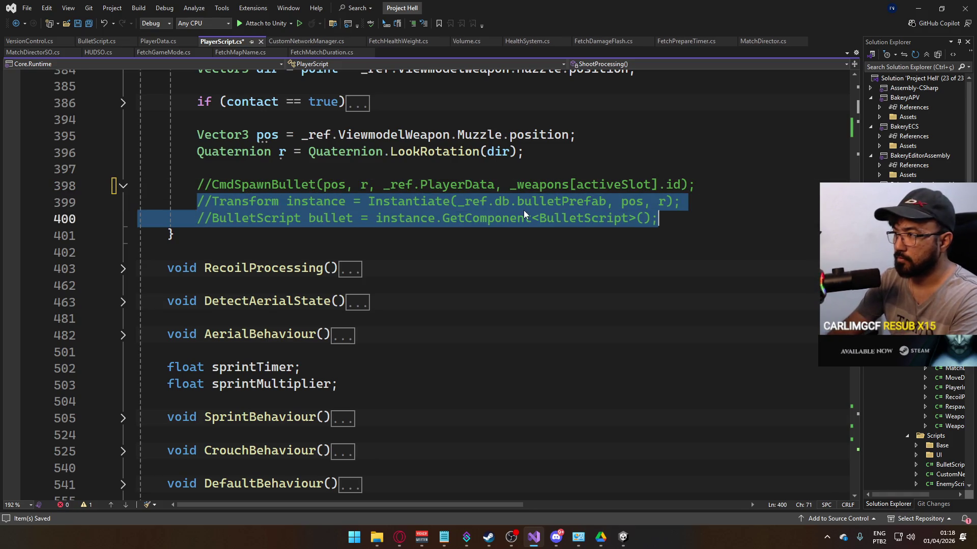
key("Delete")
key("ctrl+v")
key("ctrl+s")
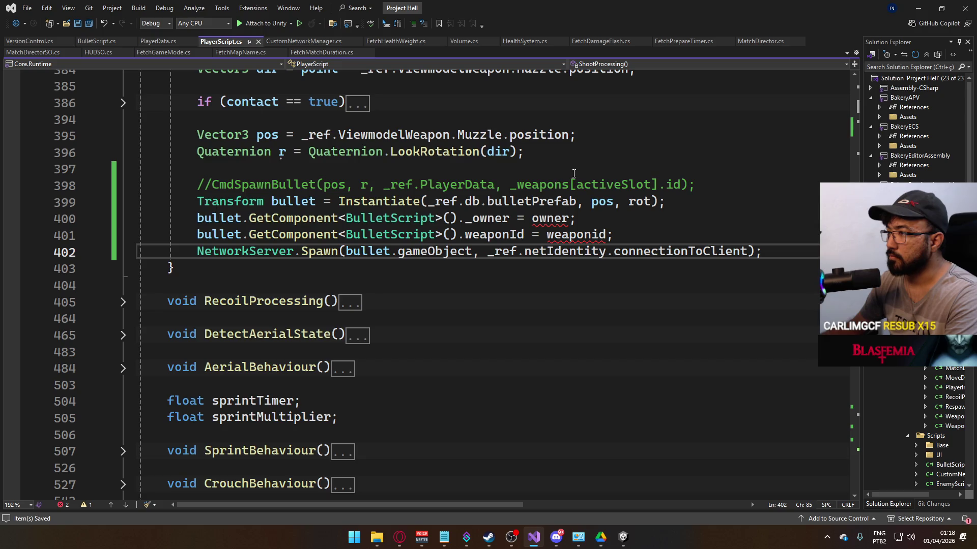
Step: Set the bullet owner to _ref.PlayerData and the weapon id to ActiveWeapon
double_click(560, 218)
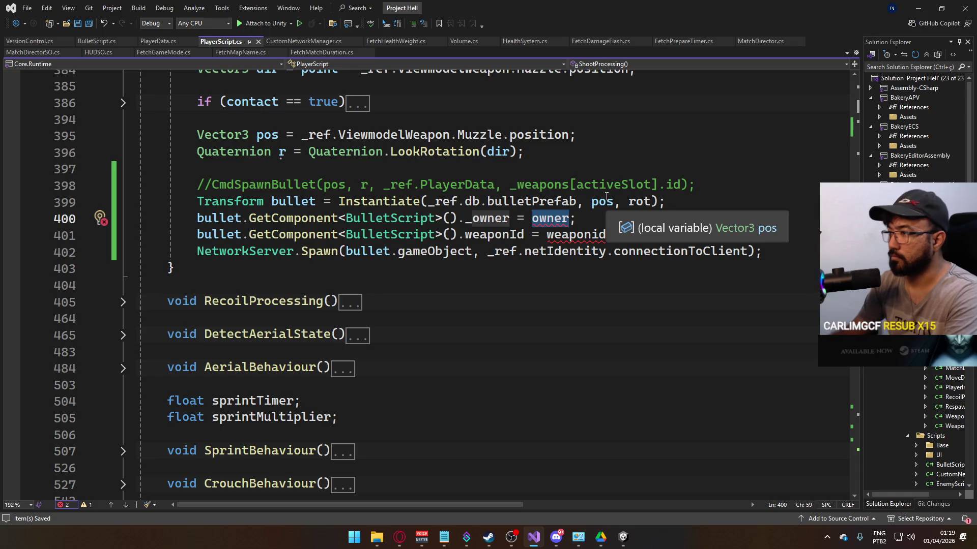
key("Up")
key("Up")
key("Up")
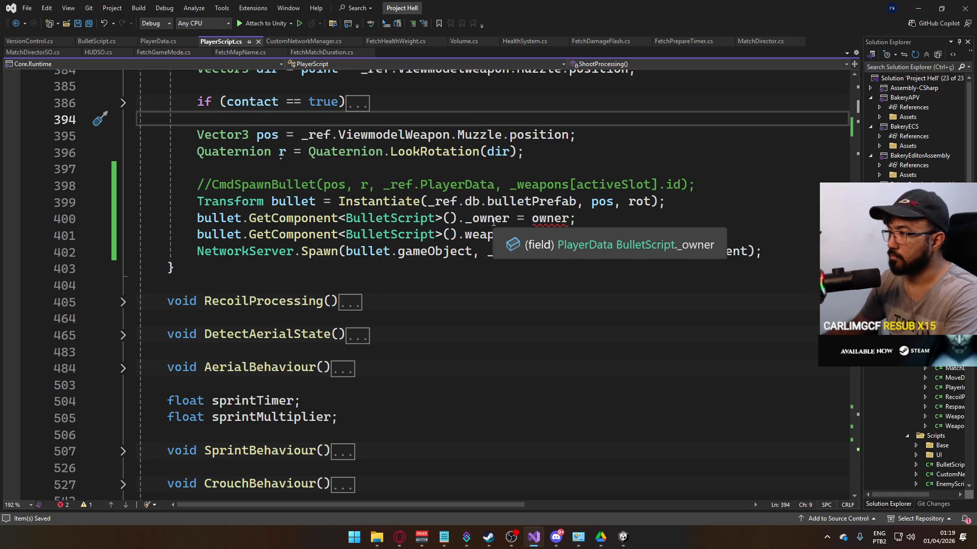
double_click(552, 218)
type("_ref.")
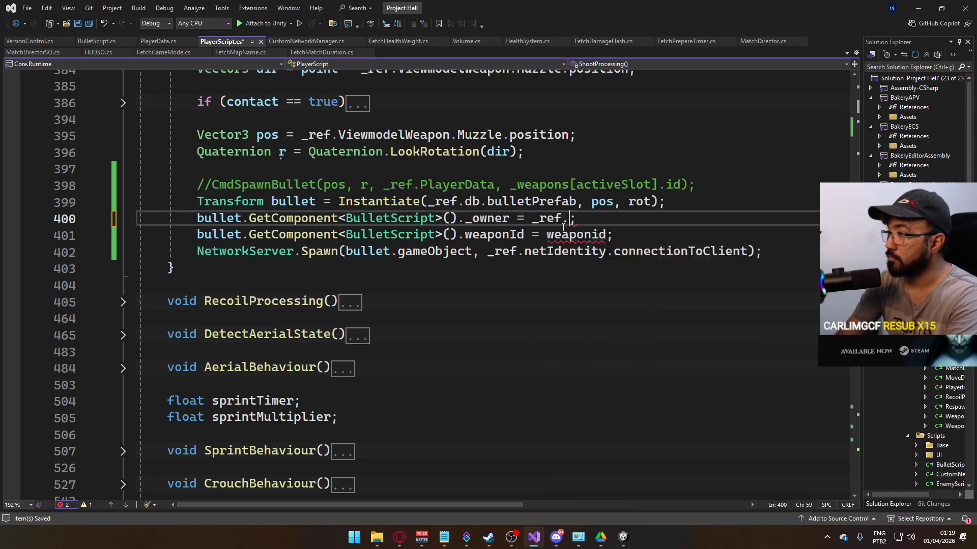
type("pl")
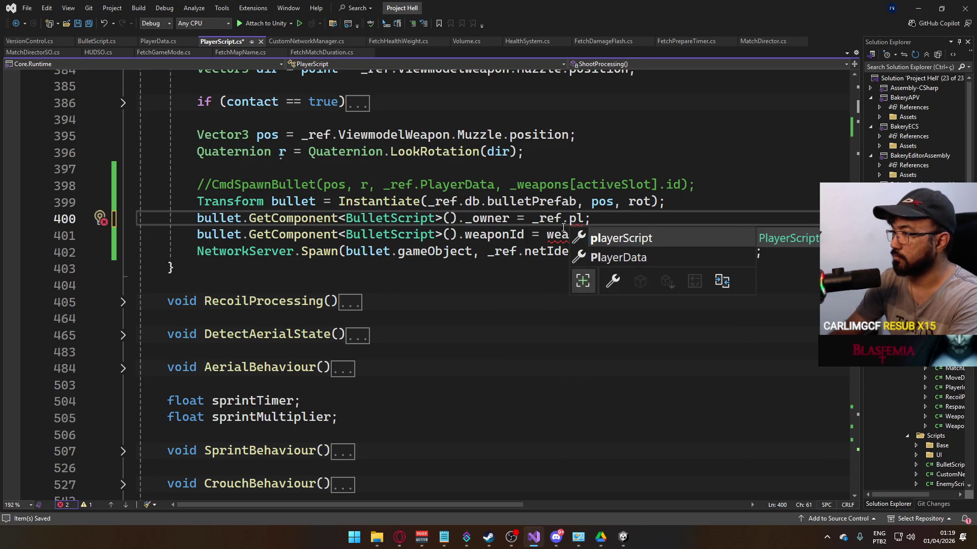
key("Down")
key("Tab")
double_click(563, 239)
type("ActiveWeapon.i;")
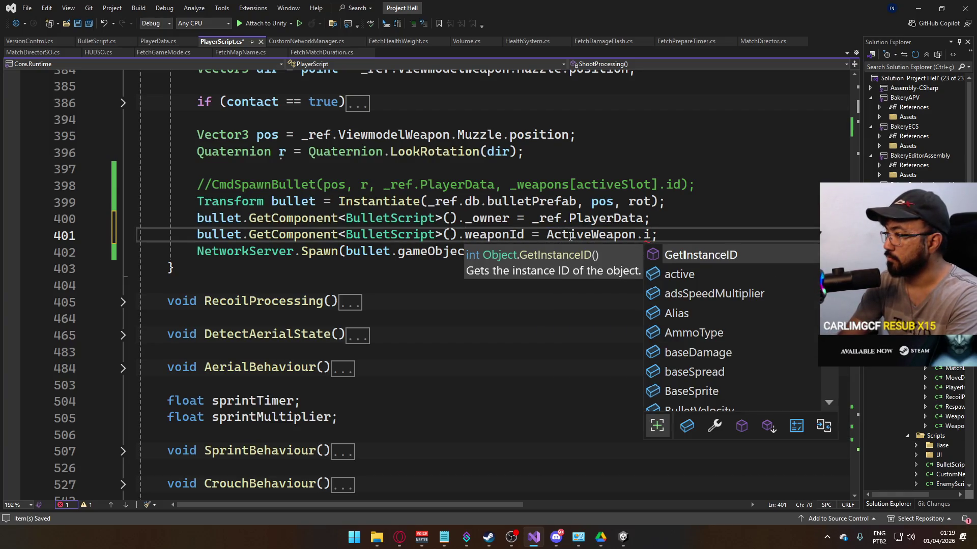
key("BackSpace")
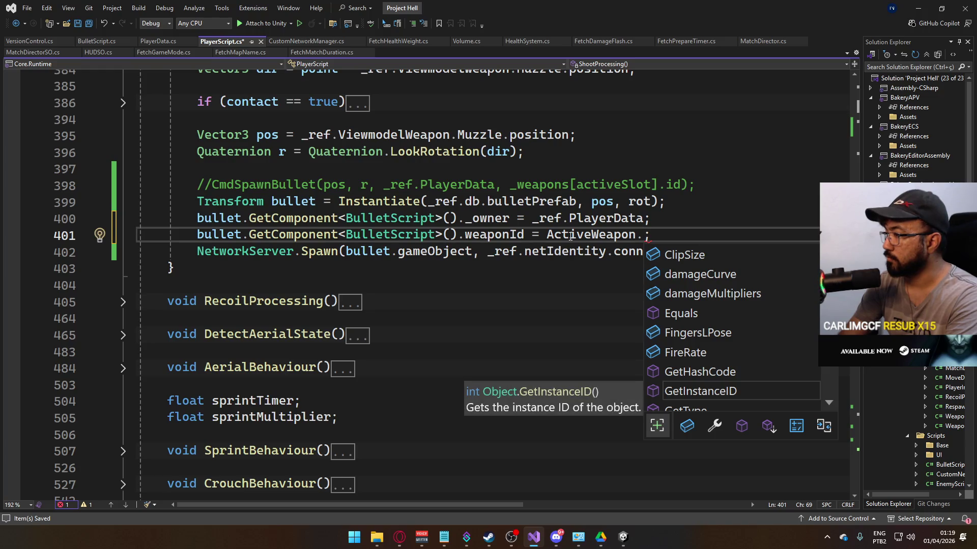
Step: Complete the weapon id value as ActiveWeapon and look up where ActiveWeapon is defined
key("Escape")
key("ctrl+space")
type("id")
key("BackSpace")
key("BackSpace")
key("BackSpace")
key("BackSpace")
key("BackSpace")
key("BackSpace")
type("A")
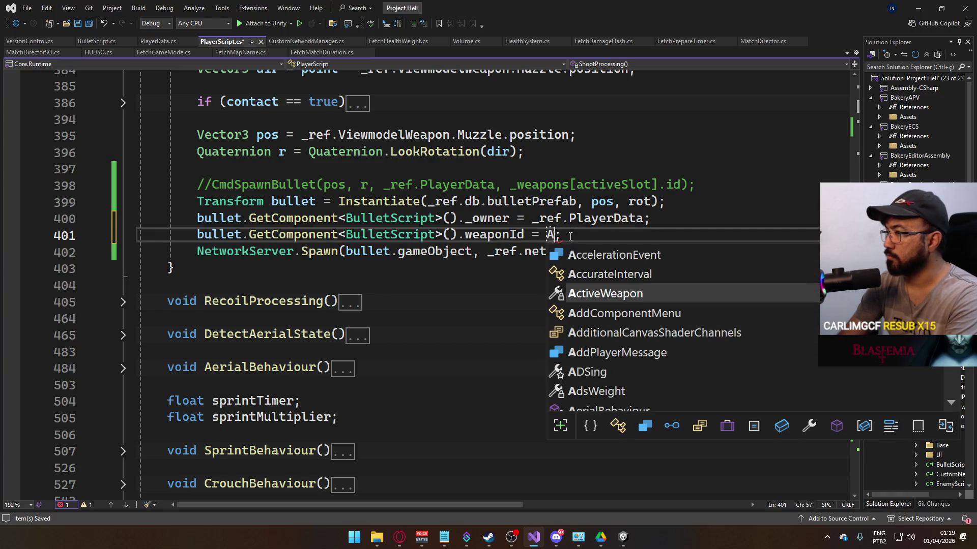
type("ctie")
key("Tab")
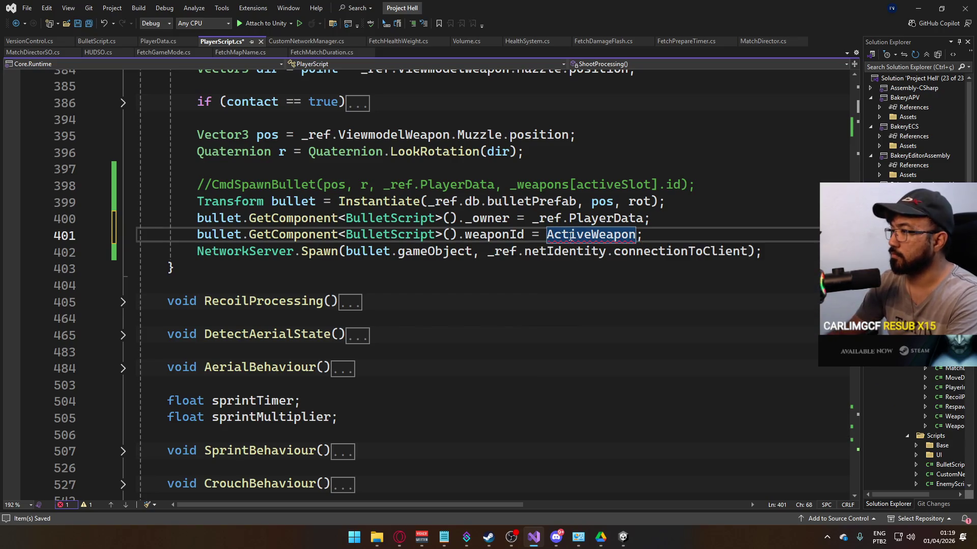
left_click(557, 244, "ctrl")
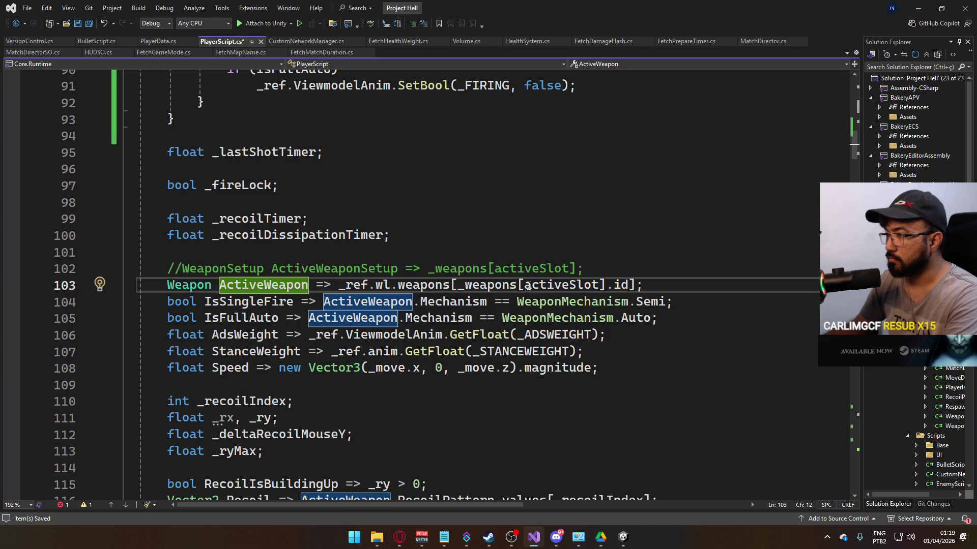
mouse_move(625, 290)
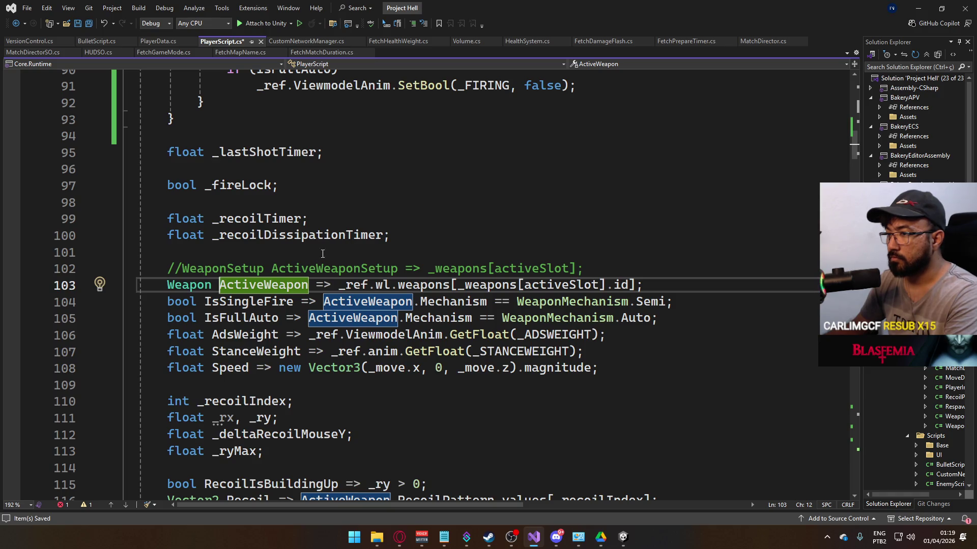
scroll(323, 254, "down", 15)
scroll(381, 271, "down", 15)
Step: Change weaponId to _weapons[activeSlot].id, save PlayerScript.cs, and expand ServerRegisterShot in PlayerData.cs
left_click(579, 251)
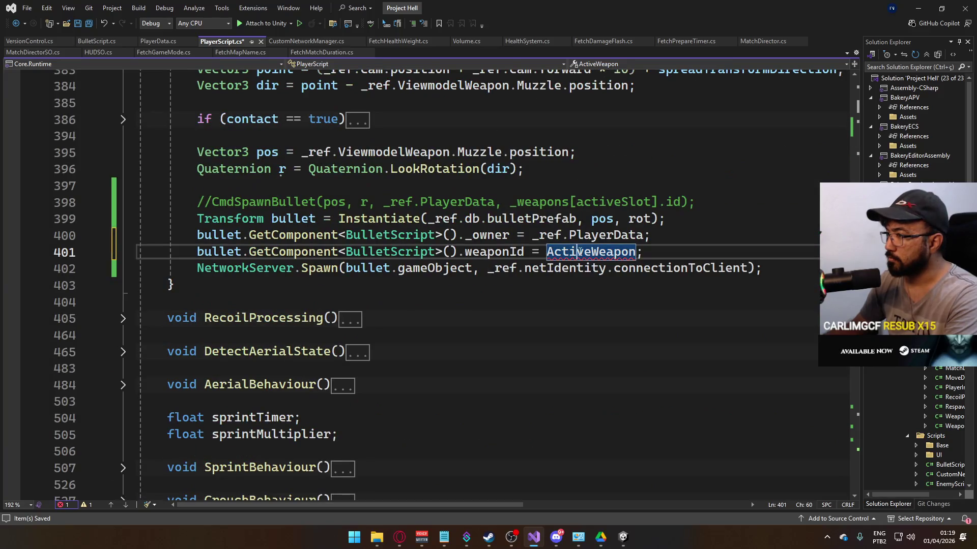
key("ctrl+Right")
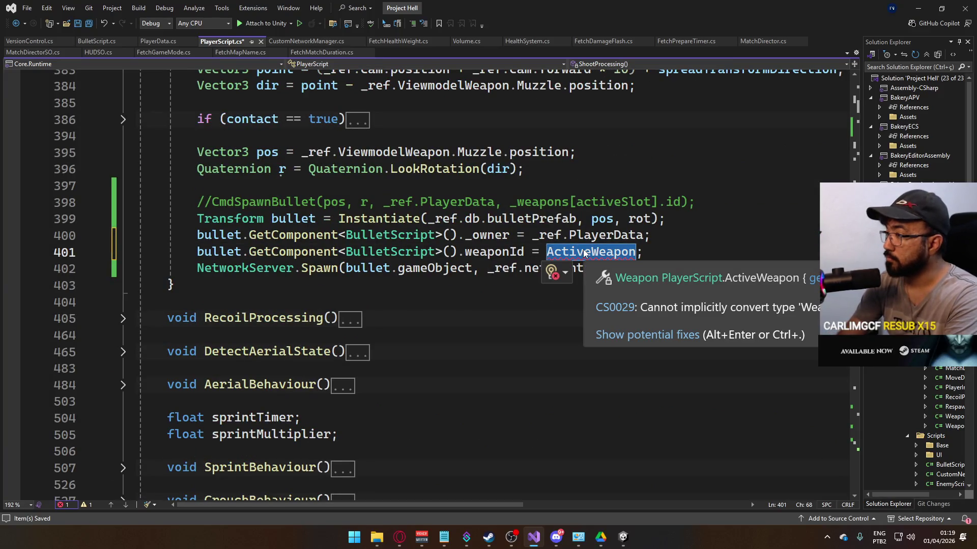
type("_weapons[")
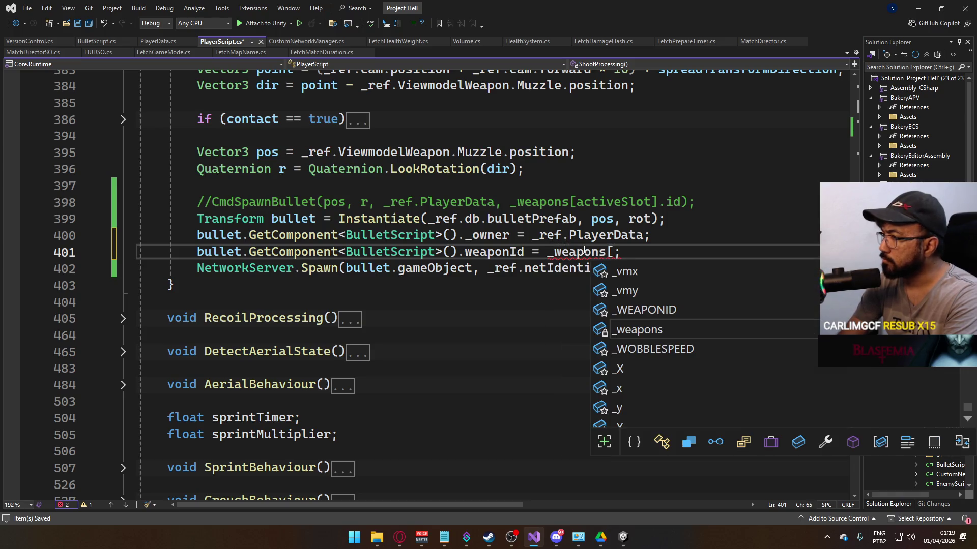
type("acti")
key("Tab")
type("]")
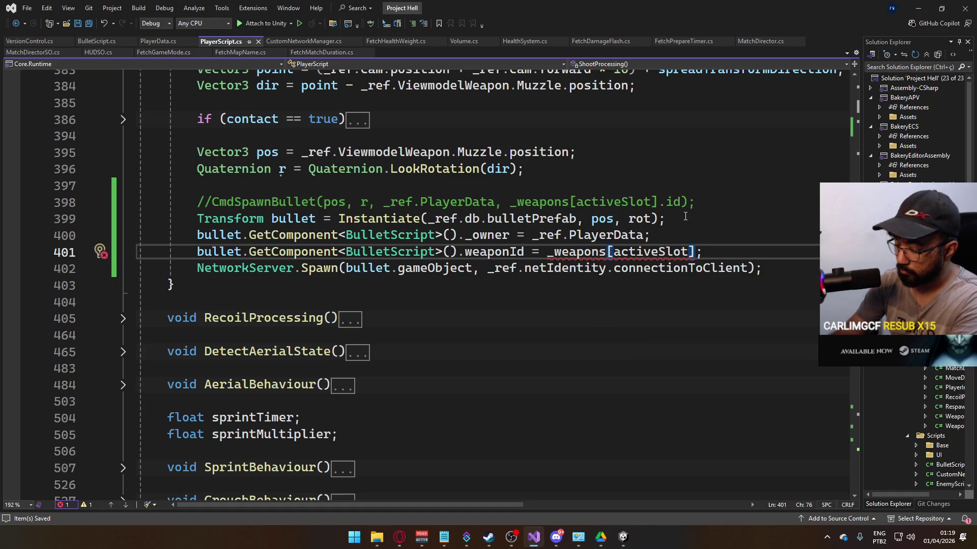
type(".i")
key("Tab")
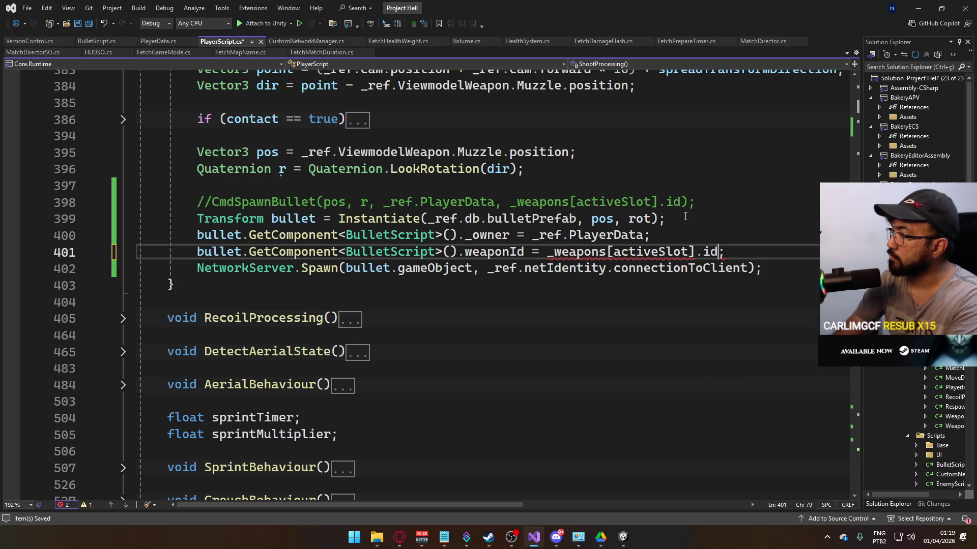
key("ctrl+s")
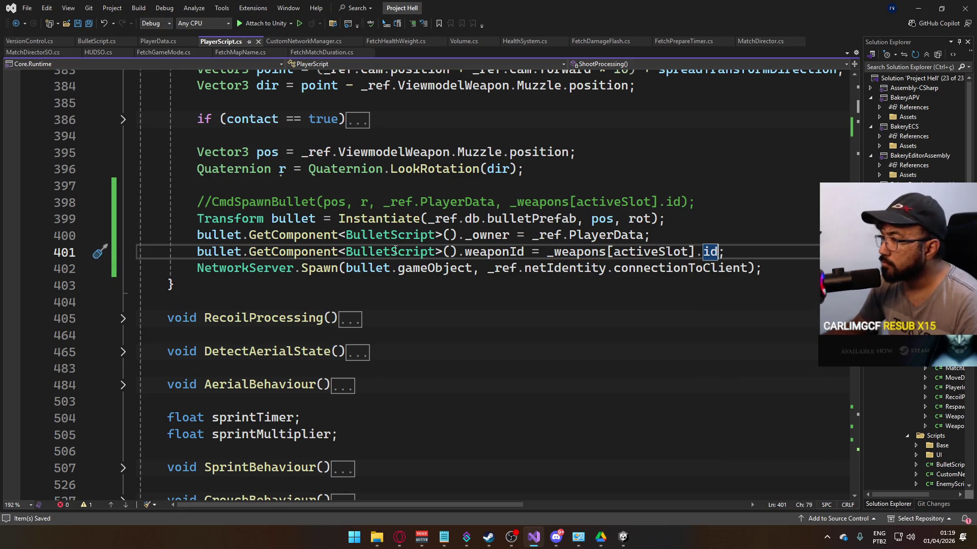
left_click(157, 41)
left_click(124, 294)
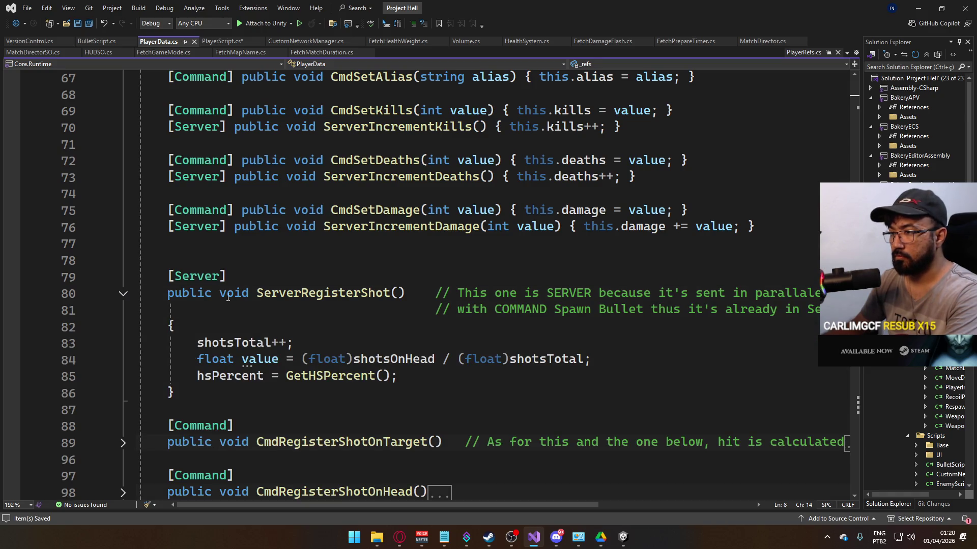
Step: In PlayerData.cs change [Server] to [Command], rename the method CmdRegisterShot, and save
double_click(199, 279)
type("Command")
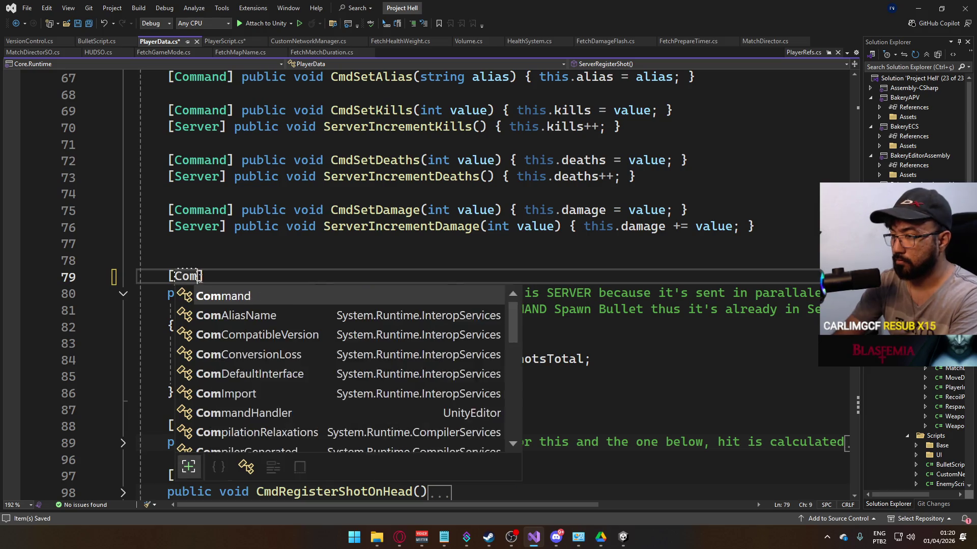
key("Right")
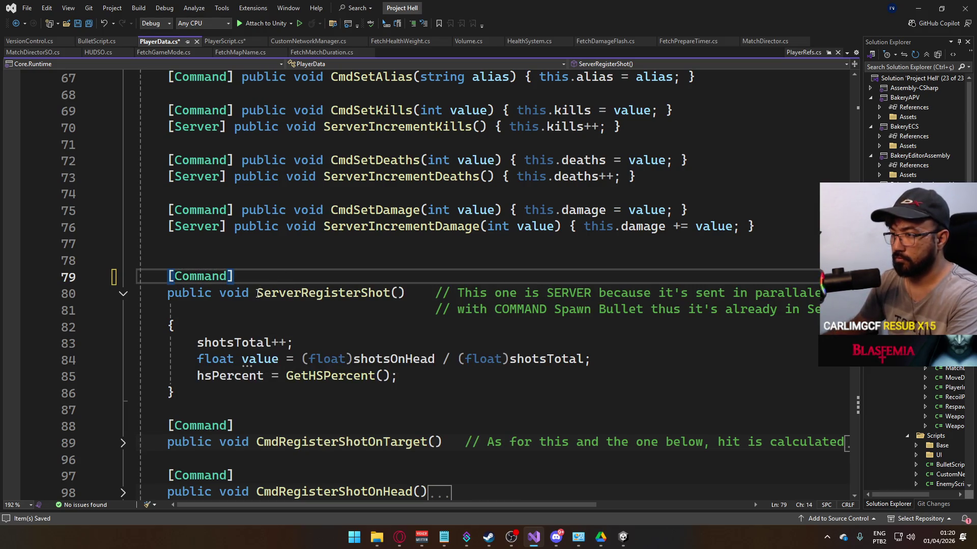
left_click(304, 294)
key("ctrl+BackSpace")
type("Cmd")
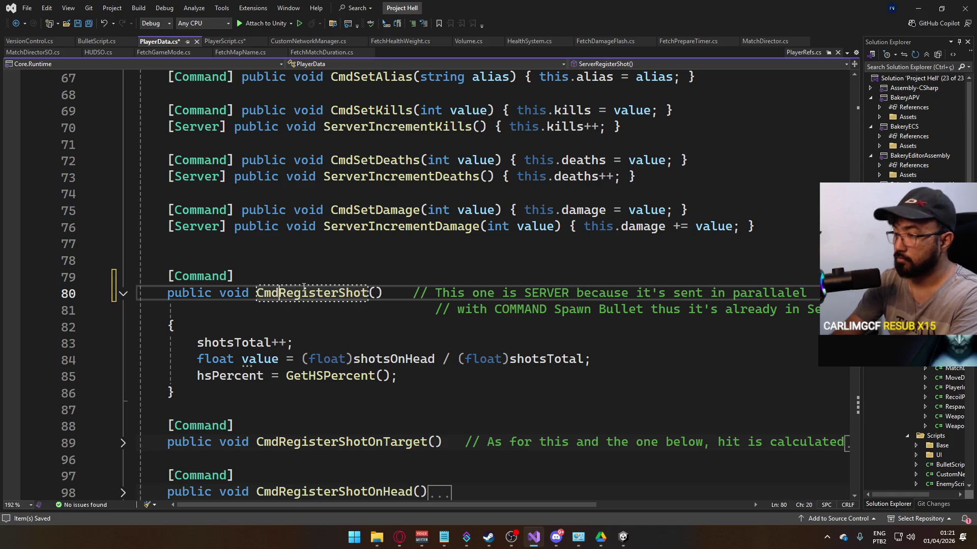
key("ctrl+s")
Step: Add the _ref.PlayerData.CmdRegisterShot(); call on line 403 of PlayerScript.cs and save
left_click(219, 41)
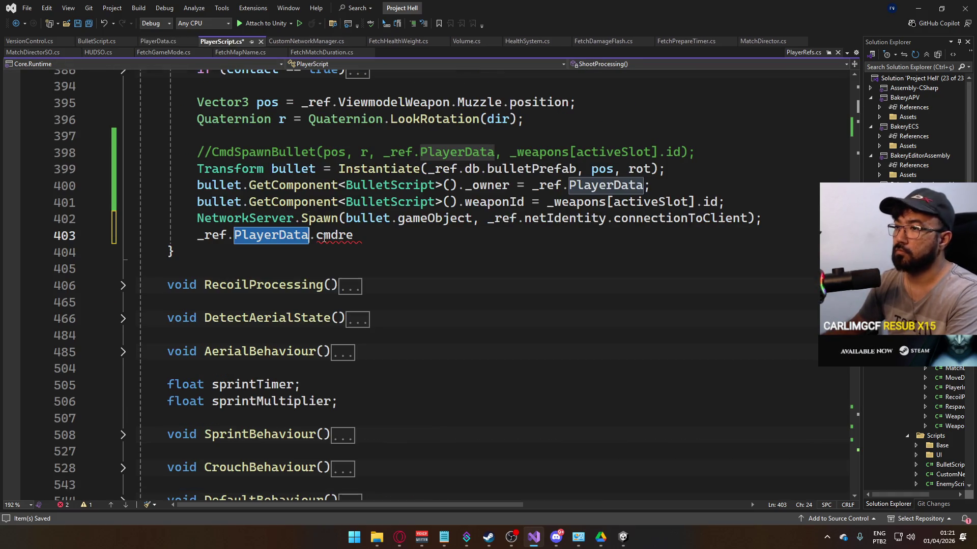
double_click(354, 235)
type("Cmd")
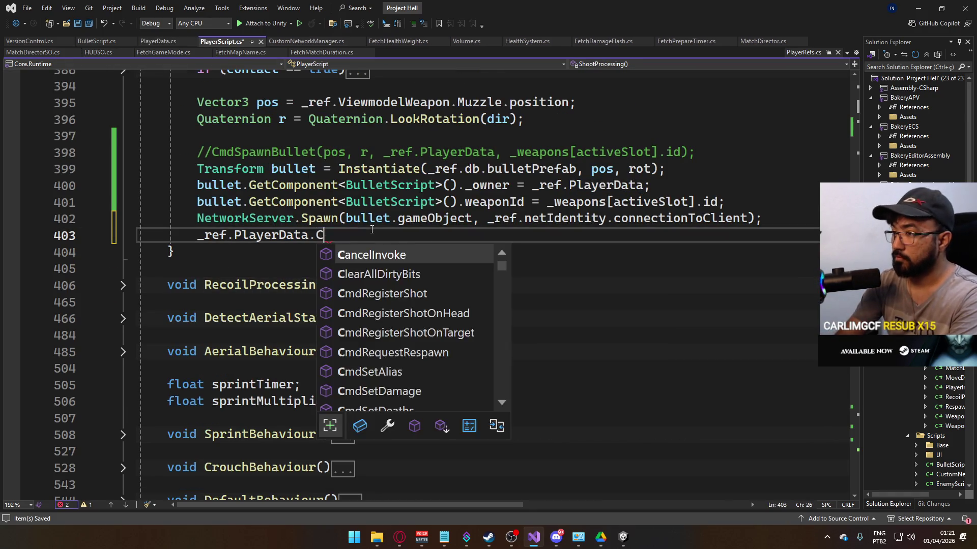
key("Tab")
type("();")
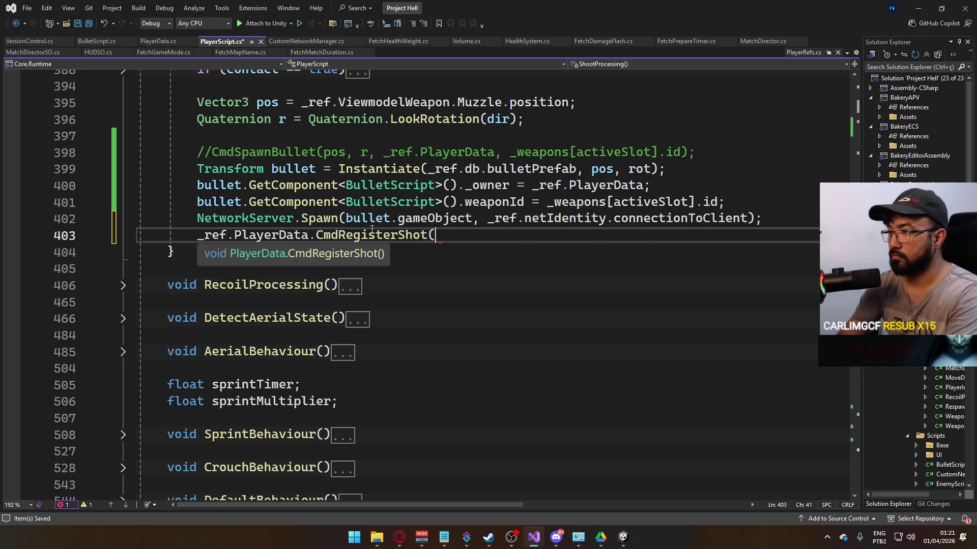
key("ctrl+s")
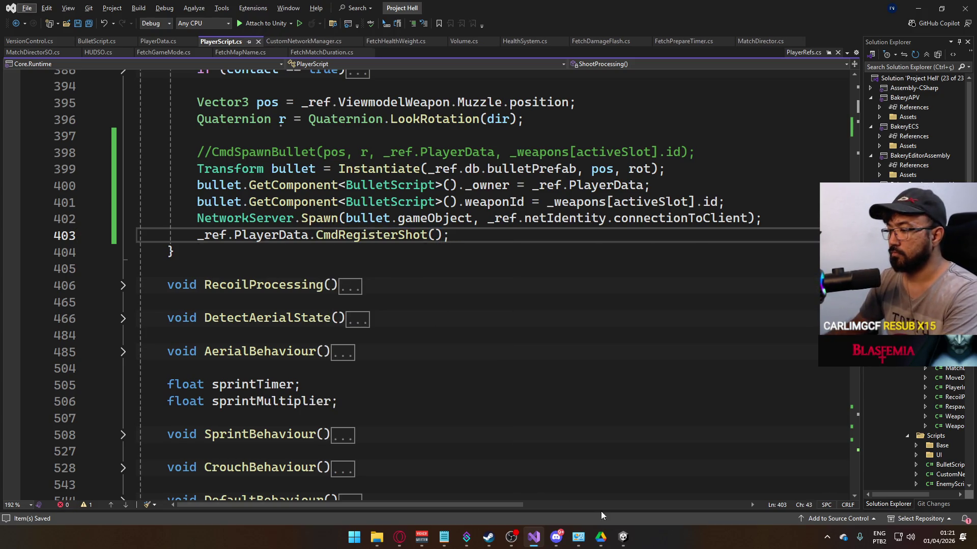
mouse_move(624, 538)
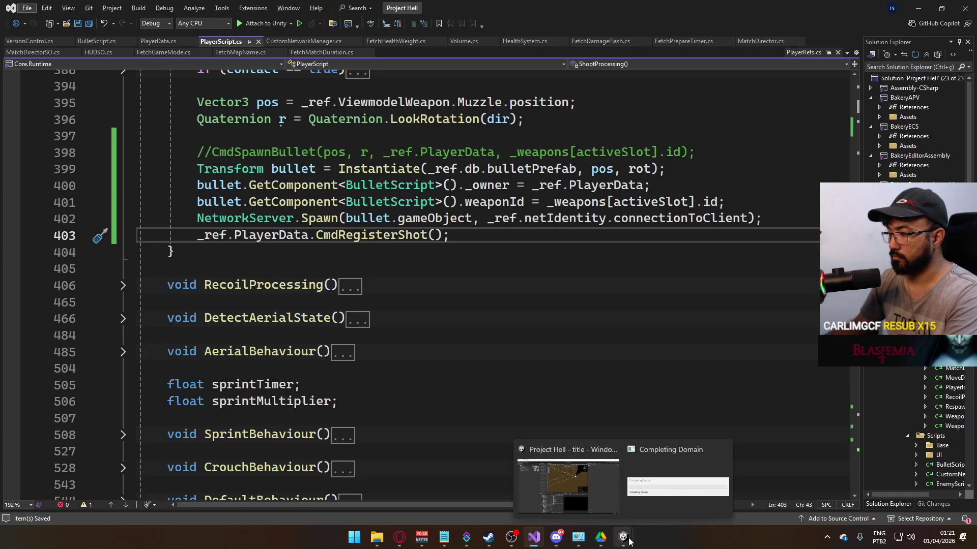
left_click(569, 483)
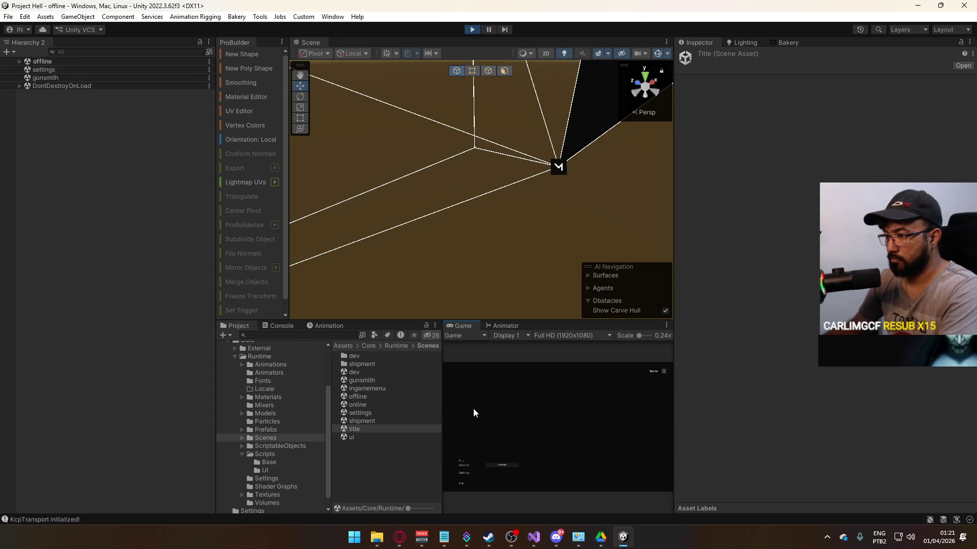
Step: Host a match on the shipment map and fire the MP5 to test bullet spawning
left_click(464, 460)
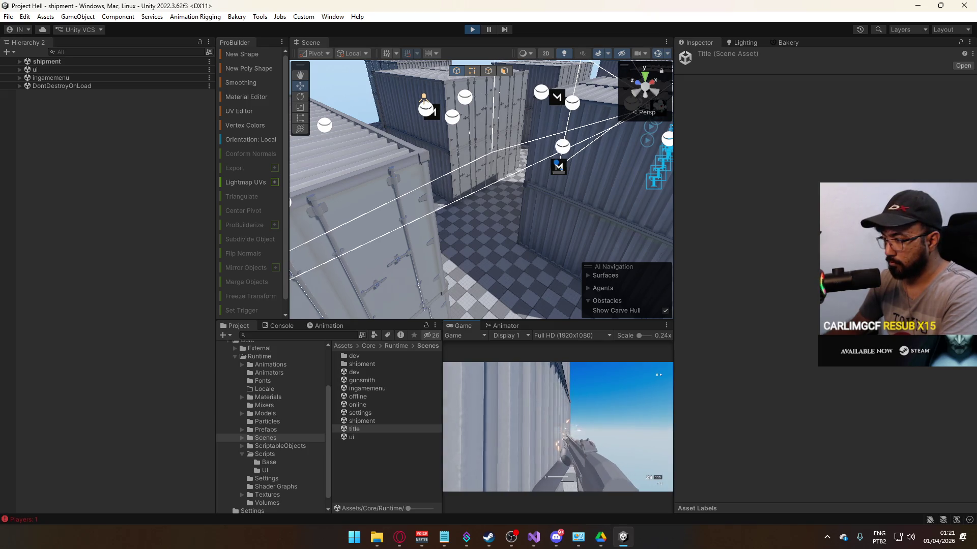
left_click(558, 427)
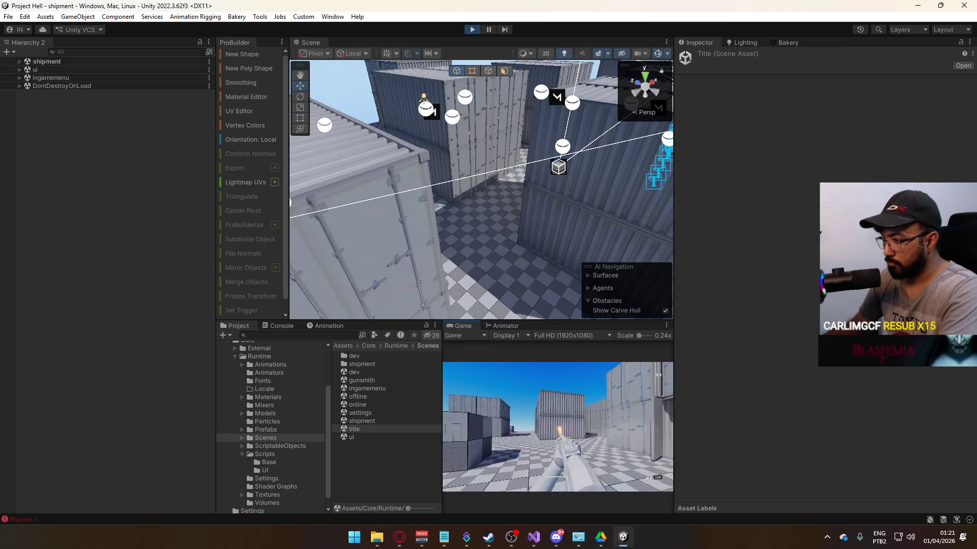
left_click(558, 427)
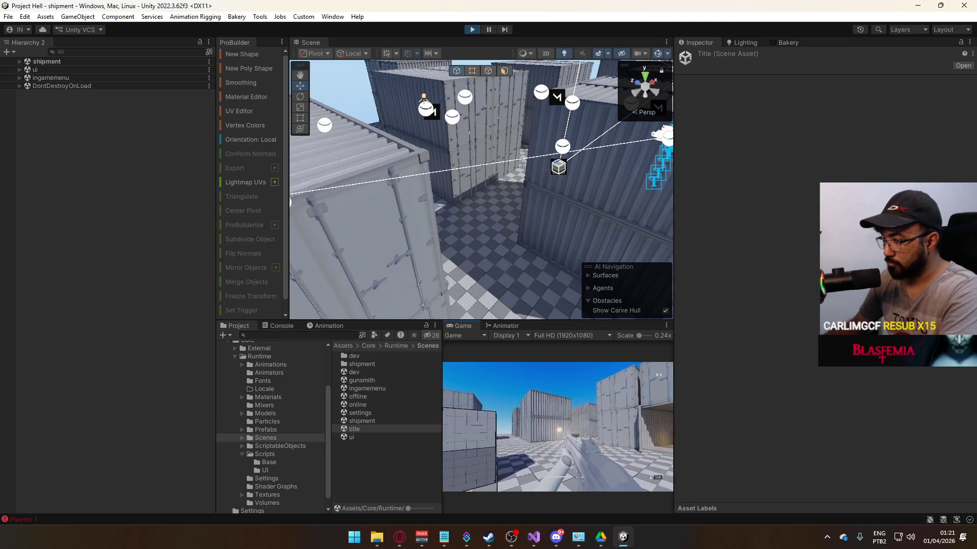
key("super")
key("Escape")
Step: Maximize the Game view, fire and reload the MP5, then stop play mode
right_click(458, 325)
left_click(503, 357)
left_click(508, 297)
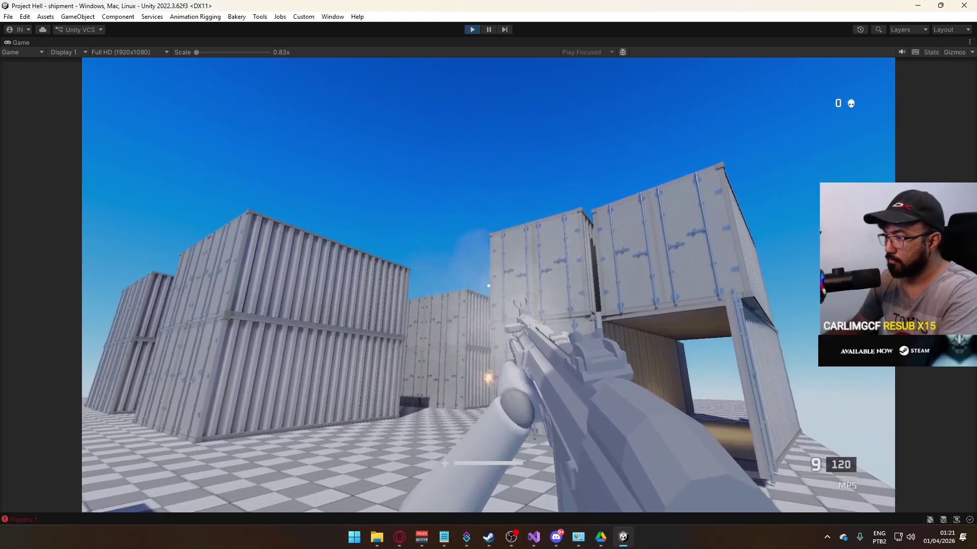
key("r")
key("super")
key("Escape")
left_click(472, 29)
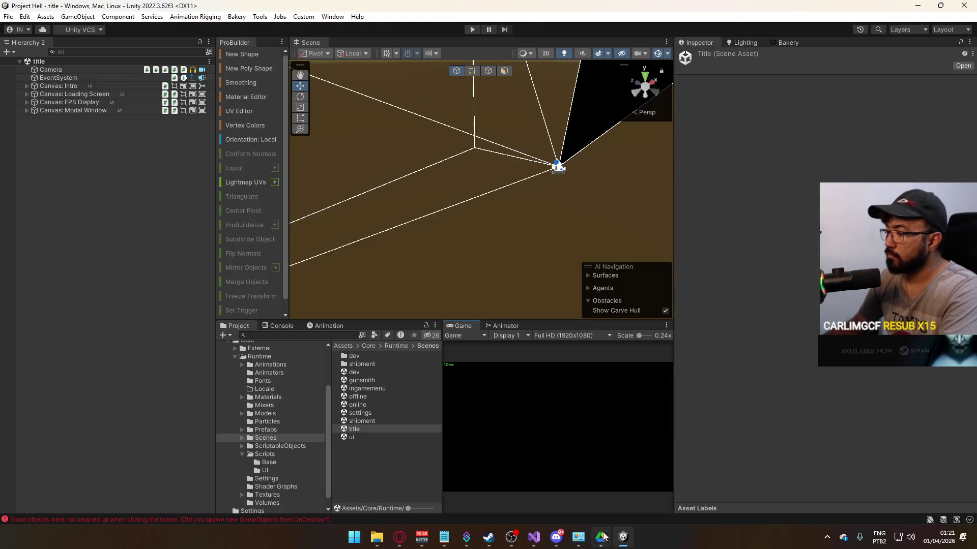
left_click(533, 537)
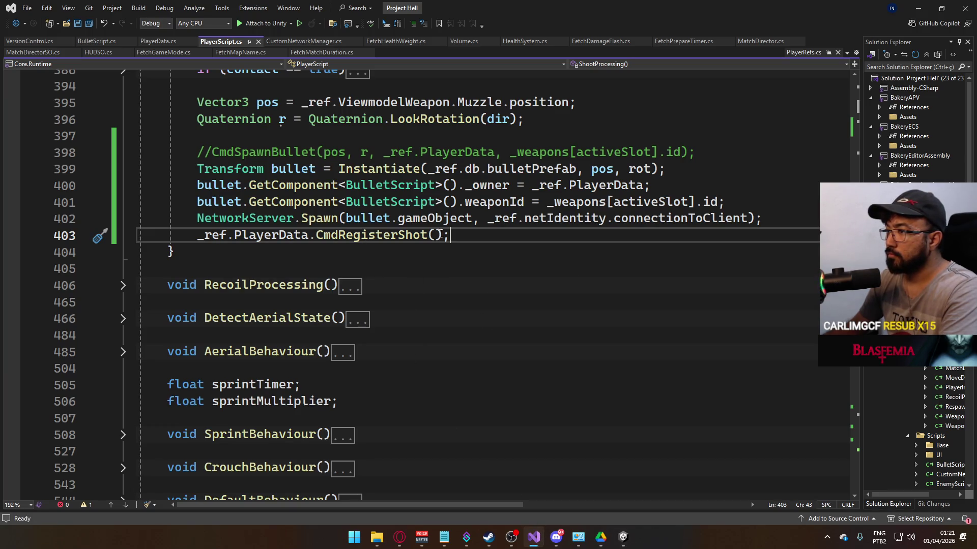
Step: Replace the rot argument with r in the bullet Instantiate call on line 399 and save
scroll(542, 217, "up", 2)
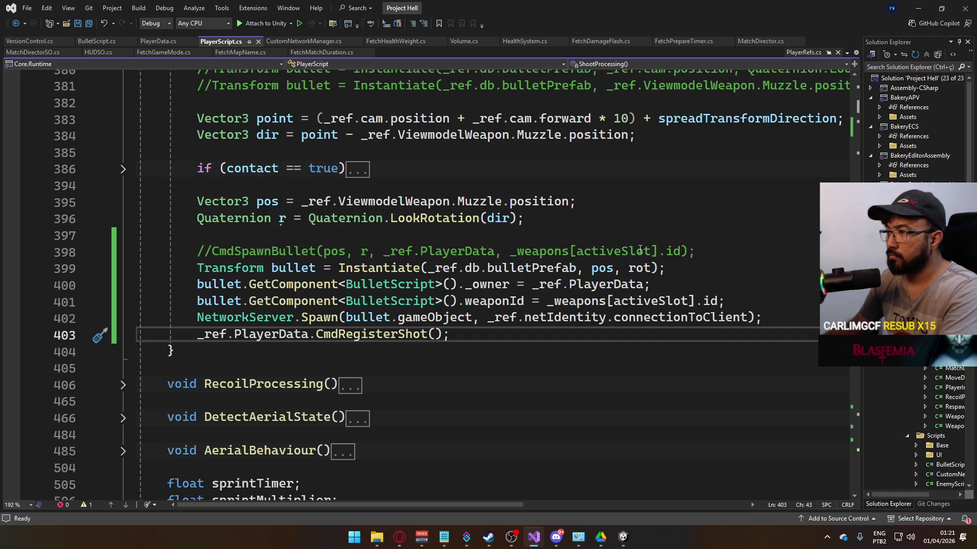
double_click(640, 269)
type("r")
left_click(672, 251)
key("ctrl+s")
key("alt+Tab")
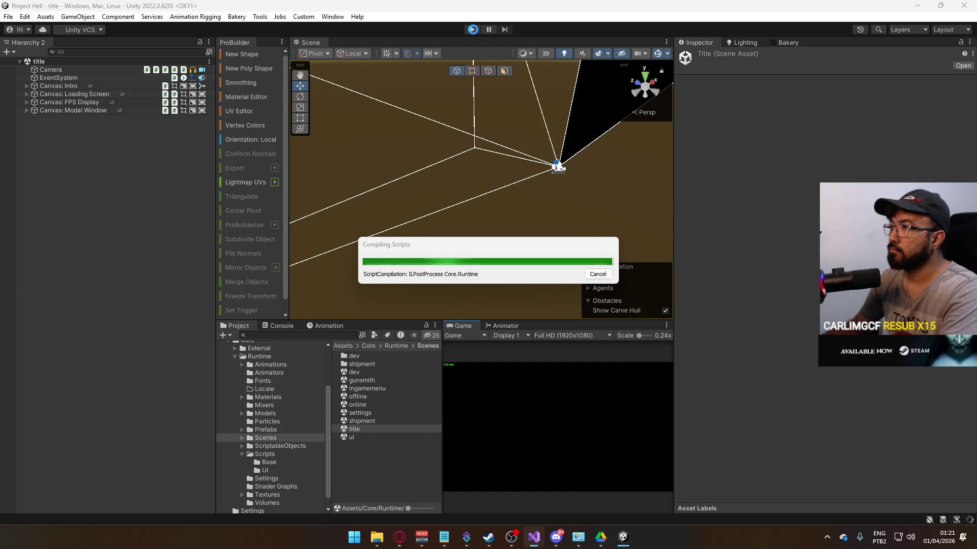
Step: Enter play mode, maximize the Game view, host on the shipment map, and fire the MP5
left_click(473, 29)
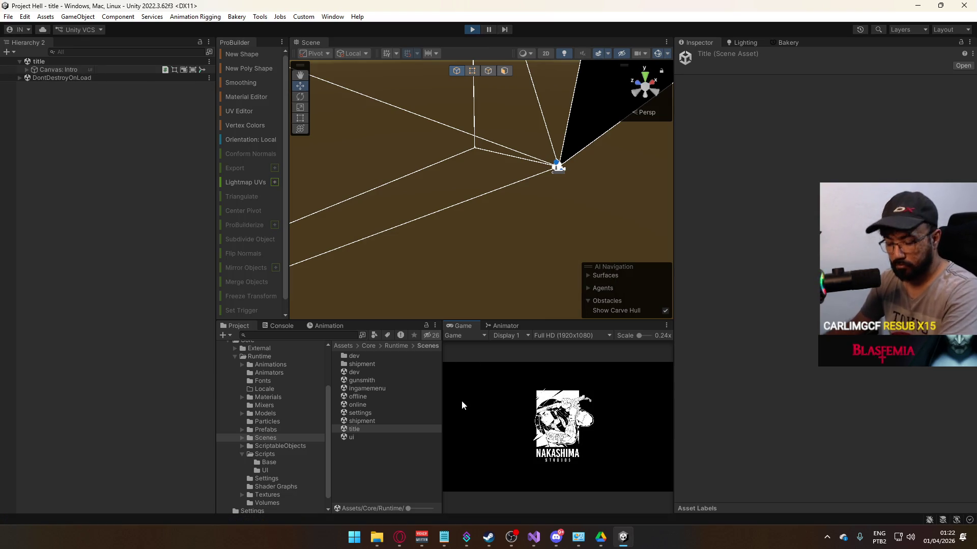
right_click(471, 326)
left_click(502, 359)
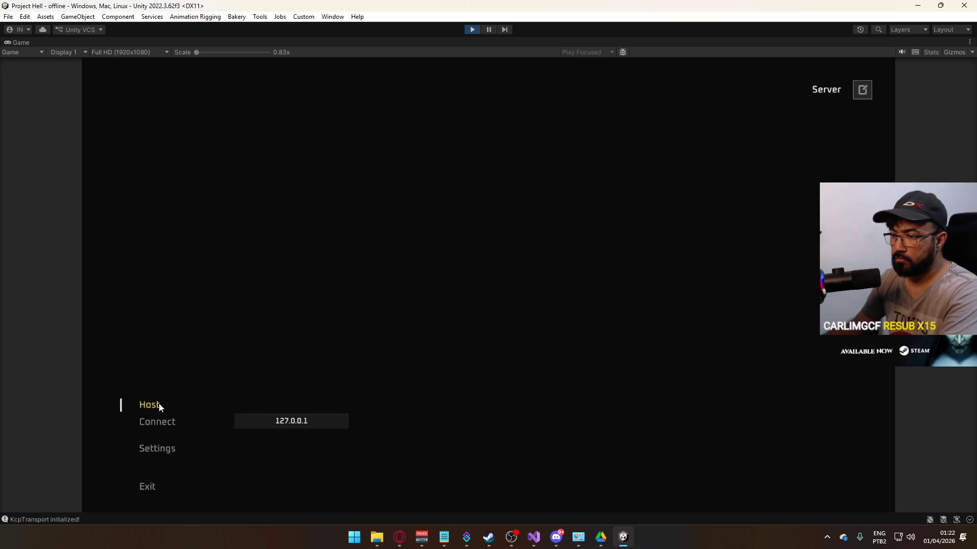
left_click(155, 407)
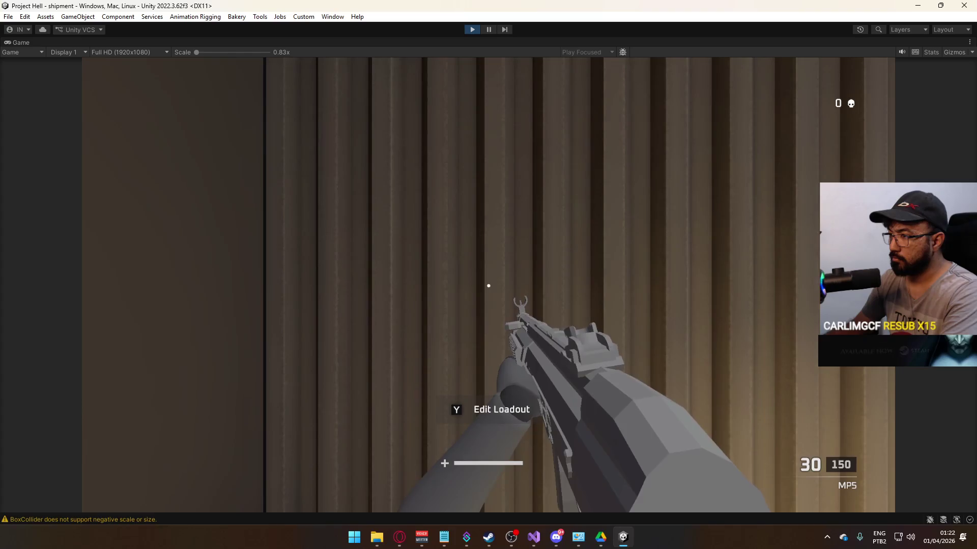
left_click(489, 285)
left_click(488, 284)
left_click_drag(488, 285, 488, 285)
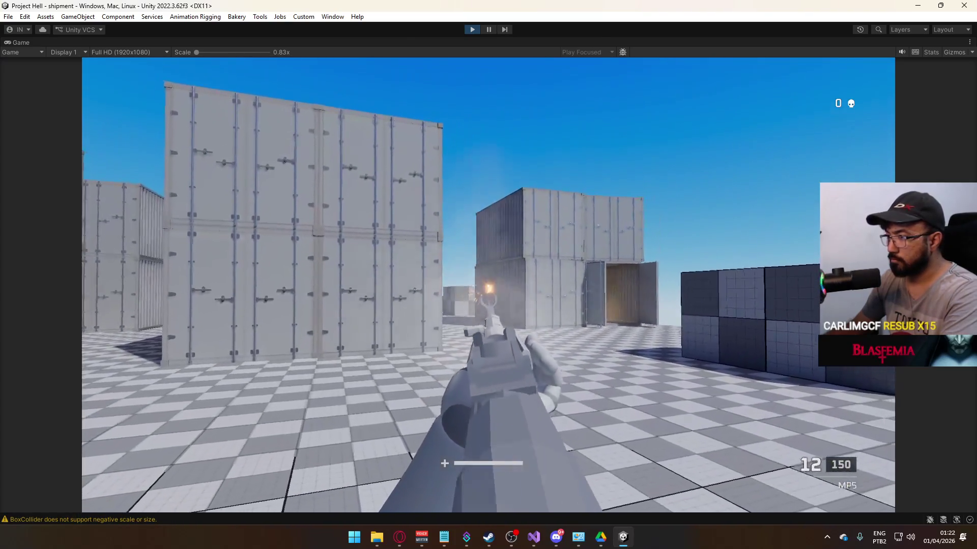
Step: Stop play mode and run File > Build And Run for a standalone build
key("super")
left_click(473, 30)
left_click(8, 17)
left_click(31, 154)
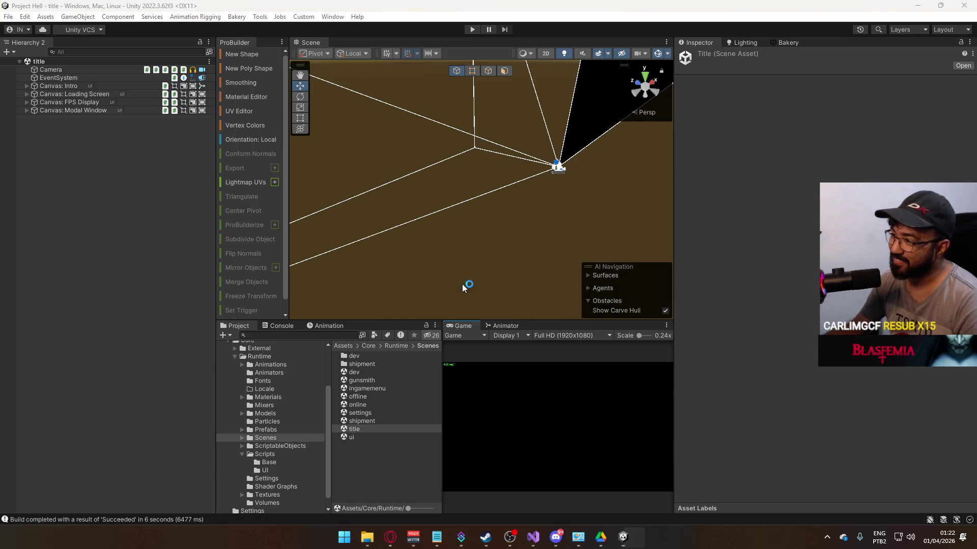
Step: Enter play mode with a wider Game view, host in the editor, and show the Console entries
key("ctrl+p")
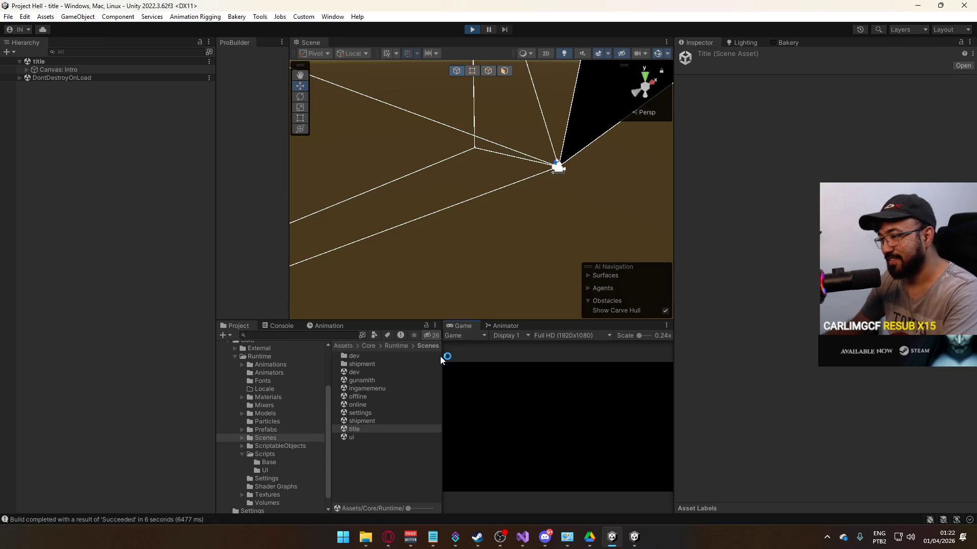
left_click_drag(440, 356, 403, 372)
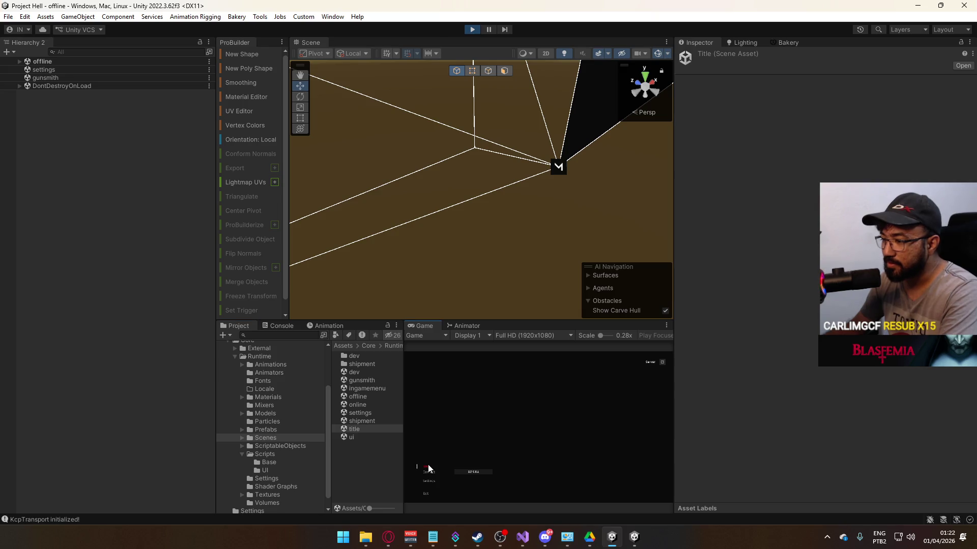
left_click(430, 464)
key("super")
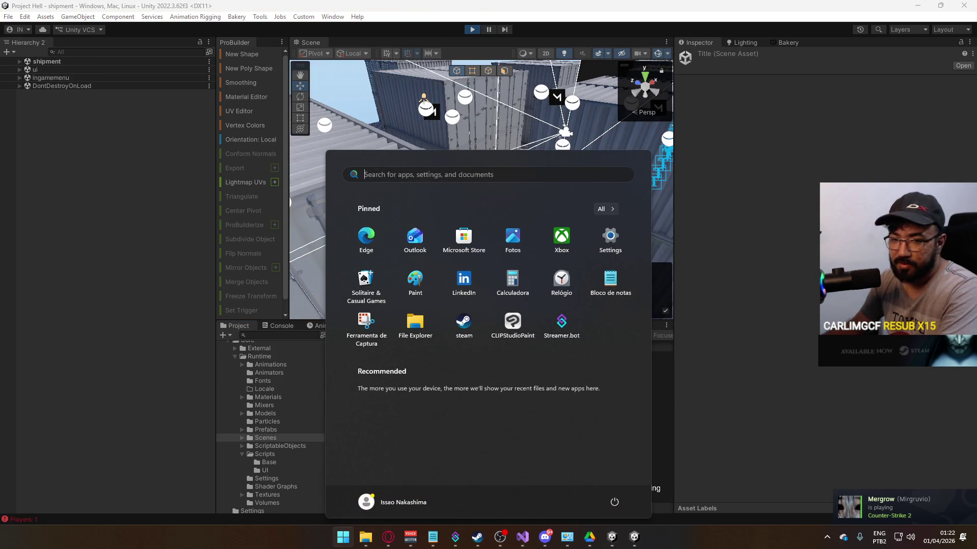
key("Escape")
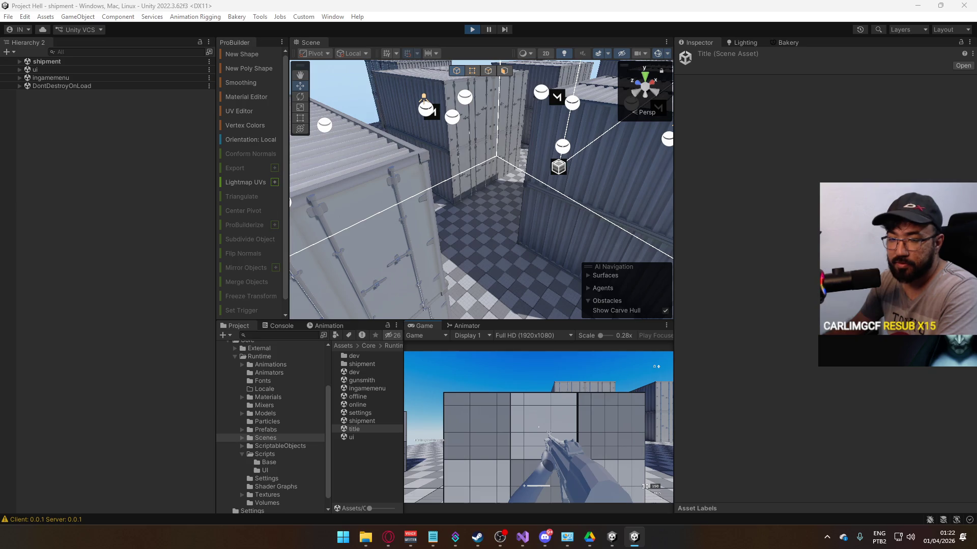
key("super")
key("super")
key("super")
key("super")
key("super")
key("super")
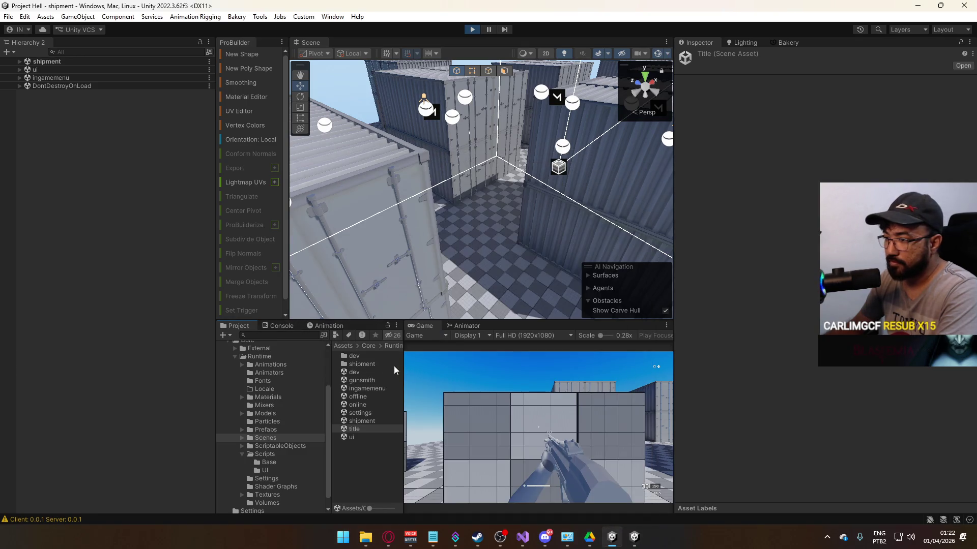
left_click(273, 328)
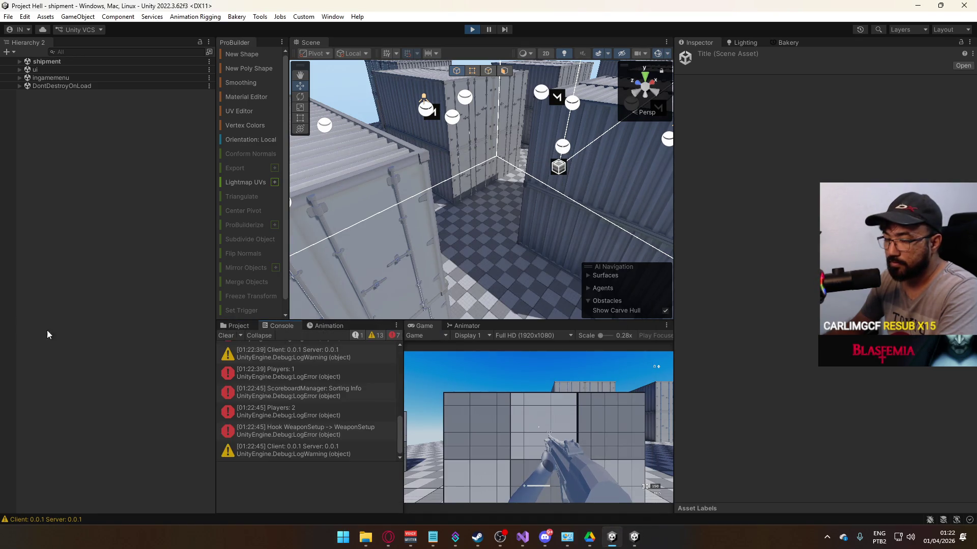
key("super")
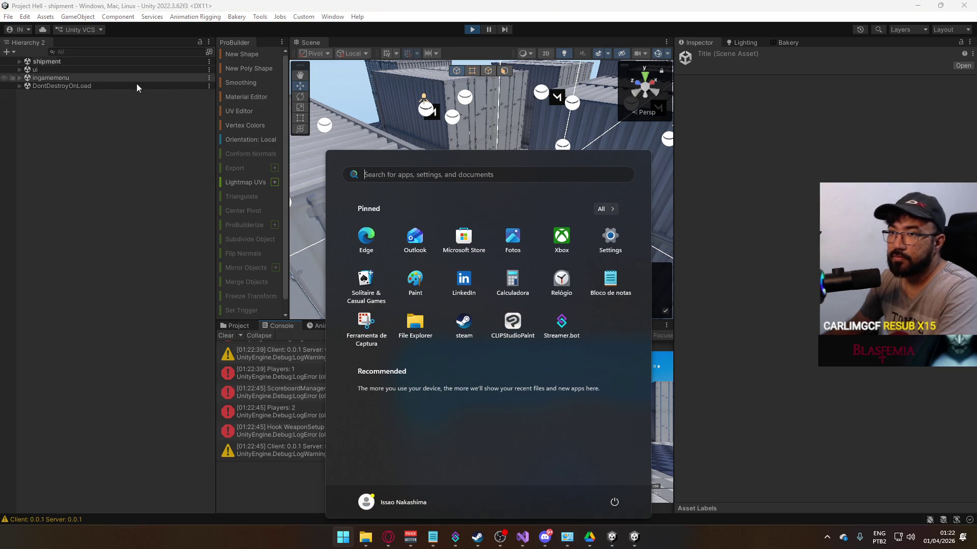
Step: Expand shipment in the Hierarchy and shoot in the game to spawn Projectile(Clone) bullets
left_click(19, 62)
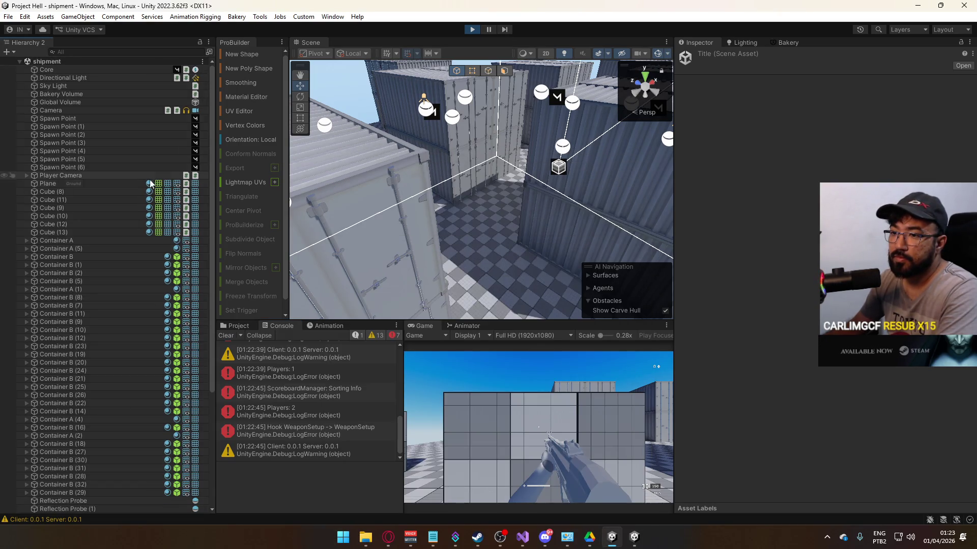
left_click_drag(211, 174, 212, 290)
key("alt+Tab")
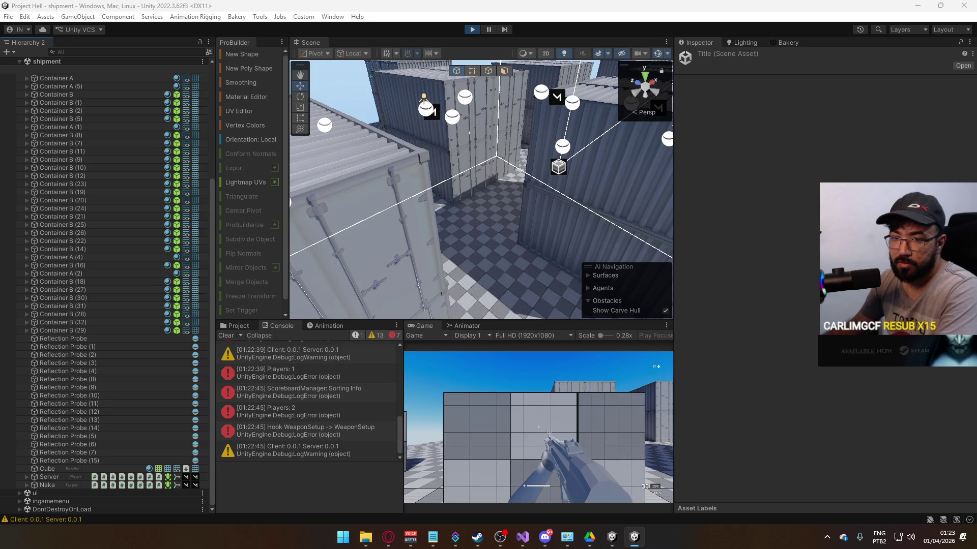
key("super")
key("super")
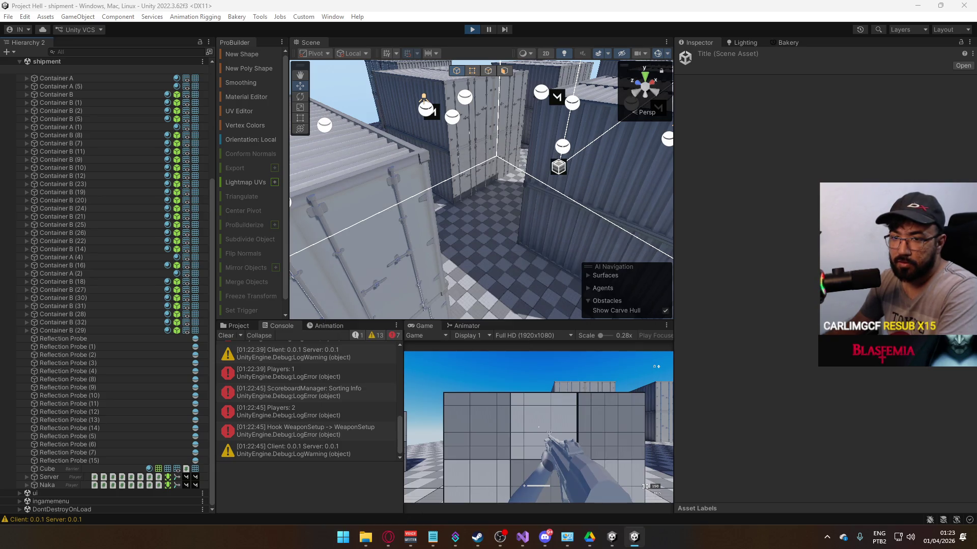
key("super")
key("super")
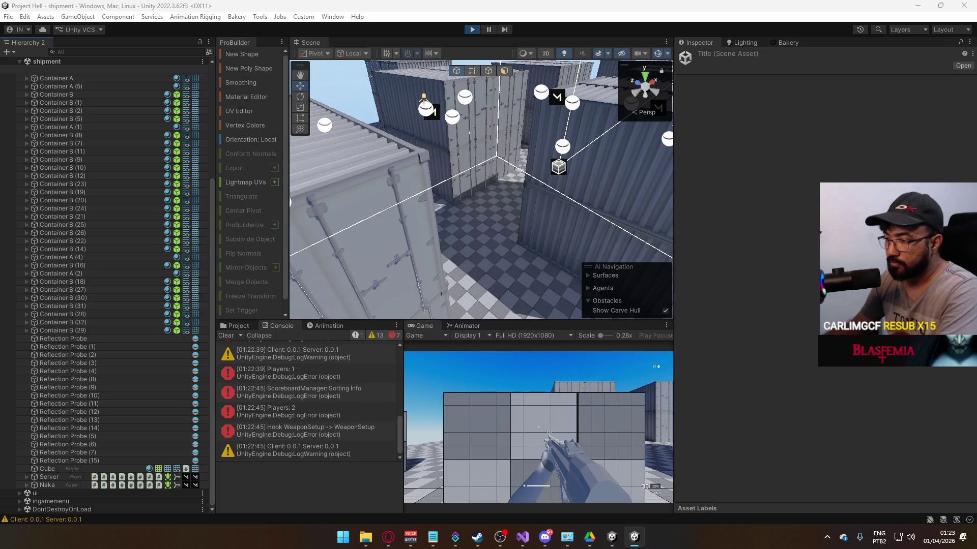
key("super")
key("super")
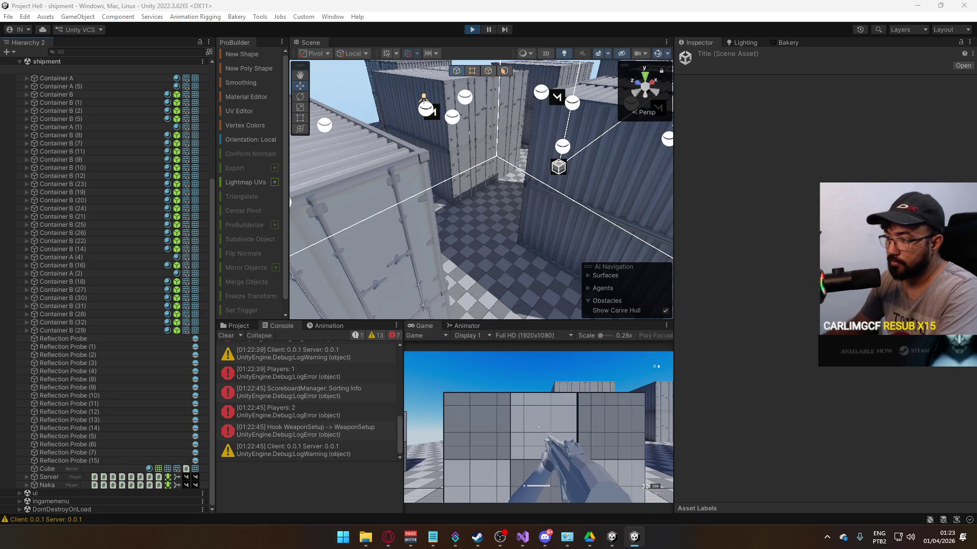
key("super")
key("super")
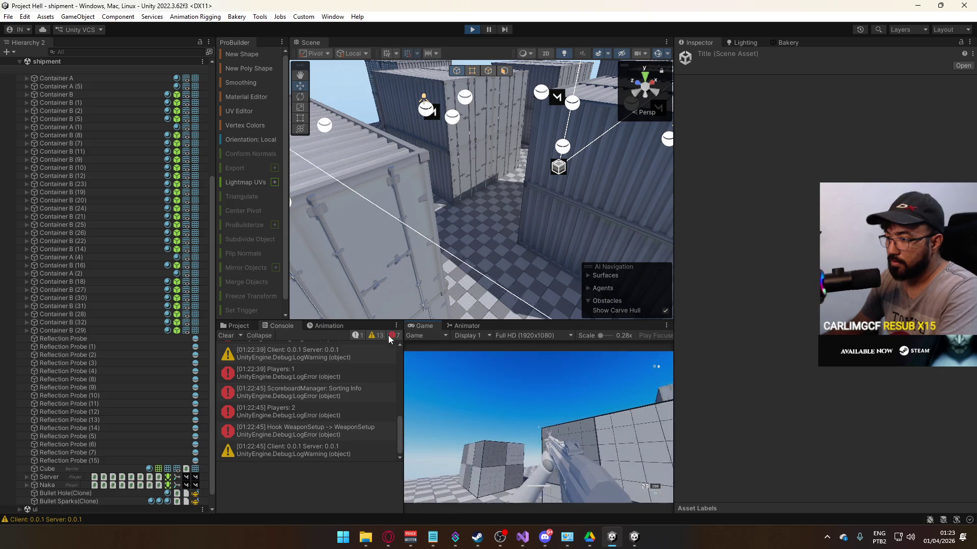
Step: Stop play mode to return to the title scene
key("super")
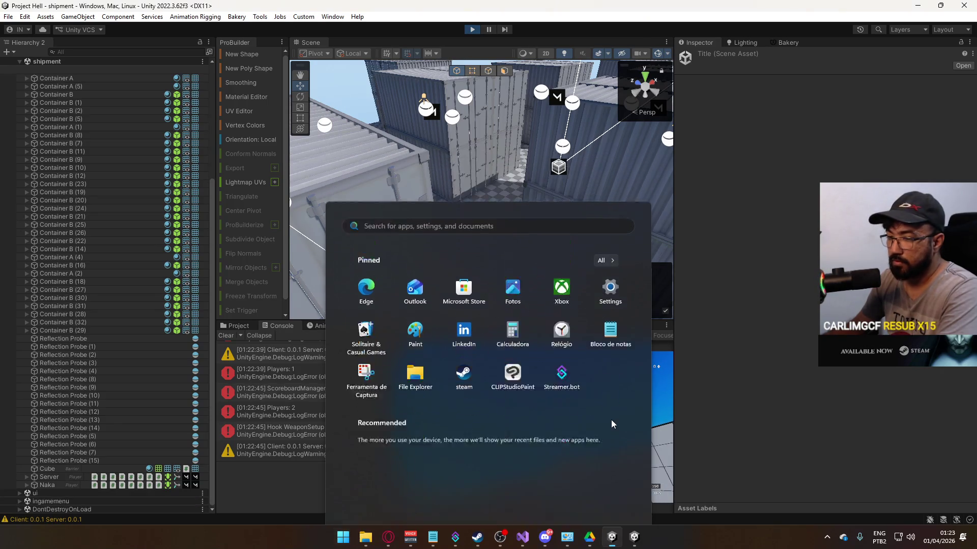
key("super")
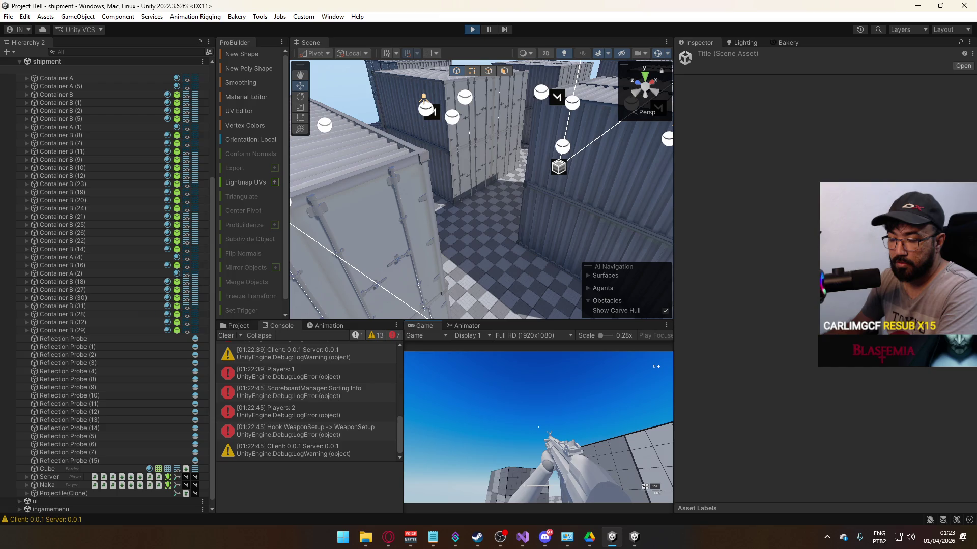
key("super")
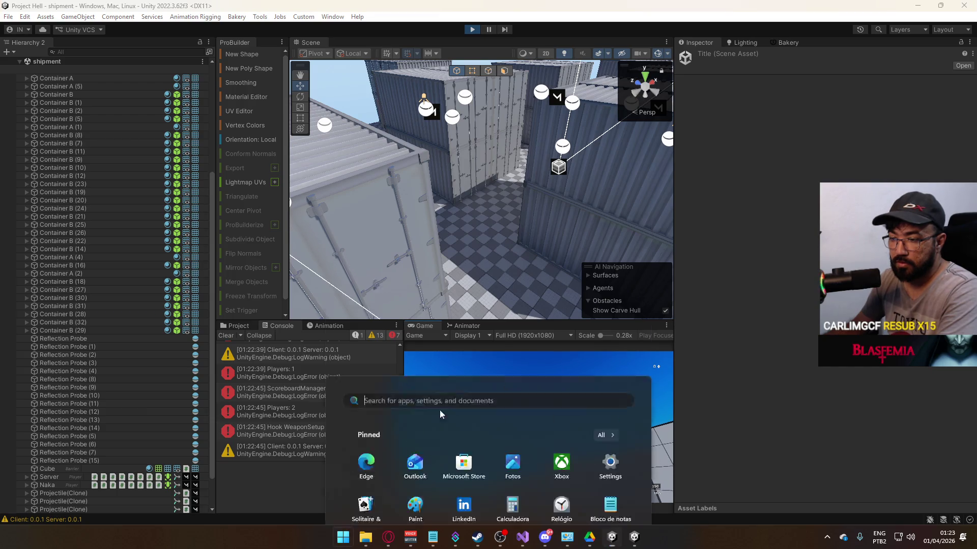
scroll(121, 386, "down", 2)
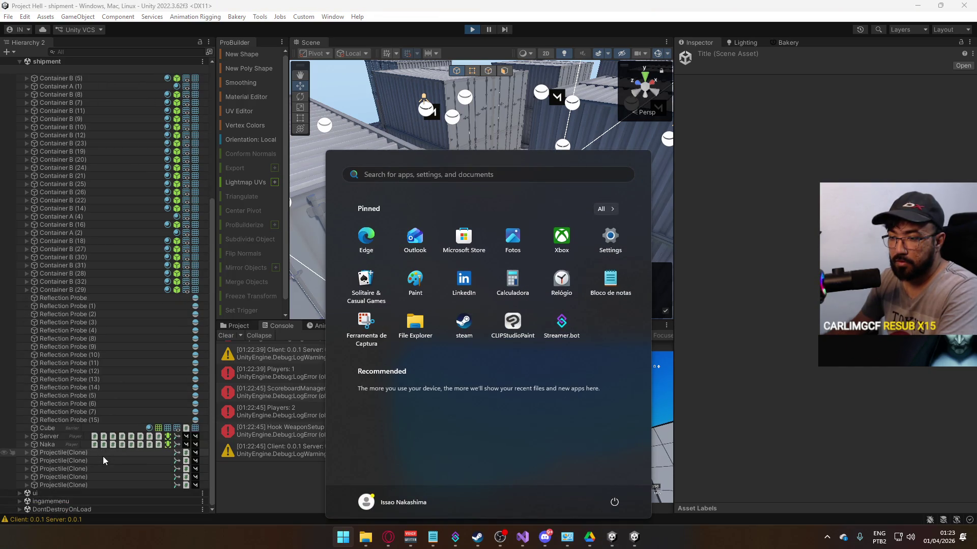
key("Escape")
left_click(472, 29)
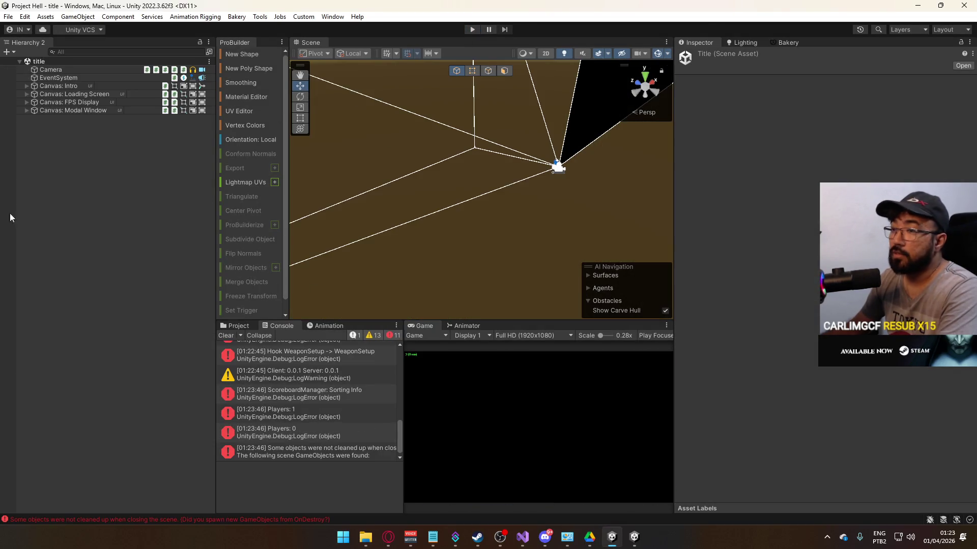
Step: Start play mode, connect to the shipment match, and fire a shot
left_click(470, 27)
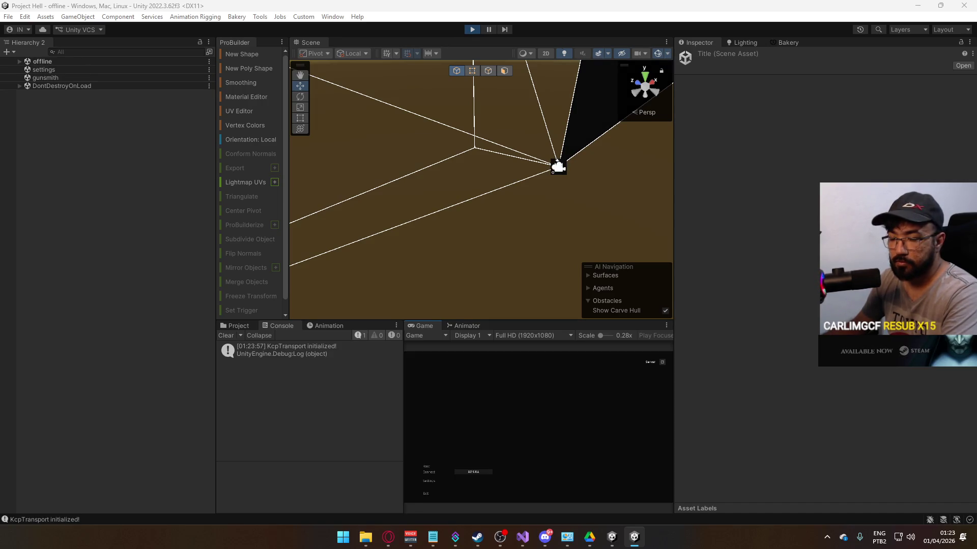
key("super")
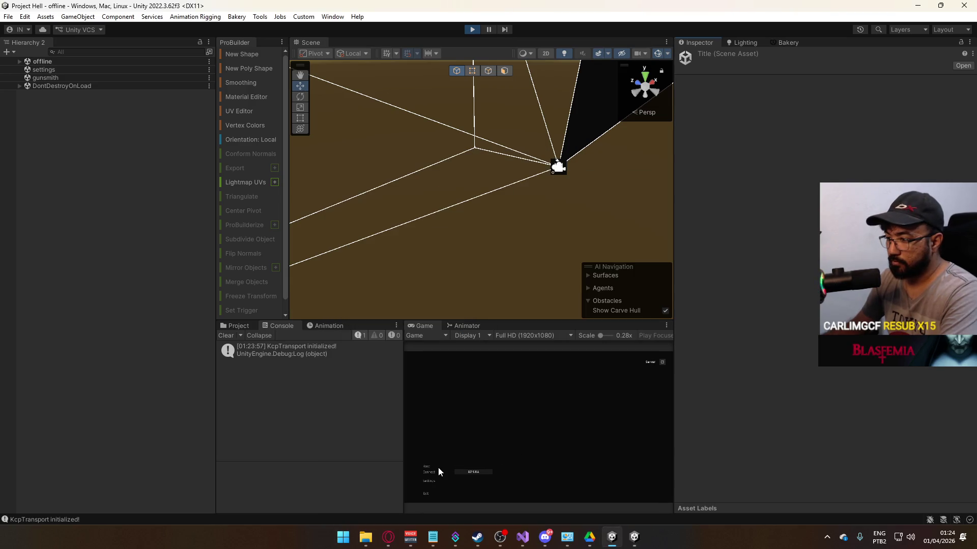
left_click(428, 473)
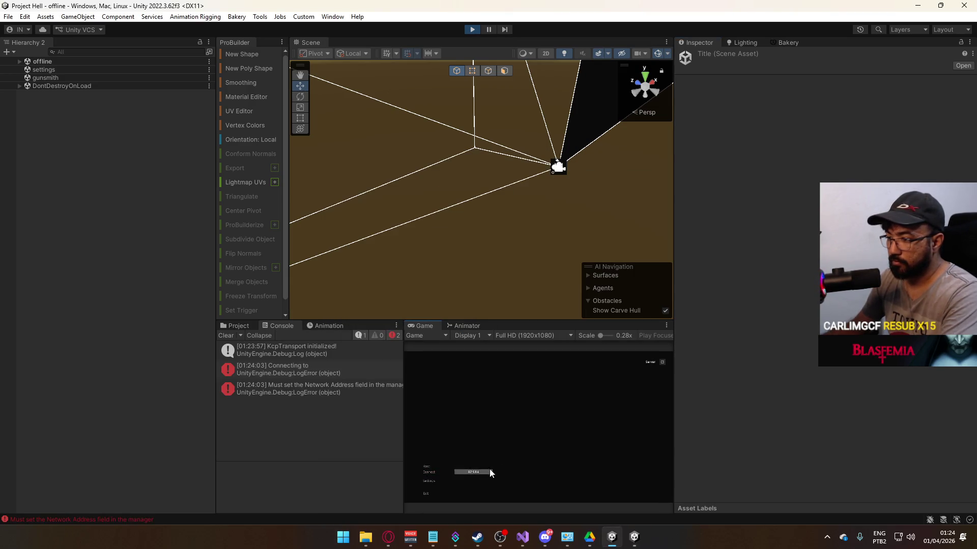
left_click(426, 473)
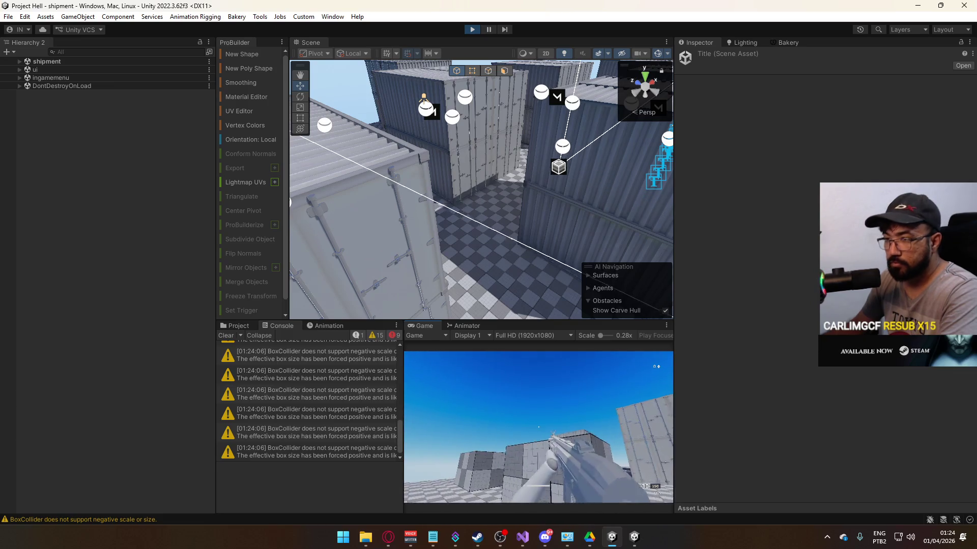
key("super")
left_click(19, 62)
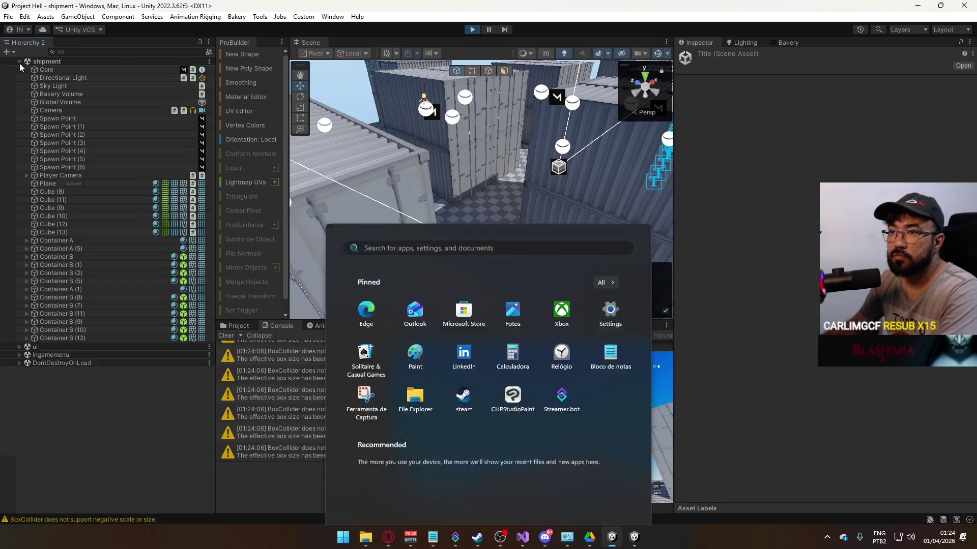
left_click(20, 67)
scroll(55, 376, "down", 7)
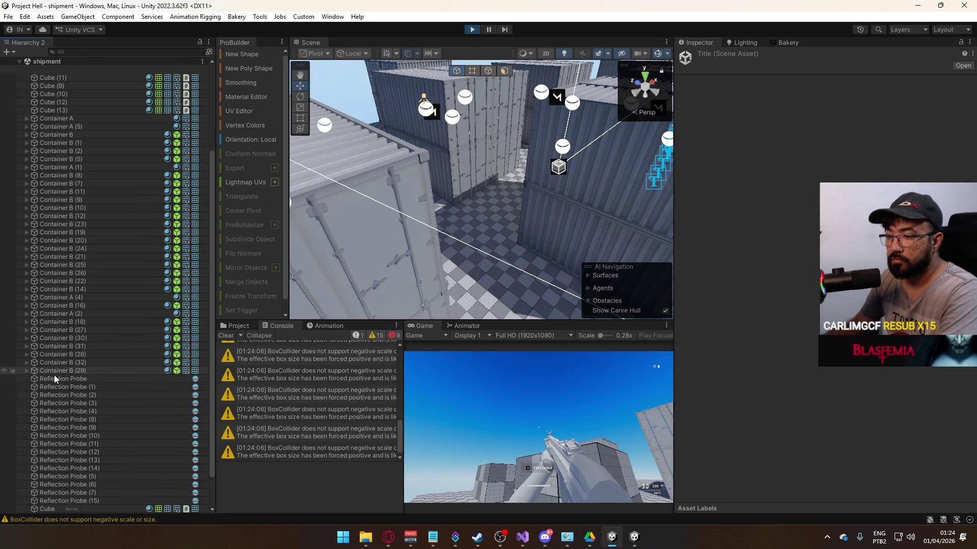
left_click(650, 485)
left_click(538, 427)
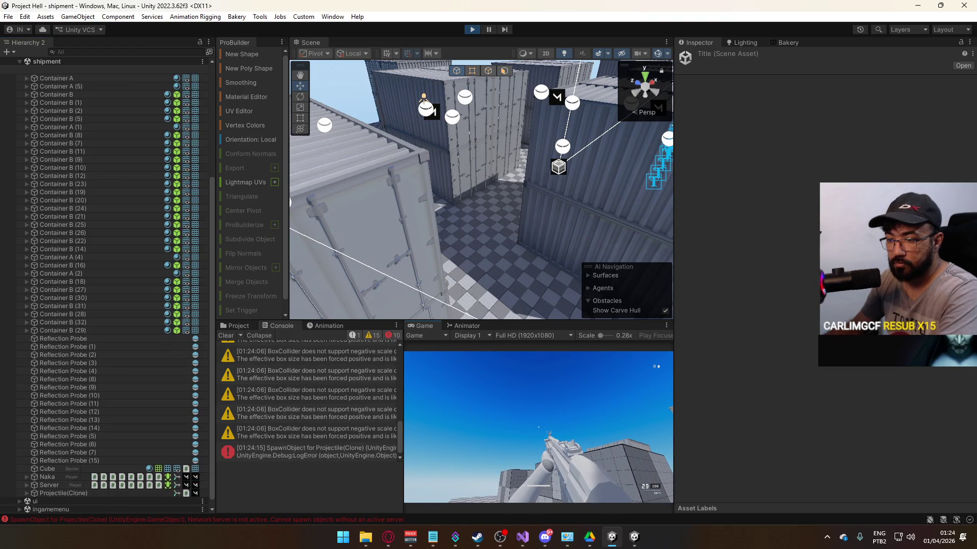
Step: Read the SpawnObject error's stack trace for Projectile(Clone), then stop play mode
key("super")
left_click(309, 513)
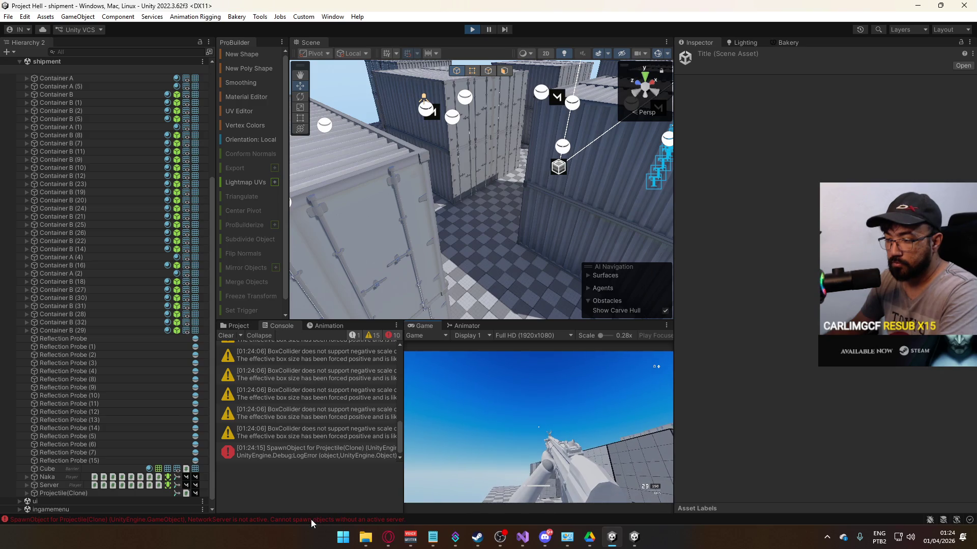
left_click(313, 520)
left_click(325, 457)
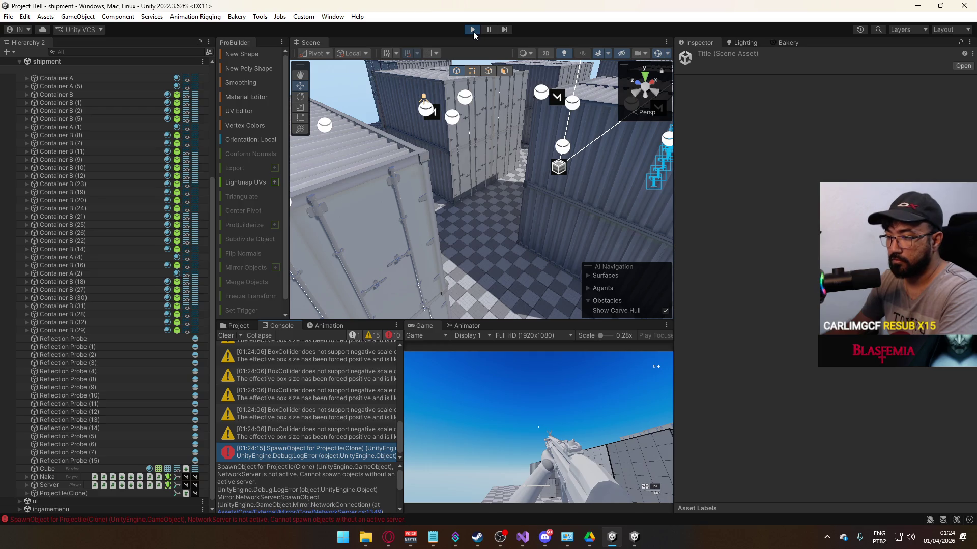
left_click(473, 32)
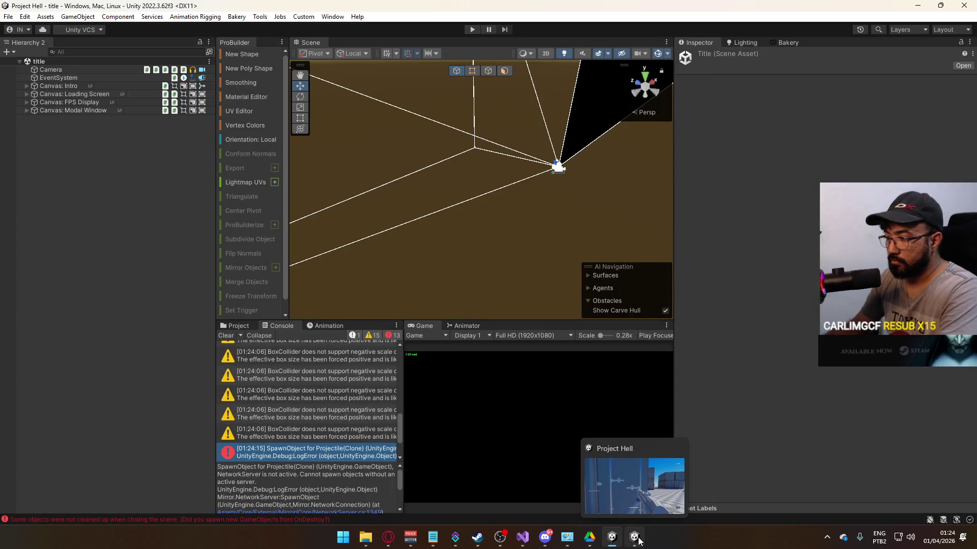
right_click(638, 540)
Step: Close the standalone game window and delete the existing comment opener before [Command]
left_click(633, 509)
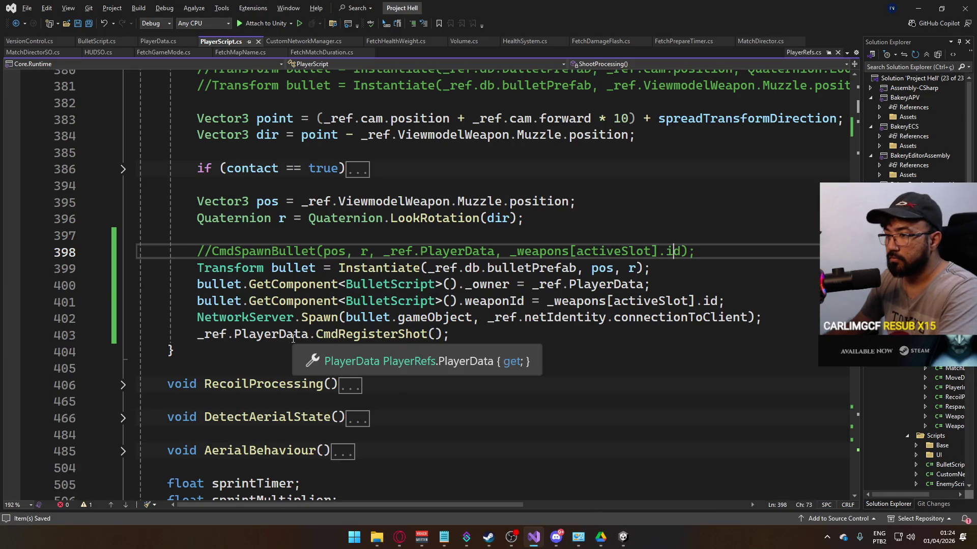
left_click(331, 335)
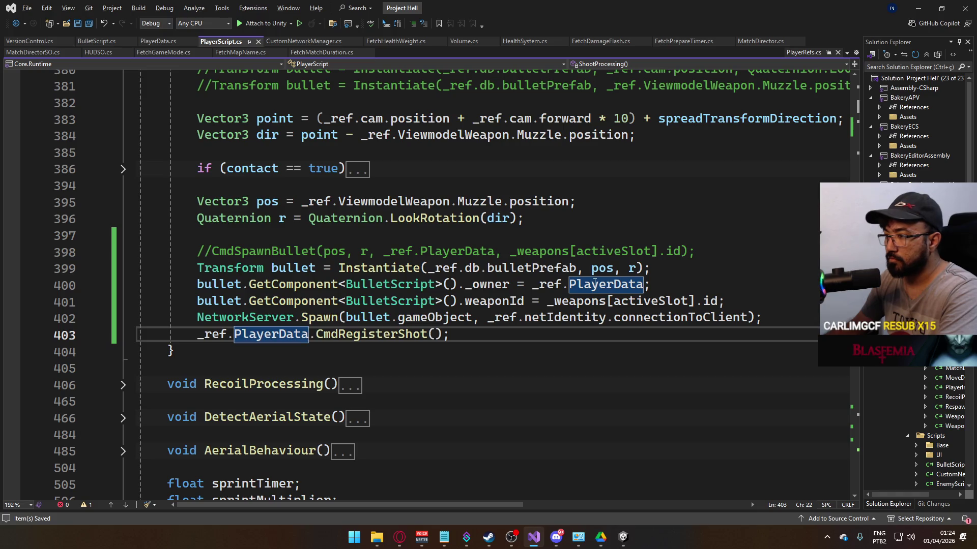
scroll(381, 295, "down", 20)
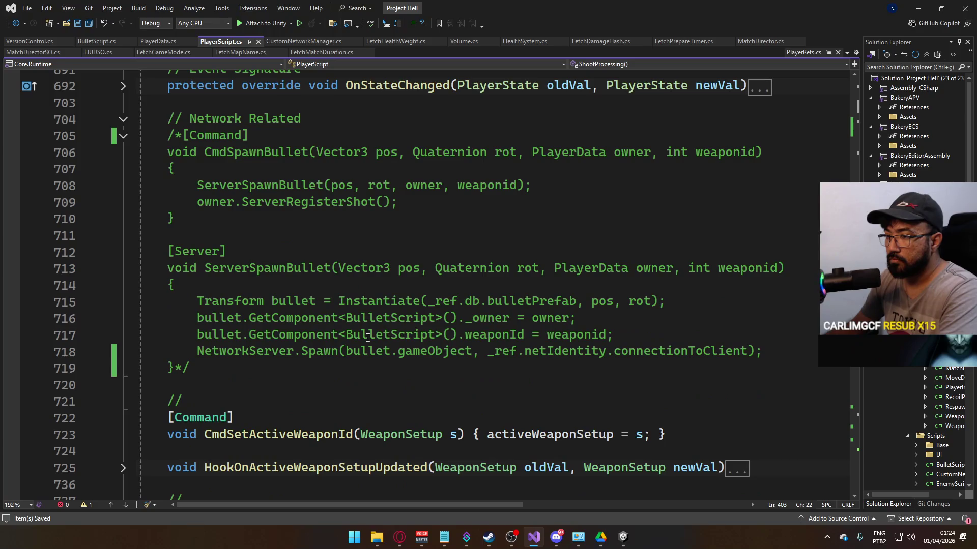
scroll(328, 368, "down", 1)
scroll(255, 305, "up", 3)
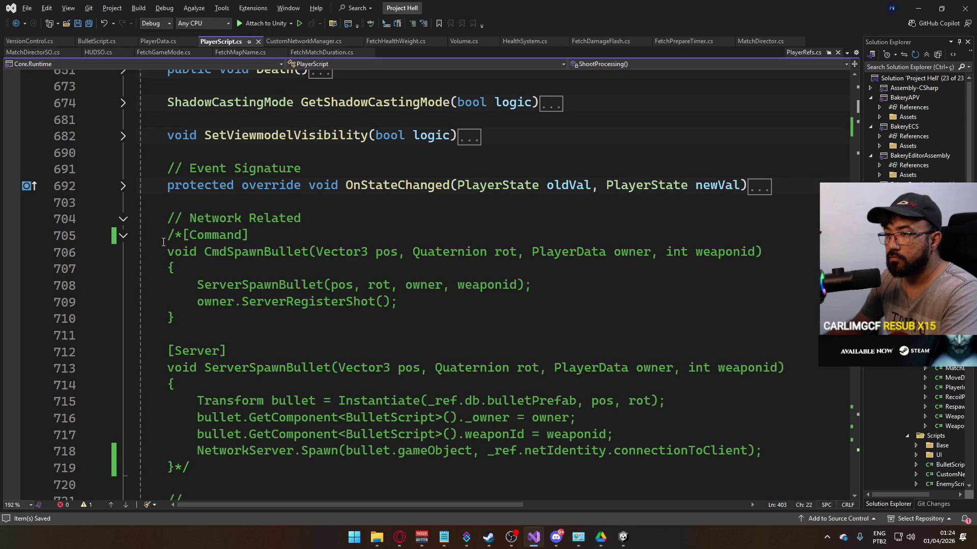
scroll(302, 283, "up", 1)
scroll(303, 283, "up", 5)
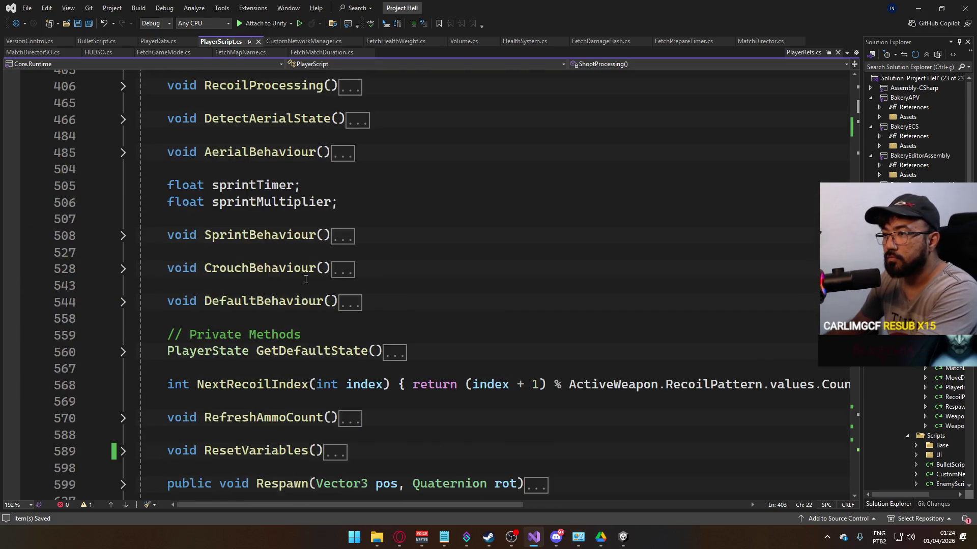
scroll(229, 305, "down", 7)
scroll(179, 338, "down", 1)
double_click(179, 338)
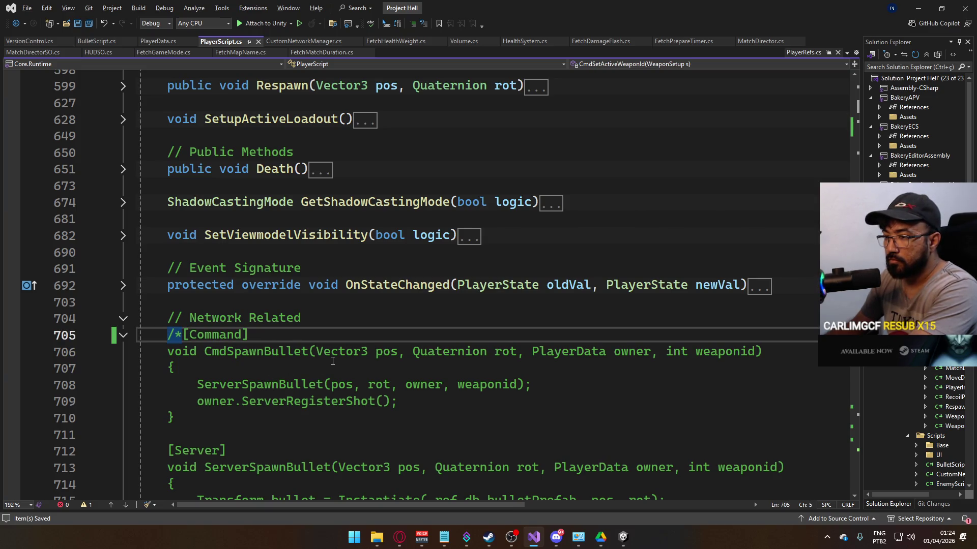
key("Delete")
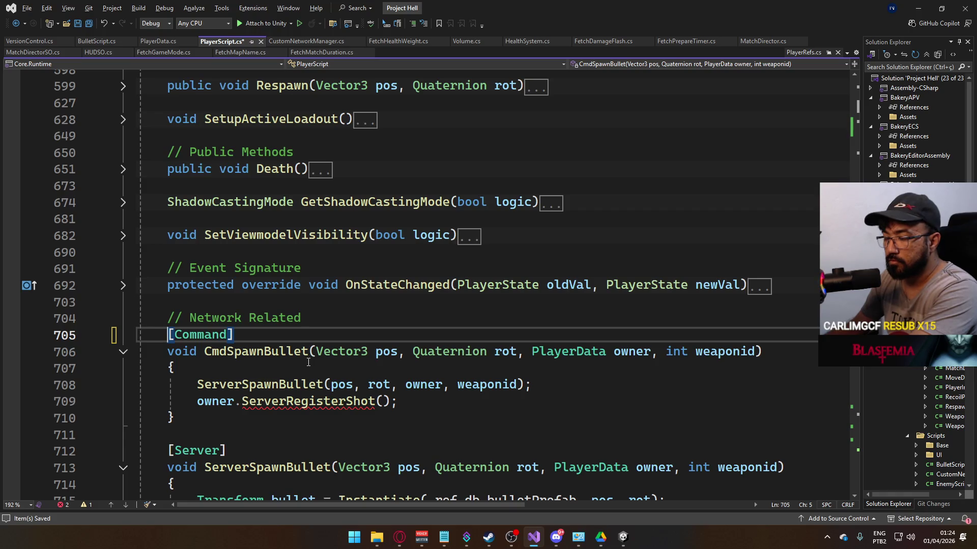
Step: Insert /* to comment out CmdSpawnBullet and ServerSpawnBullet, then select the NetworkServer.Spawn line 402
scroll(308, 362, "up", 7)
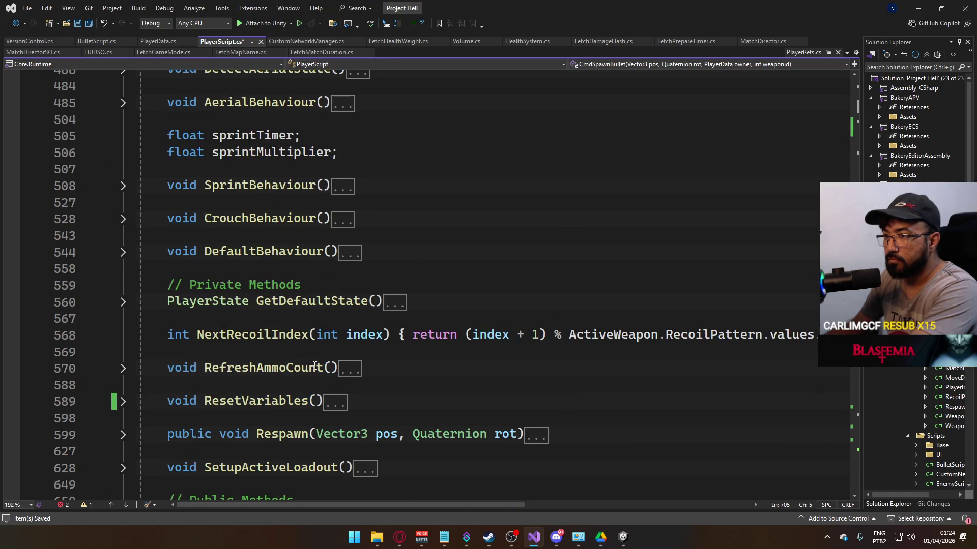
scroll(314, 365, "up", 6)
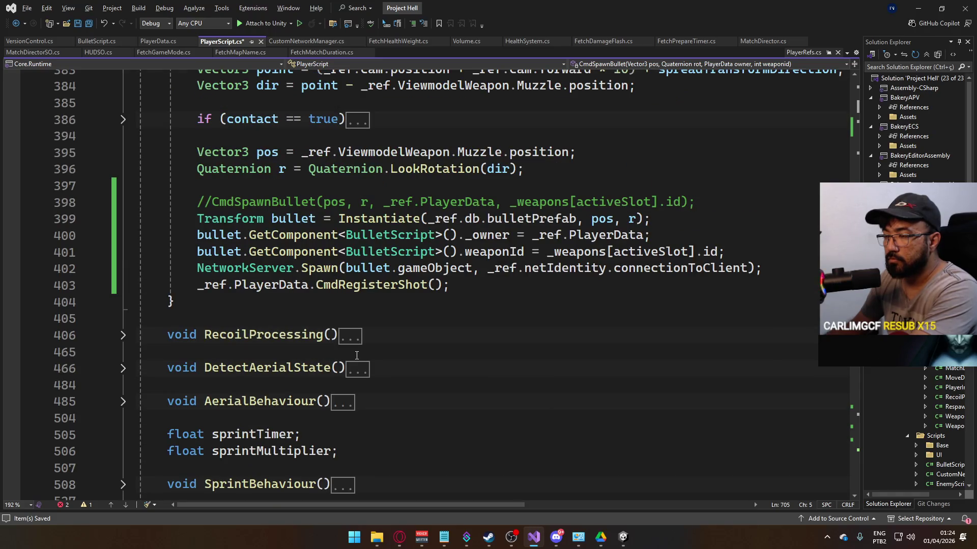
scroll(356, 356, "down", 9)
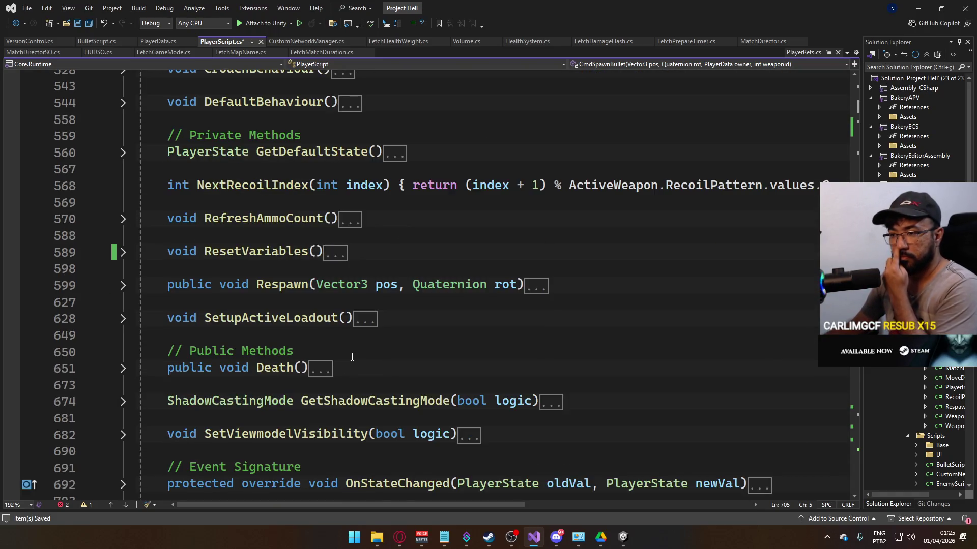
scroll(352, 357, "down", 4)
type("/*[Command")
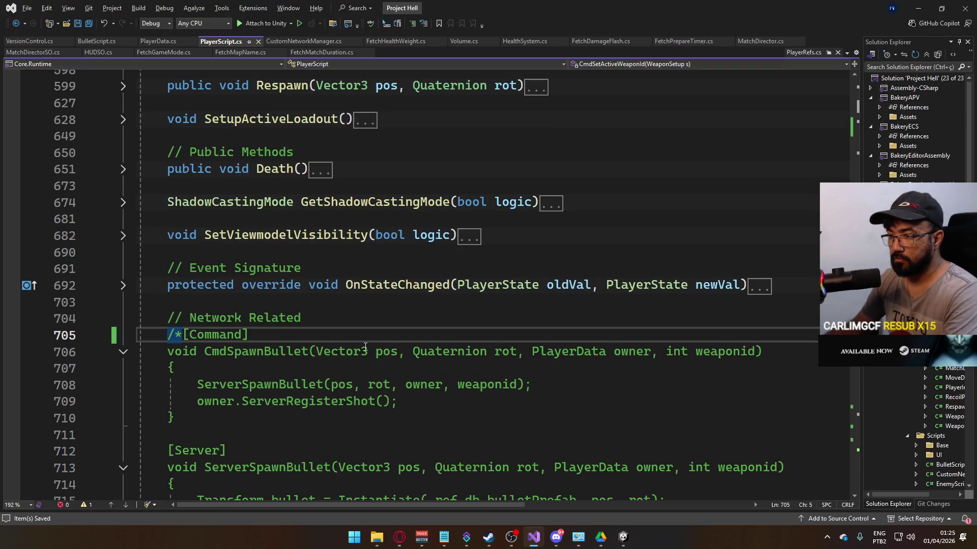
scroll(365, 347, "down", 3)
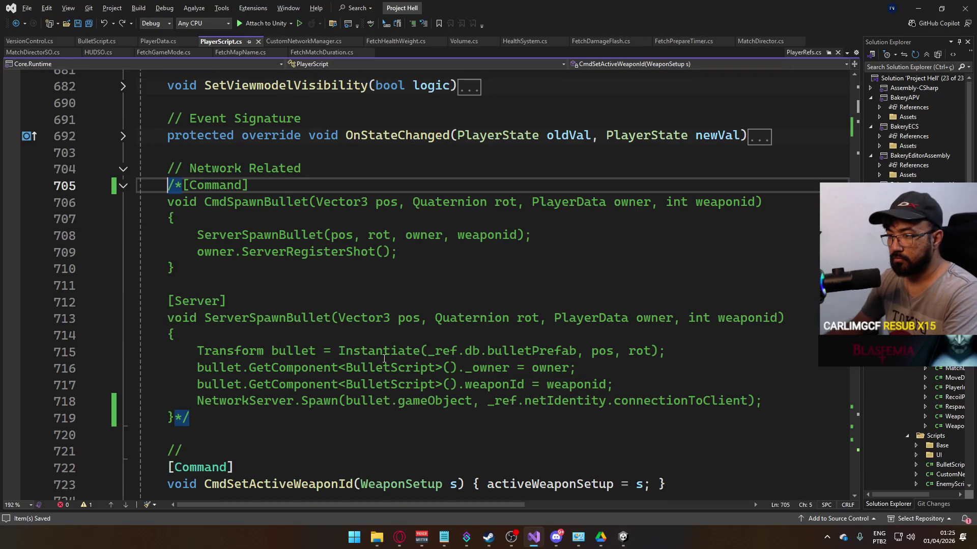
scroll(384, 359, "up", 15)
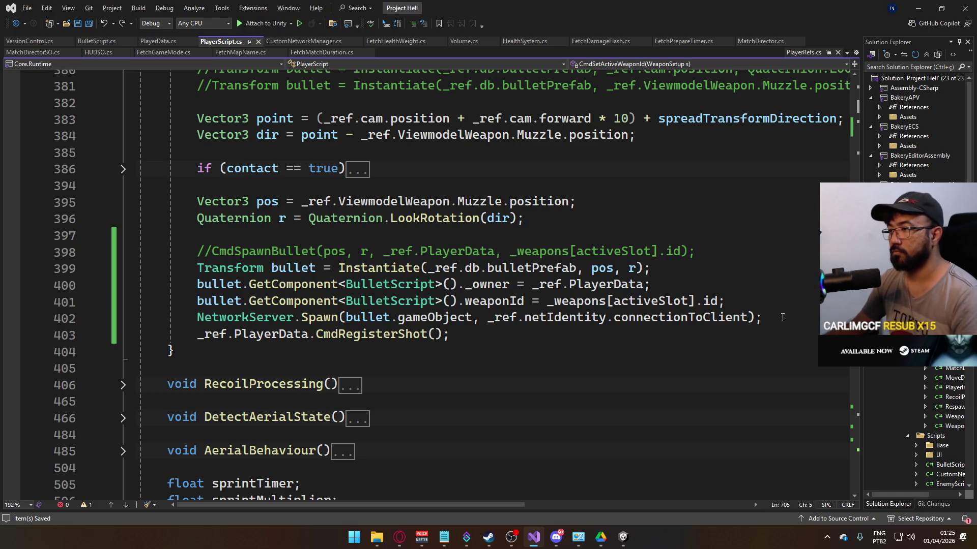
left_click_drag(768, 319, 197, 319)
Step: Delete the NetworkServer.Spawn call from the bullet-firing code and save PlayerScript.cs
key("BackSpace")
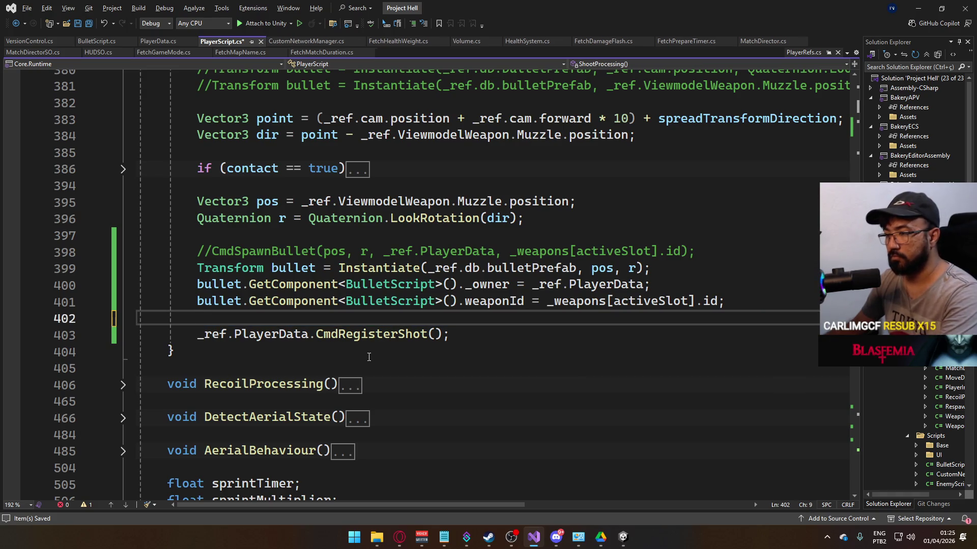
key("ctrl+s")
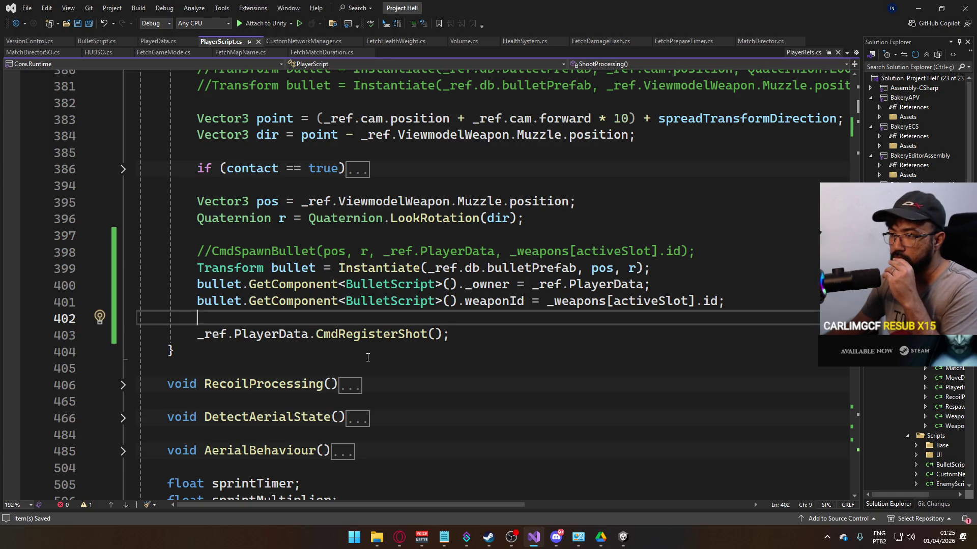
scroll(367, 358, "down", 6)
scroll(368, 357, "up", 6)
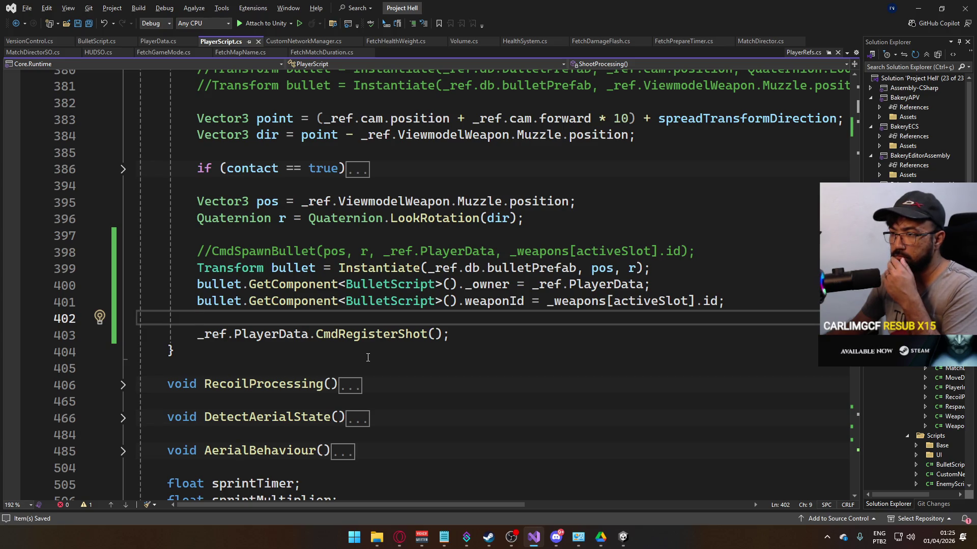
scroll(368, 358, "down", 7)
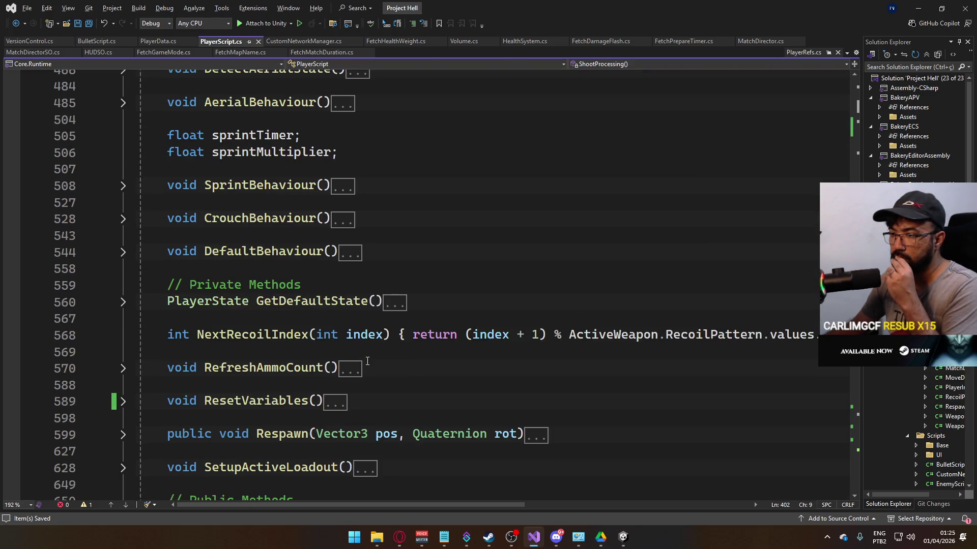
scroll(342, 366, "down", 5)
scroll(260, 355, "down", 4)
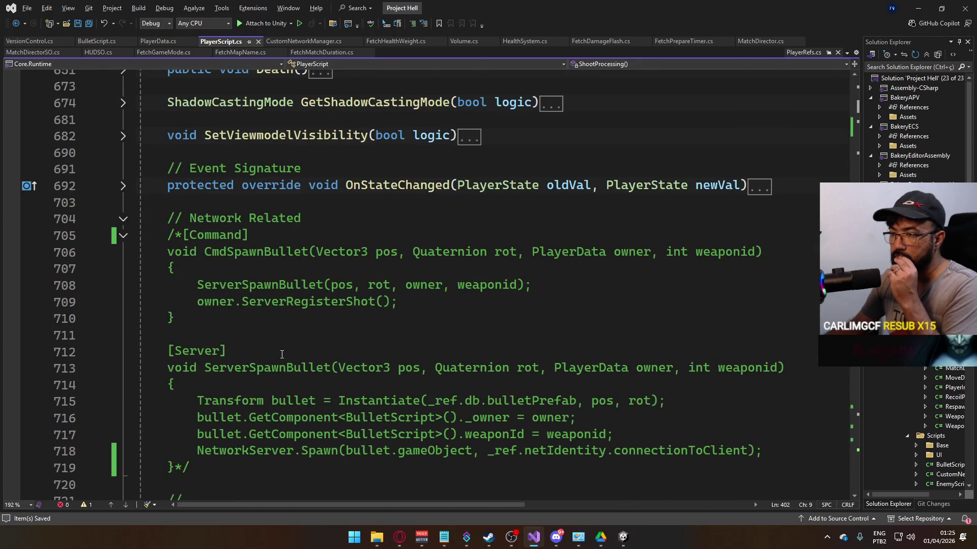
scroll(284, 354, "up", 16)
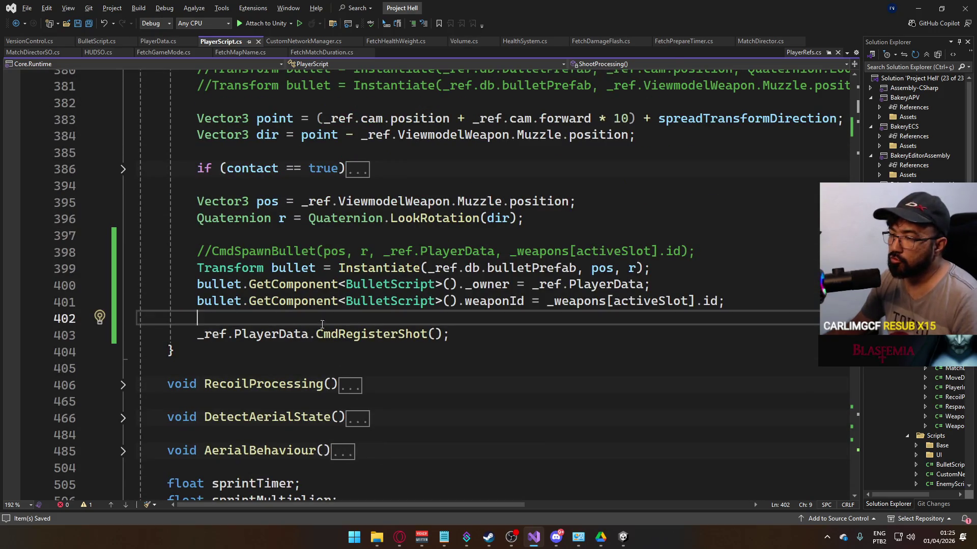
scroll(305, 360, "down", 15)
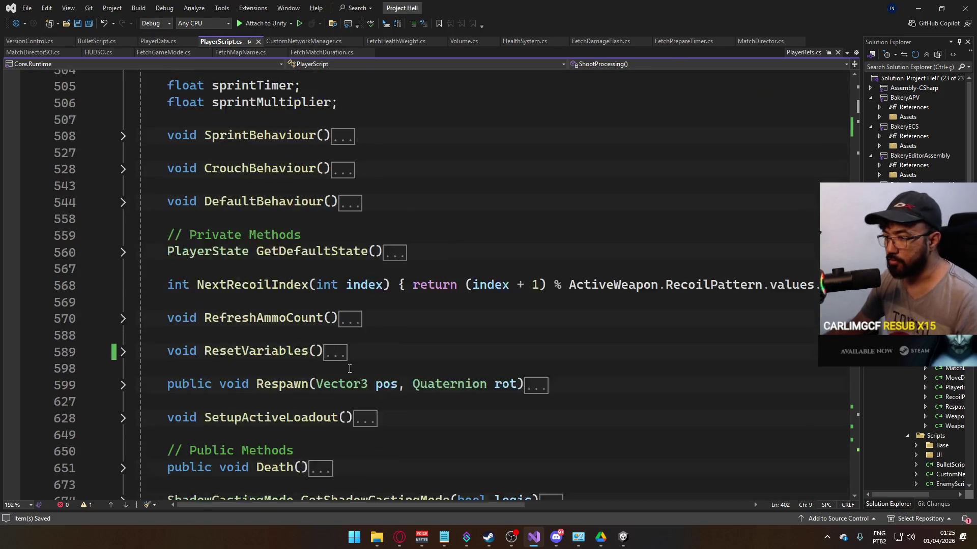
scroll(252, 321, "down", 1)
Step: Duplicate the commented CmdSpawnBullet and ServerSpawnBullet block below the original
left_click(280, 367)
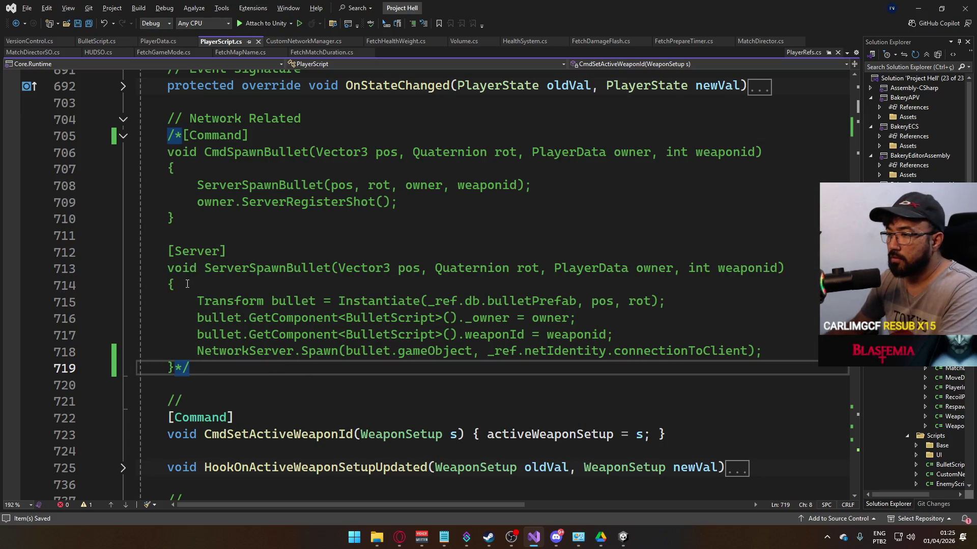
mouse_move(201, 369)
left_mouse_down()
mouse_move(157, 153)
mouse_move(167, 139)
left_mouse_up()
key("ctrl+c")
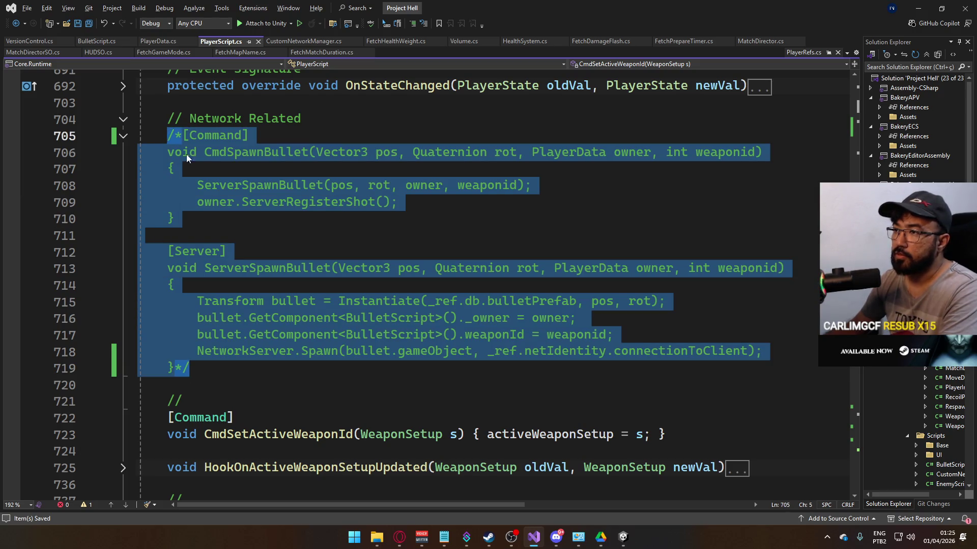
left_click(242, 366)
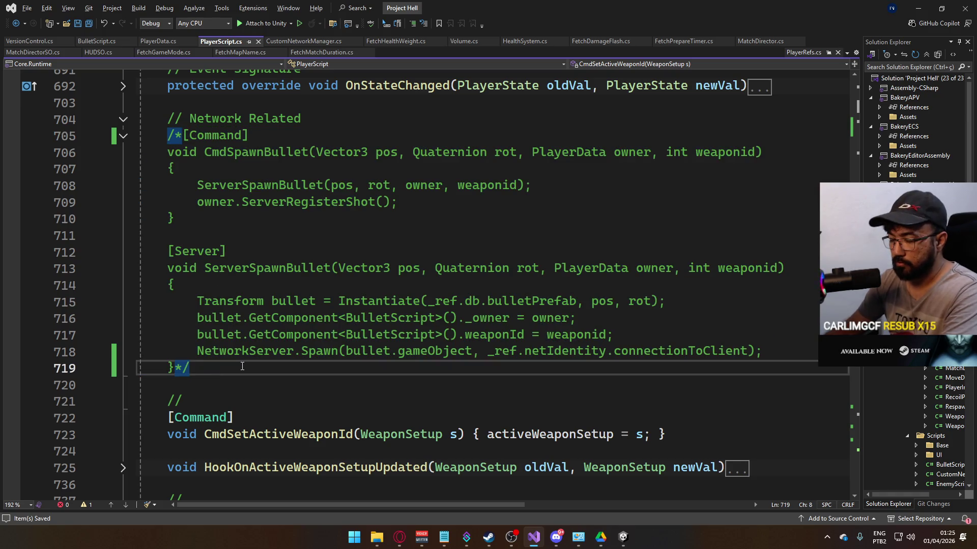
key("Return")
key("ctrl+v")
Step: Uncomment the pasted copy, drop its owner.ServerRegisterShot() call, and switch to BulletScript.cs
key("Delete")
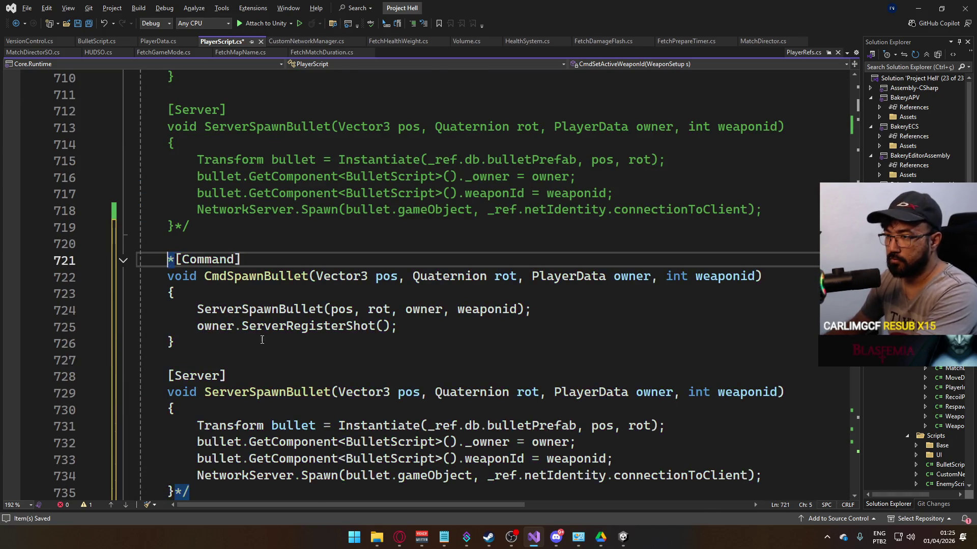
scroll(171, 268, "down", 2)
left_click(189, 393)
key("BackSpace")
key("BackSpace")
left_click(406, 227)
key("shift+Home")
key("shift+Home")
key("Delete")
left_click(548, 217)
key("Delete")
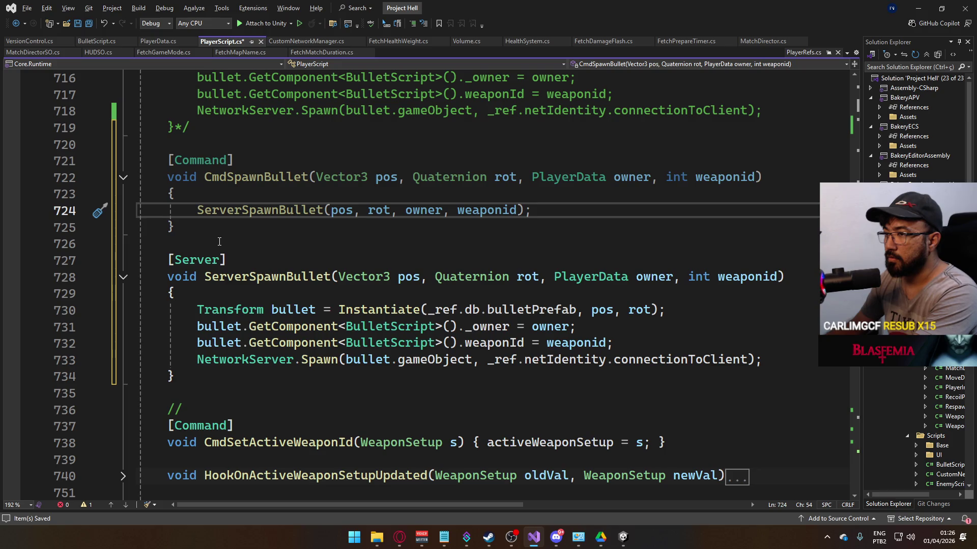
left_click(86, 41)
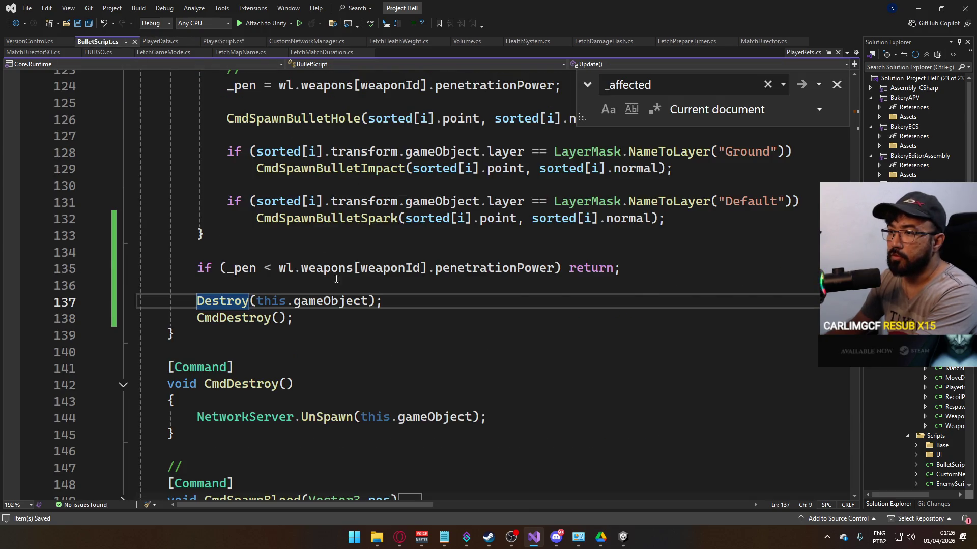
Step: Remove [SyncVar] from the weaponId and _owner fields, save BulletScript.cs, and return to PlayerScript.cs
scroll(336, 279, "up", 20)
scroll(363, 303, "up", 9)
scroll(343, 285, "up", 7)
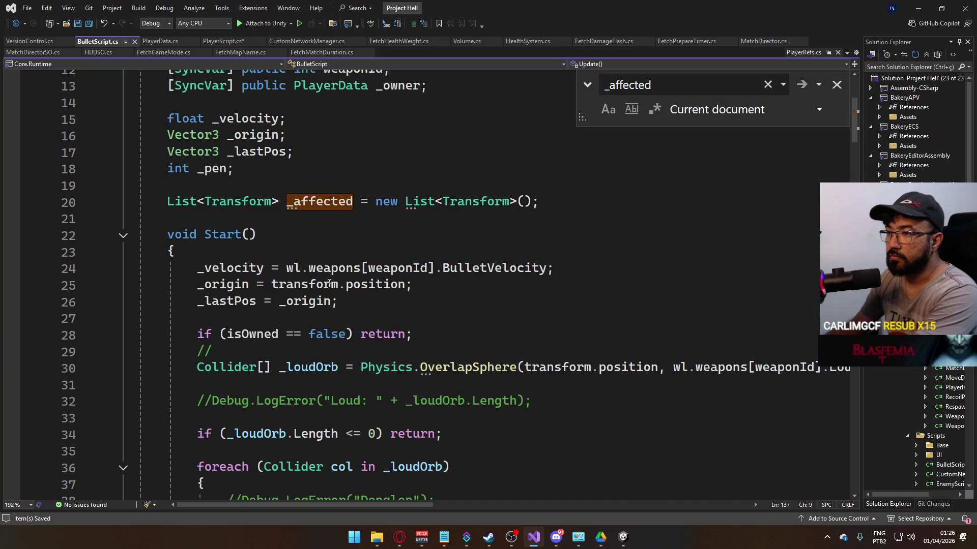
scroll(330, 284, "up", 4)
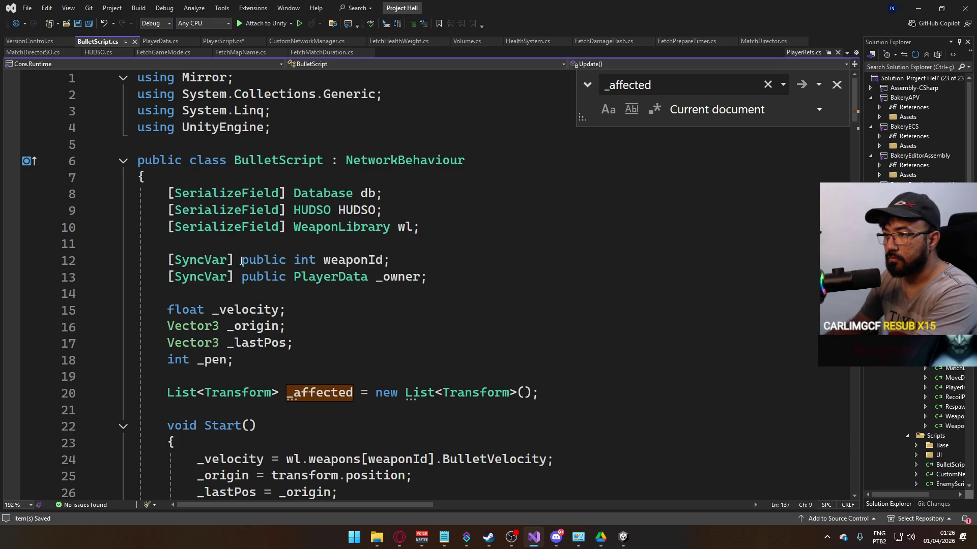
mouse_move(242, 261)
left_mouse_down()
mouse_move(168, 261)
mouse_move(173, 277)
mouse_move(235, 277)
left_mouse_up()
key("Delete")
key("Delete")
key("Delete")
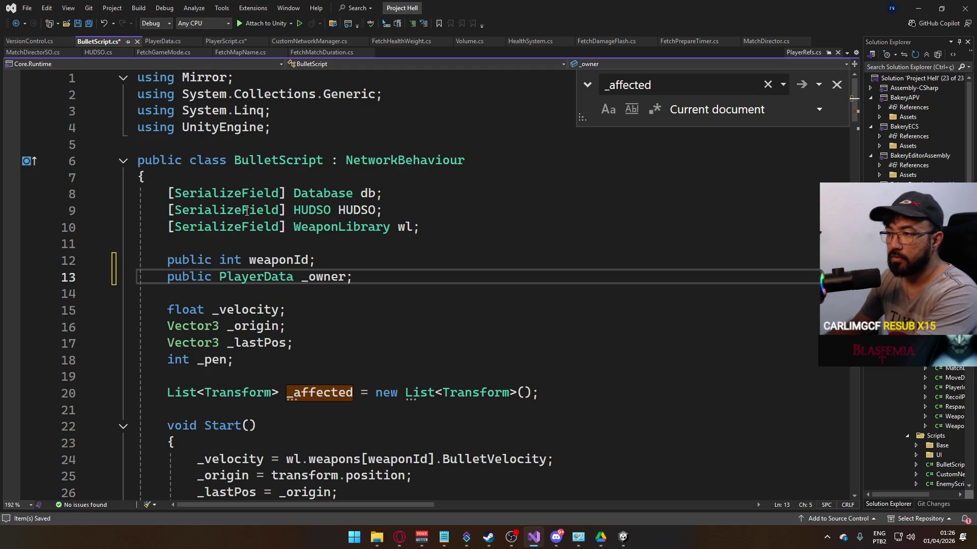
key("ctrl+s")
left_click(228, 44)
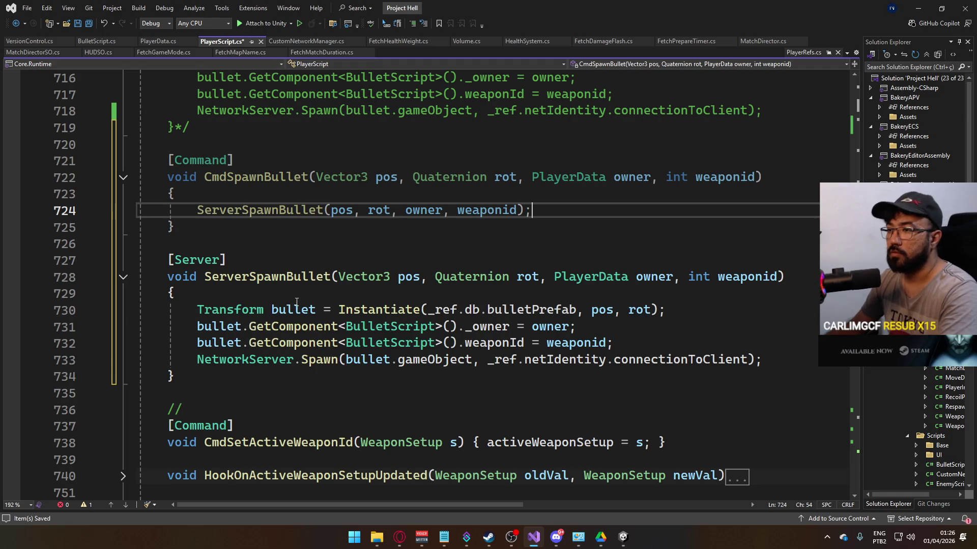
Step: Rename the copied ServerSpawnBullet to RpcSpawnBullet with a [ClientRpc] attribute and save
scroll(286, 231, "up", 1)
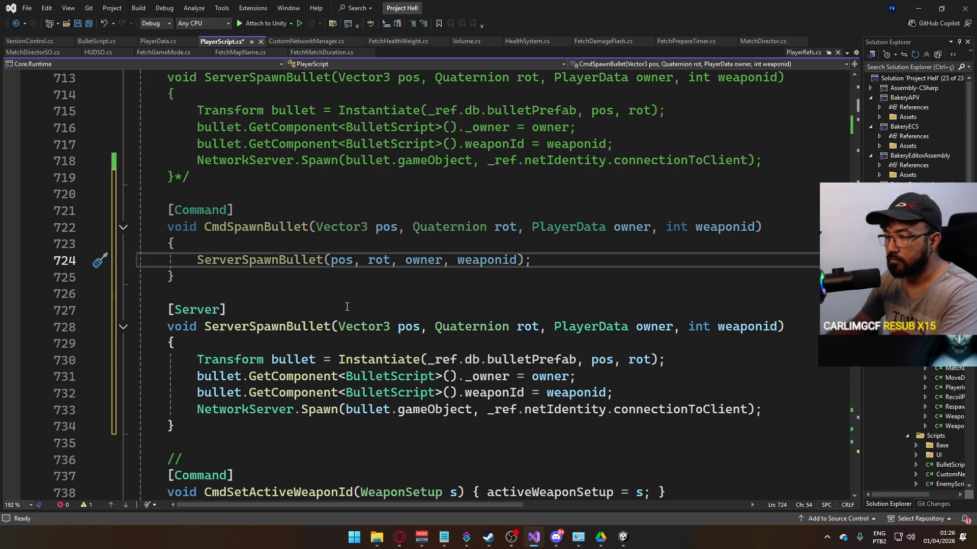
scroll(347, 307, "down", 1)
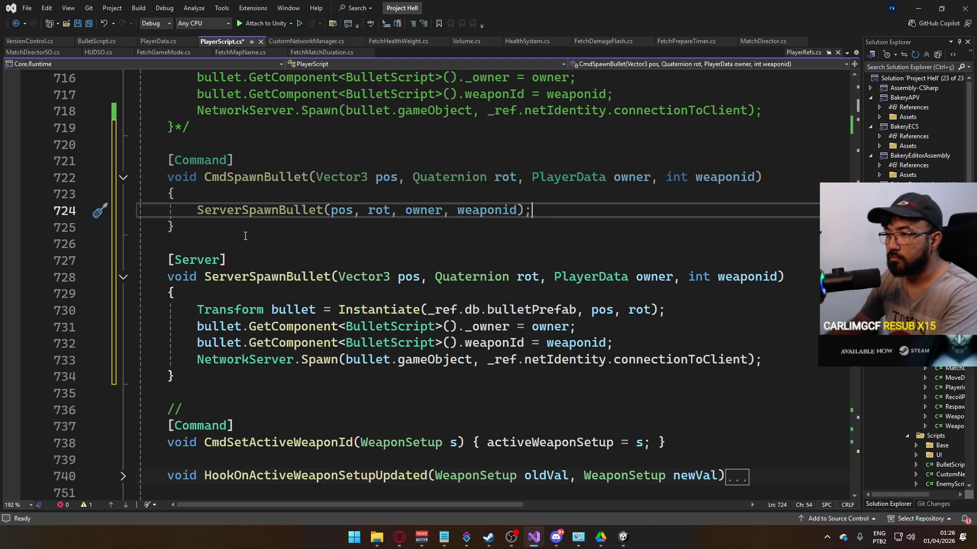
left_click(248, 278)
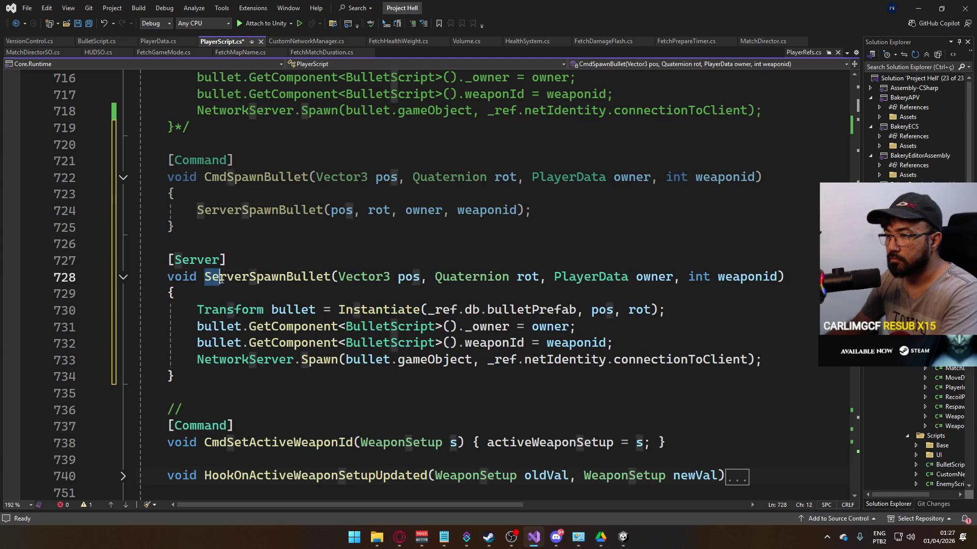
key("ctrl+BackSpace")
type("Rpc")
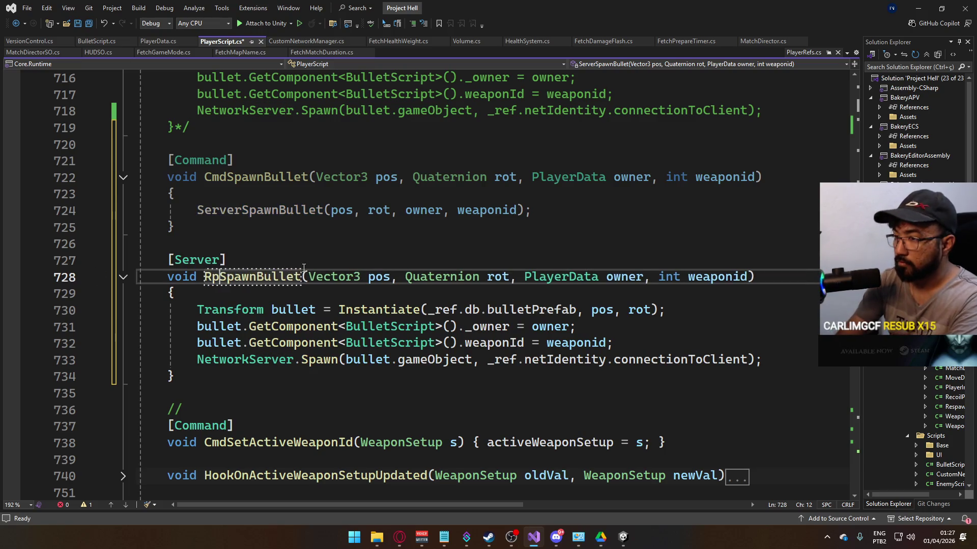
left_click(197, 261)
double_click(197, 261)
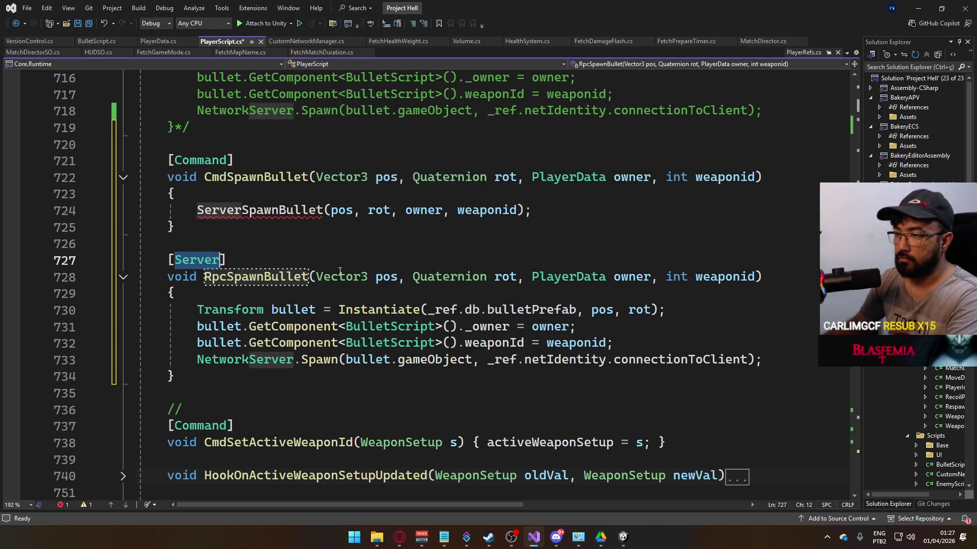
type("Clientr")
key("Tab")
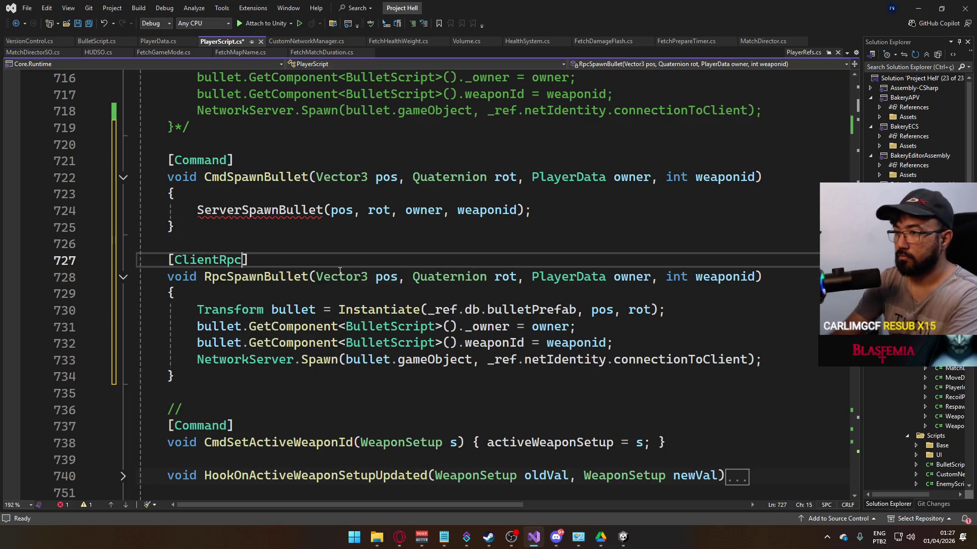
key("ctrl+s")
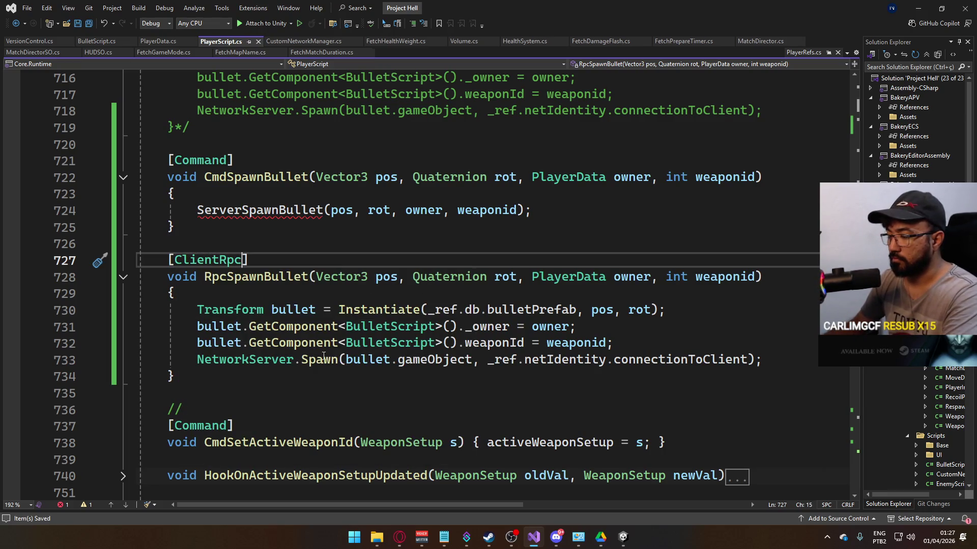
Step: Remove NetworkServer.Spawn from RpcSpawnBullet, have CmdSpawnBullet call RpcSpawnBullet, and save
left_click_drag(768, 358, 197, 360)
key("BackSpace")
left_click(619, 344)
key("Delete")
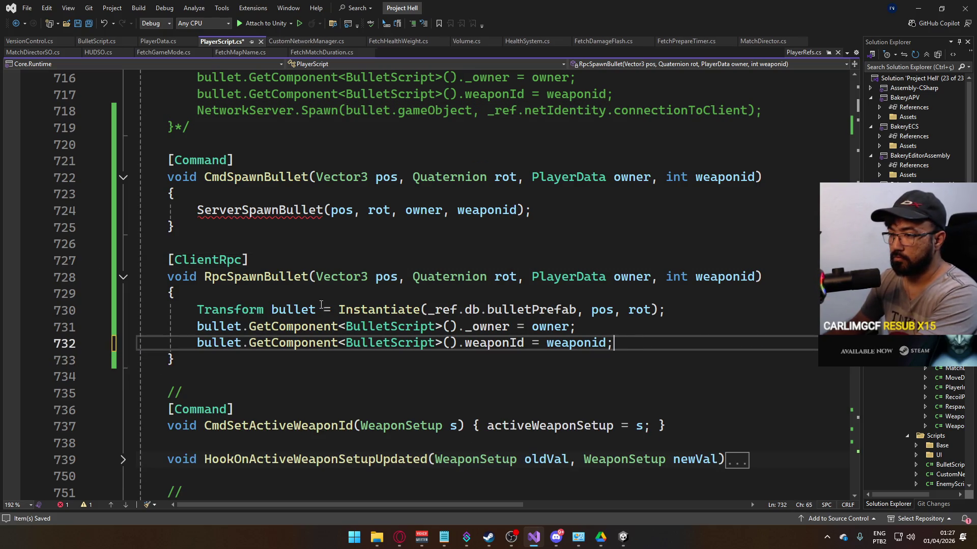
double_click(248, 275)
key("ctrl+c")
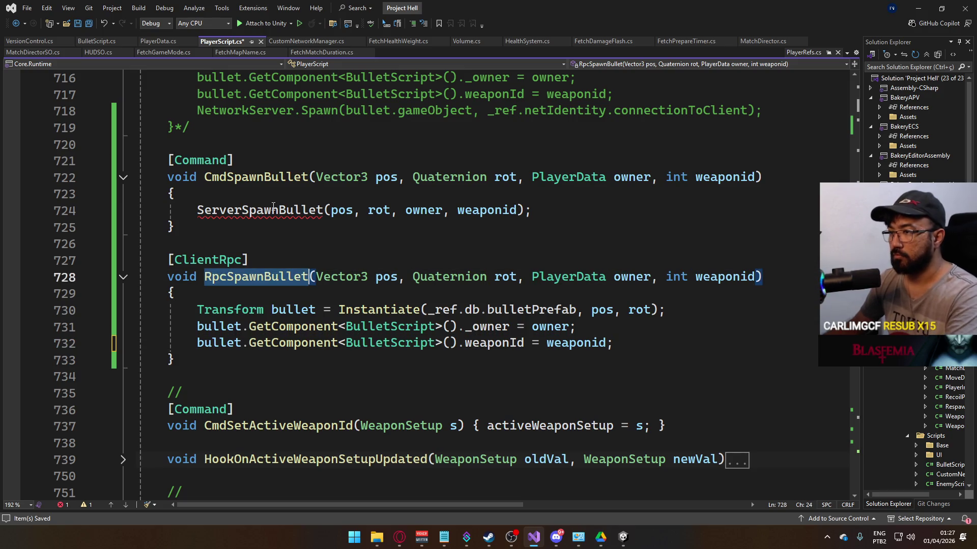
double_click(260, 211)
key("ctrl+v")
key("ctrl+s")
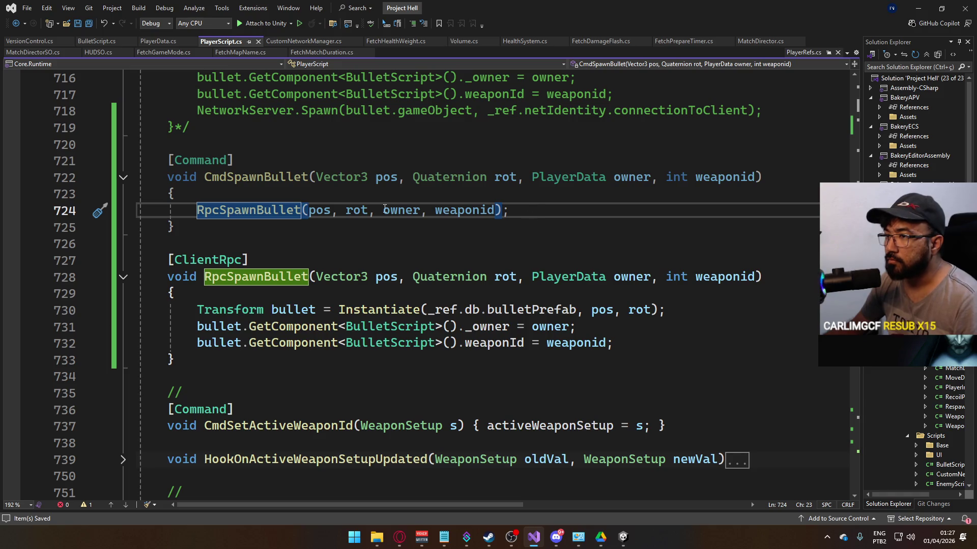
Step: On empty line 402, start a CmdSpawnBullet call with pos, r and _ref.PlayerData
scroll(384, 209, "up", 10)
scroll(311, 246, "up", 10)
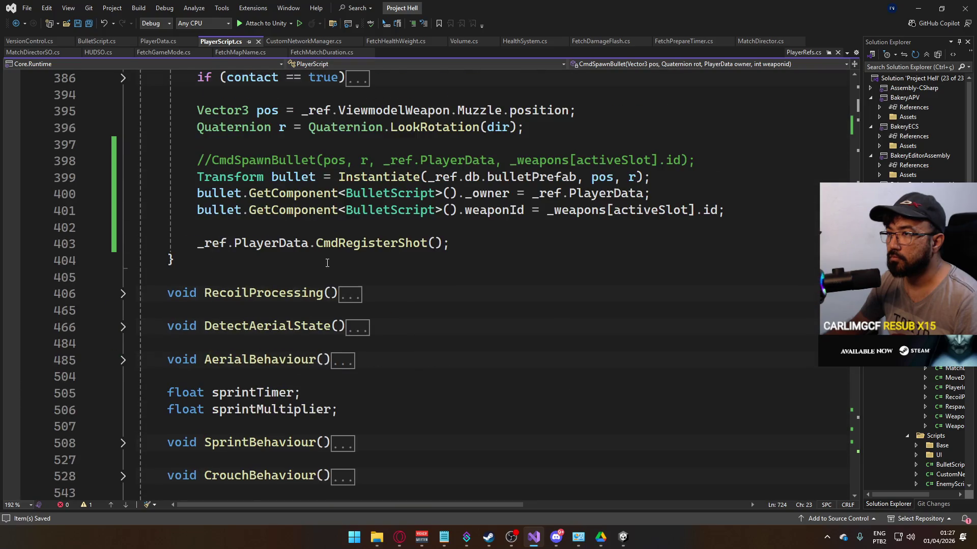
left_click(358, 228)
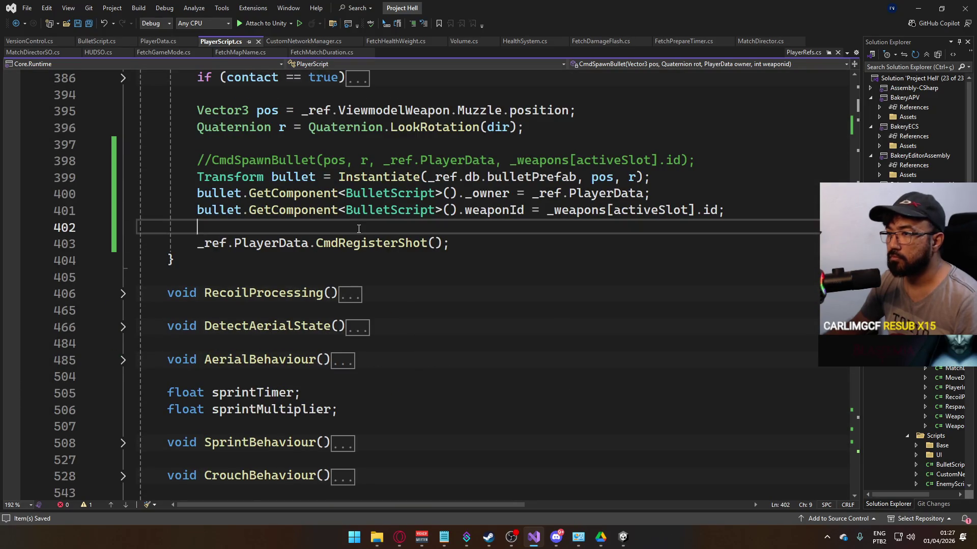
type("Cmd")
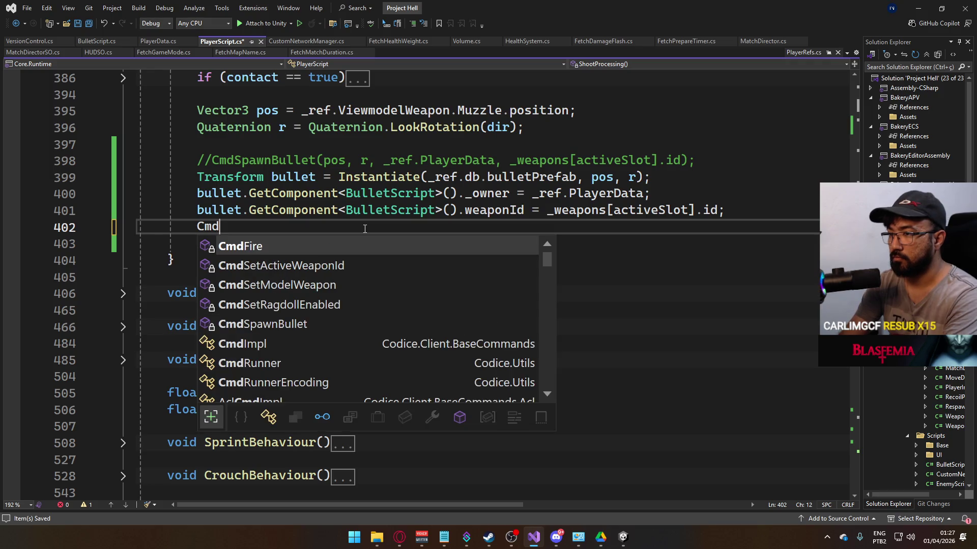
type("Sp")
key("Tab")
type("(")
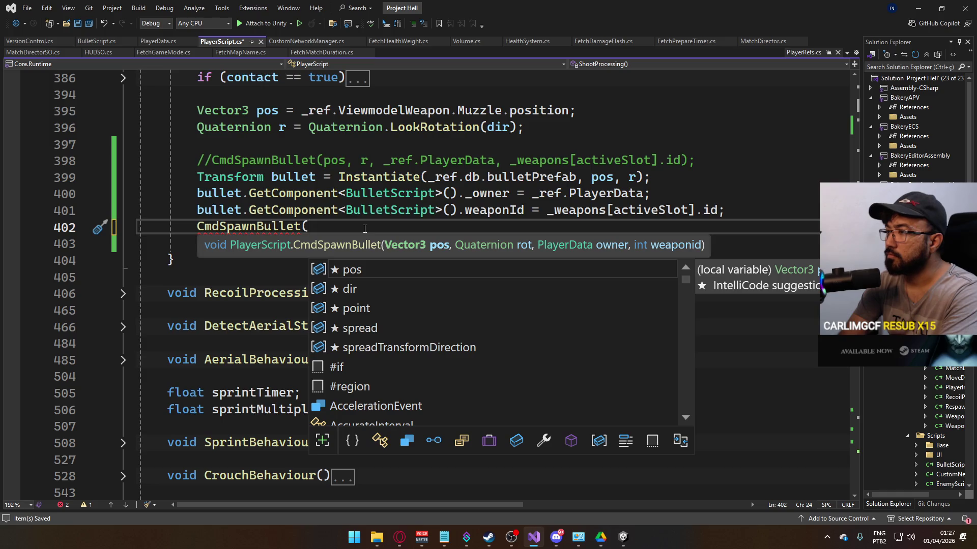
type("pos,")
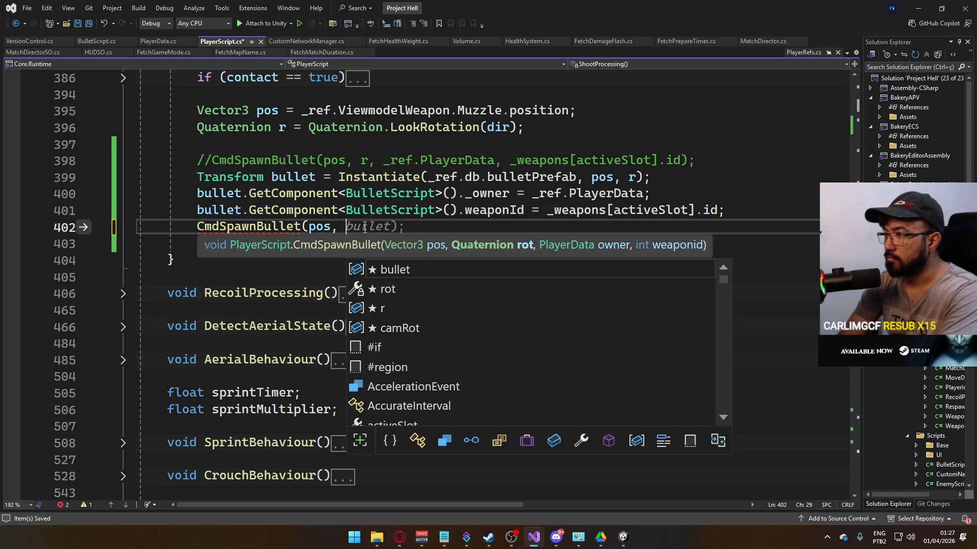
type(" r,")
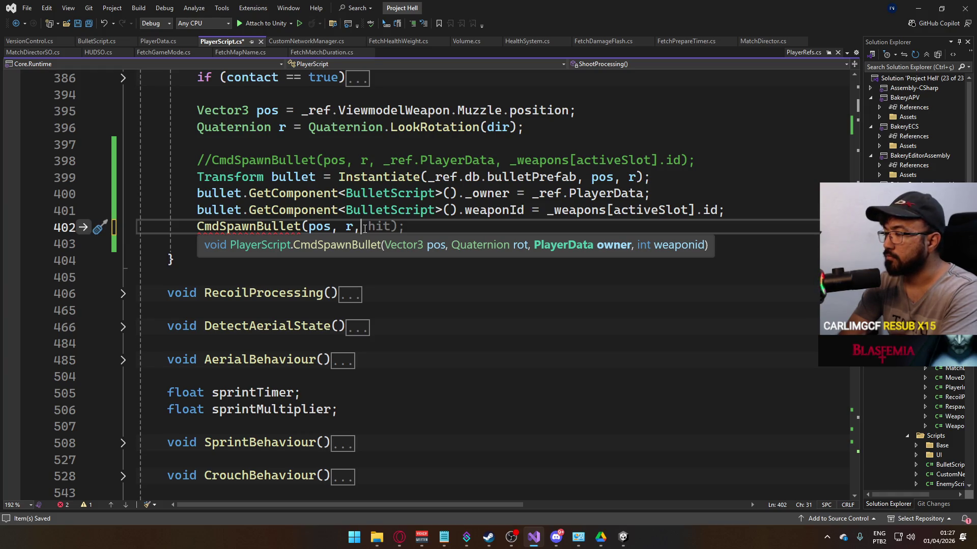
type(" _ref.pl")
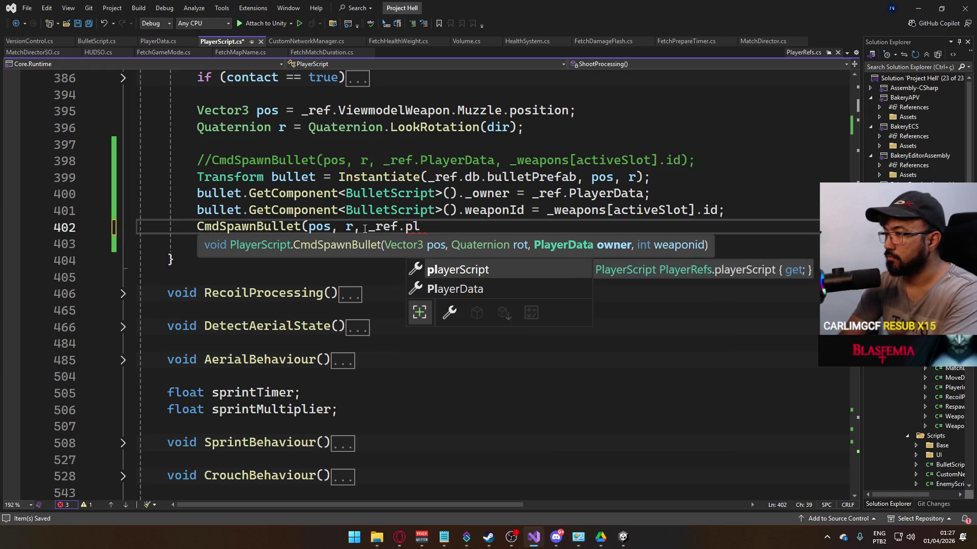
key("Down")
key("Tab")
type(",")
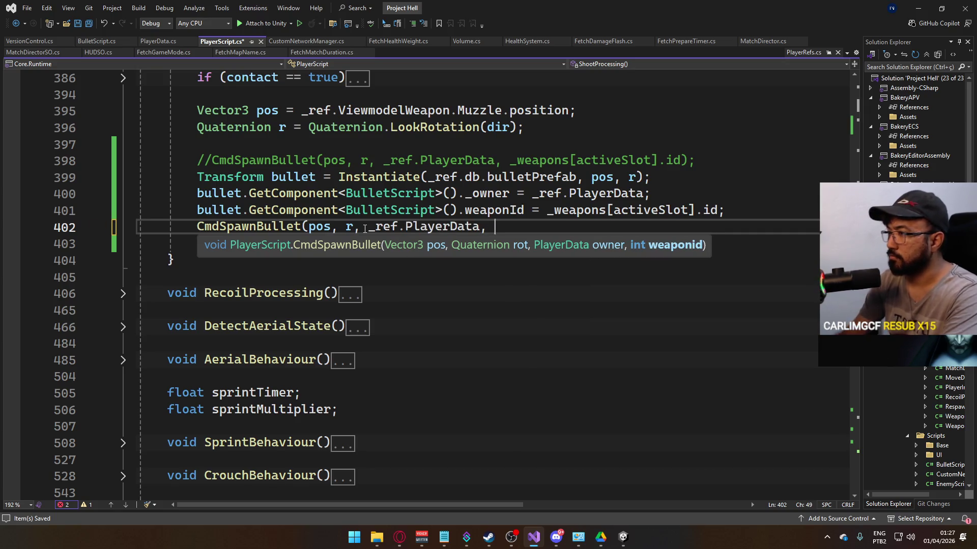
Step: Finish the call with _weapons[activeSlot].id as the last argument and save PlayerScript.cs
left_click_drag(547, 210, 721, 210)
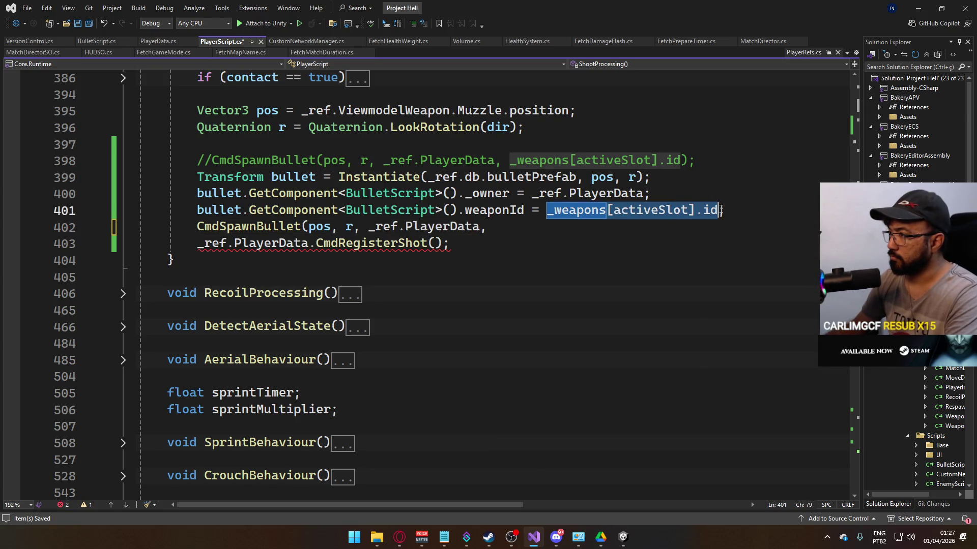
key("ctrl+c")
left_click(561, 231)
key("ctrl+v")
type(");")
key("ctrl+s")
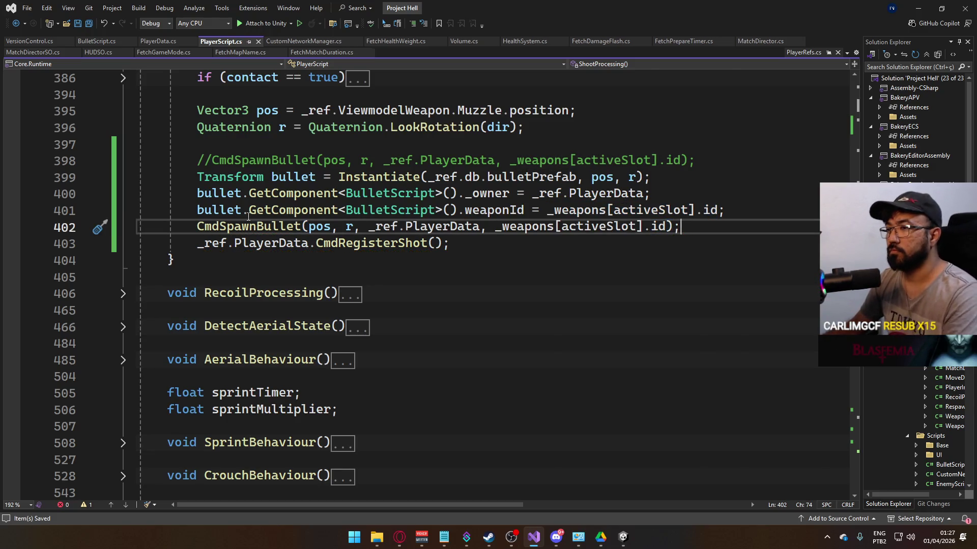
scroll(408, 250, "down", 12)
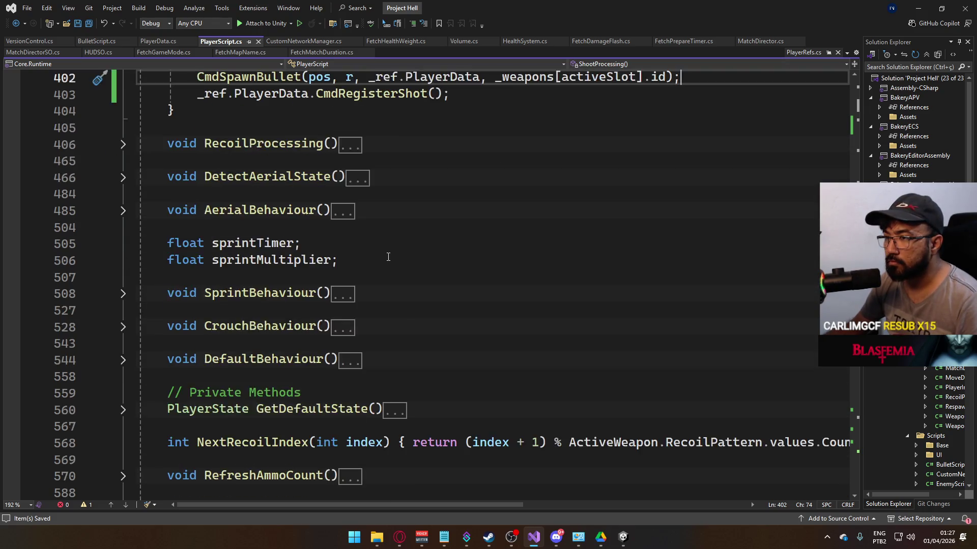
Step: Look over the bullet code in BulletScript.cs, then bring the Unity editor back to the front
scroll(388, 257, "down", 3)
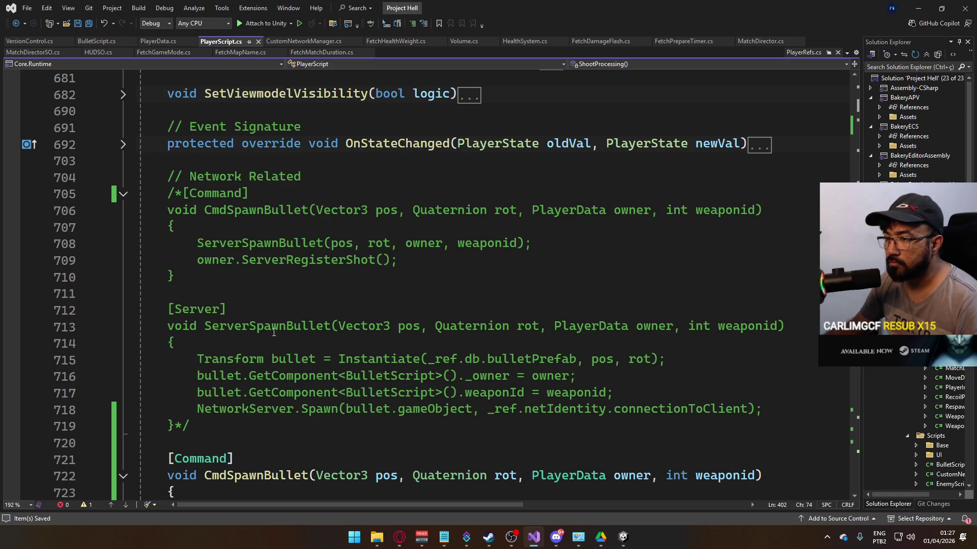
scroll(282, 280, "down", 4)
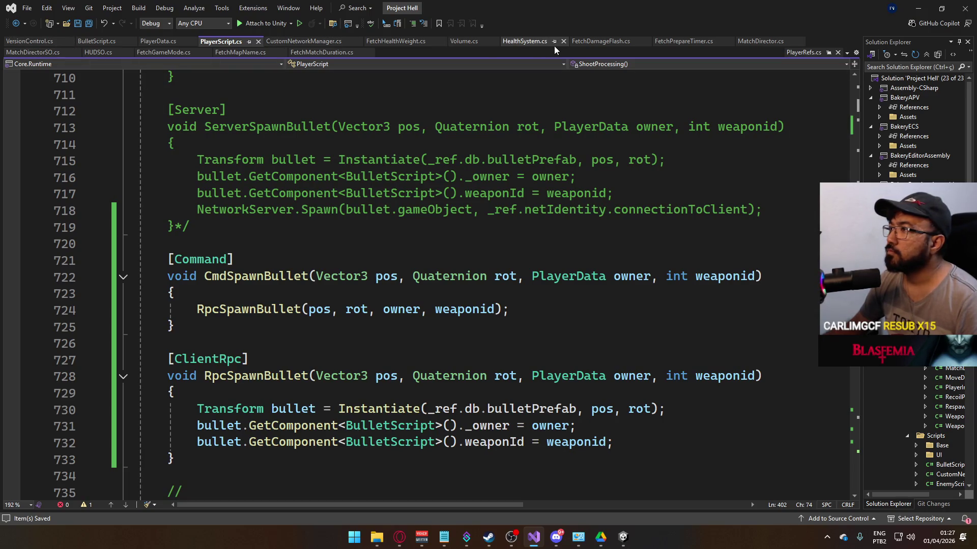
left_click(107, 41)
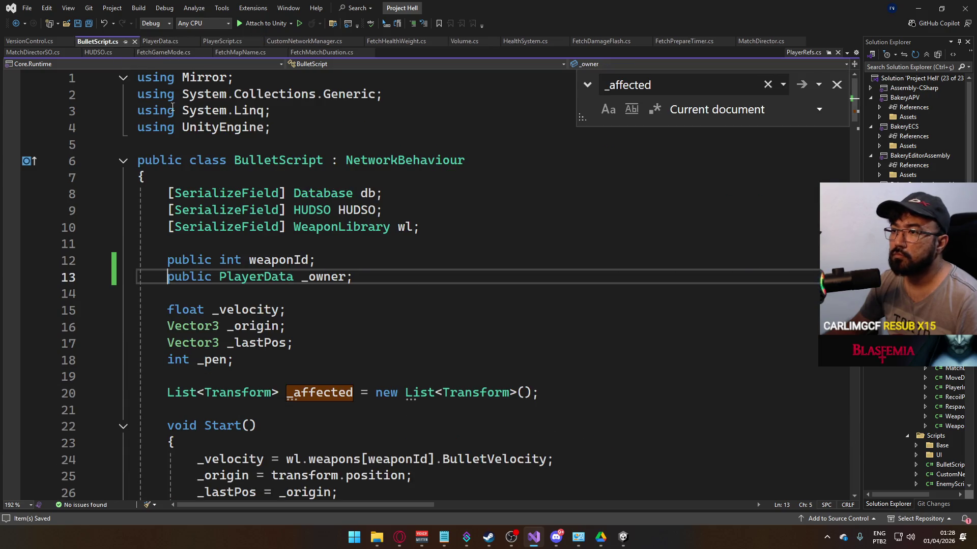
scroll(343, 287, "down", 18)
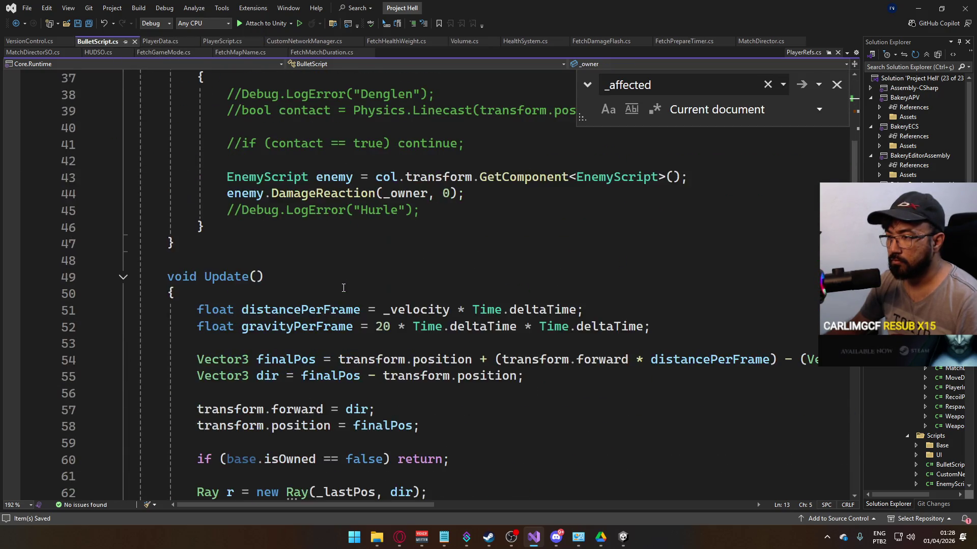
scroll(342, 297, "down", 15)
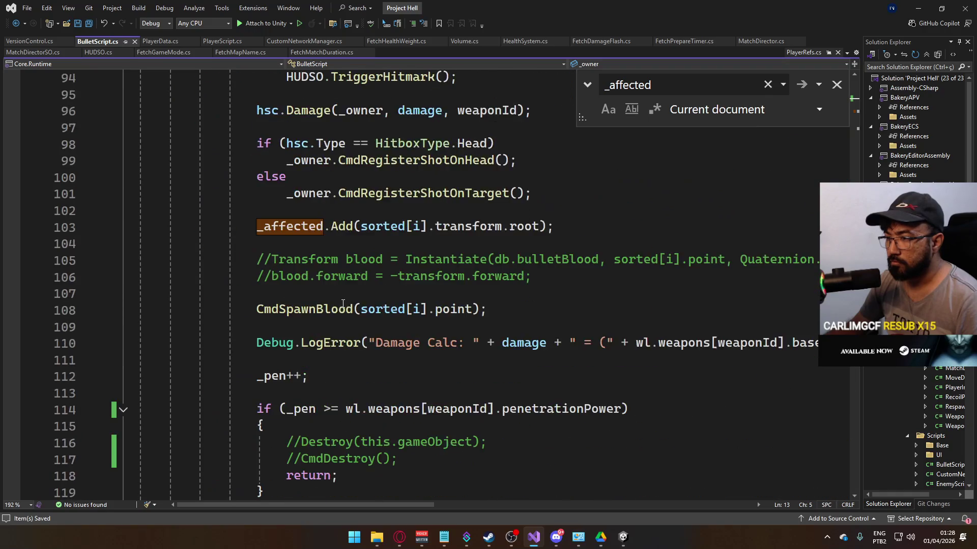
left_click(619, 538)
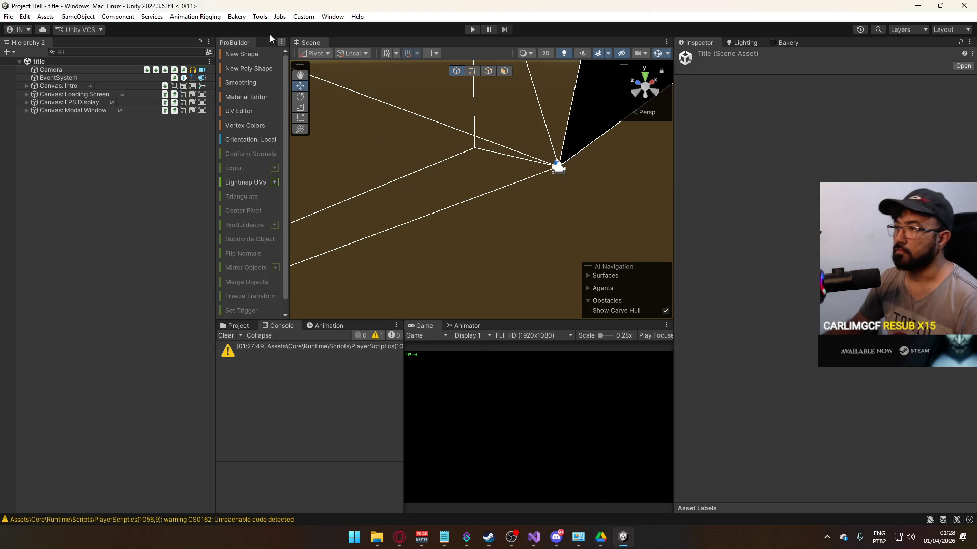
Step: Build and run a standalone copy of the game, then enter Play mode in the editor
left_click(24, 16)
mouse_move(9, 17)
left_click(53, 153)
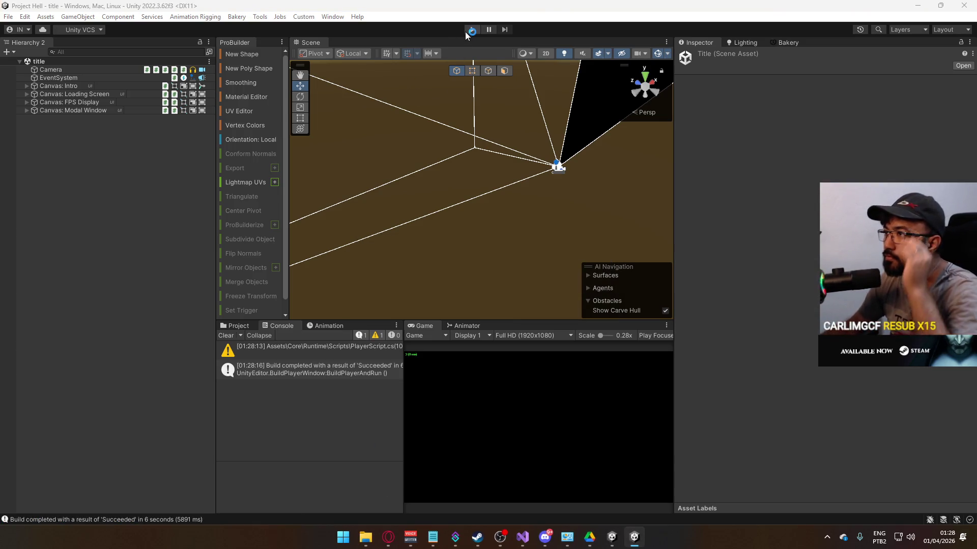
left_click(466, 32)
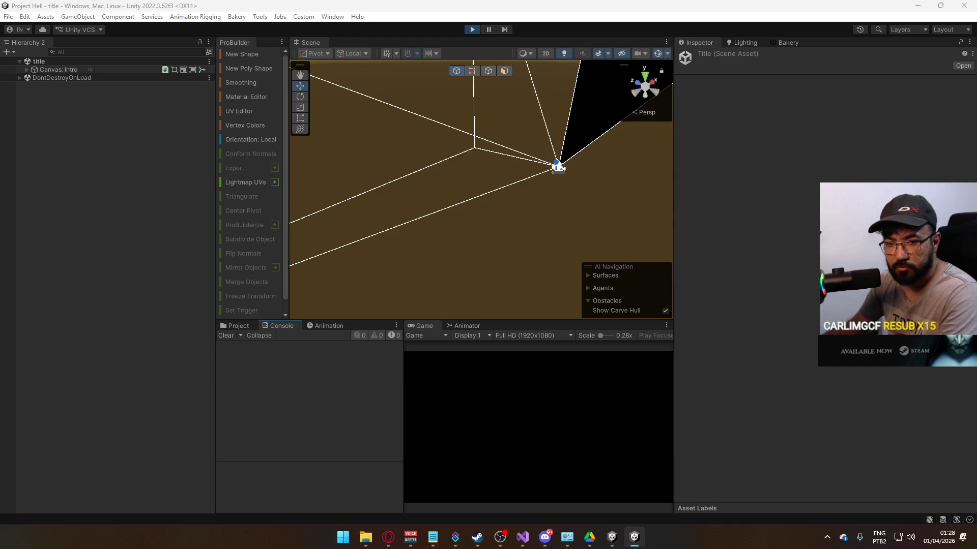
Step: Start a match on the shipment map, switching between the editor and the standalone game window
key("super")
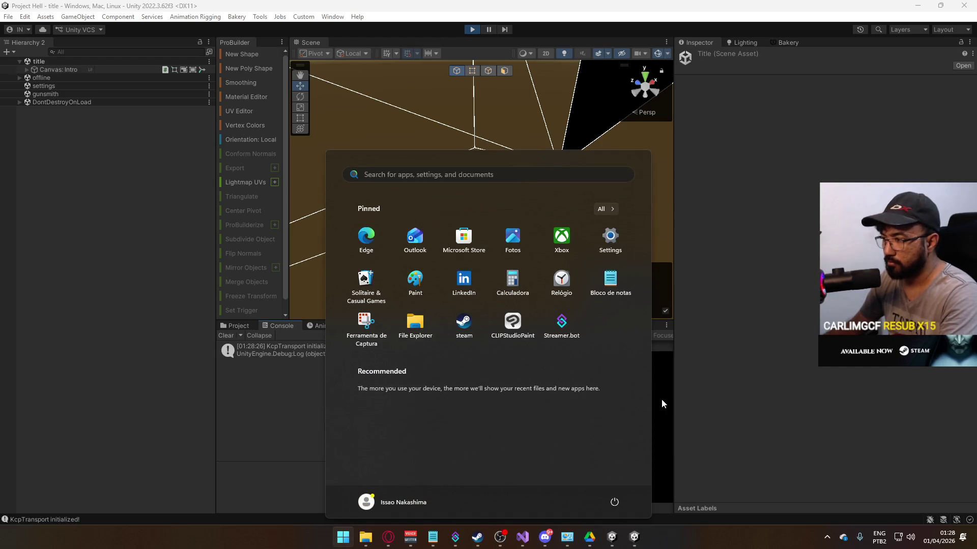
left_click(662, 404)
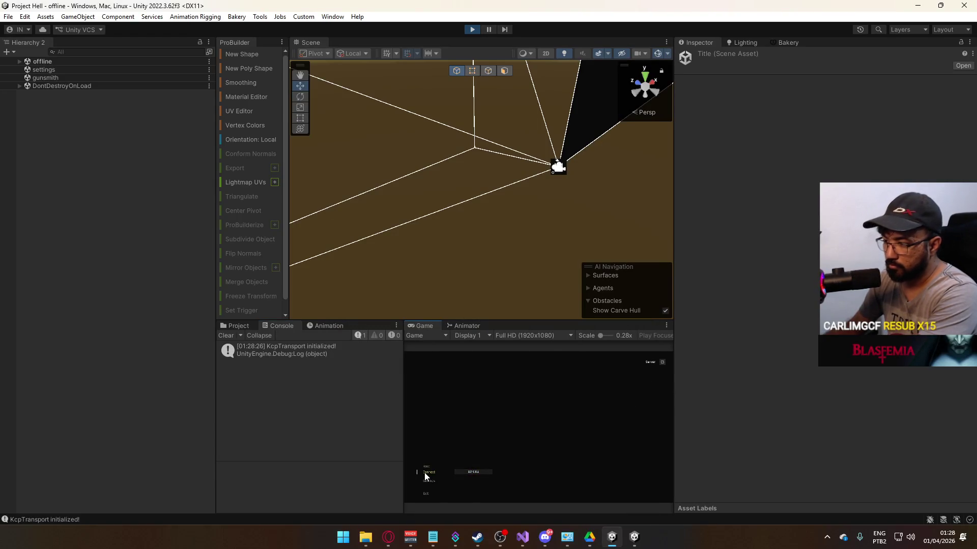
left_click(425, 473)
key("super")
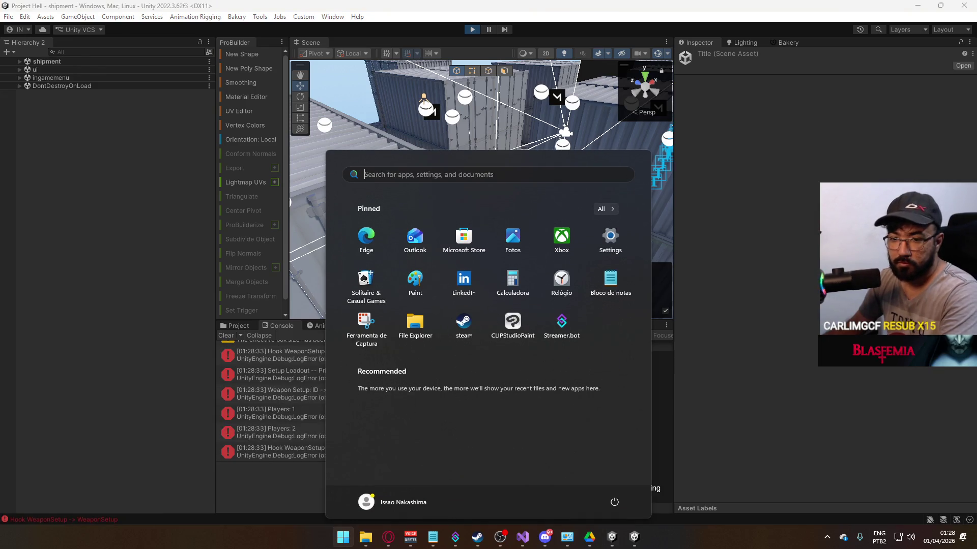
key("super")
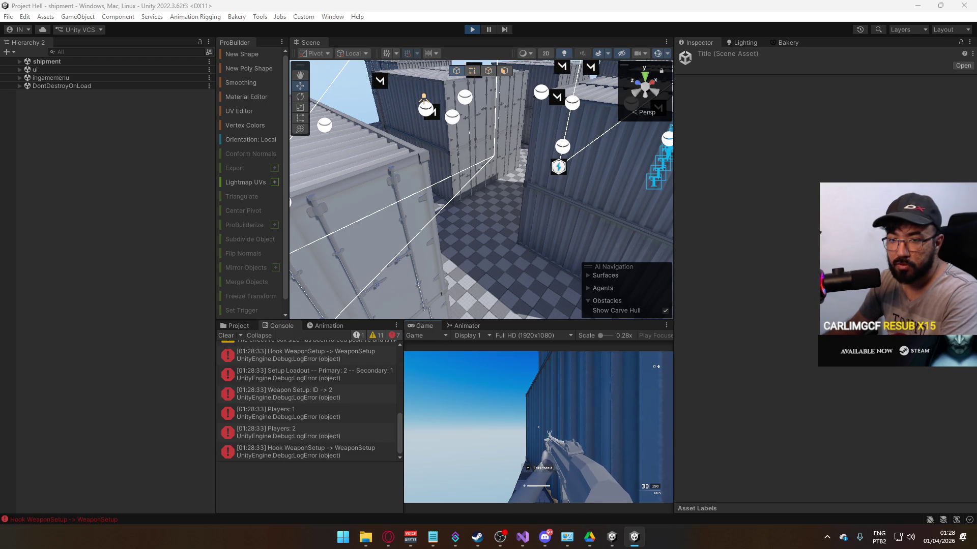
key("alt+Tab")
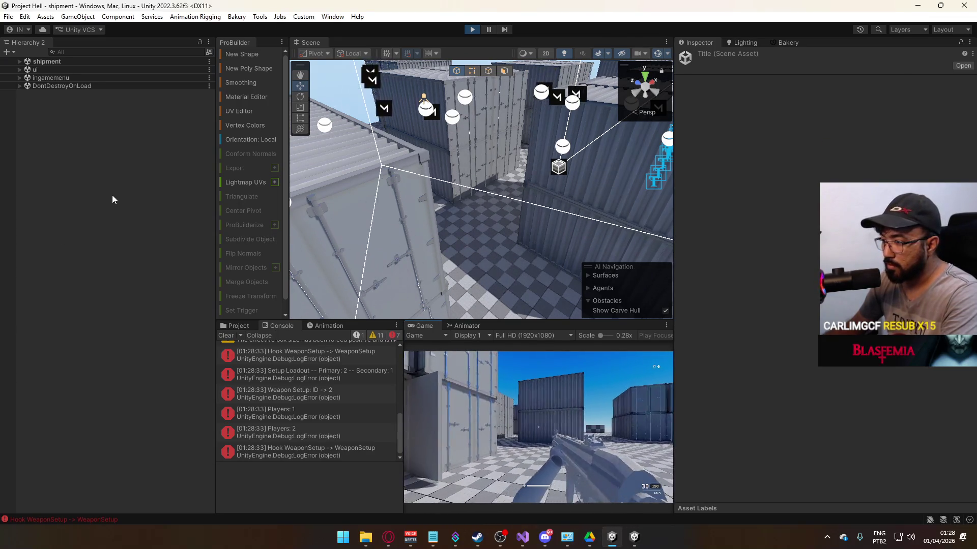
key("super")
key("Escape")
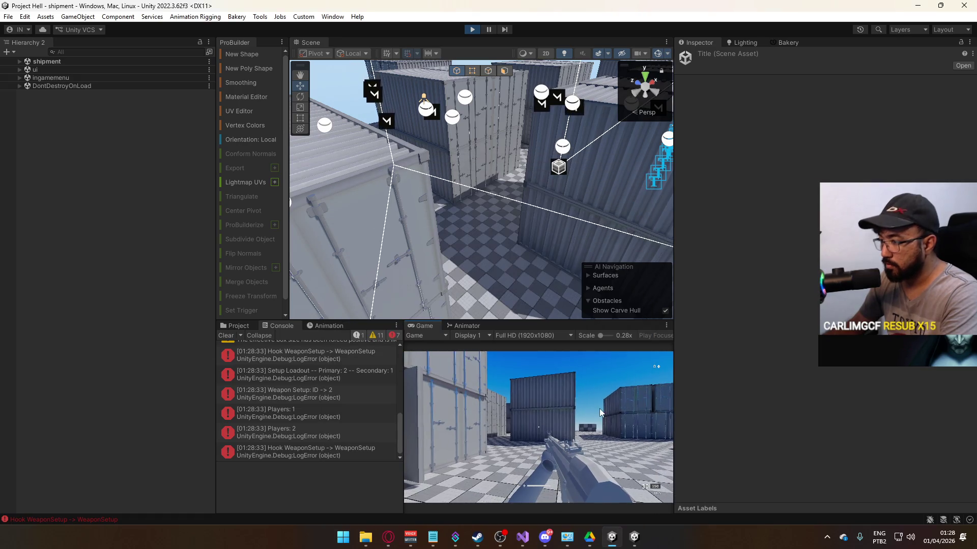
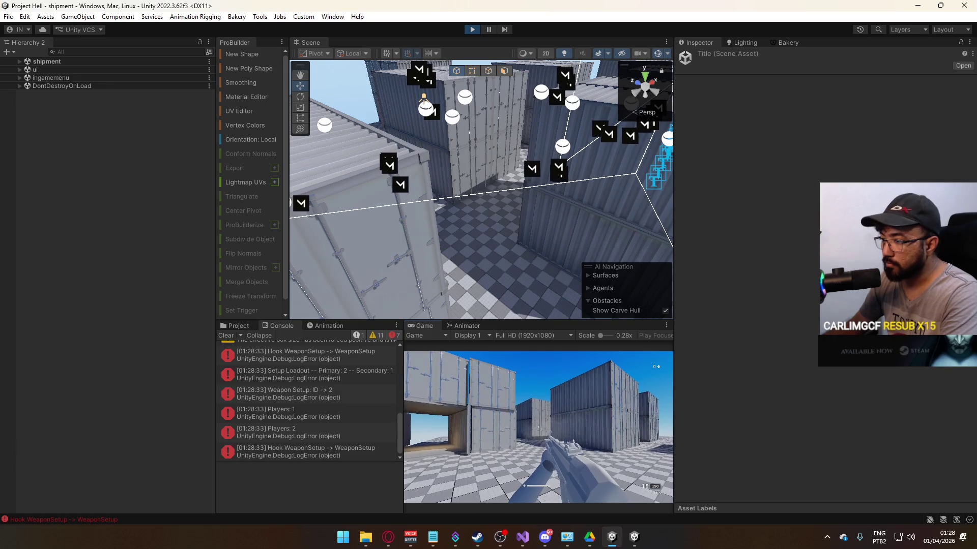
Step: Exit play mode so Unity returns to the title scene, then bring Visual Studio forward
key("super")
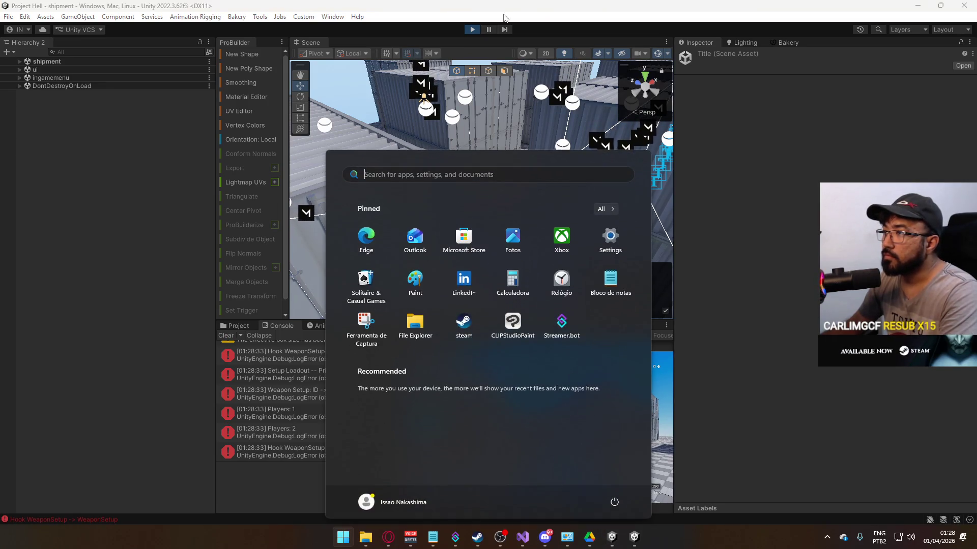
left_click(472, 31)
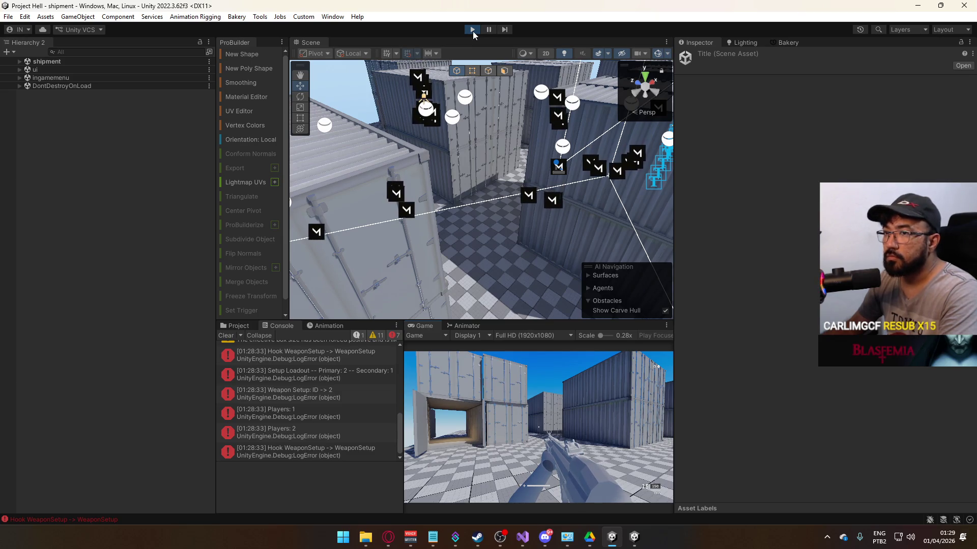
left_click(472, 32)
key("alt+Tab")
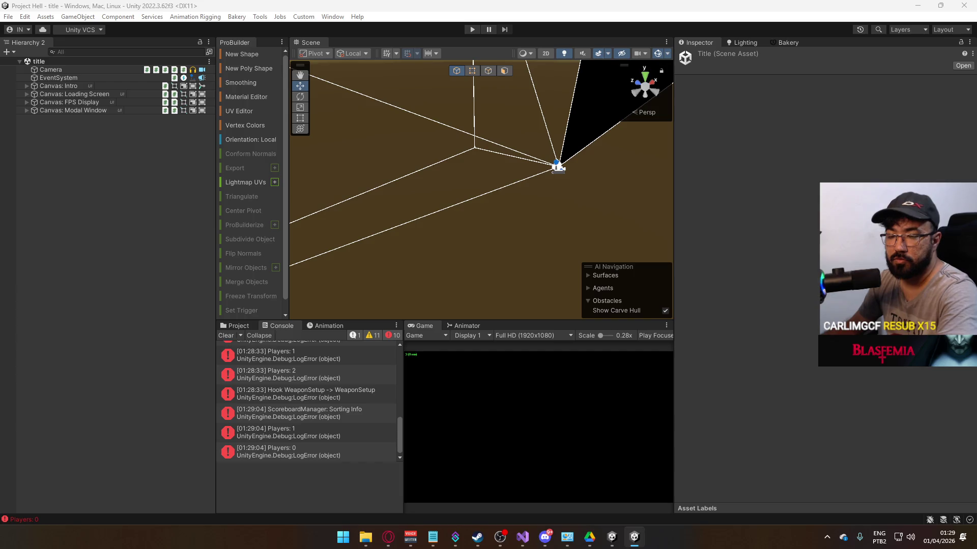
left_click(534, 536)
Step: Review the Destroy call at line 137 and the bullet penetration logic in BulletScript.cs
left_click(493, 342)
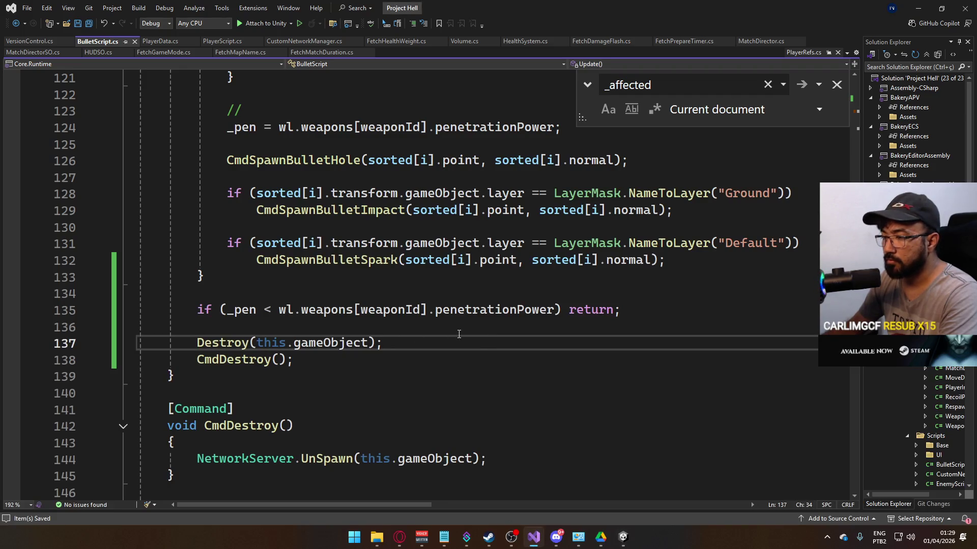
scroll(347, 333, "down", 1)
scroll(341, 316, "up", 1)
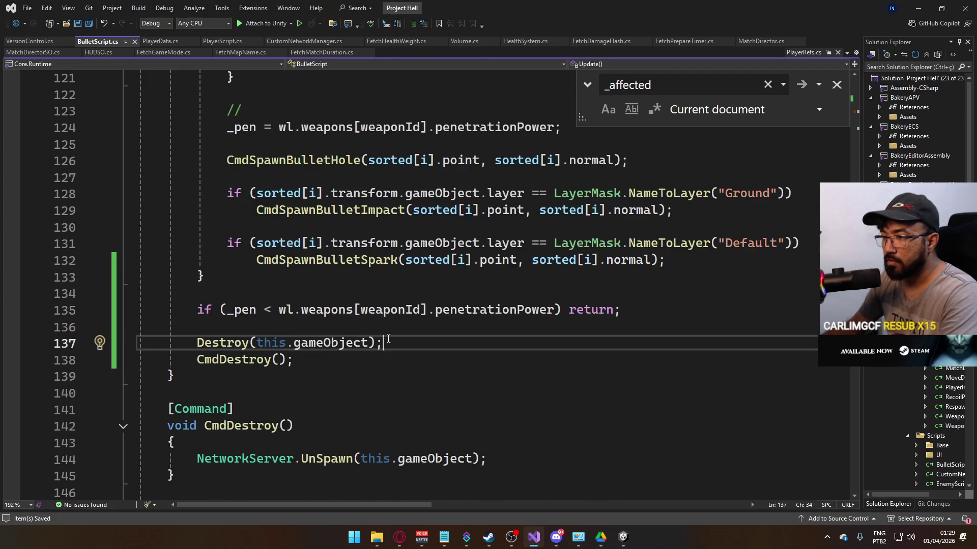
scroll(410, 311, "down", 3)
scroll(417, 350, "up", 5)
scroll(424, 349, "up", 15)
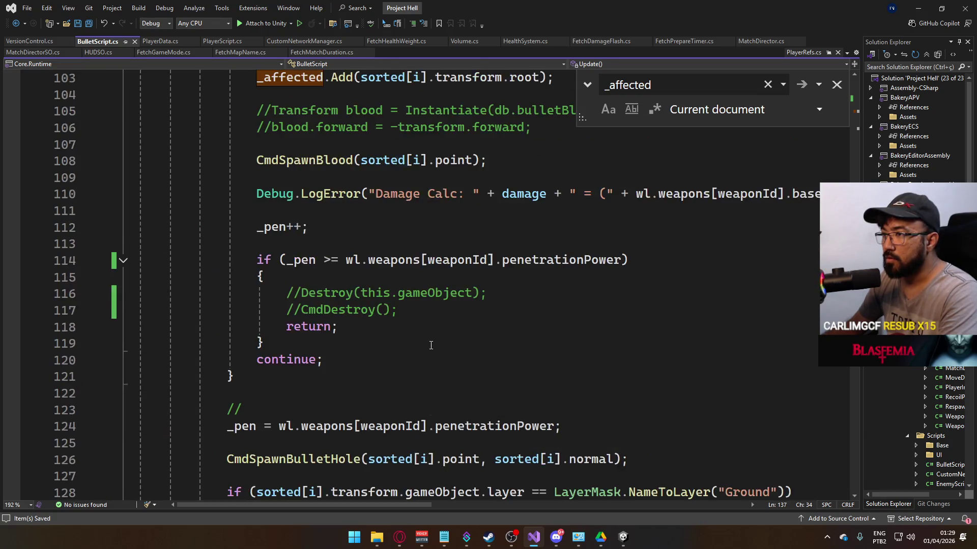
scroll(437, 344, "down", 16)
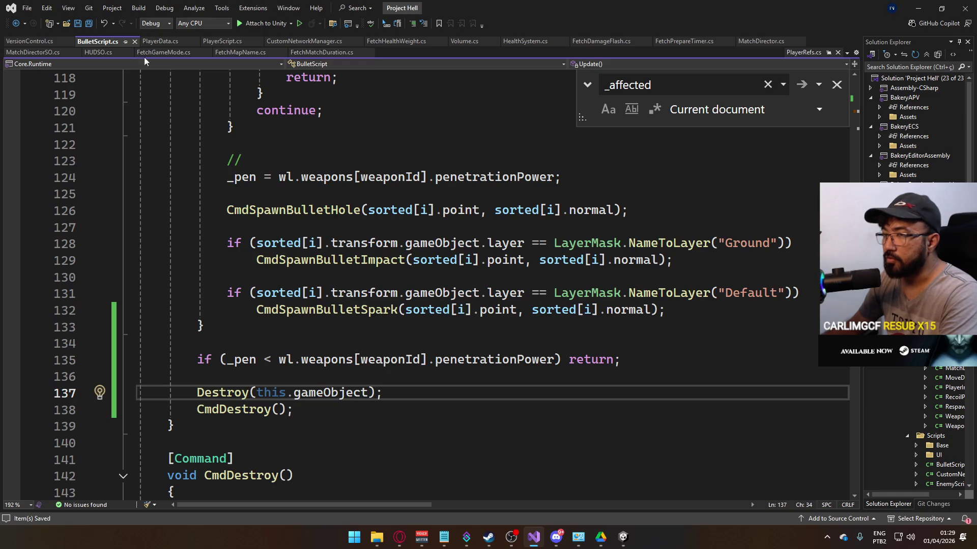
Step: Open PlayerScript.cs at the CmdSpawnBullet and RpcSpawnBullet methods
left_click(224, 44)
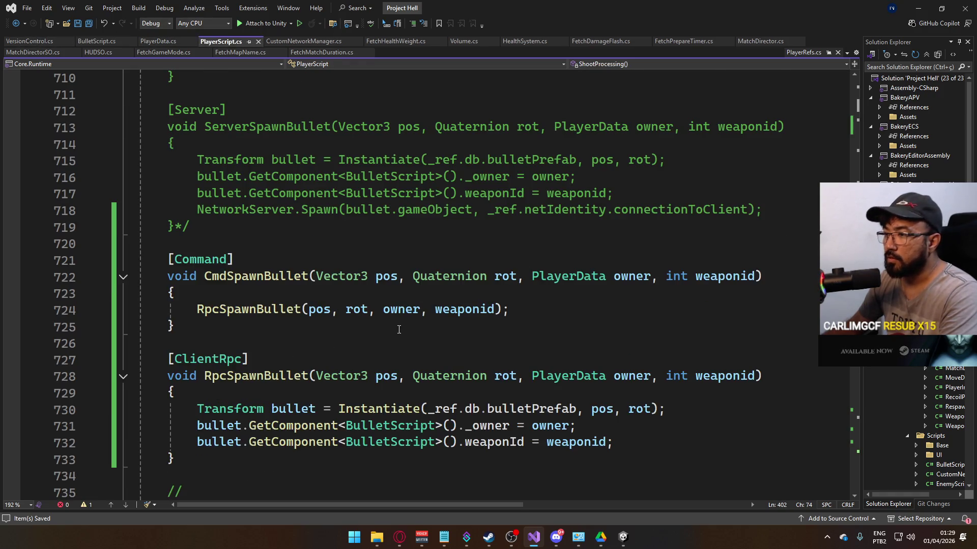
scroll(399, 329, "down", 3)
scroll(464, 319, "down", 1)
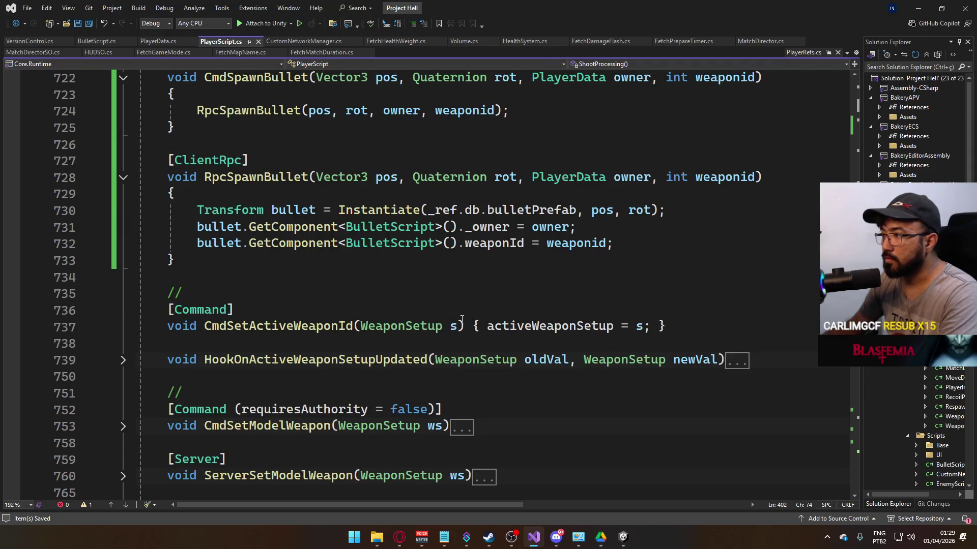